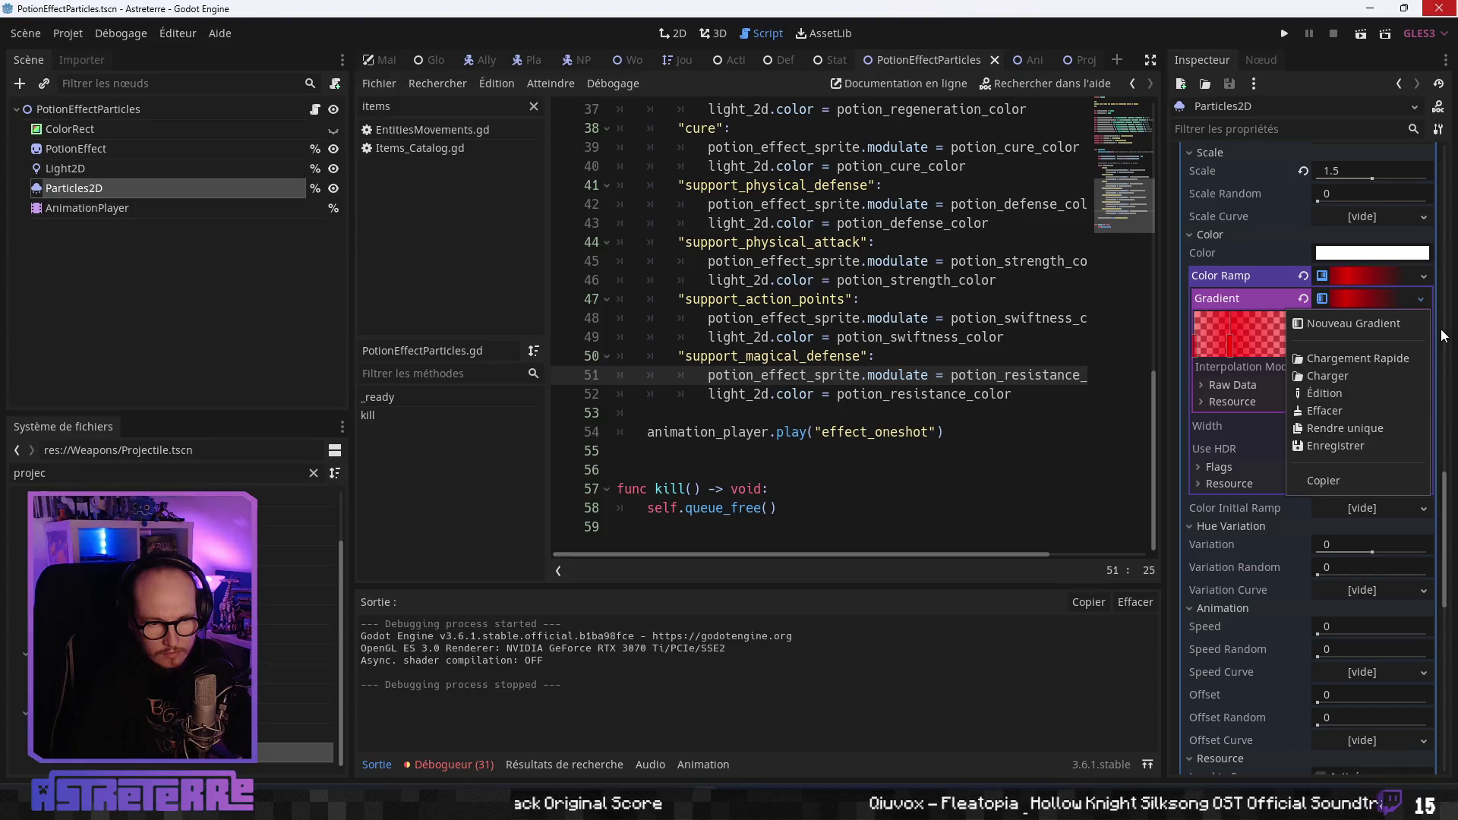
Set the Color Ramp gradient's end stop to semi-transparent red (R255 G0 B0, alpha 215).
{"action": "left_click", "coordinate": [1446, 328]}
{"action": "left_click_drag", "start_coordinate": [1440, 369], "coordinate": [1432, 514]}
{"action": "scroll", "coordinate": [1410, 382], "scroll_direction": "up", "scroll_amount": 3}
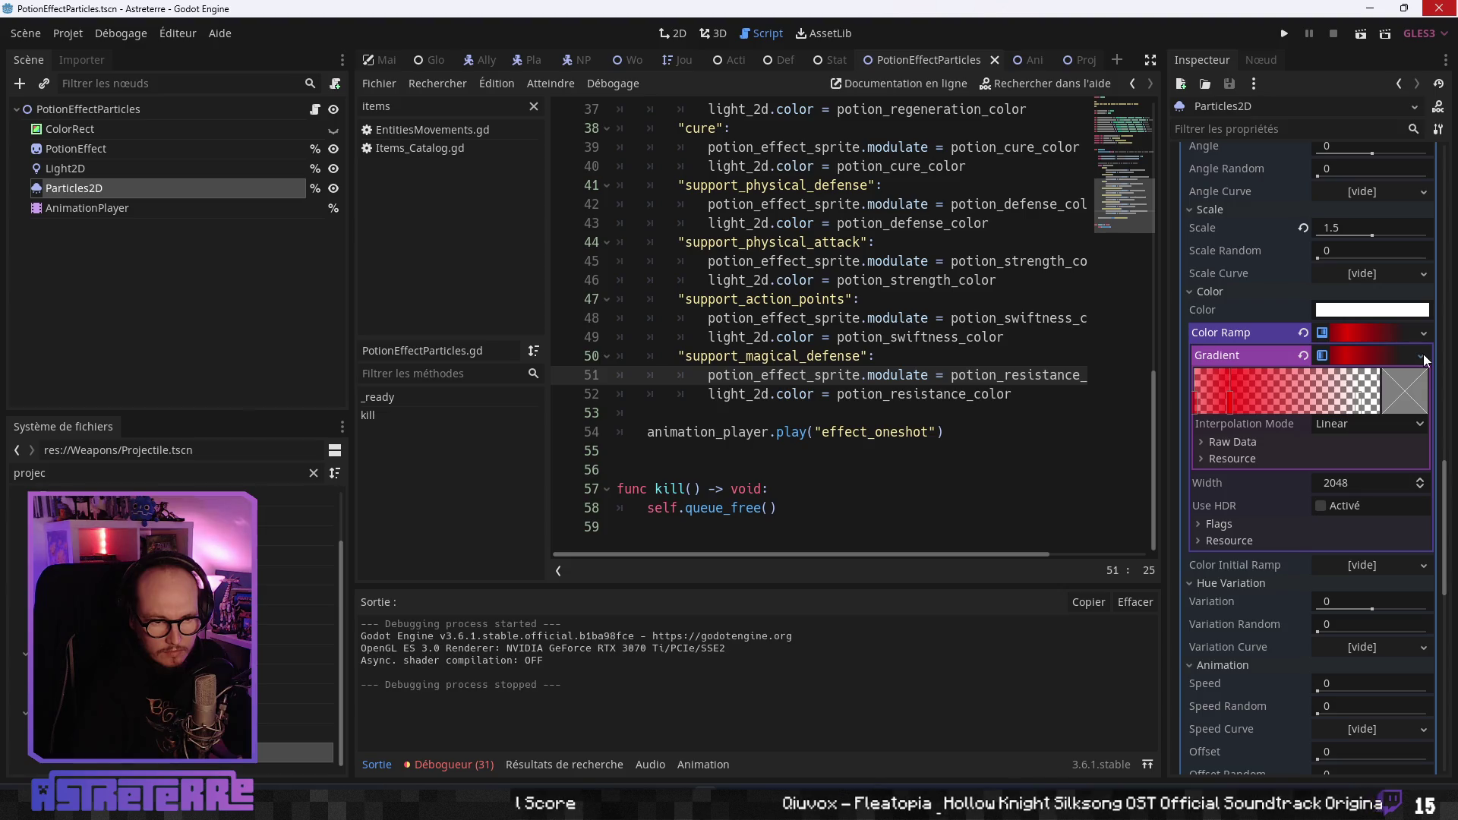
{"action": "left_click", "coordinate": [1421, 357]}
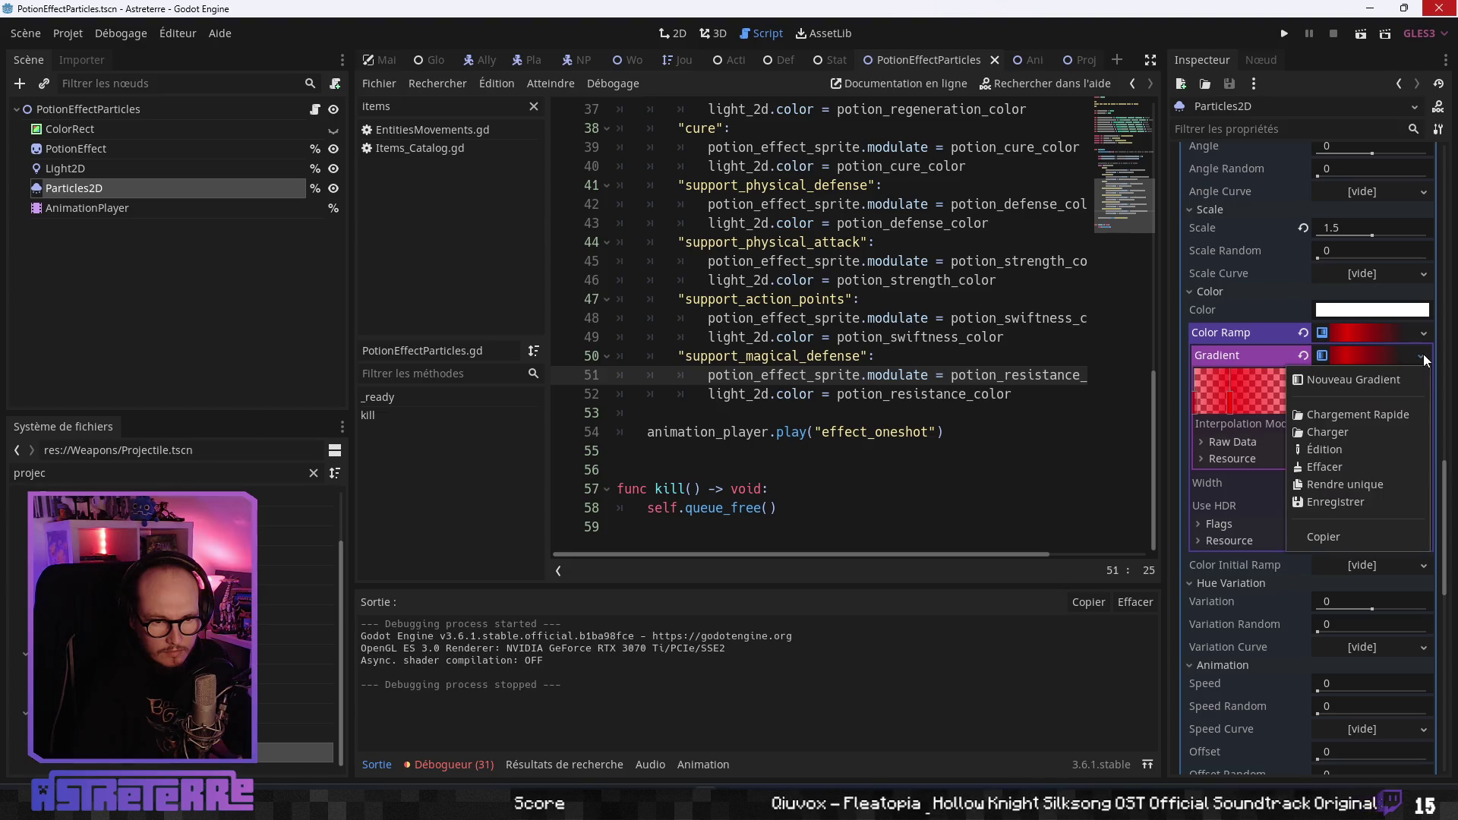
{"action": "left_click", "coordinate": [1441, 418]}
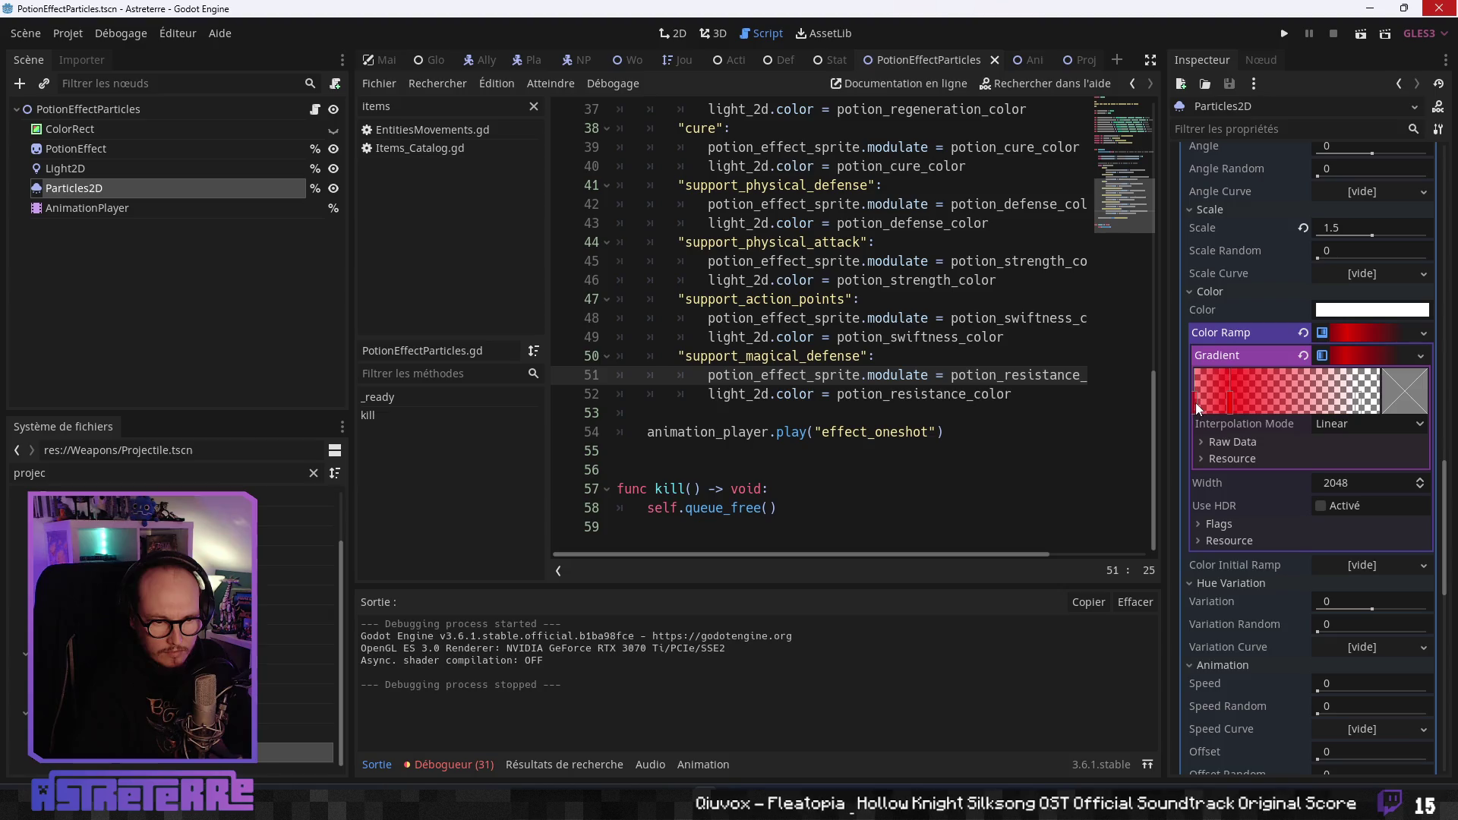
{"action": "left_click", "coordinate": [1230, 404]}
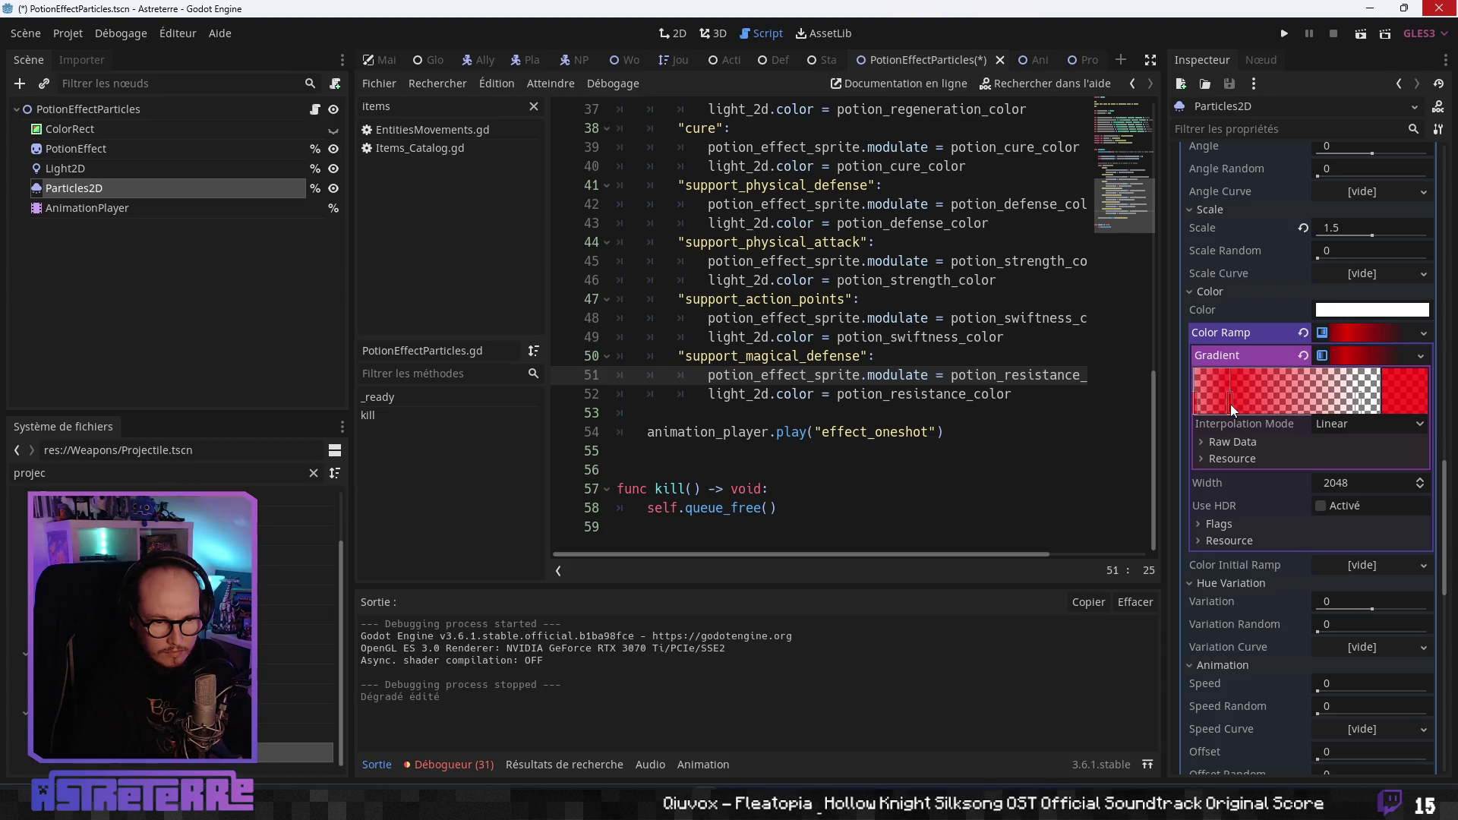
{"action": "left_click", "coordinate": [1404, 385]}
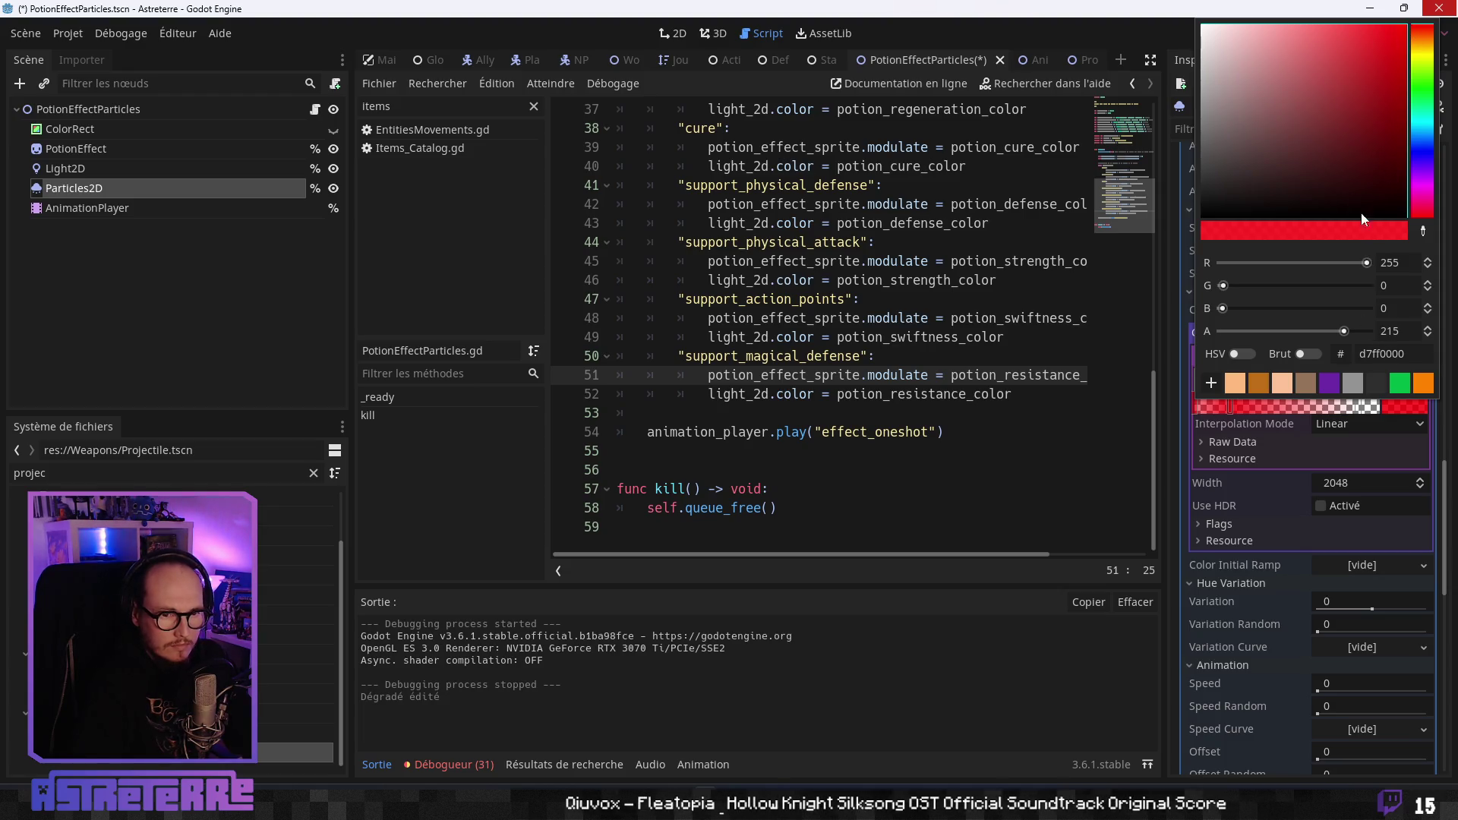
{"action": "left_click_drag", "start_coordinate": [1394, 48], "coordinate": [1425, 16]}
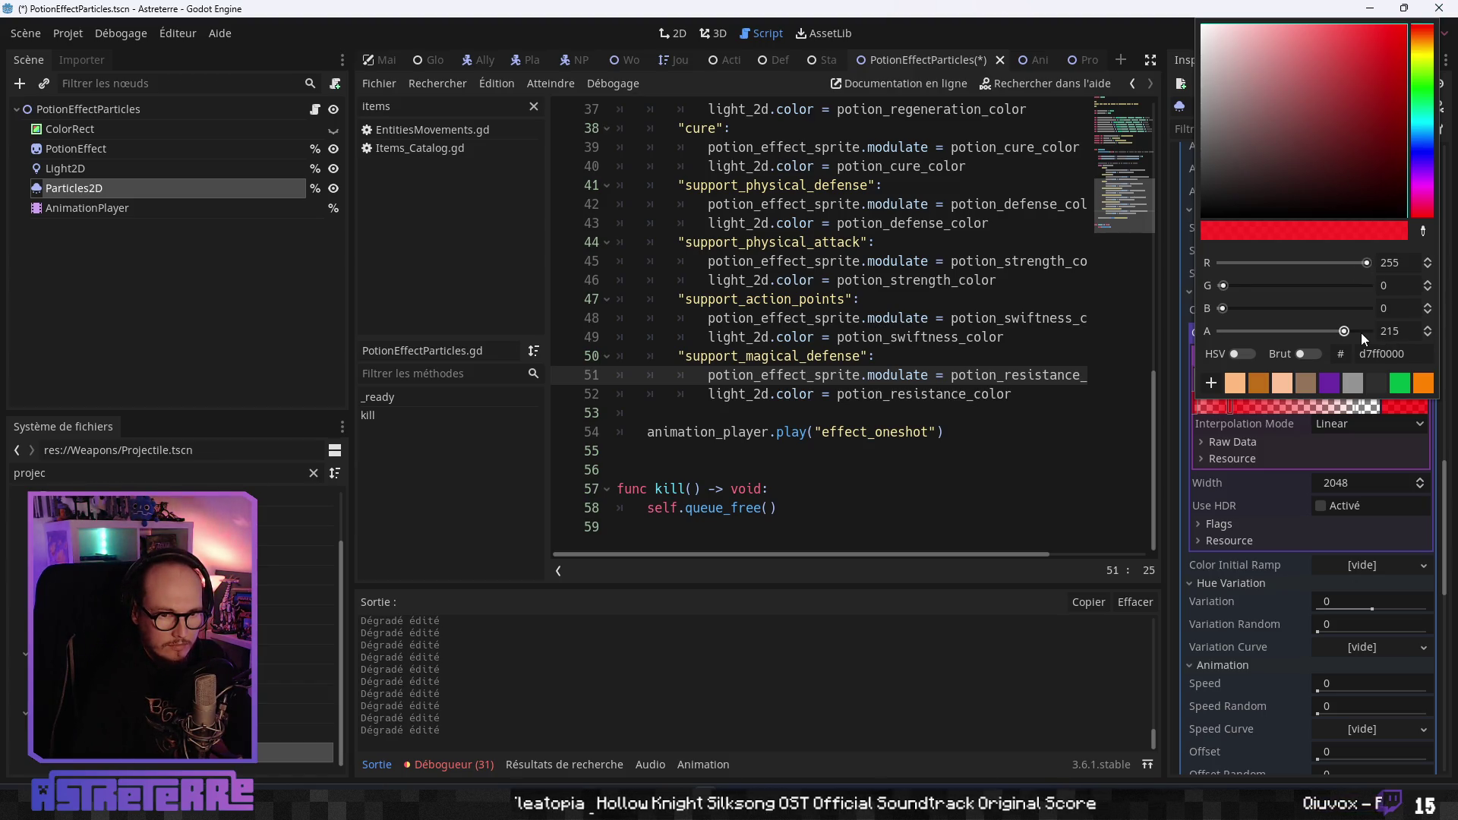
{"action": "left_click", "coordinate": [1446, 501]}
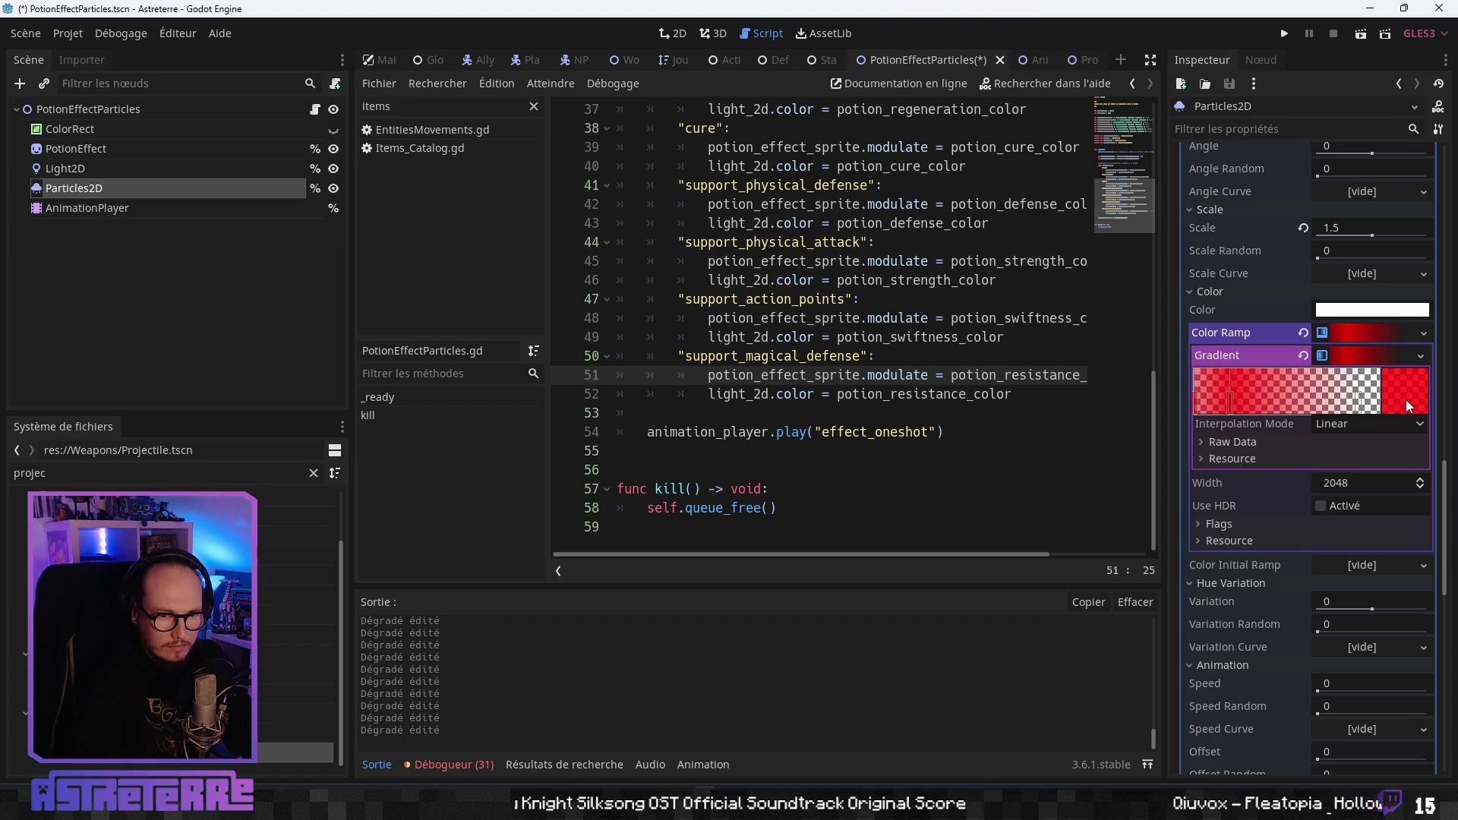
{"action": "left_click", "coordinate": [1423, 334]}
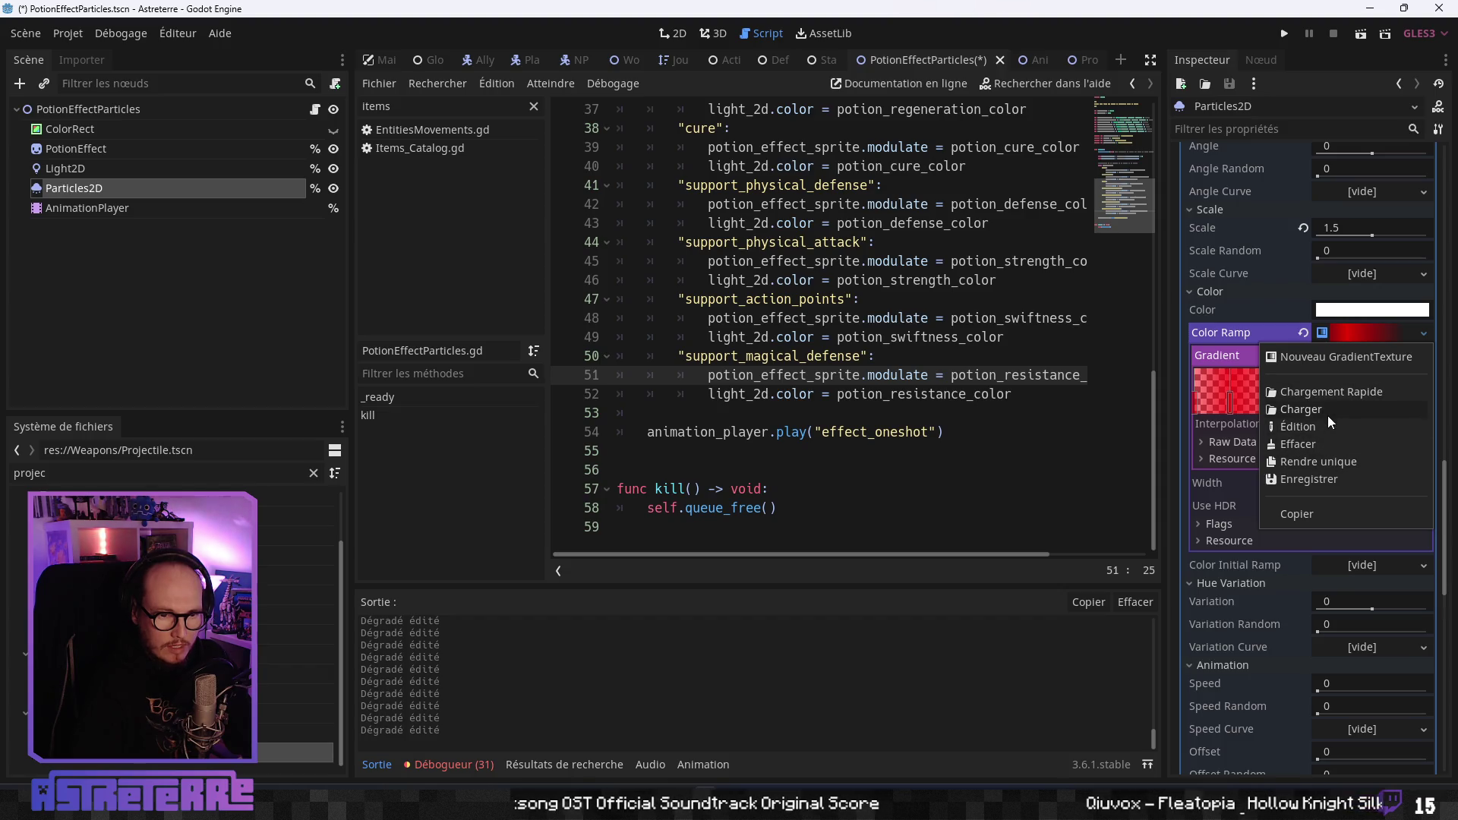
Save the Color Ramp gradient resource as res://Color_Gradients/heal_gradient.tres.
{"action": "left_click", "coordinate": [1319, 480]}
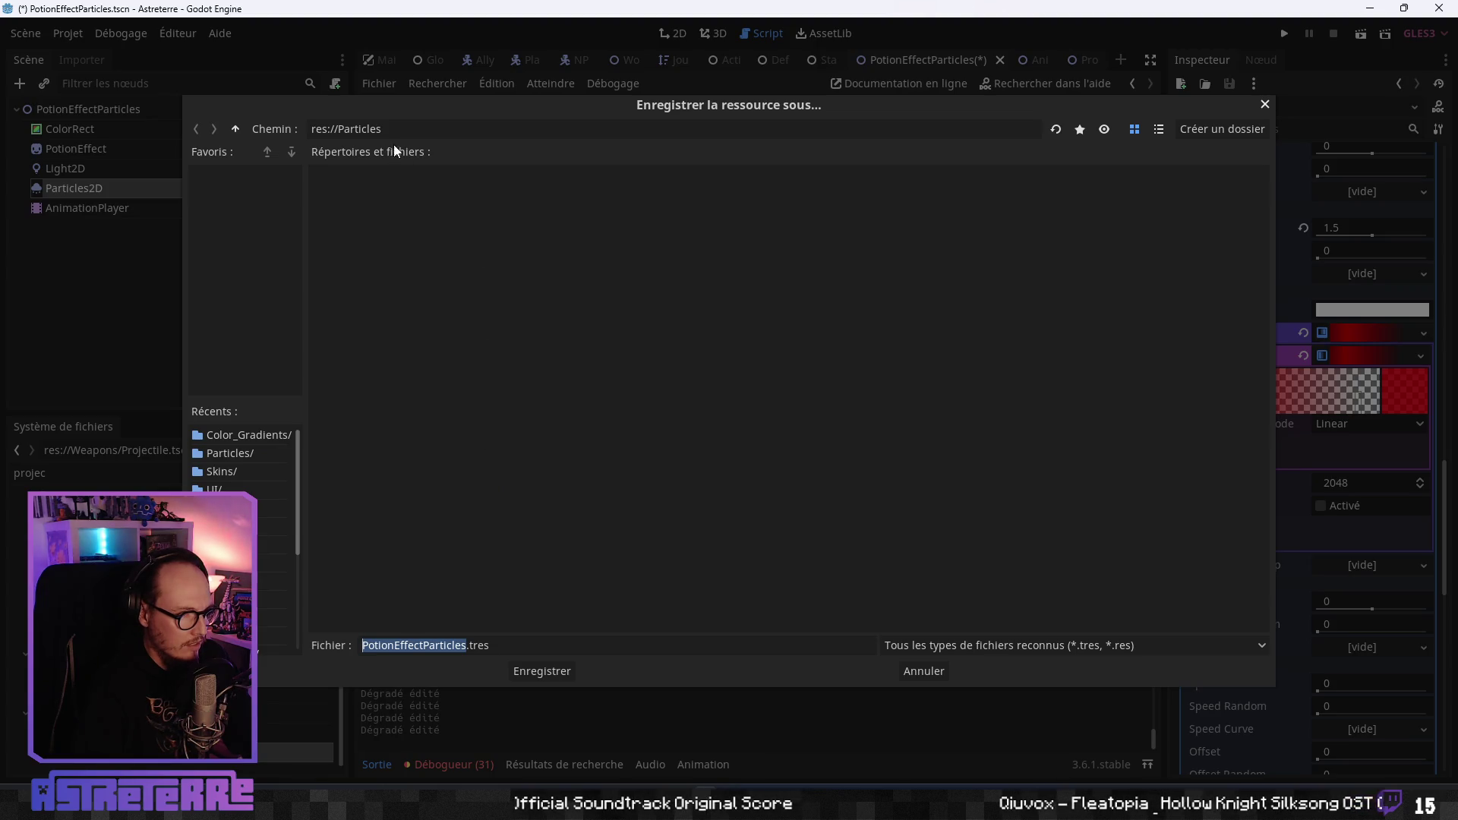
{"action": "left_click", "coordinate": [237, 129]}
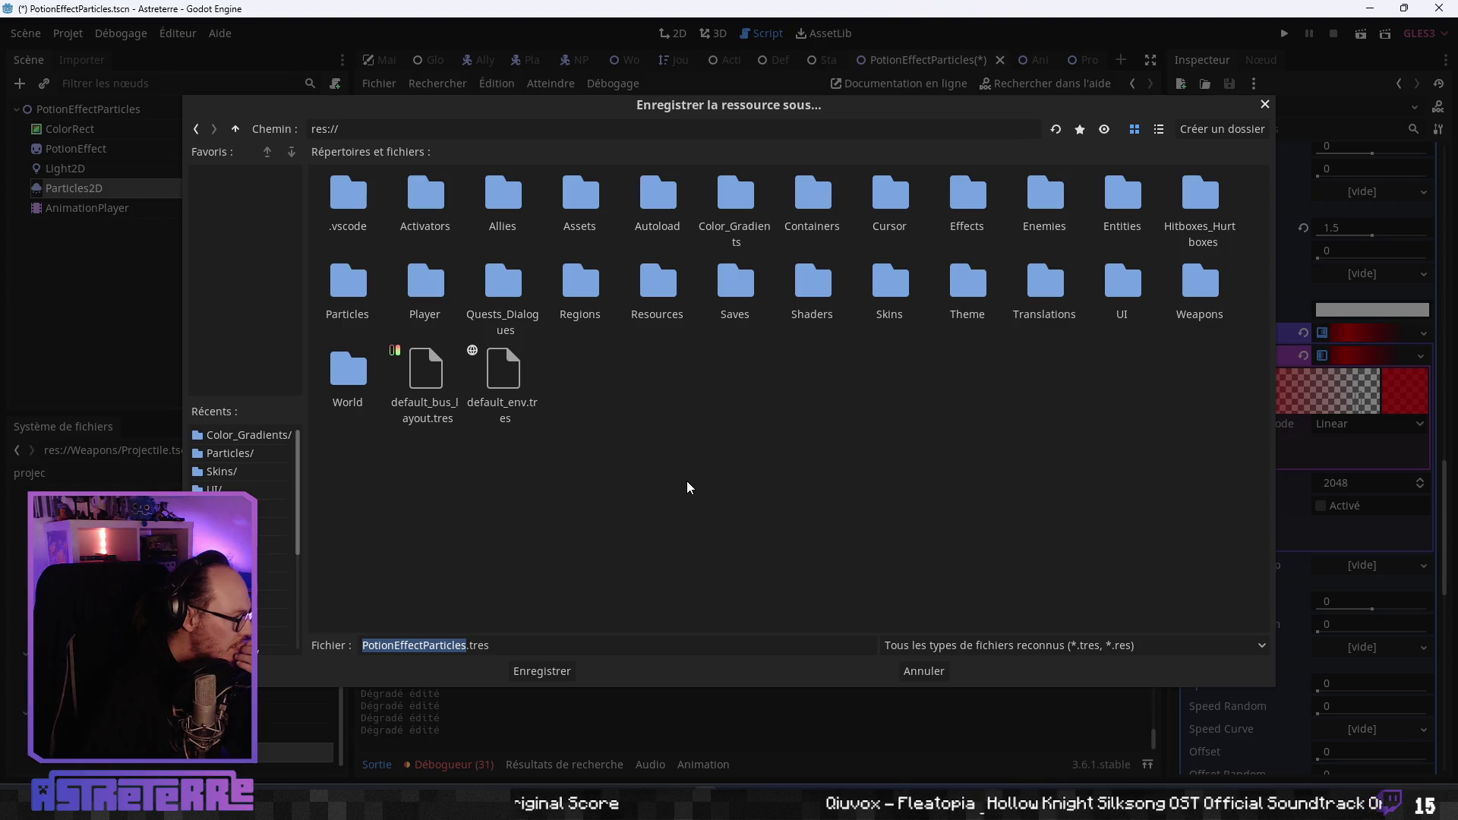
{"action": "double_click", "coordinate": [726, 212]}
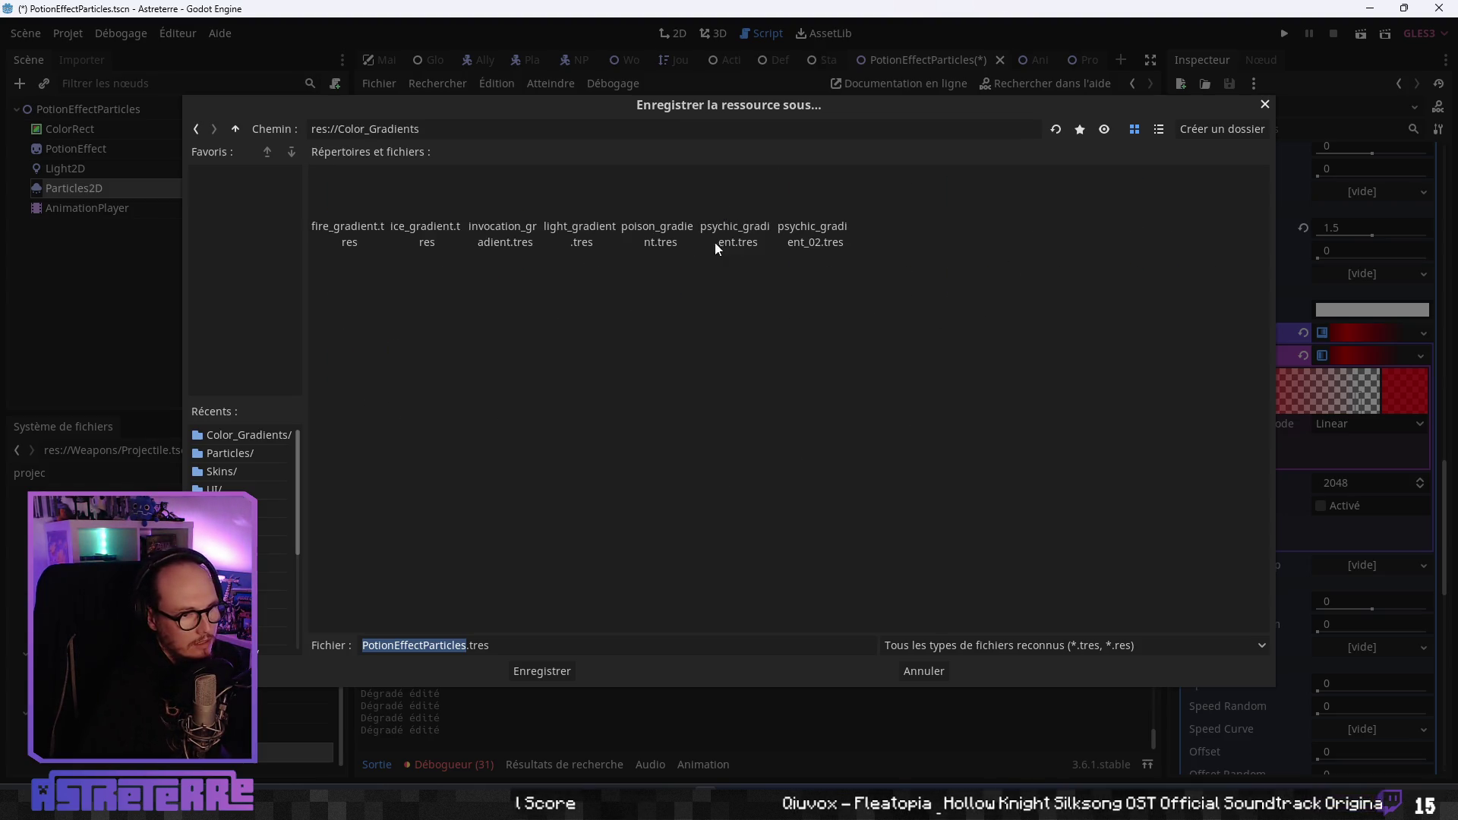
{"action": "left_click", "coordinate": [467, 645]}
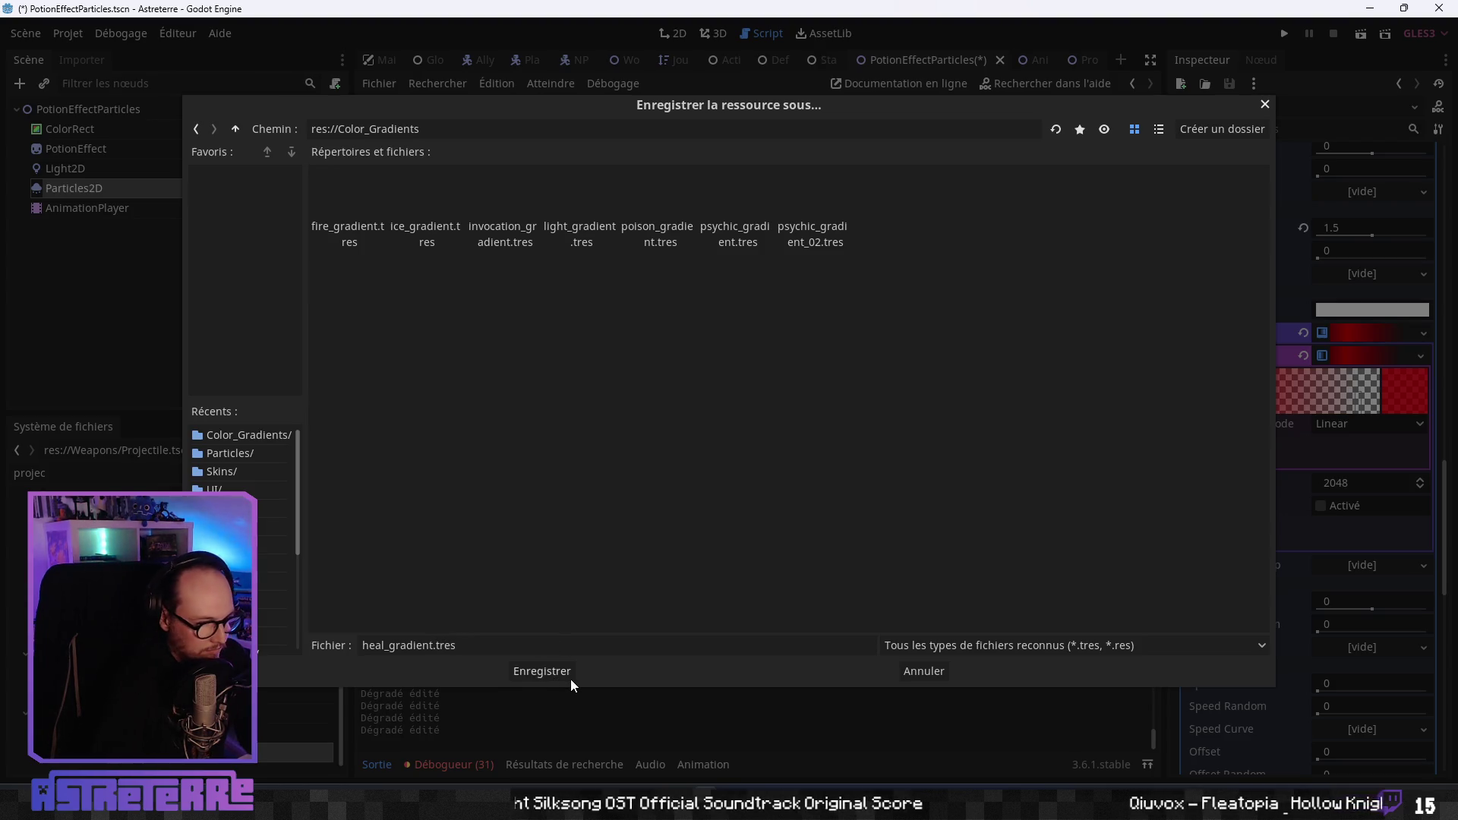
{"action": "left_click", "coordinate": [571, 679]}
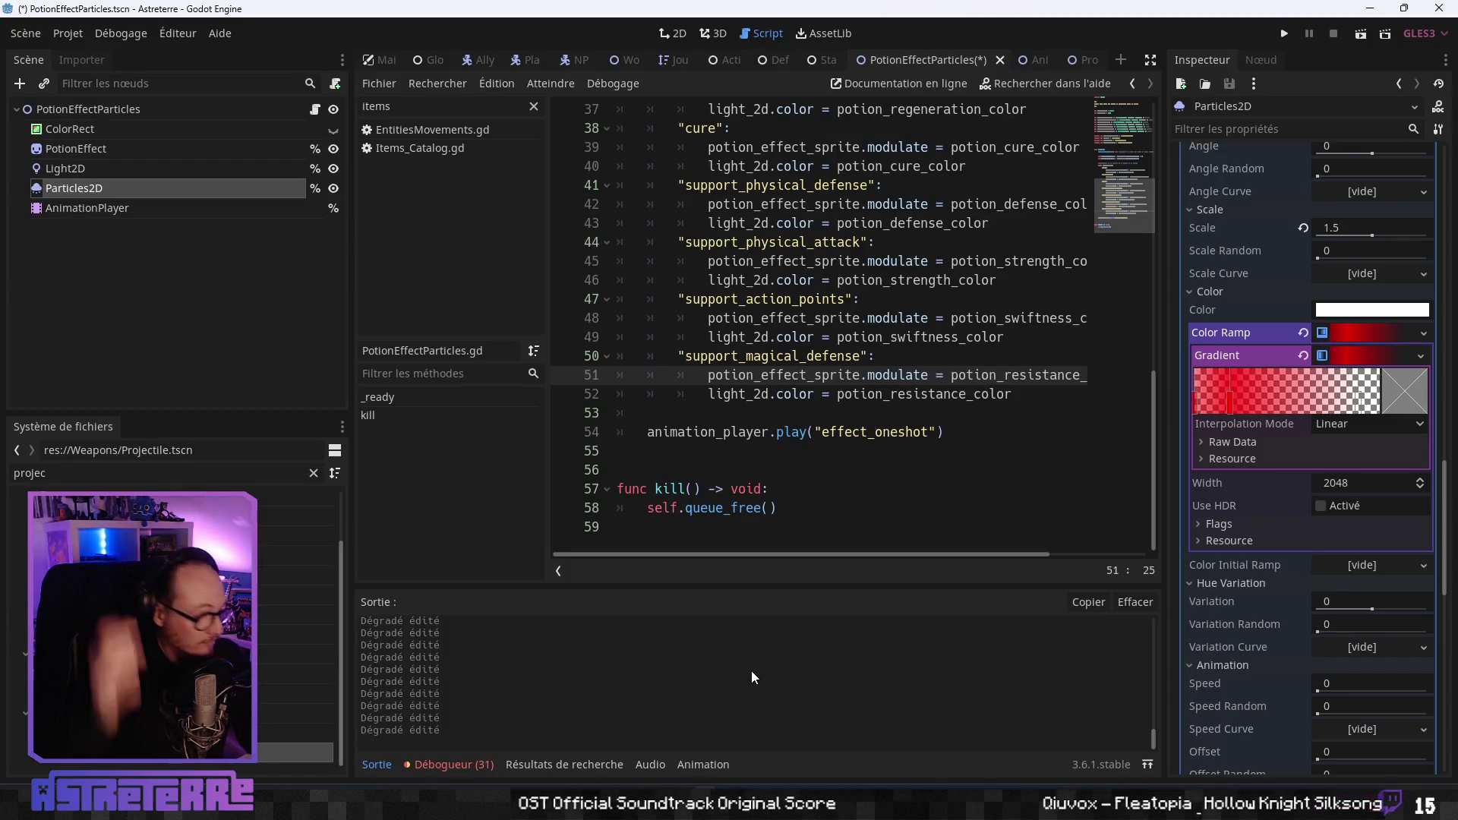
Insert a new line 18 in the script and start a preload() constant for heal_gradient.
{"action": "scroll", "coordinate": [750, 313], "scroll_direction": "up", "scroll_amount": 11}
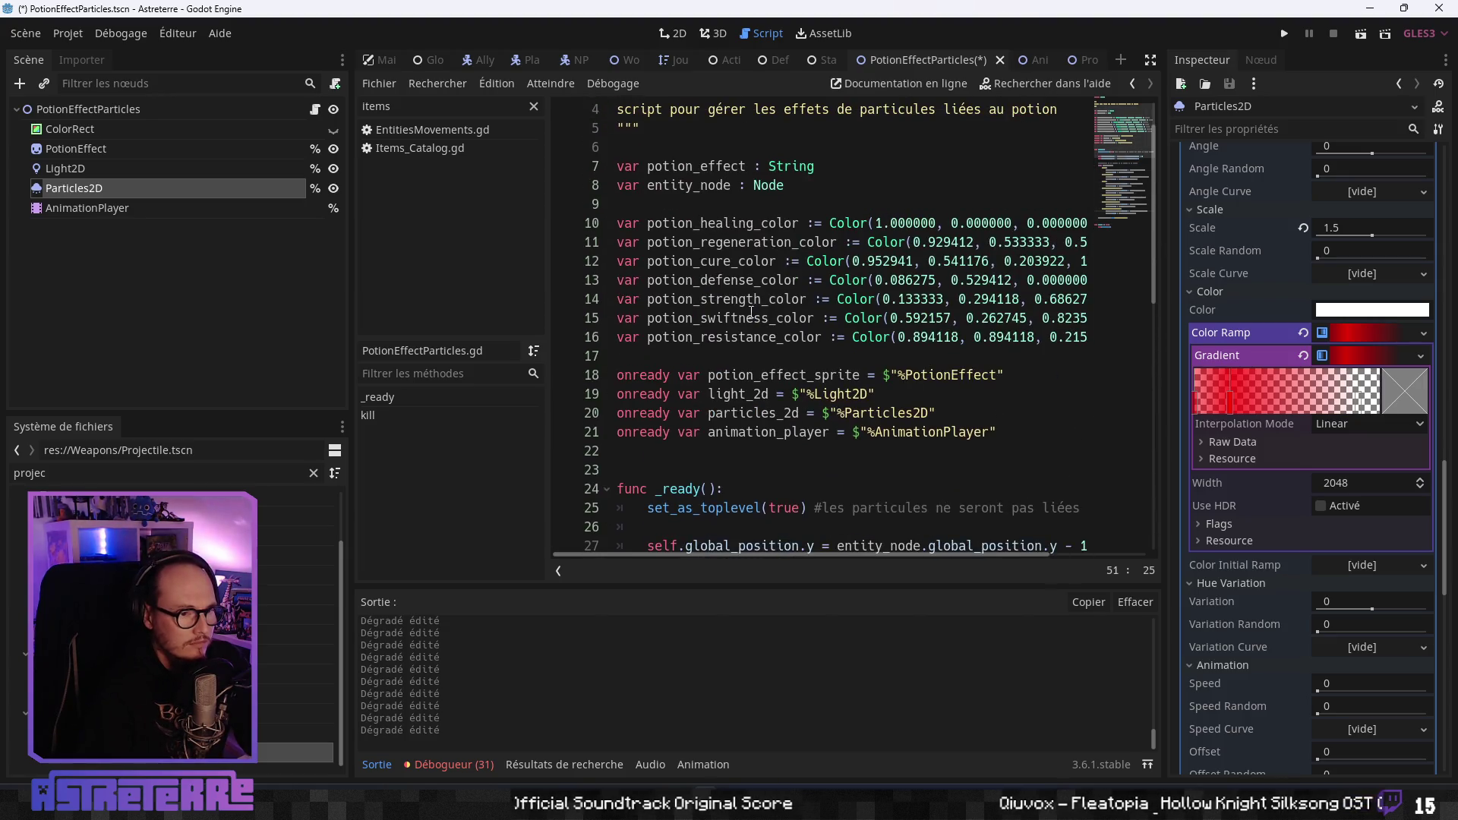
{"action": "scroll", "coordinate": [657, 376], "scroll_direction": "up", "scroll_amount": 1}
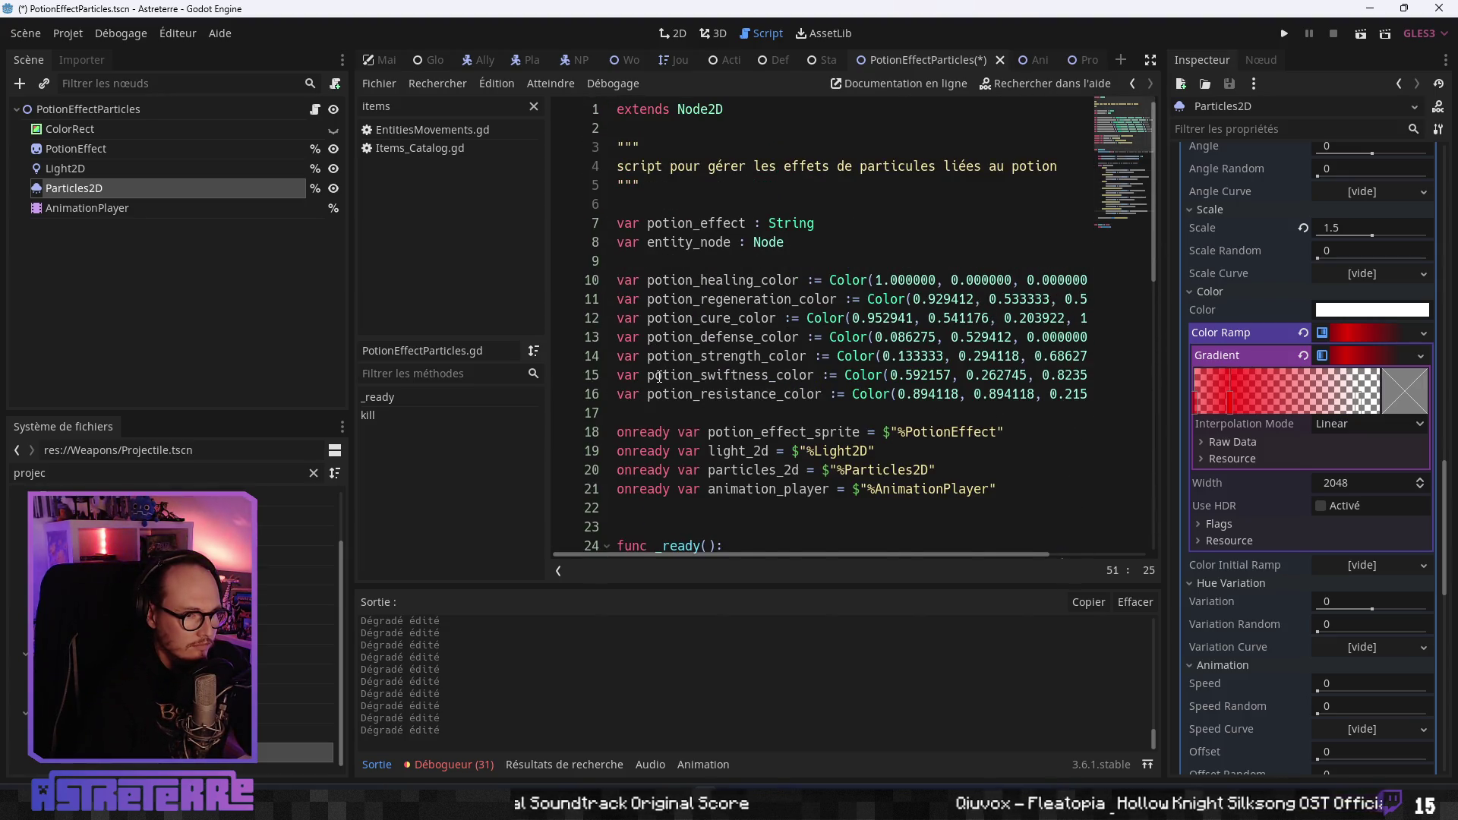
{"action": "scroll", "coordinate": [659, 376], "scroll_direction": "down", "scroll_amount": 1}
{"action": "left_click", "coordinate": [644, 357]}
{"action": "key", "text": "Return"}
{"action": "key", "text": "Return"}
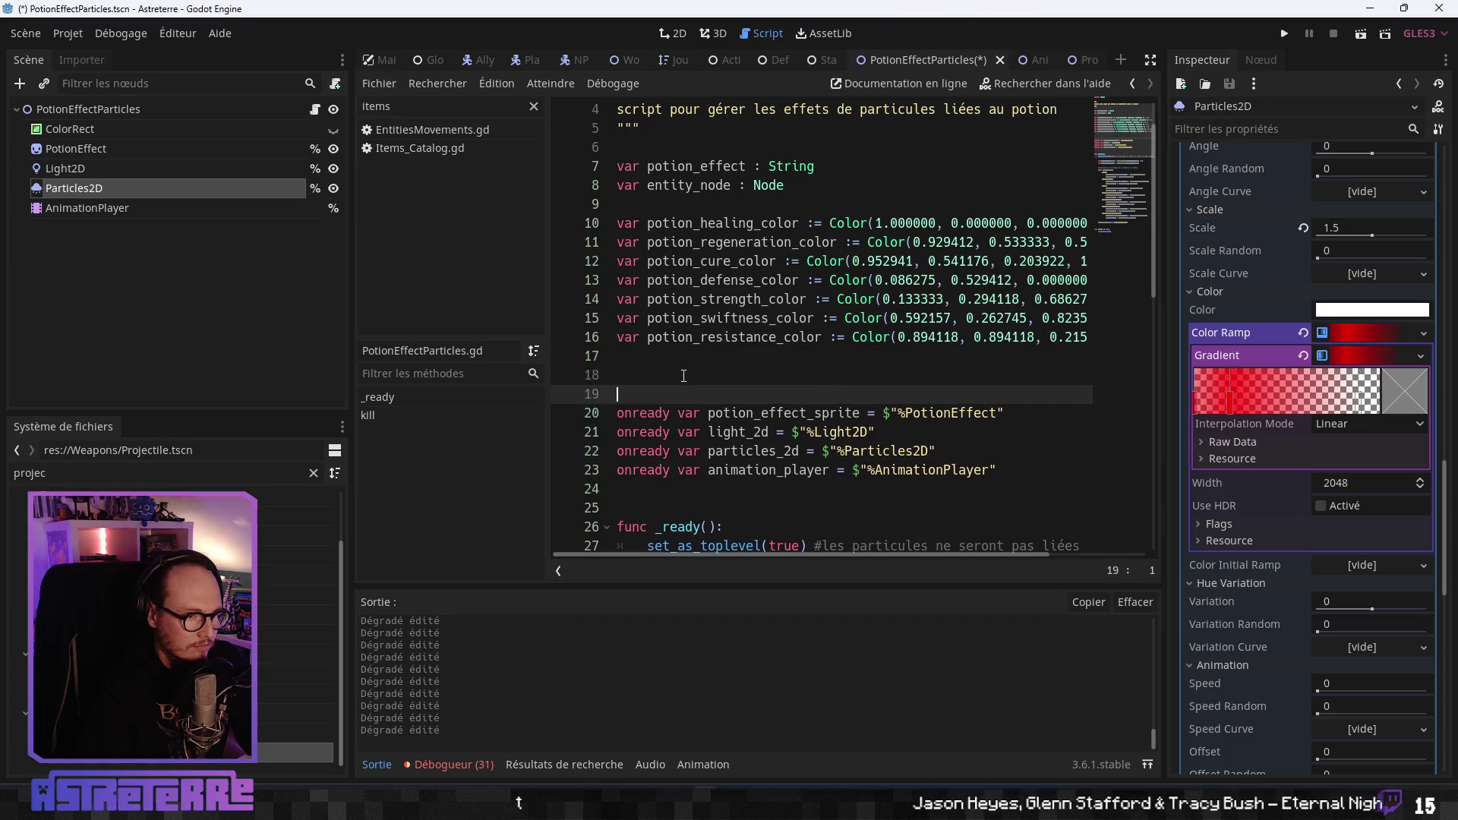
{"action": "left_click", "coordinate": [658, 377]}
{"action": "type", "text": "const heal_gra"}
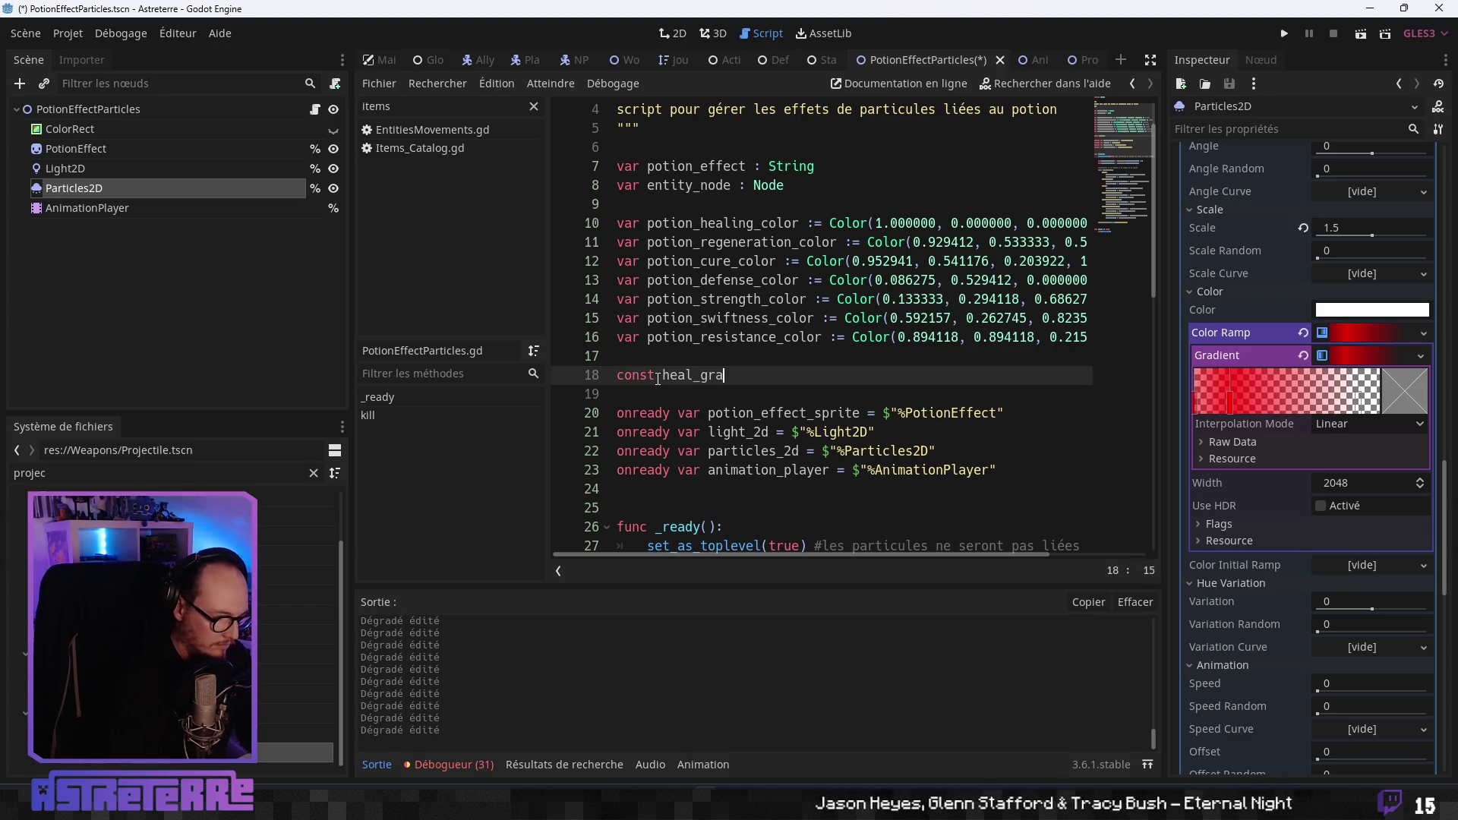
{"action": "type", "text": "dient = prel"}
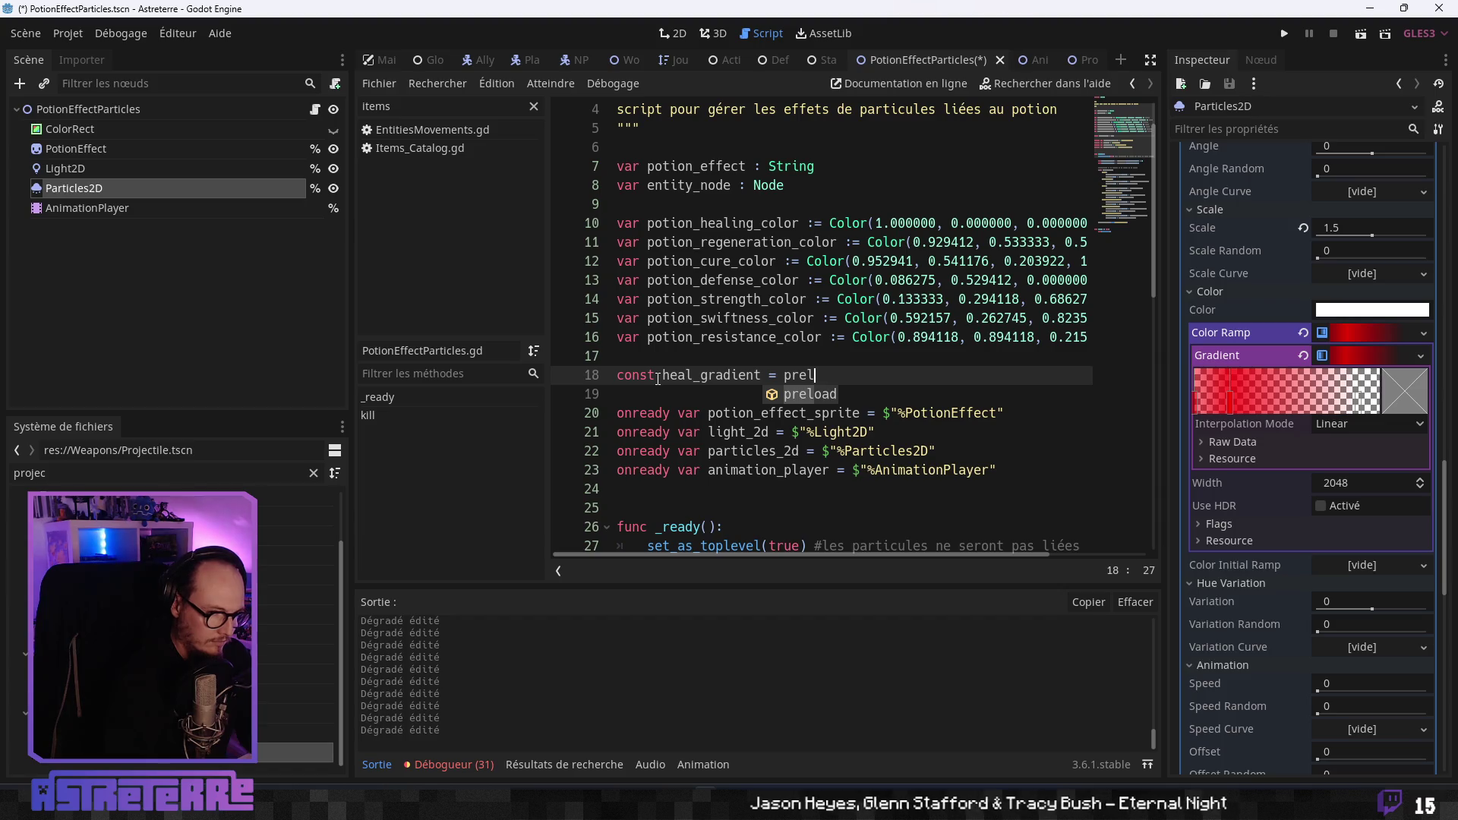
{"action": "key", "text": "Return"}
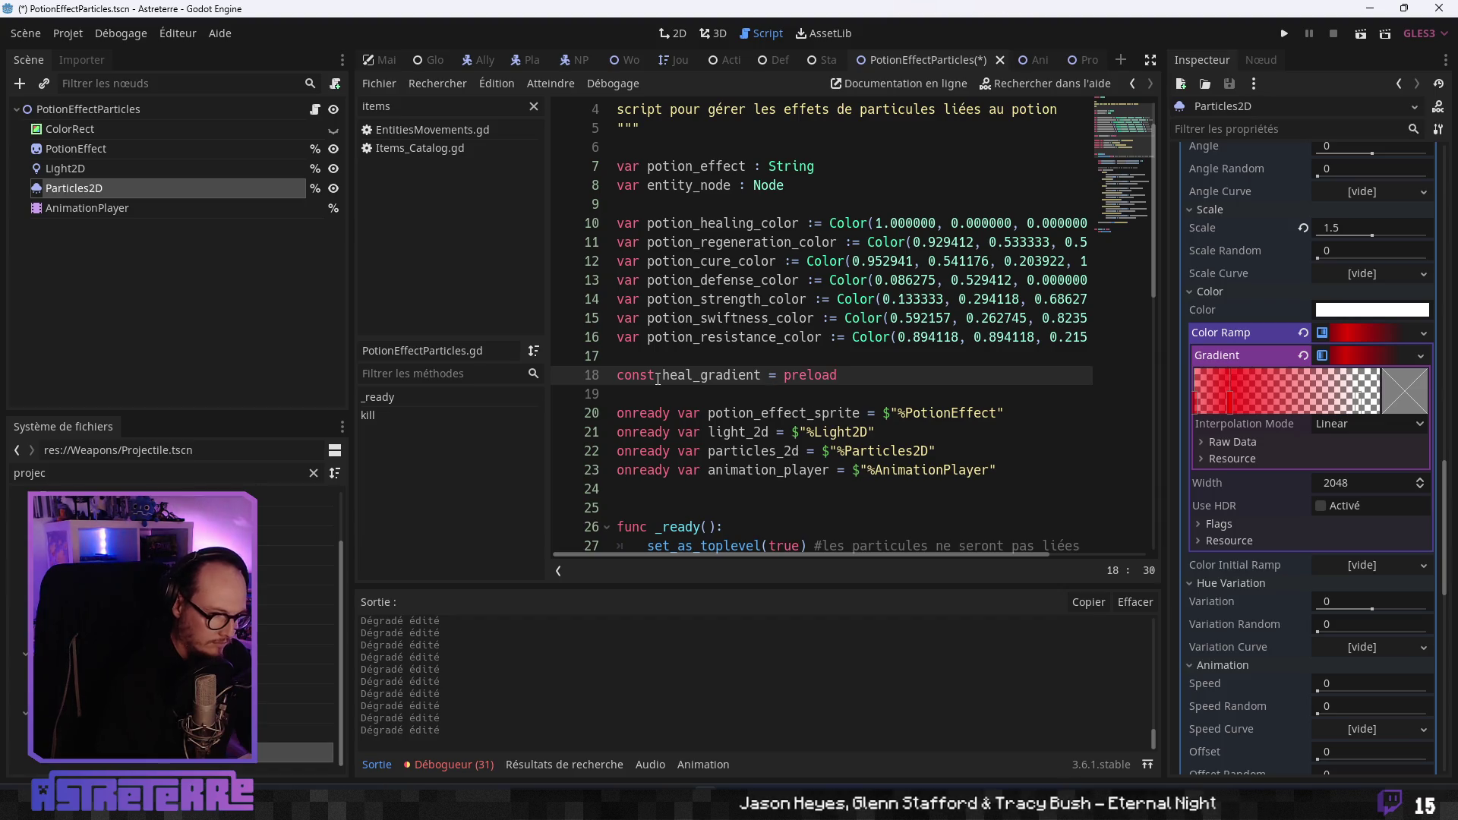
Filter the FileSystem search by 'heal' to locate heal_gradient.tres.
{"action": "left_click", "coordinate": [85, 473]}
{"action": "key", "text": "ctrl+a"}
{"action": "key", "text": "BackSpace"}
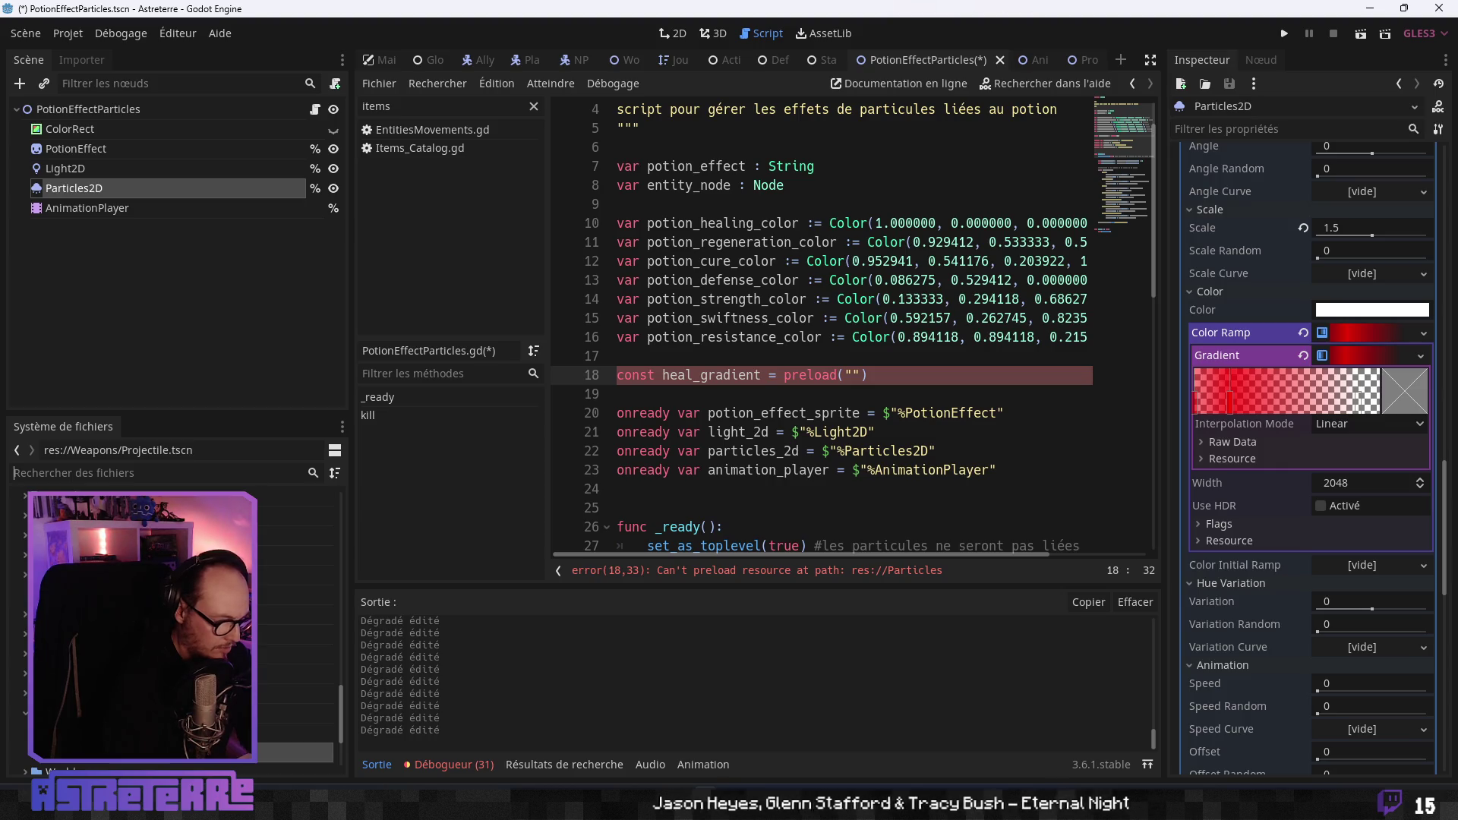
{"action": "type", "text": "heal_"}
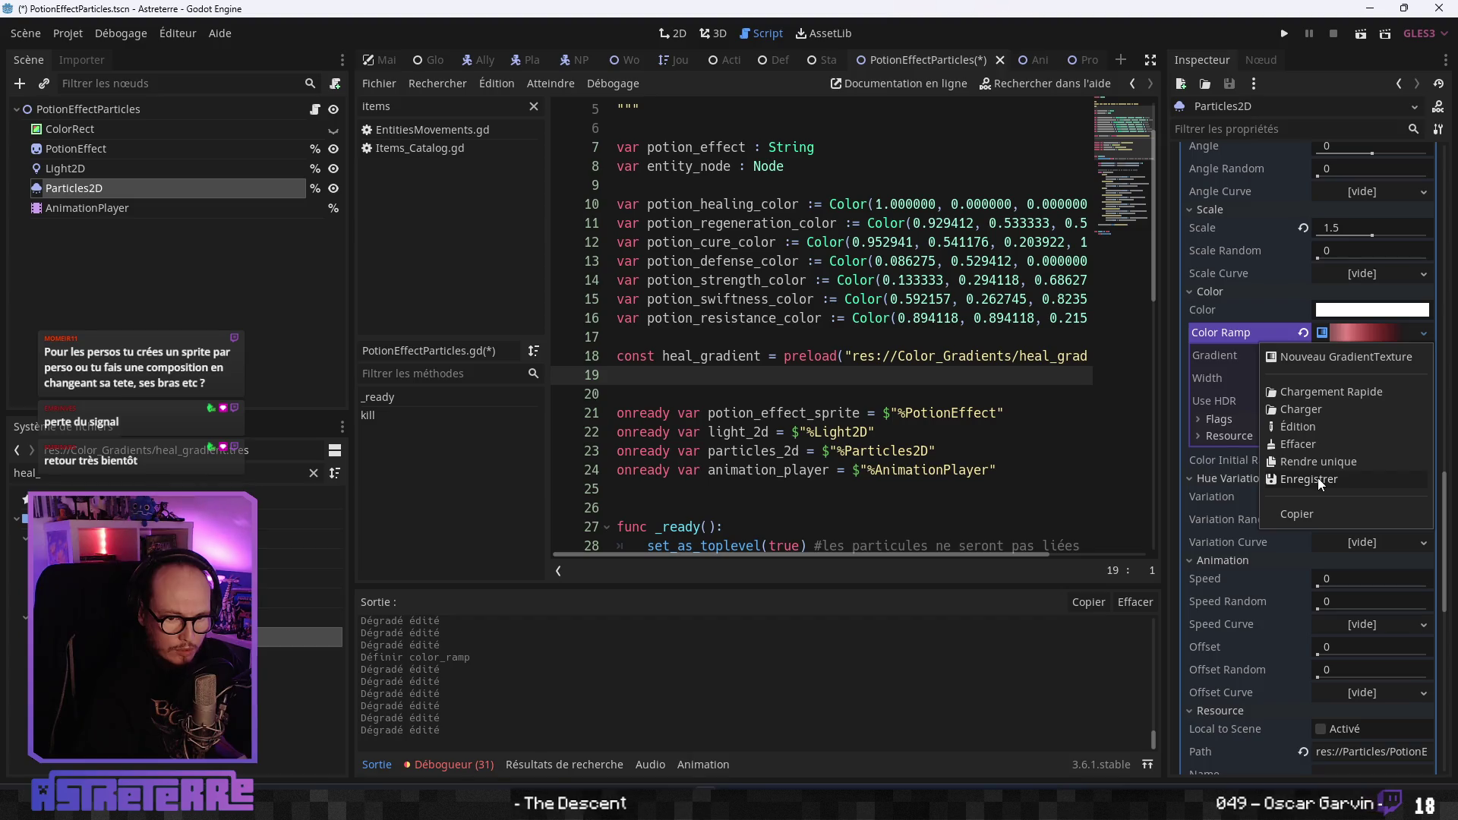
Save the colour ramp gradient as regeneration_gradient.tres.
{"action": "left_click", "coordinate": [1318, 479]}
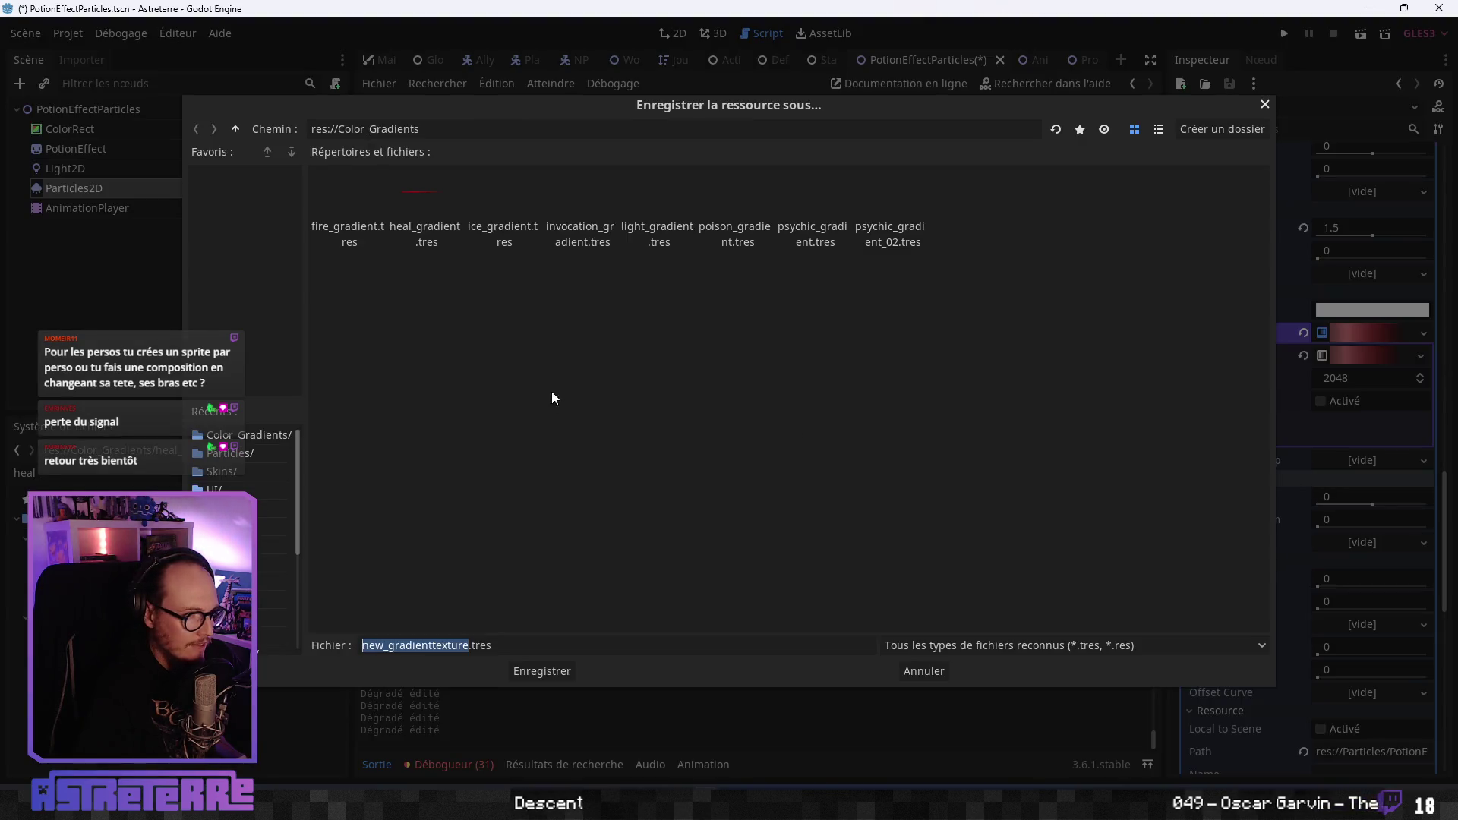
{"action": "left_click", "coordinate": [436, 646]}
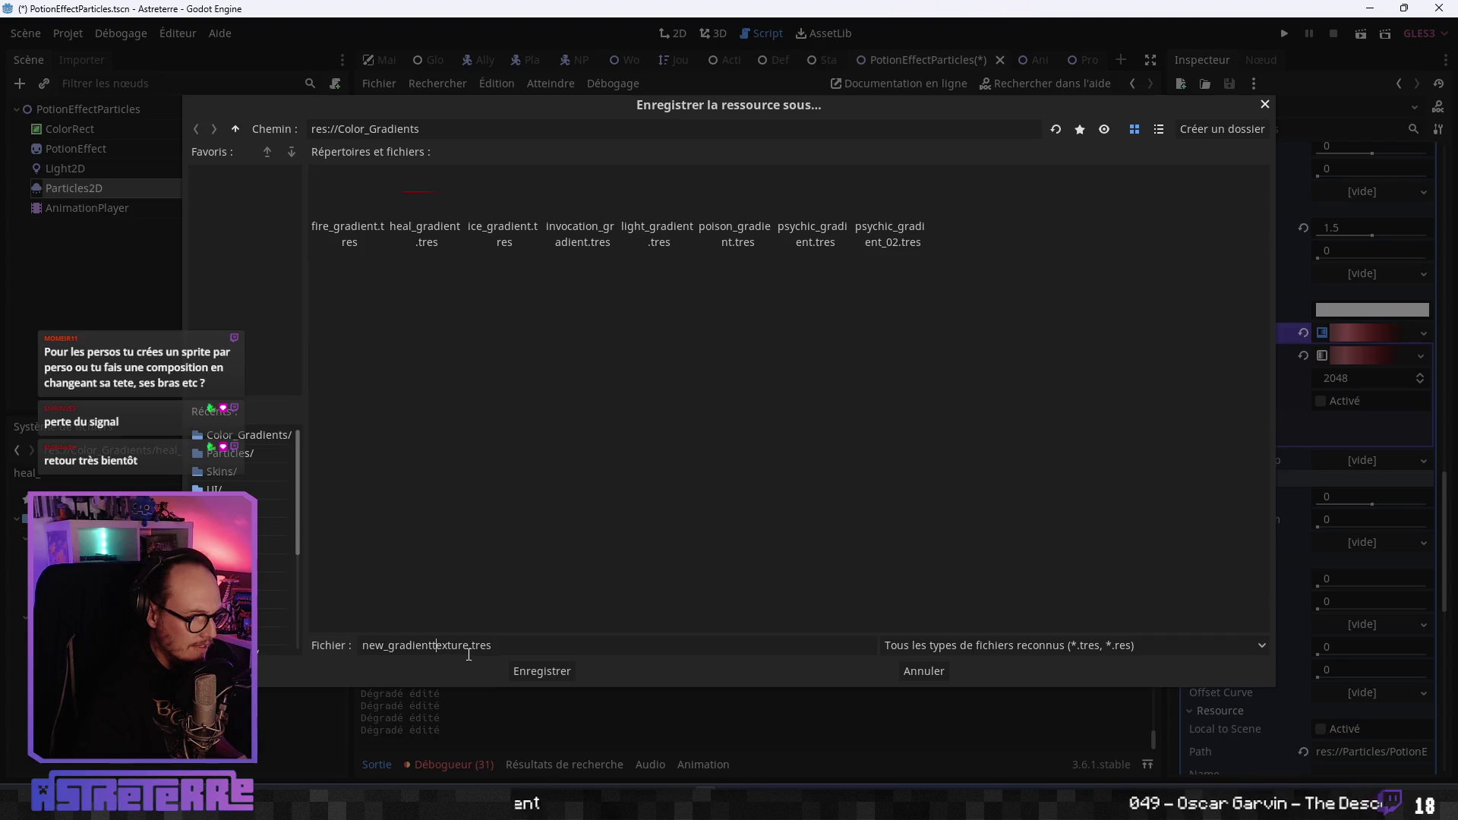
{"action": "double_click", "coordinate": [468, 647]}
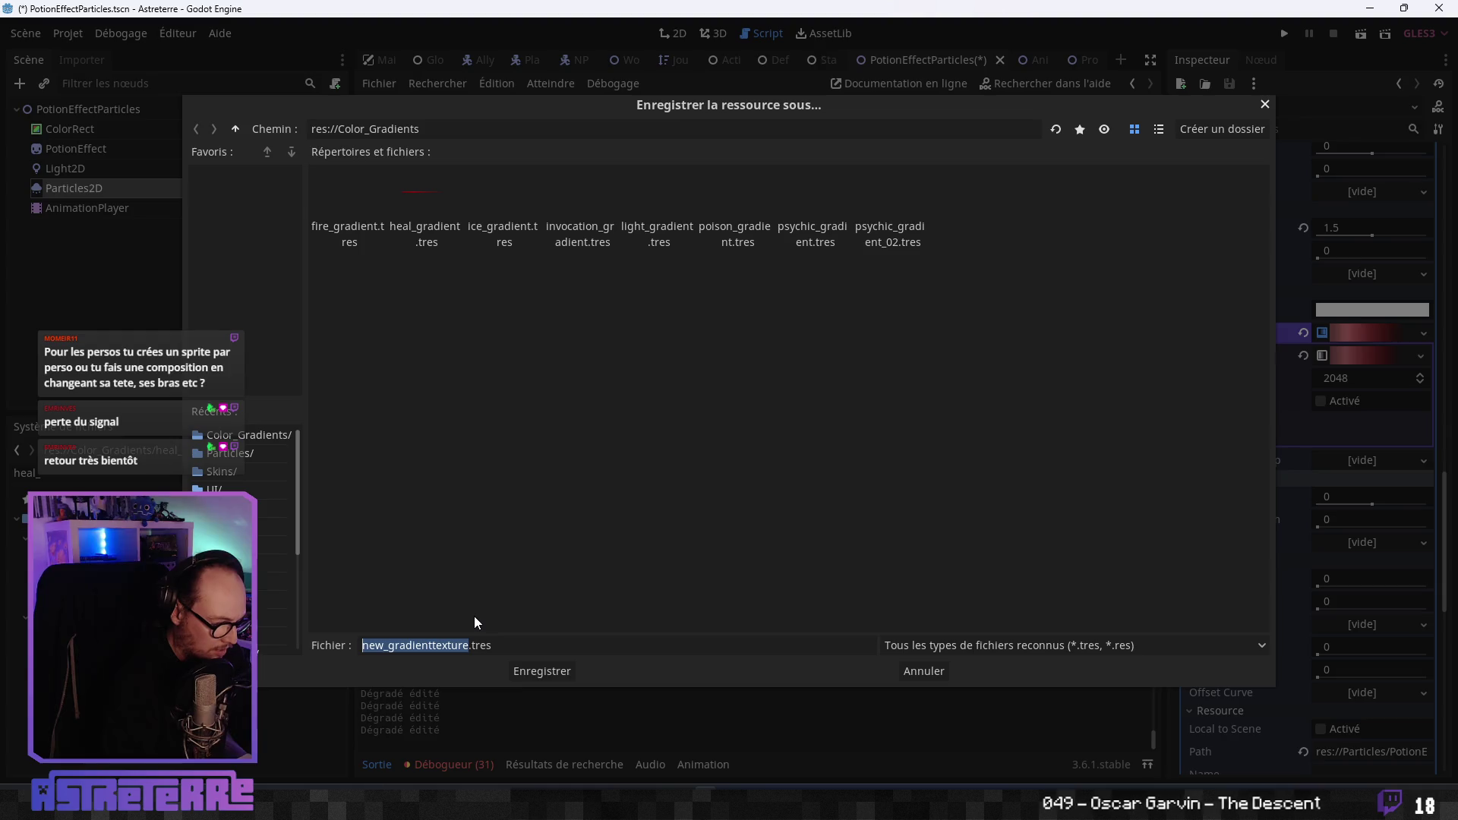
{"action": "type", "text": "regeneration"}
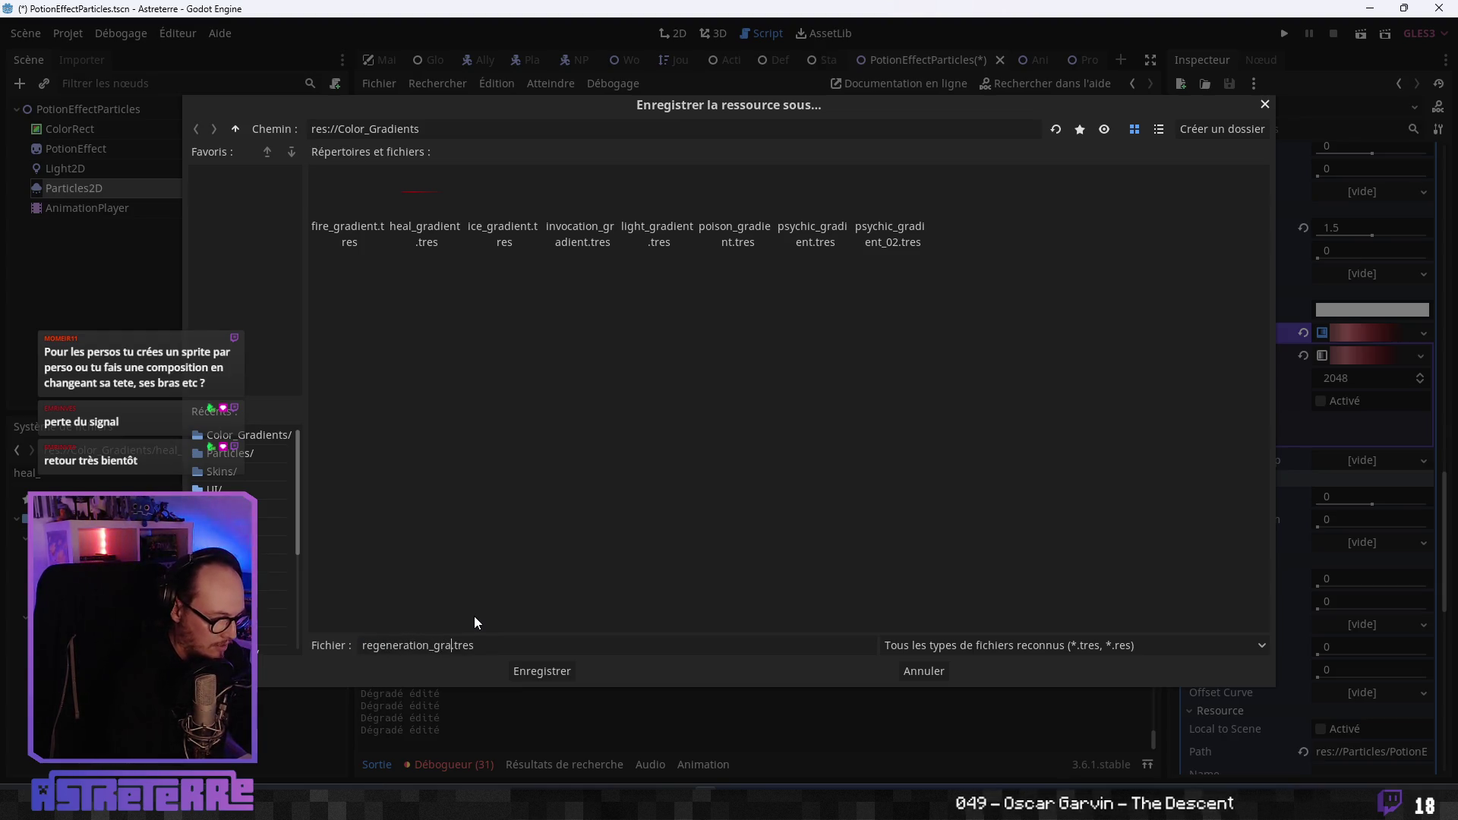
{"action": "key", "text": "Return"}
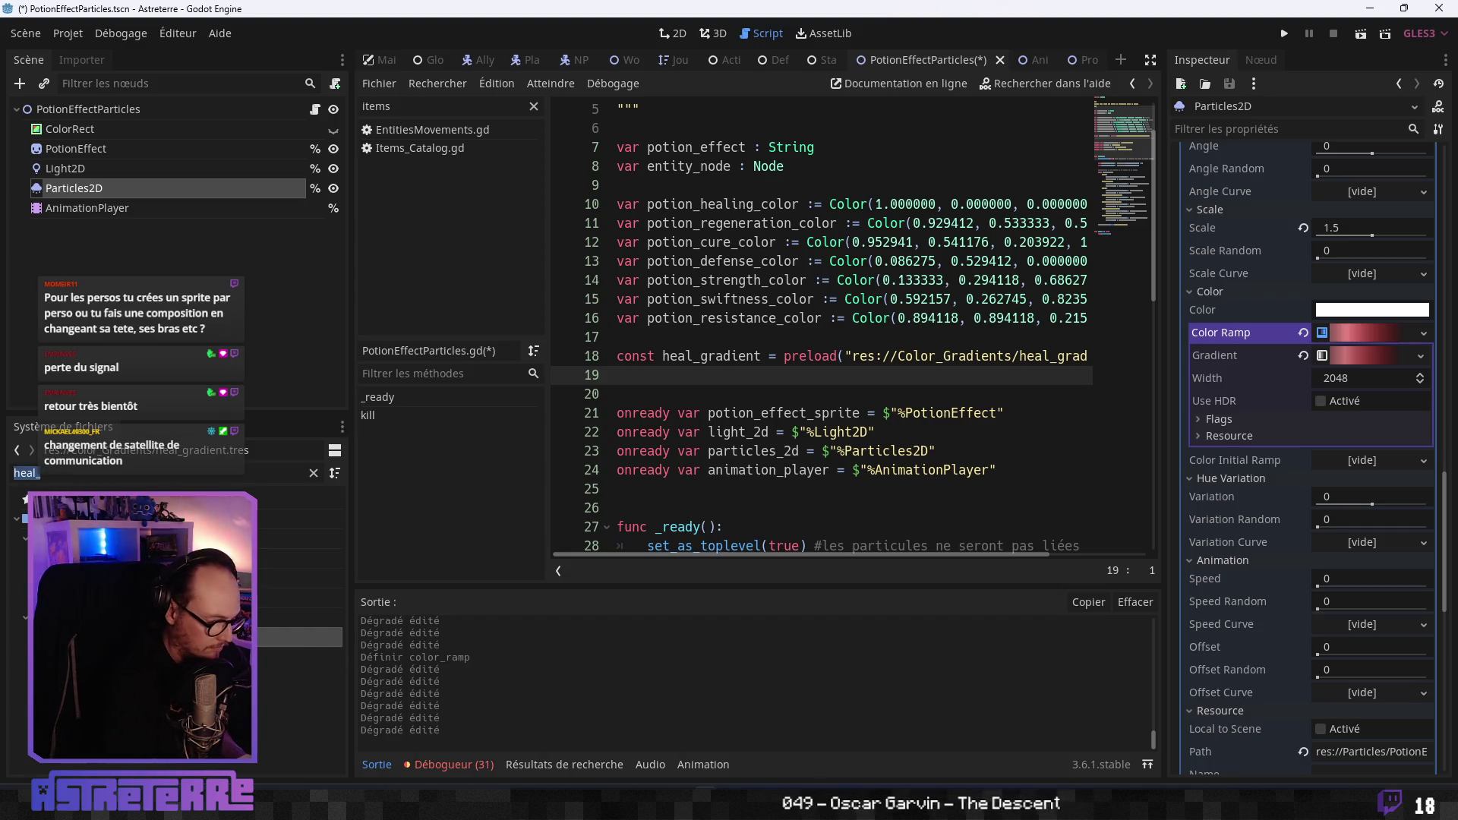
Clear the 'heal' file filter and move to the empty line 19 below the preload.
{"action": "key", "text": "BackSpace"}
{"action": "key", "text": "BackSpace"}
{"action": "key", "text": "BackSpace"}
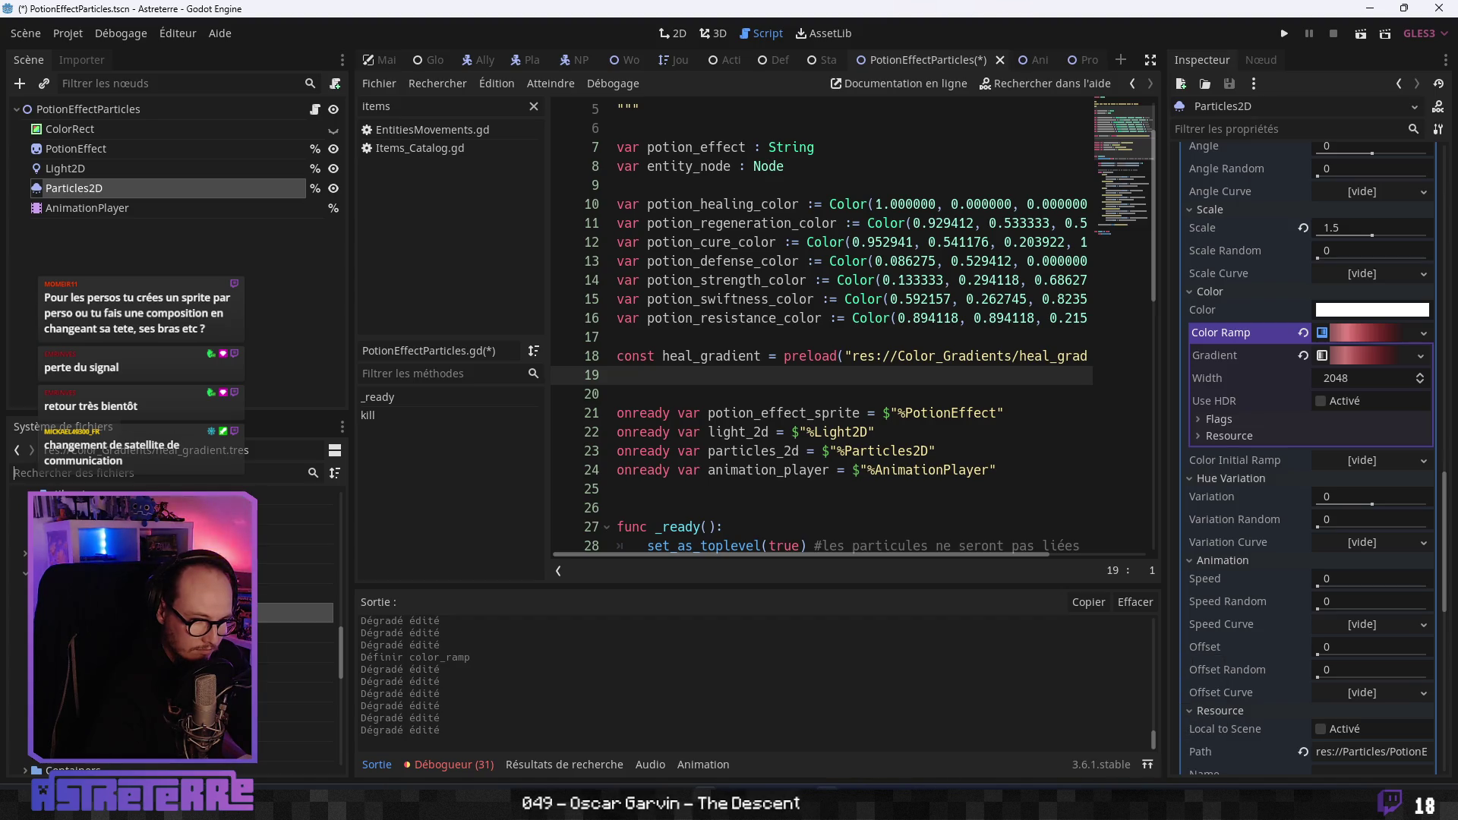
{"action": "key", "text": "Down"}
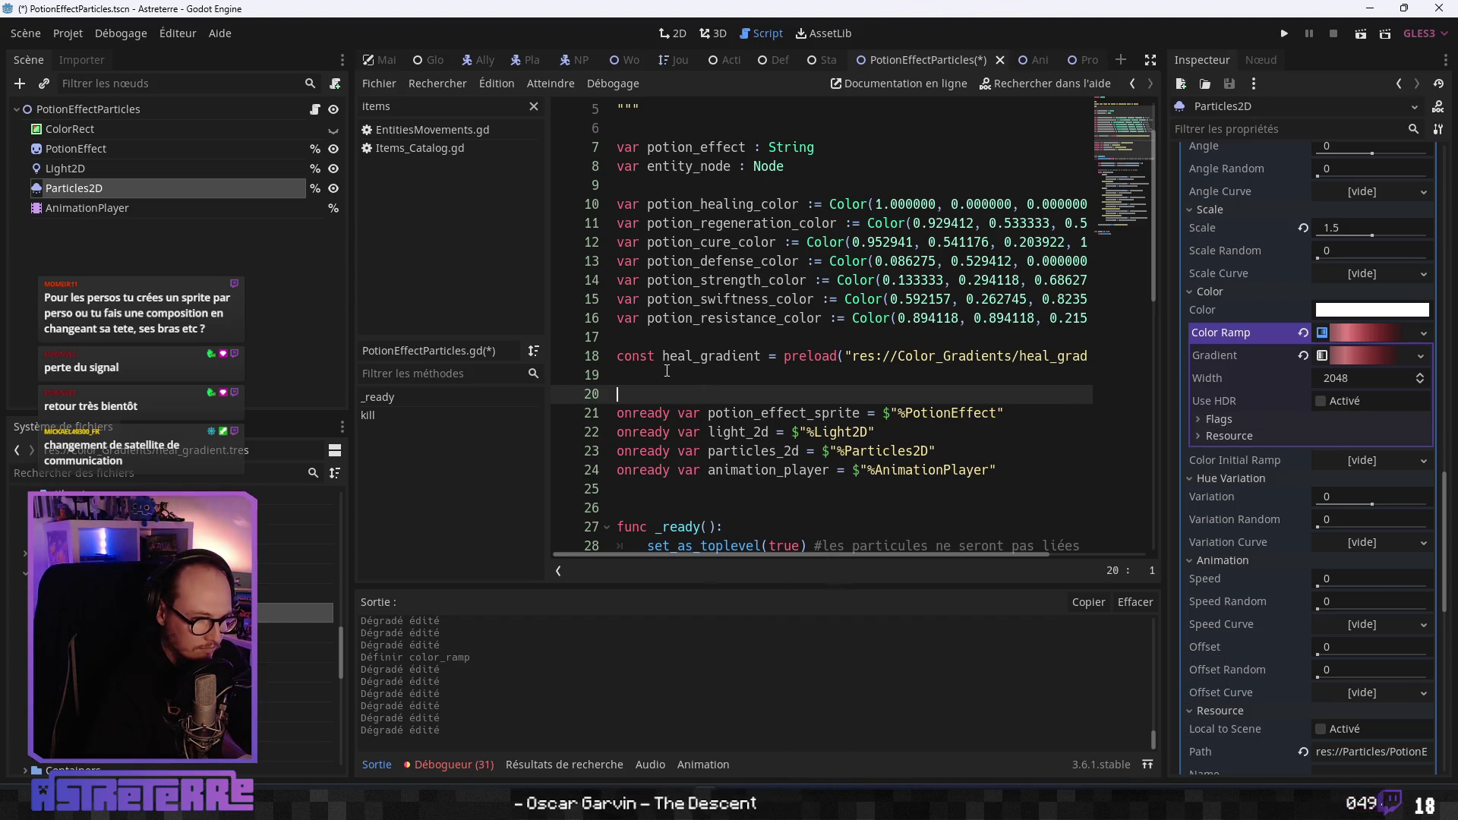
{"action": "key", "text": "Up"}
{"action": "key", "text": "Up"}
{"action": "left_click", "coordinate": [997, 377]}
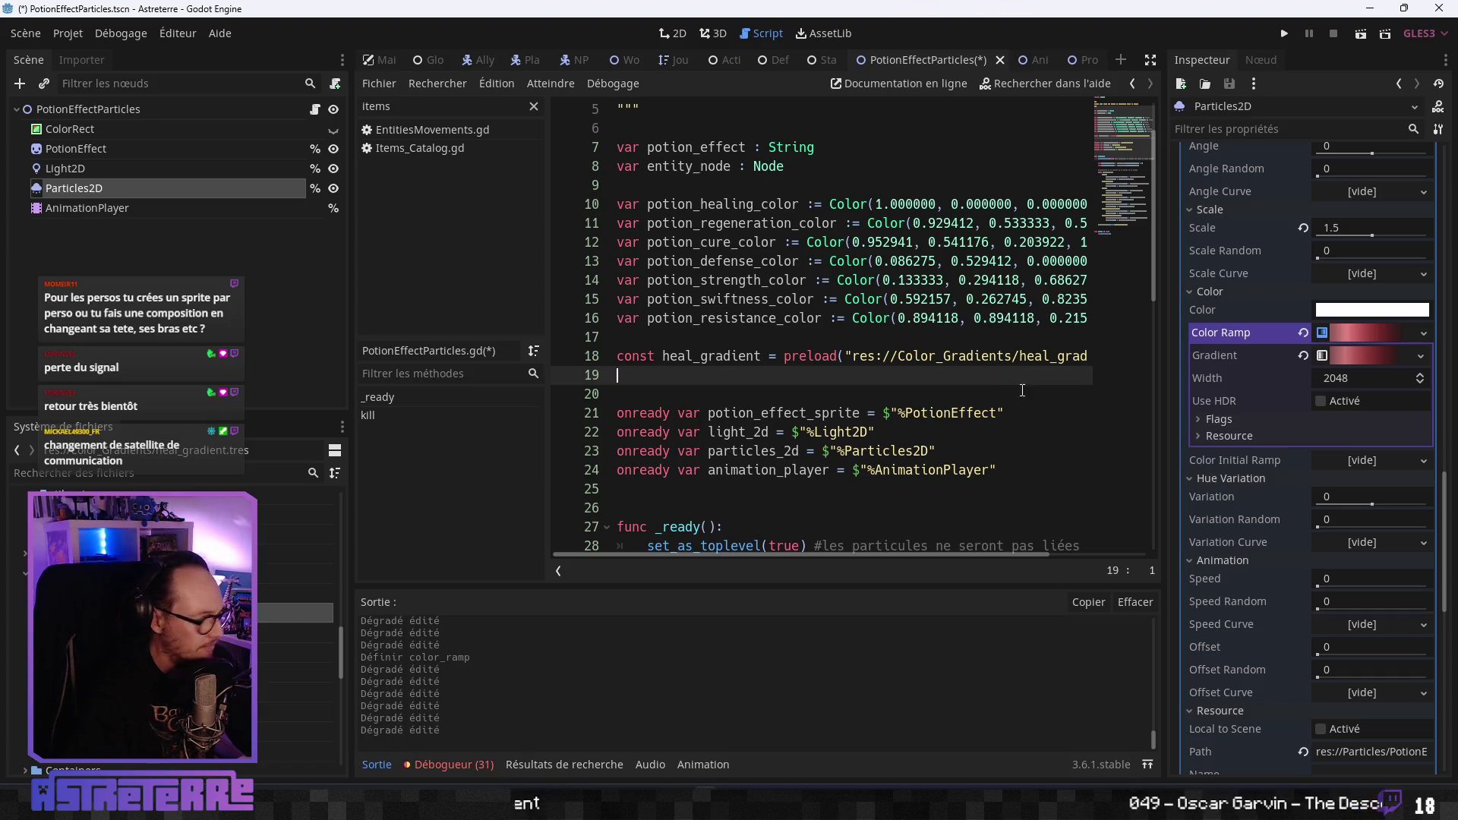
Make the Color Ramp unique and set a gradient stop to orange f38a34.
{"action": "left_click", "coordinate": [1423, 332]}
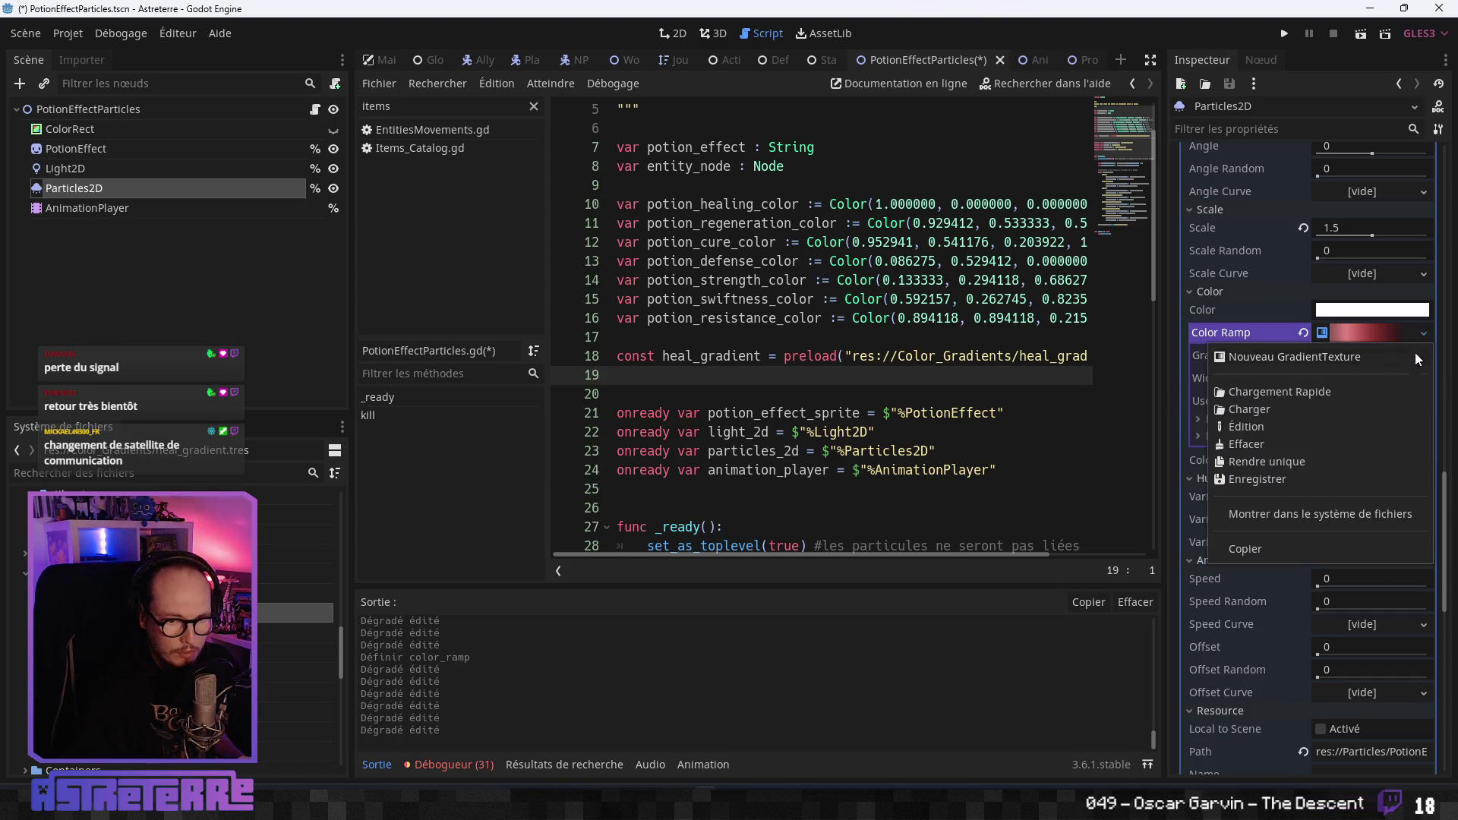
{"action": "left_click", "coordinate": [1292, 461]}
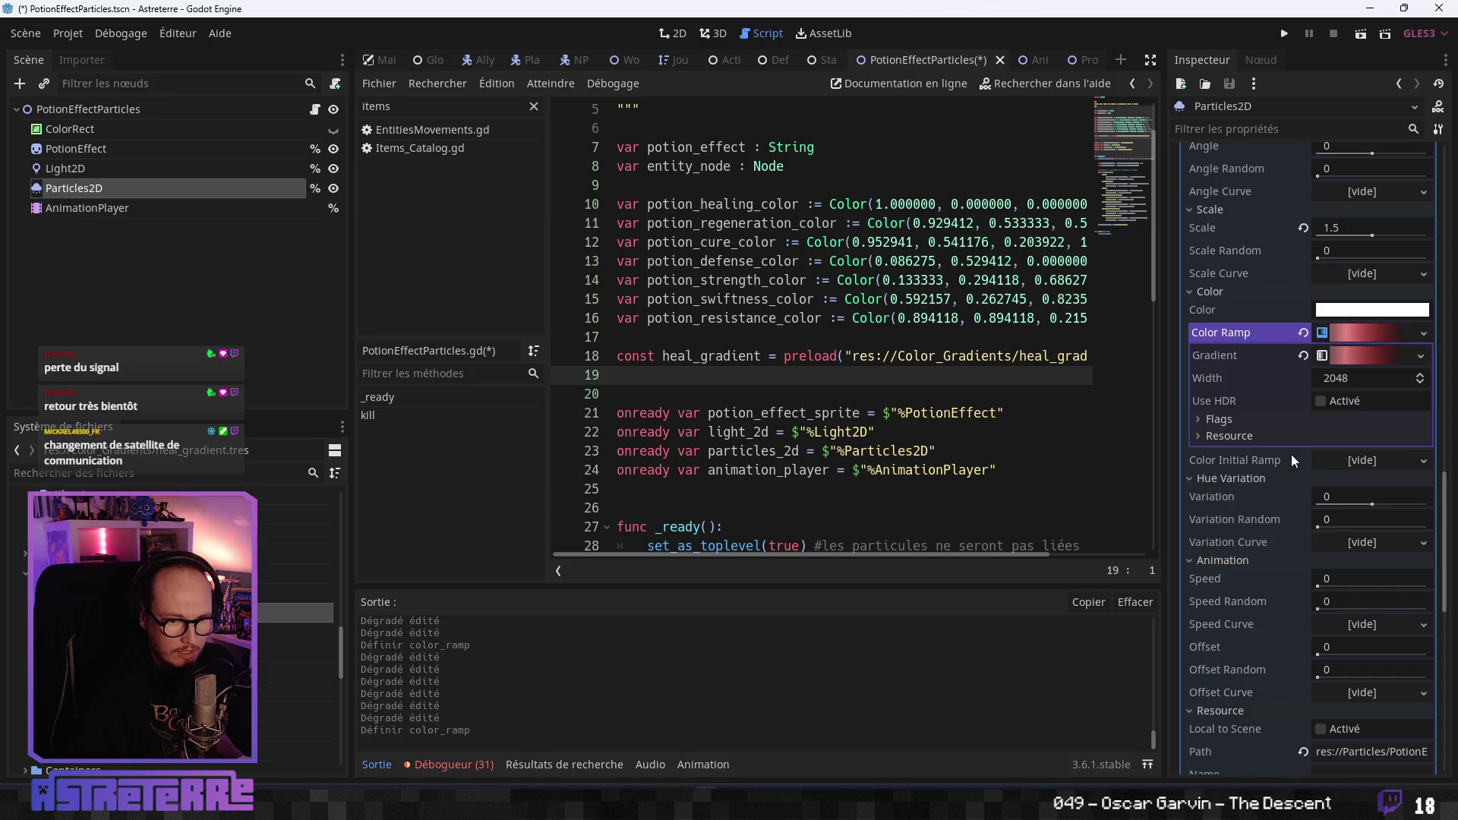
{"action": "left_click", "coordinate": [1352, 355]}
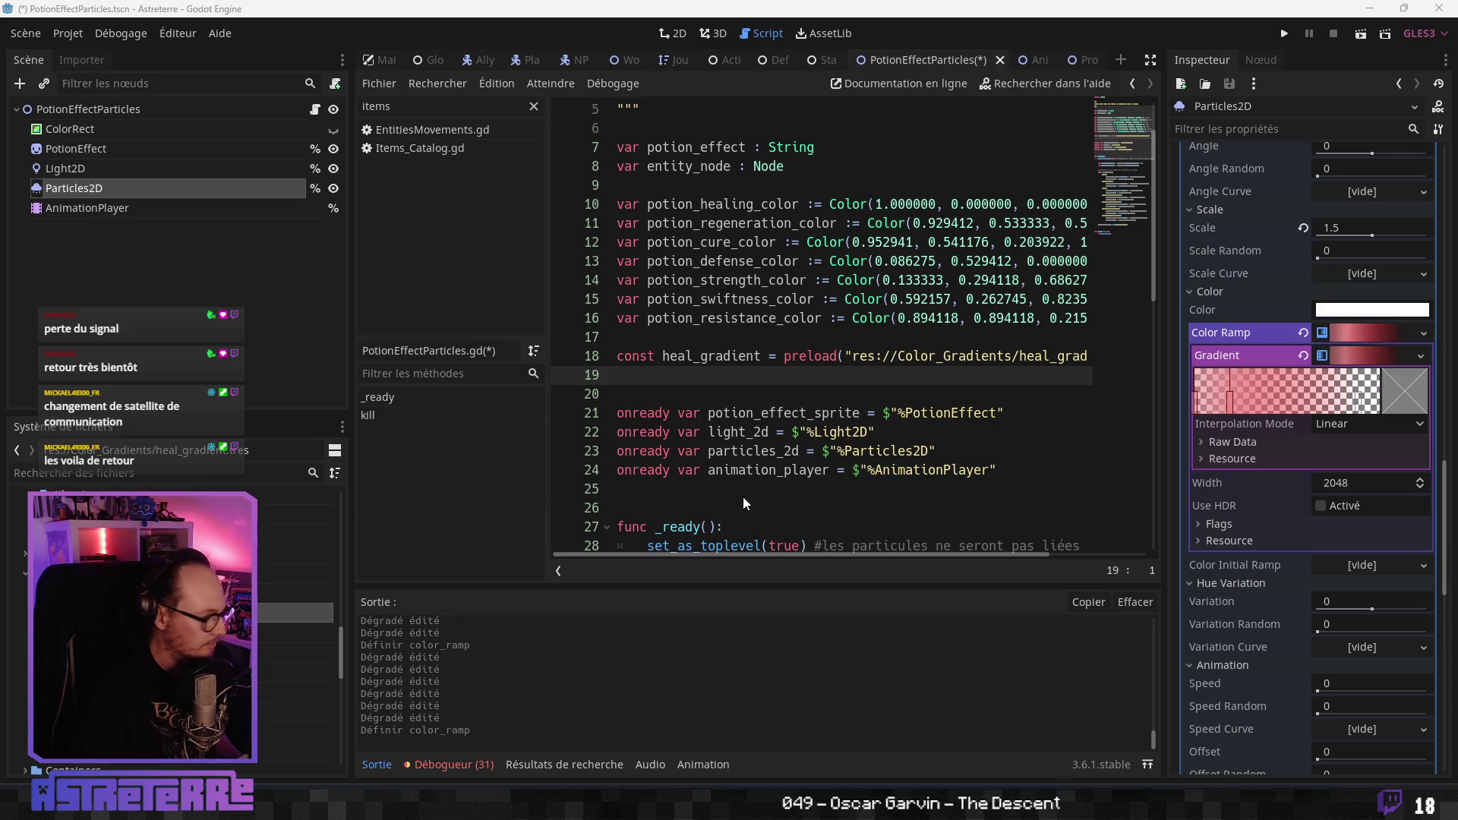
{"action": "left_click", "coordinate": [1229, 402]}
{"action": "left_click", "coordinate": [1400, 389]}
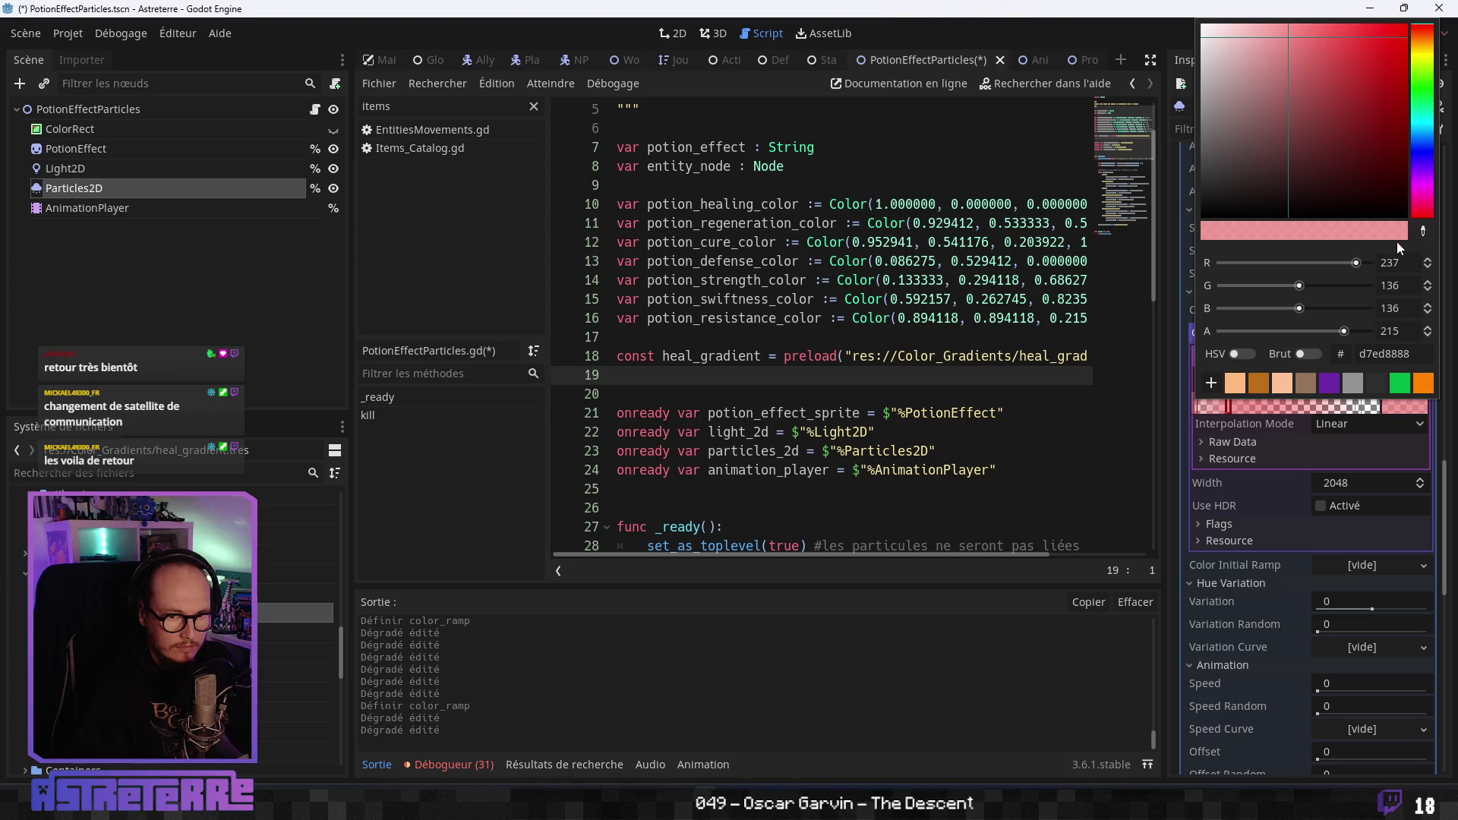
{"action": "left_click_drag", "start_coordinate": [1413, 355], "coordinate": [1338, 354]}
{"action": "type", "text": "f38a34"}
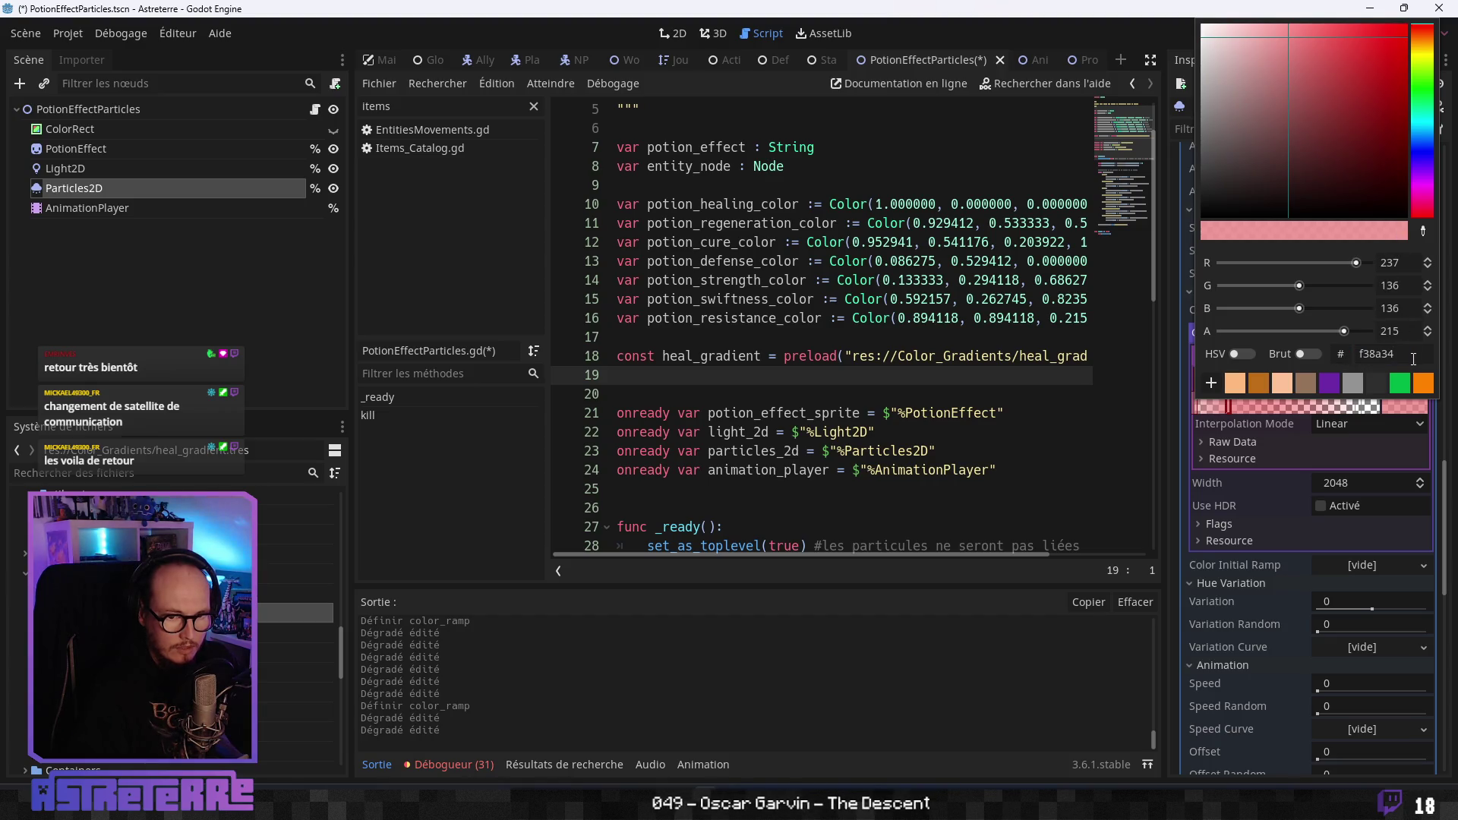
{"action": "left_click", "coordinate": [1393, 336]}
{"action": "type", "text": "21"}
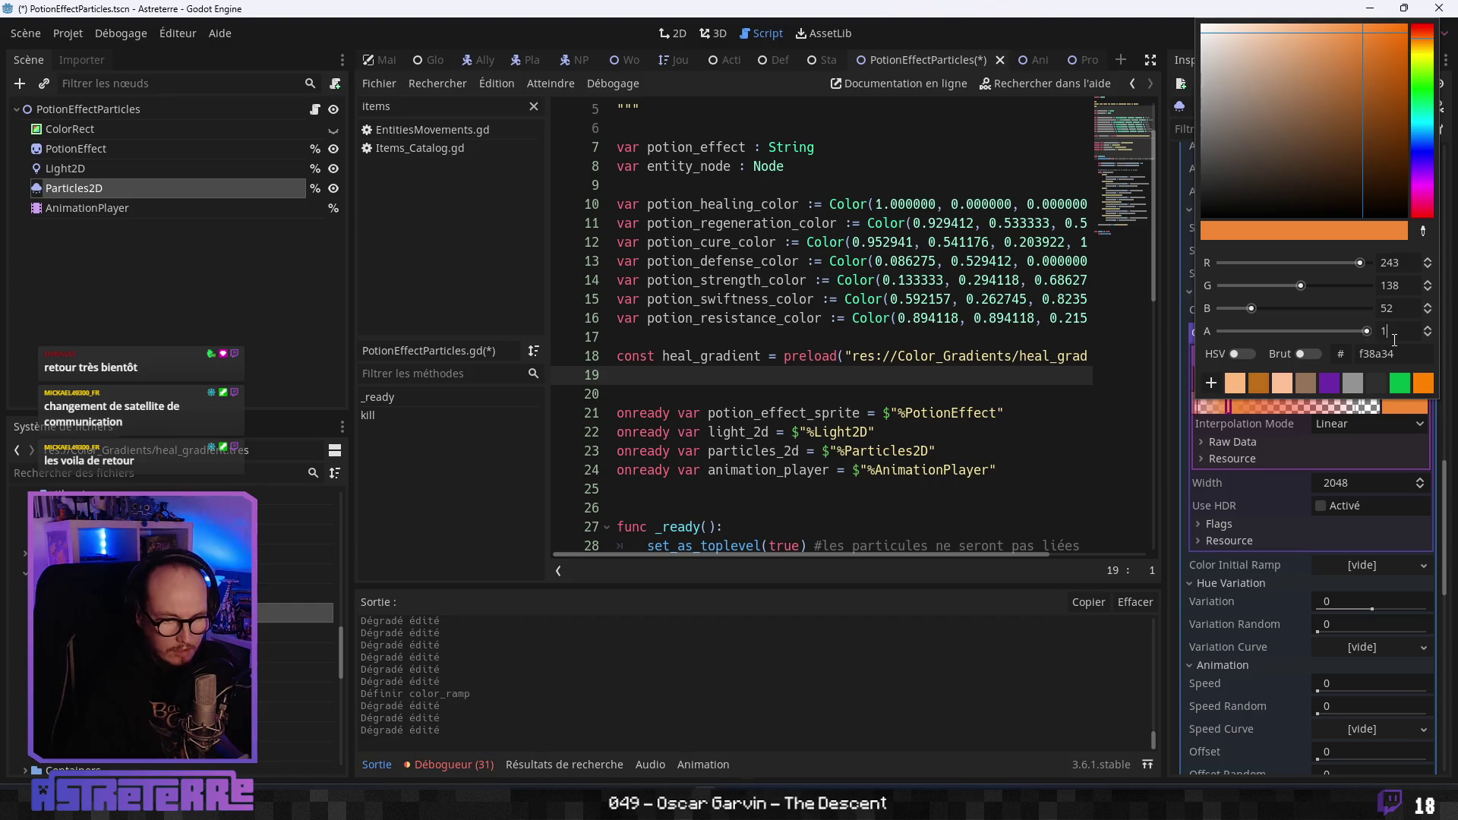
{"action": "left_click", "coordinate": [1199, 410]}
Check the colour settings of the left and middle gradient stops.
{"action": "left_click", "coordinate": [1394, 353]}
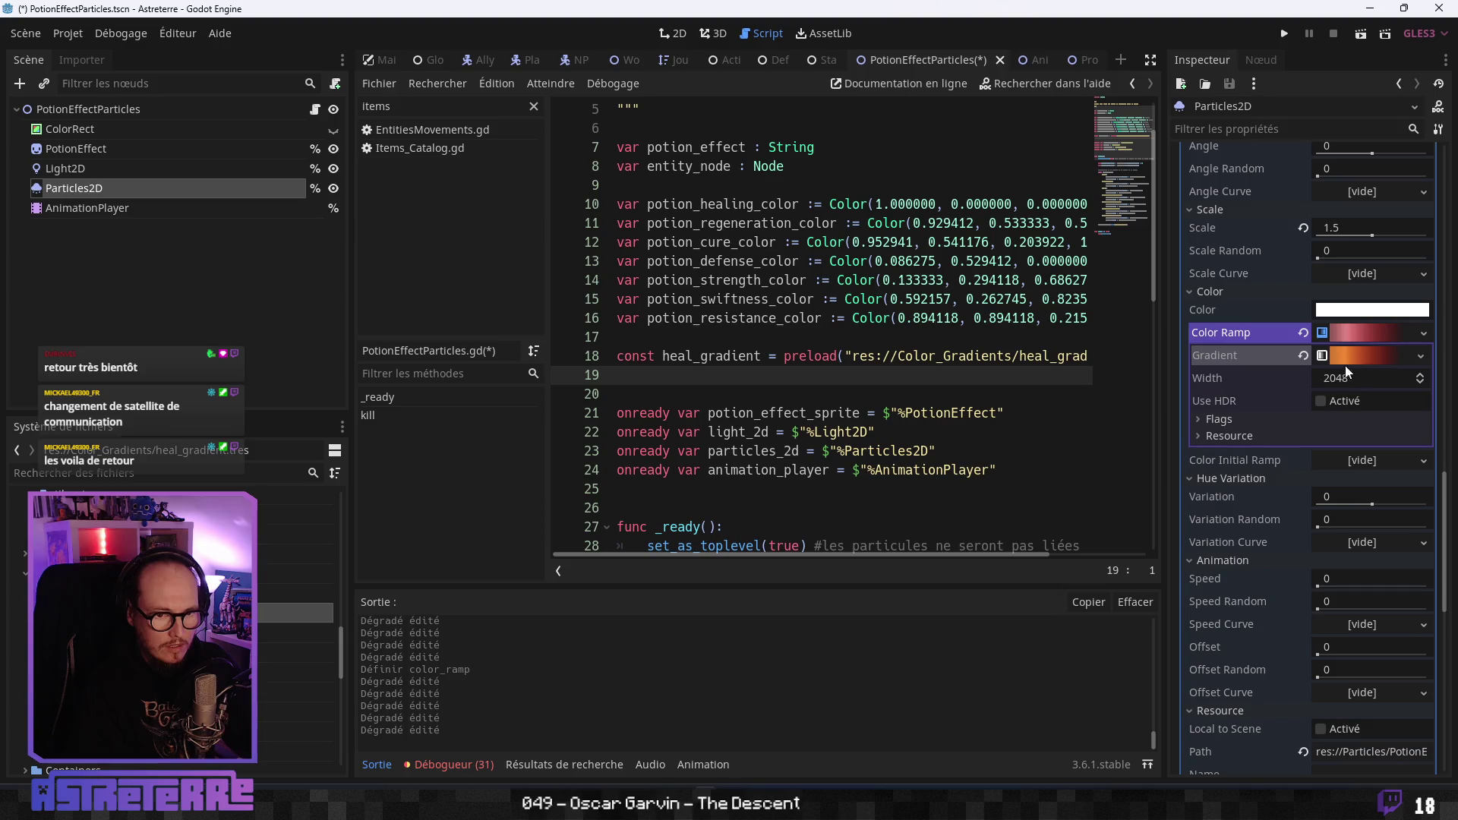
{"action": "left_click", "coordinate": [1360, 360]}
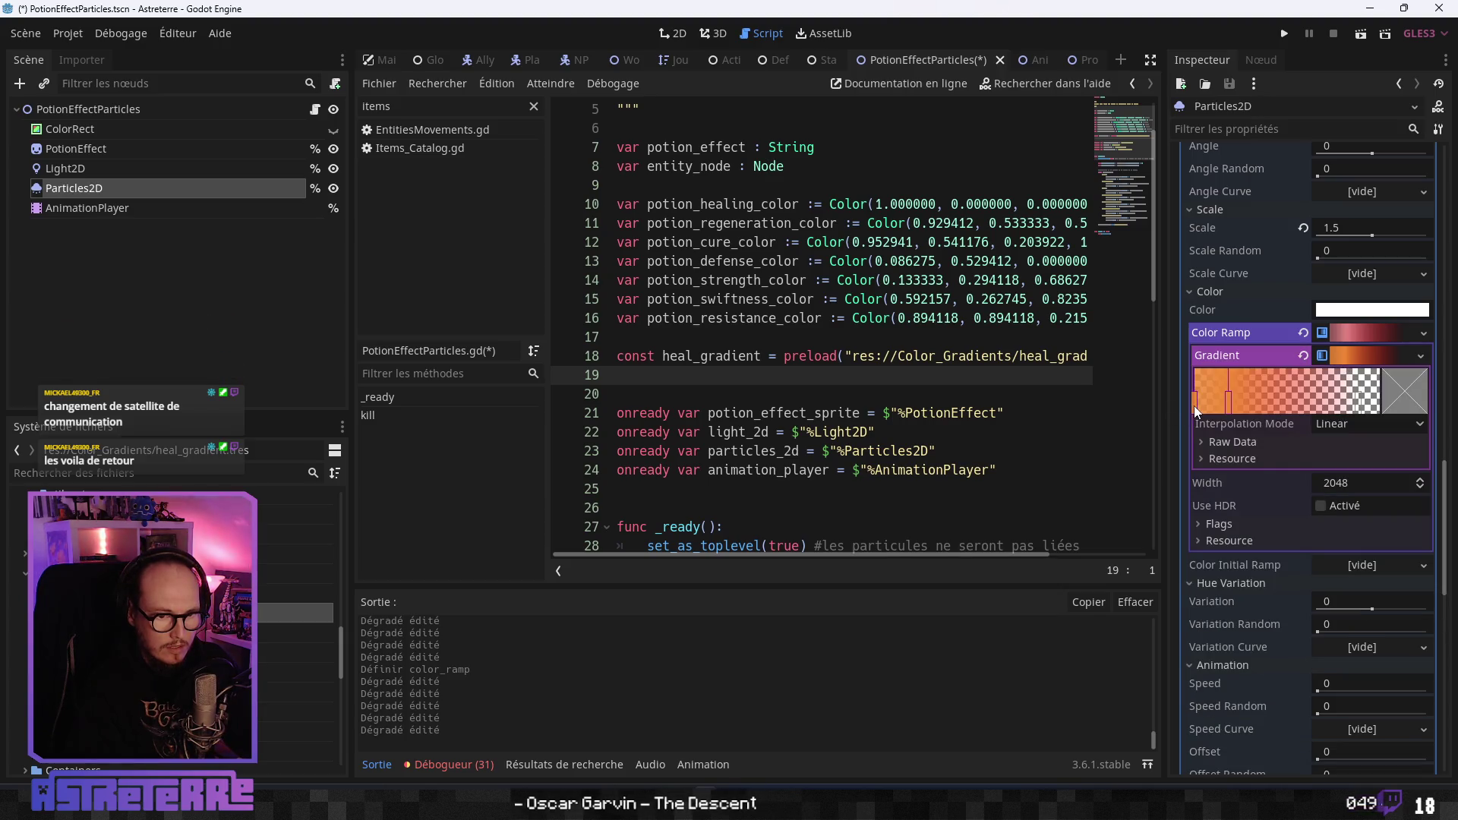
{"action": "left_click", "coordinate": [1227, 403]}
{"action": "left_click", "coordinate": [1194, 404]}
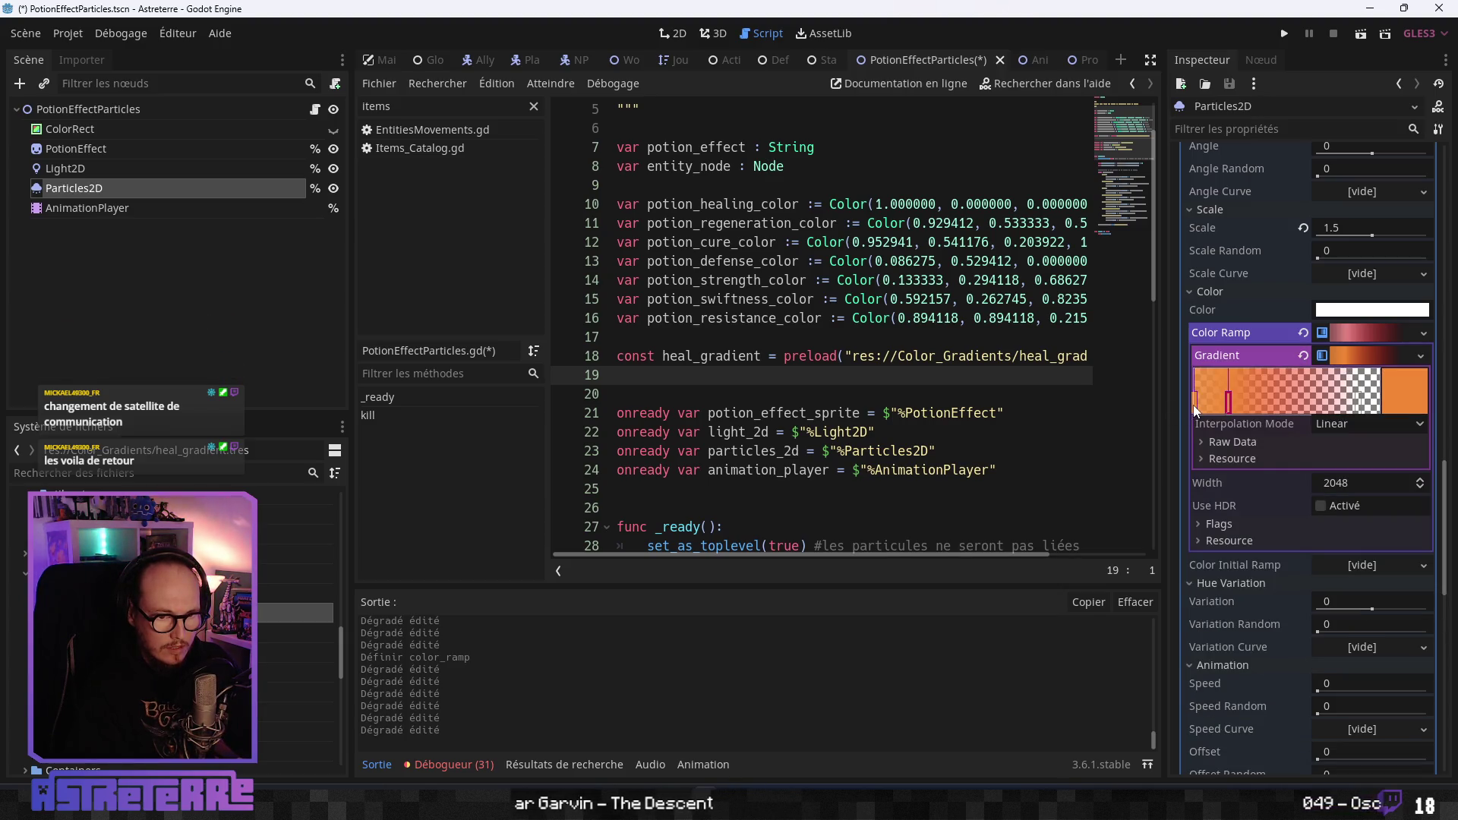
{"action": "left_click", "coordinate": [1403, 395]}
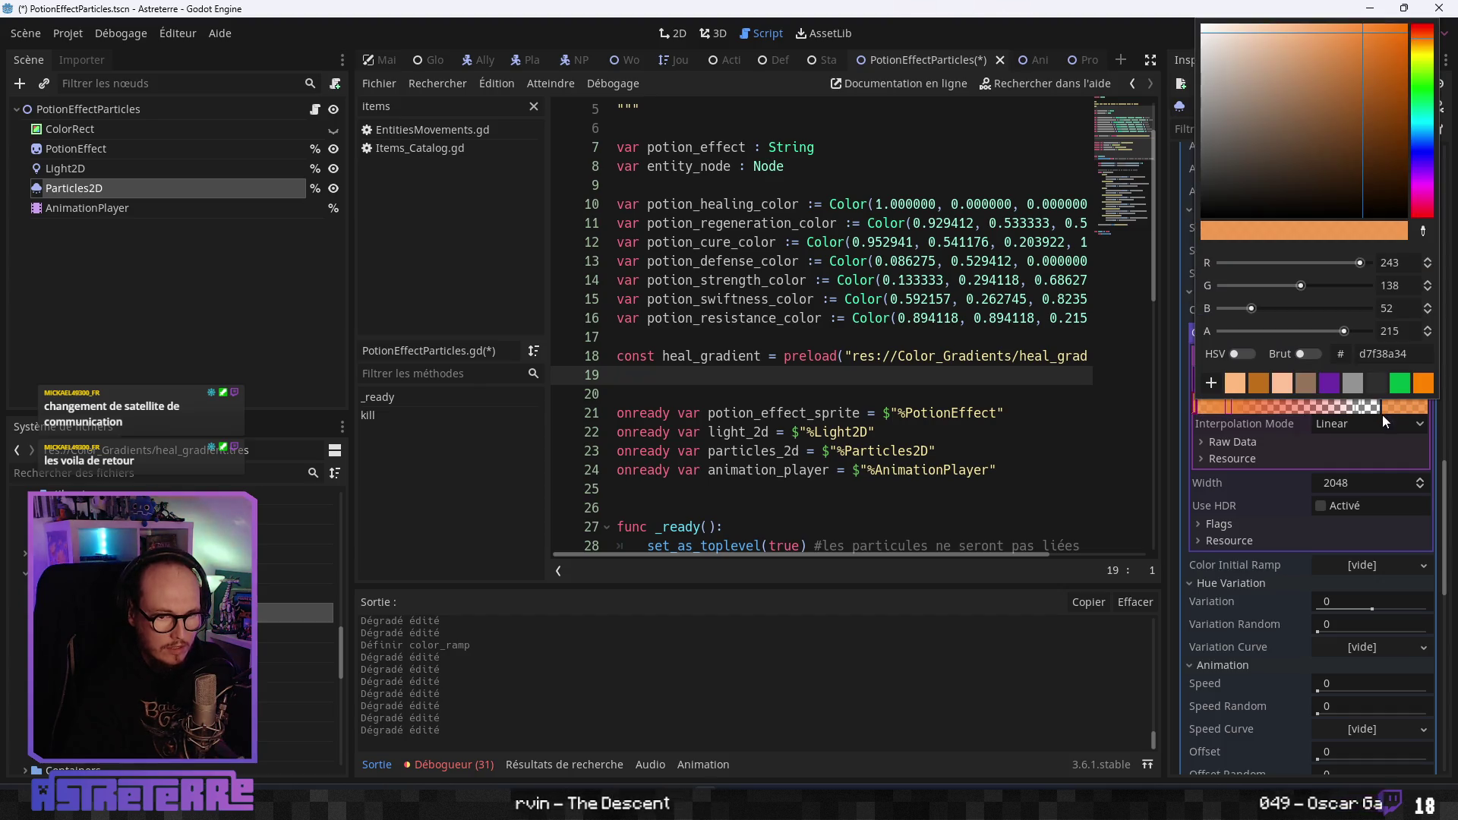
{"action": "left_click", "coordinate": [1227, 408]}
{"action": "left_click", "coordinate": [1196, 405]}
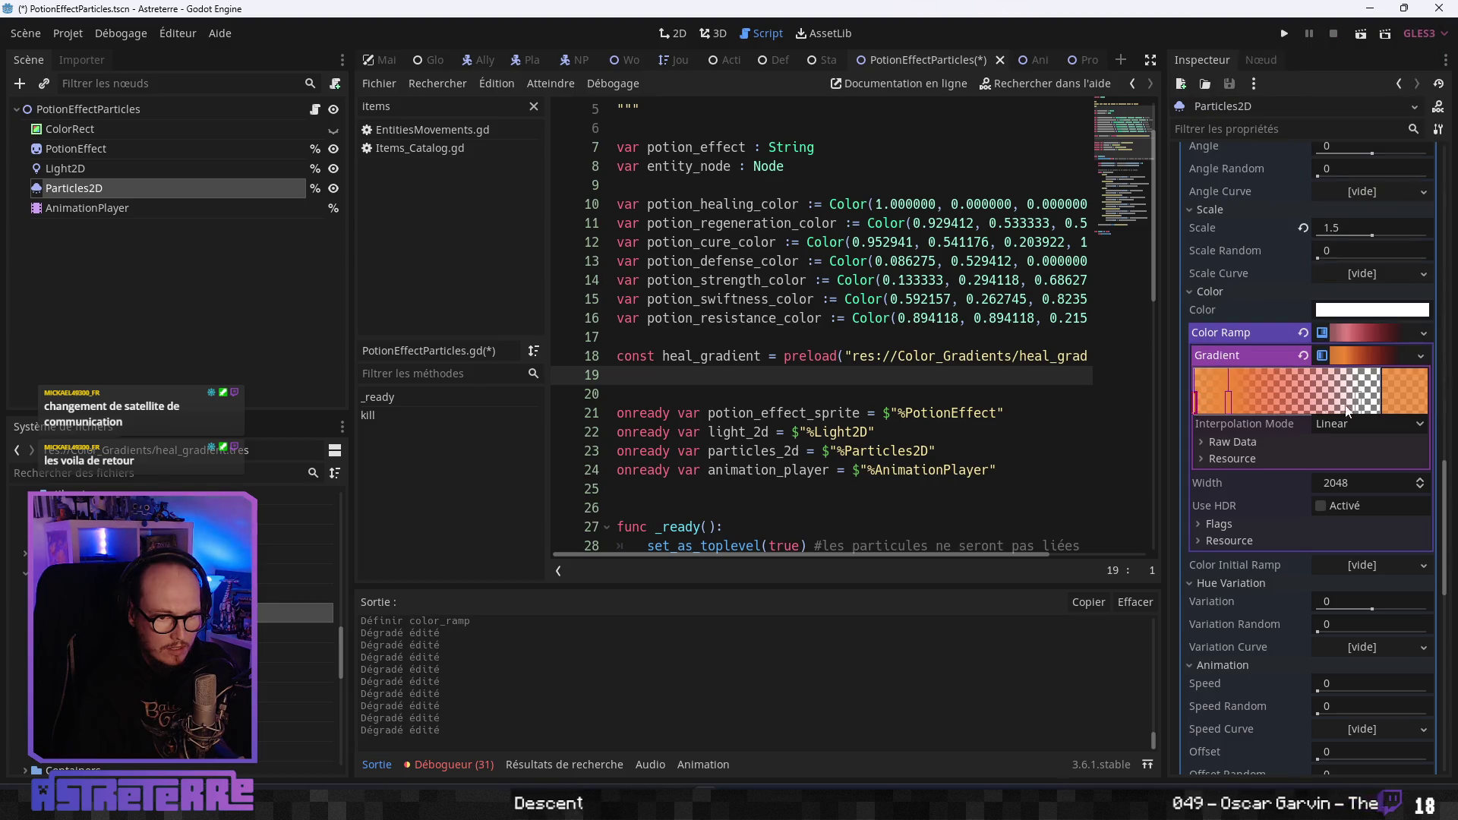
{"action": "left_click", "coordinate": [1396, 399]}
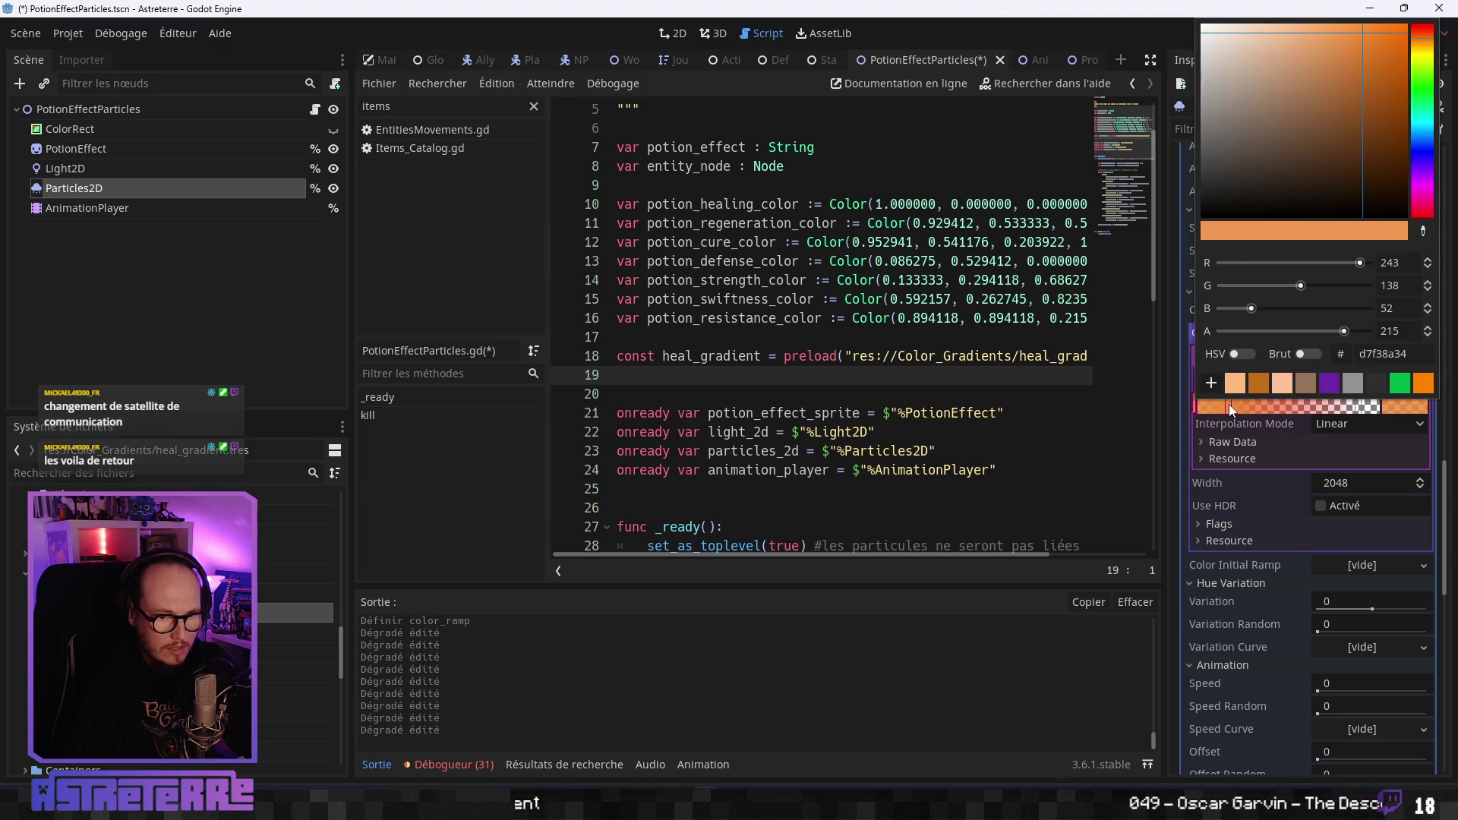
{"action": "left_click", "coordinate": [1396, 398]}
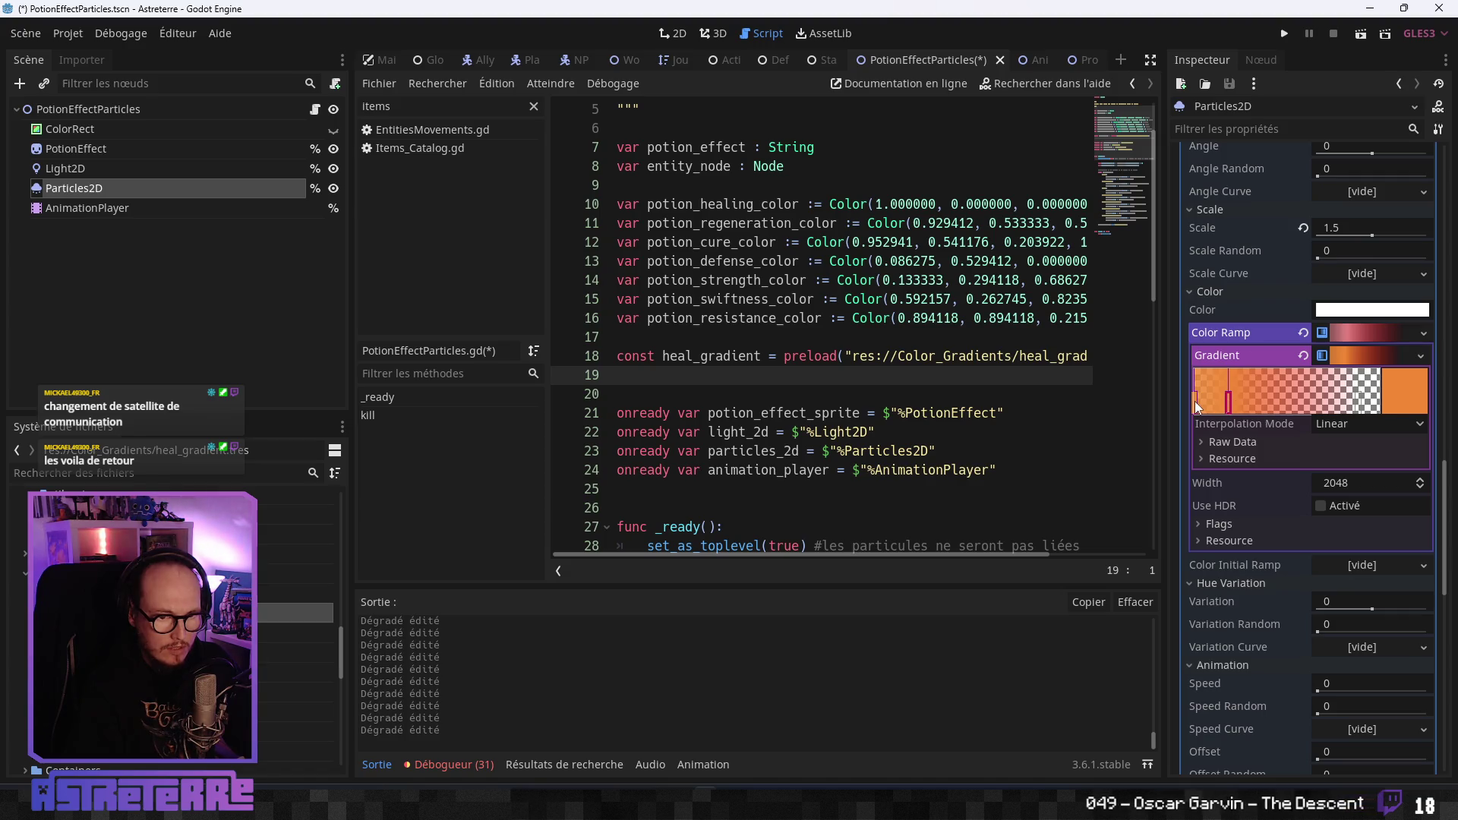
{"action": "left_click", "coordinate": [1195, 402]}
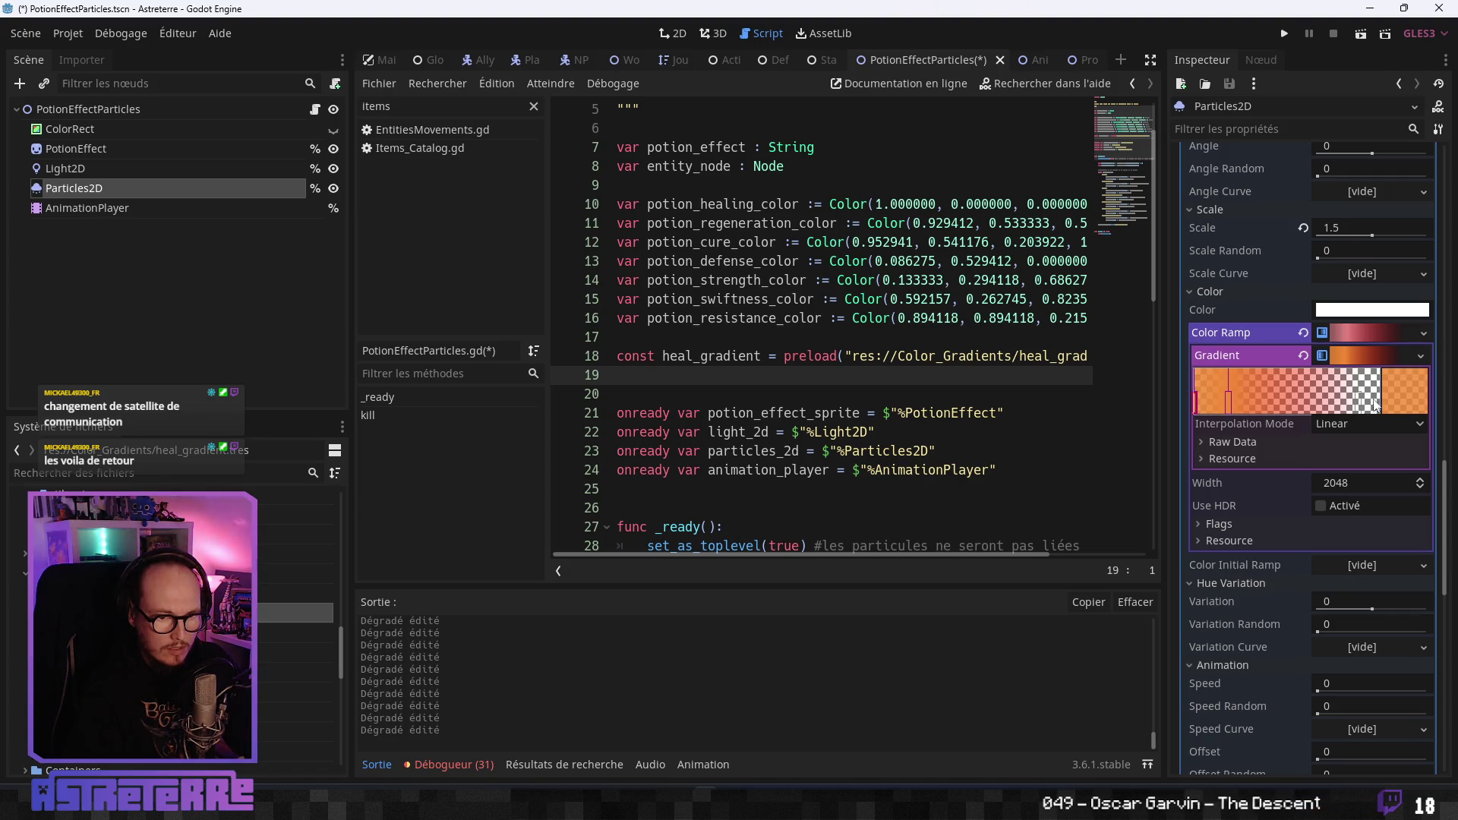
{"action": "left_click", "coordinate": [1403, 395]}
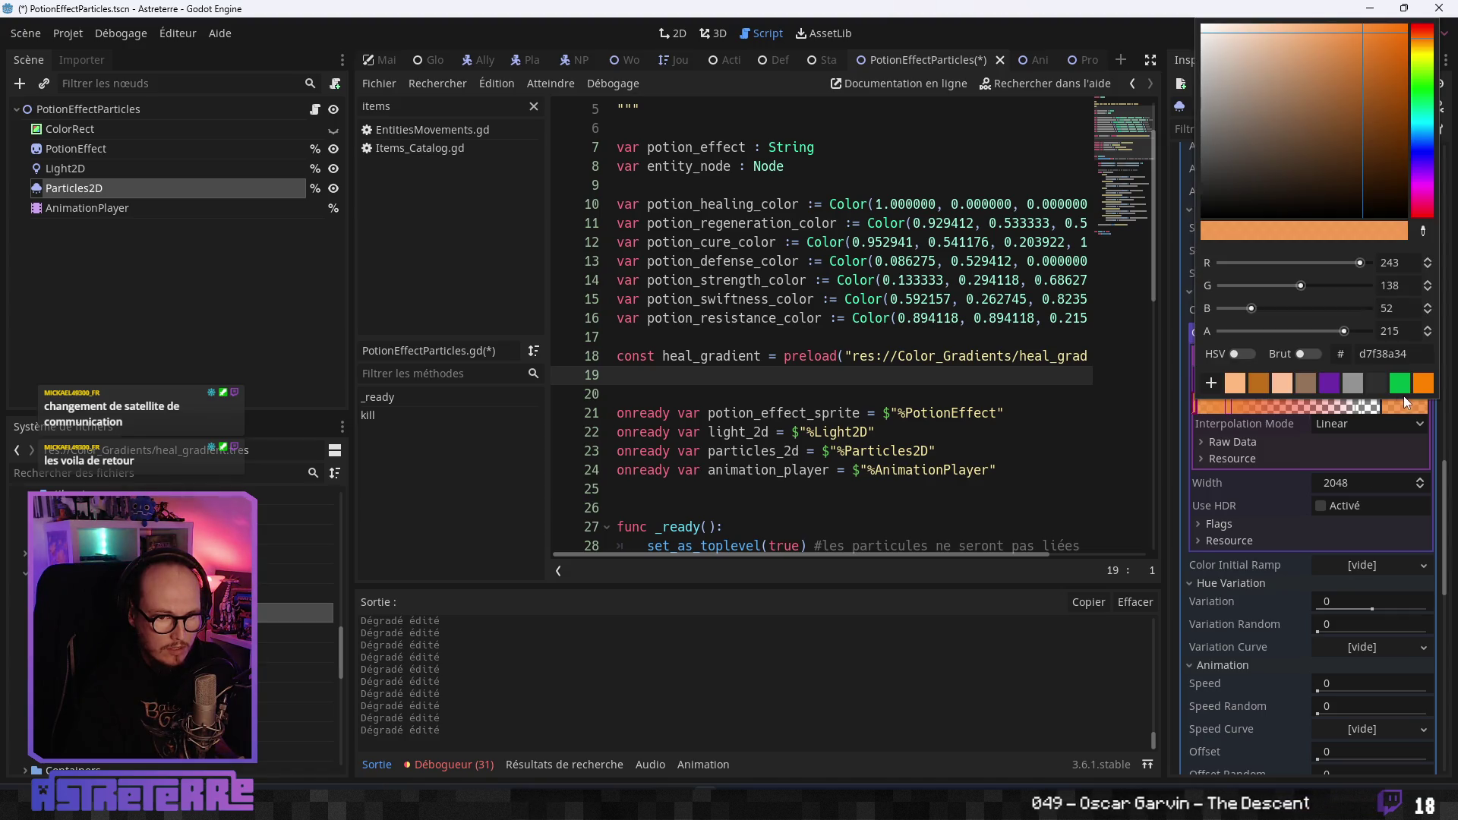
{"action": "left_click", "coordinate": [1228, 405]}
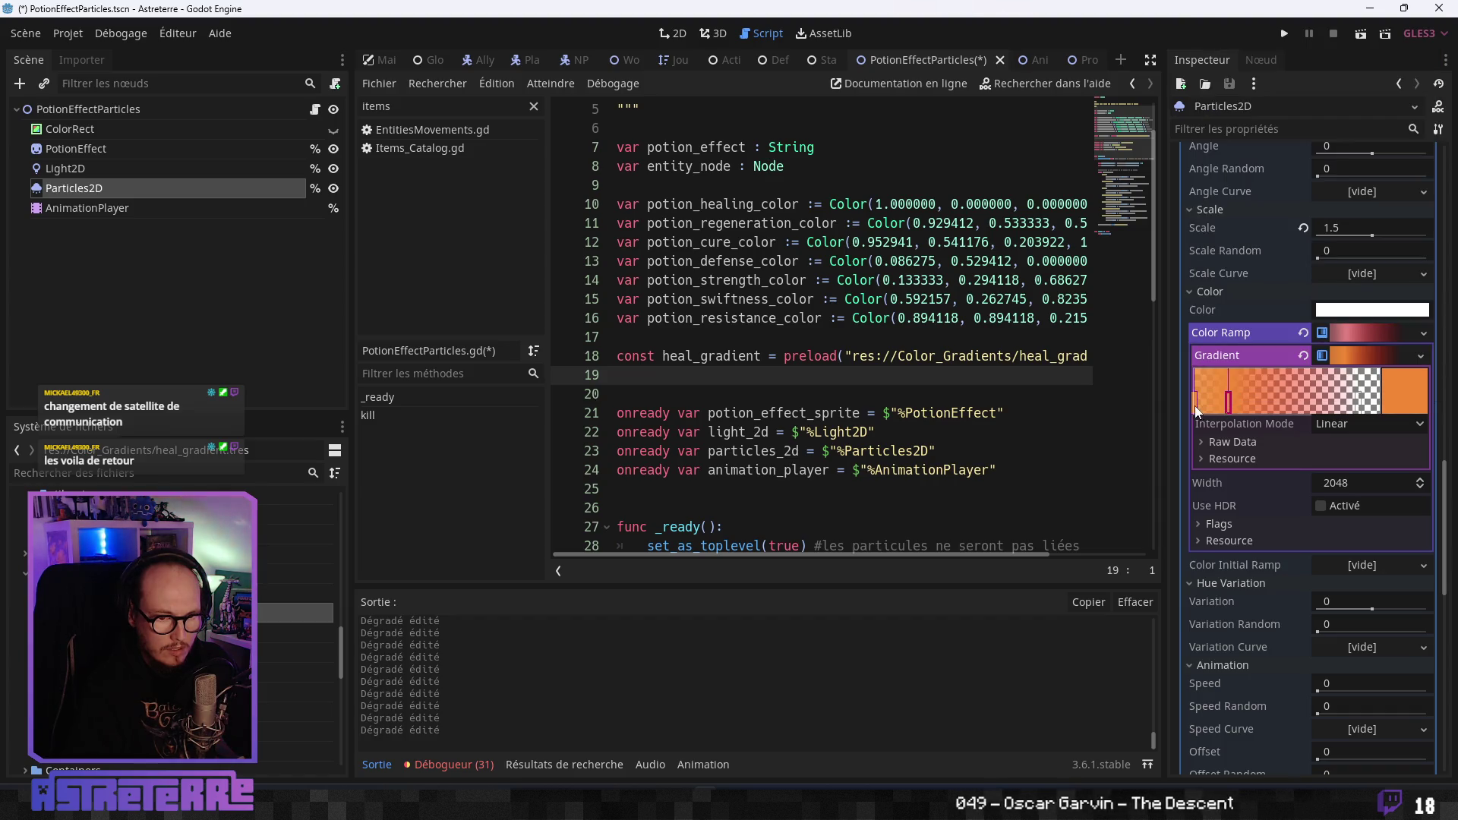
Lower the right end stop's alpha to 118 and review the gradient's raw offsets and colours.
{"action": "left_click", "coordinate": [1399, 408]}
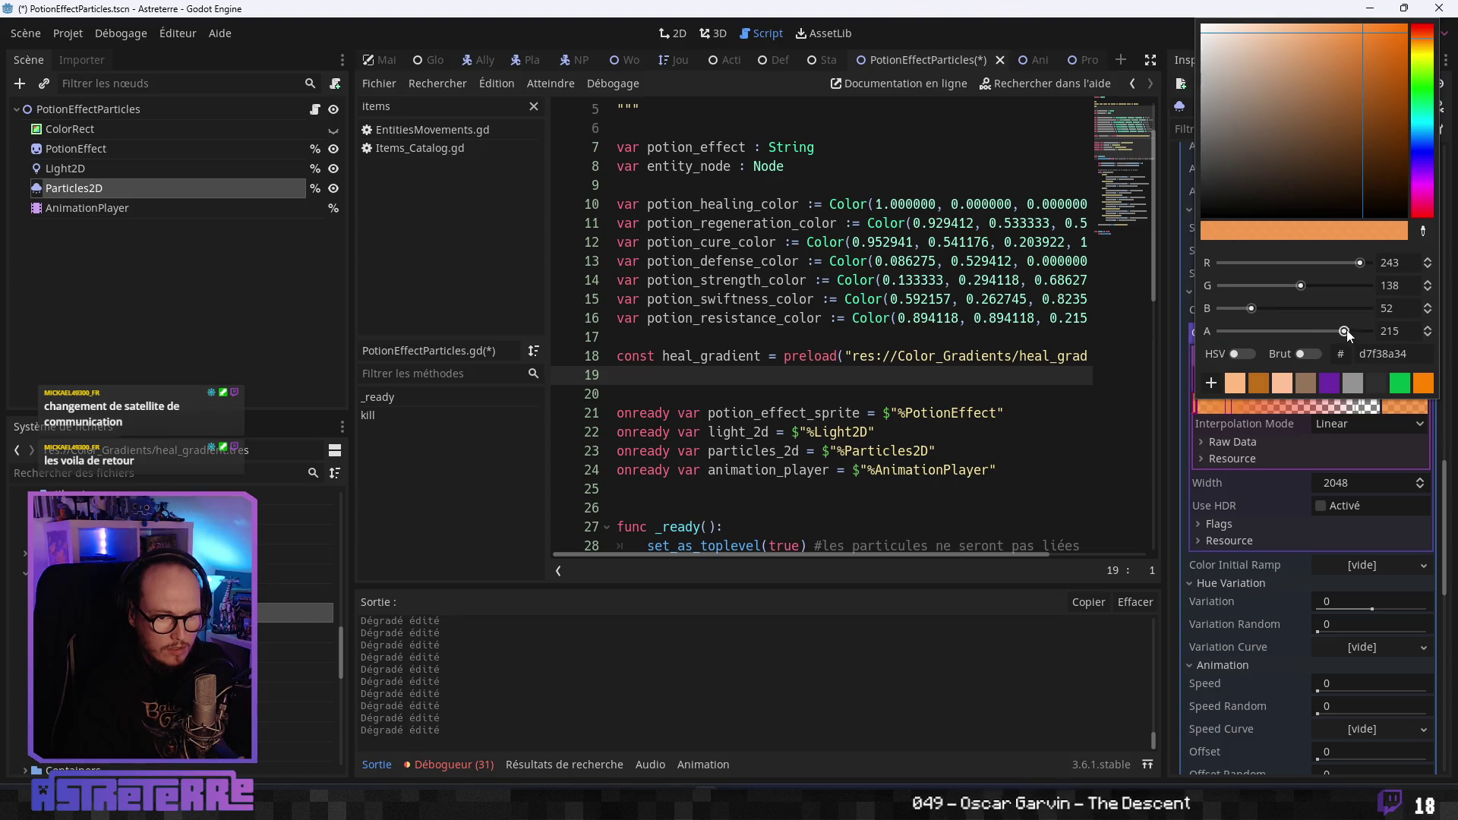
{"action": "left_click_drag", "start_coordinate": [1346, 331], "coordinate": [1286, 332]}
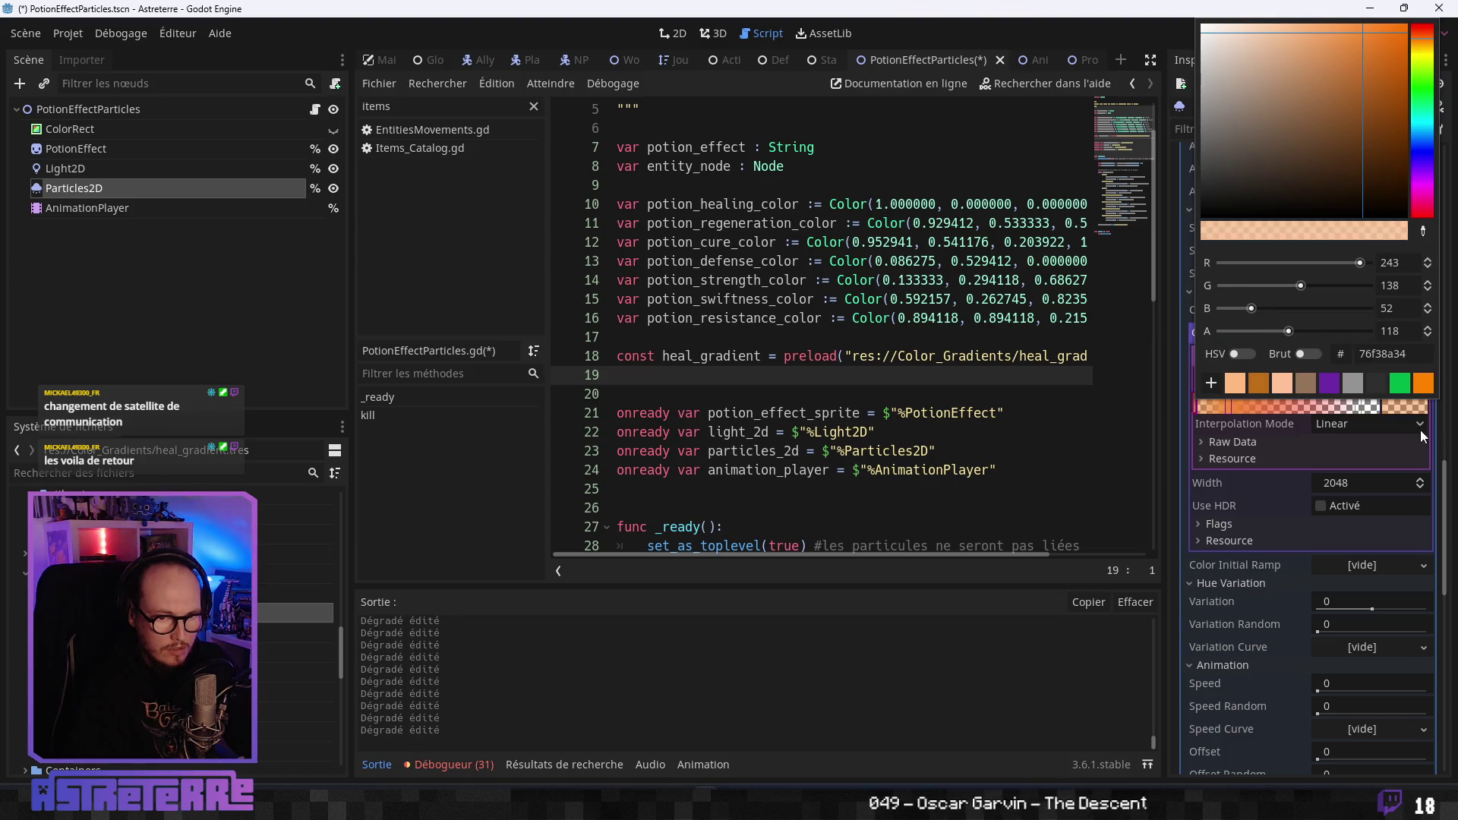
{"action": "left_click", "coordinate": [1391, 456]}
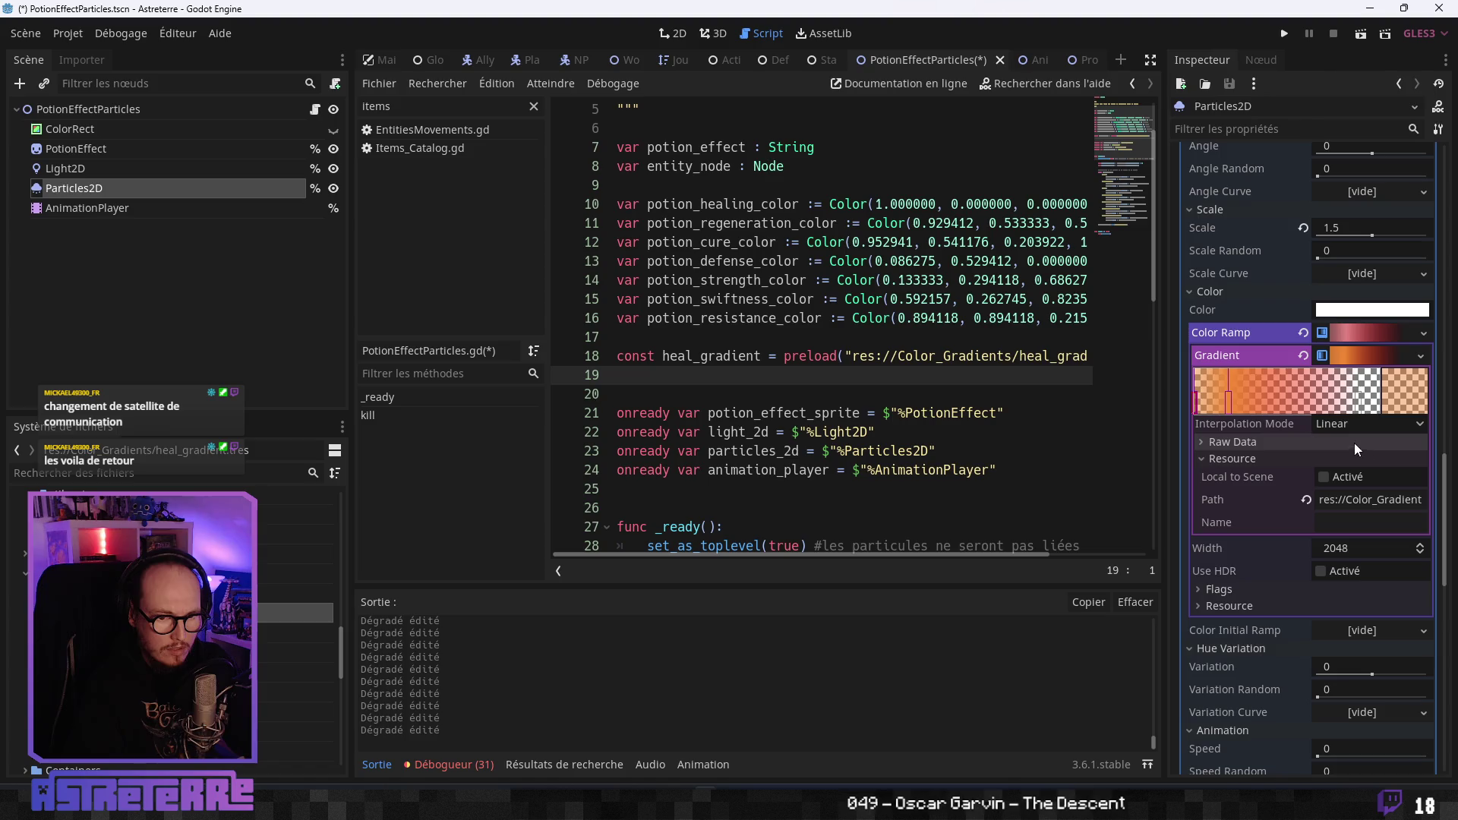
{"action": "left_click", "coordinate": [1233, 441]}
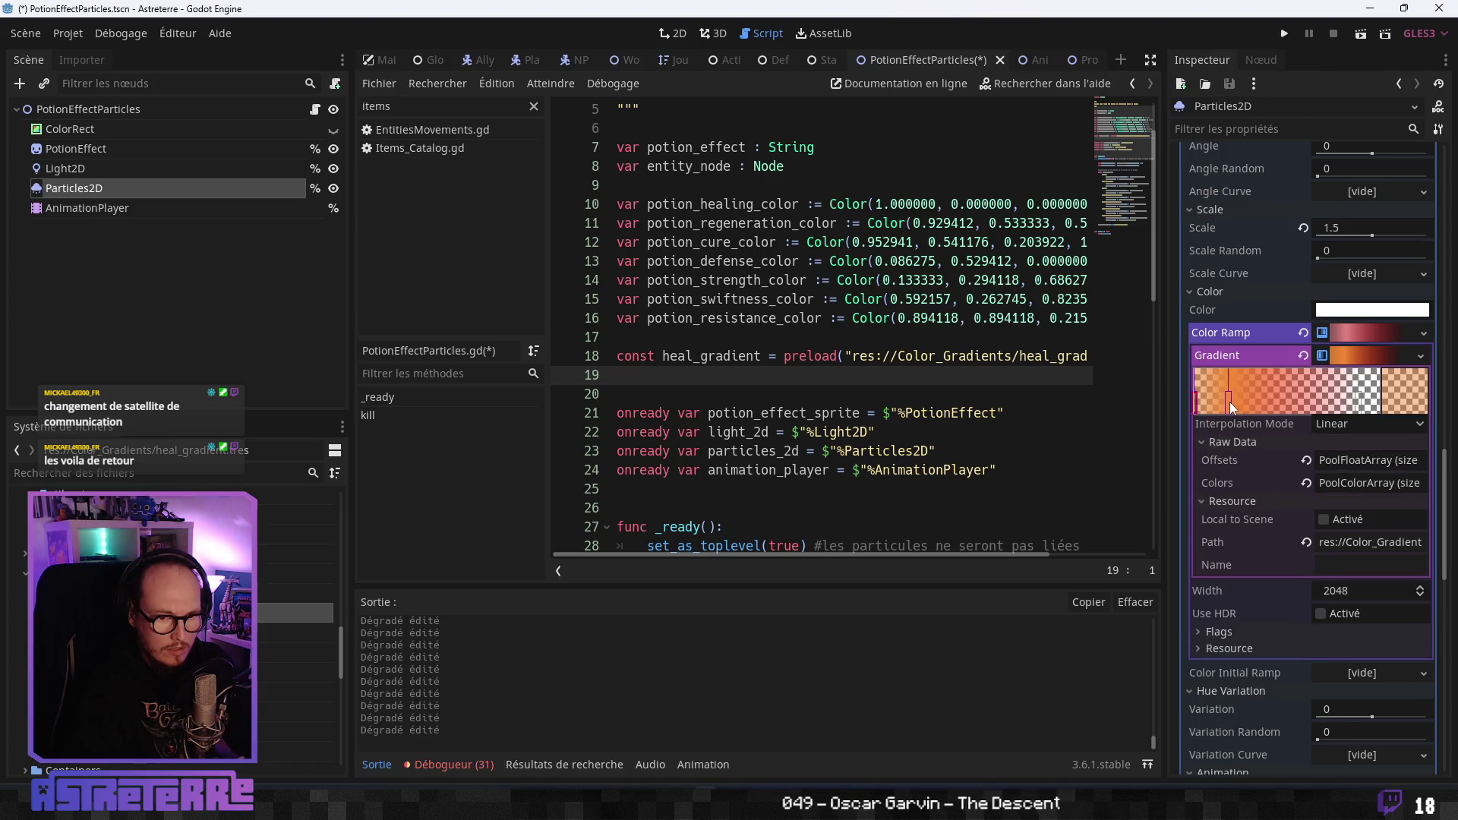
{"action": "left_click", "coordinate": [1199, 404]}
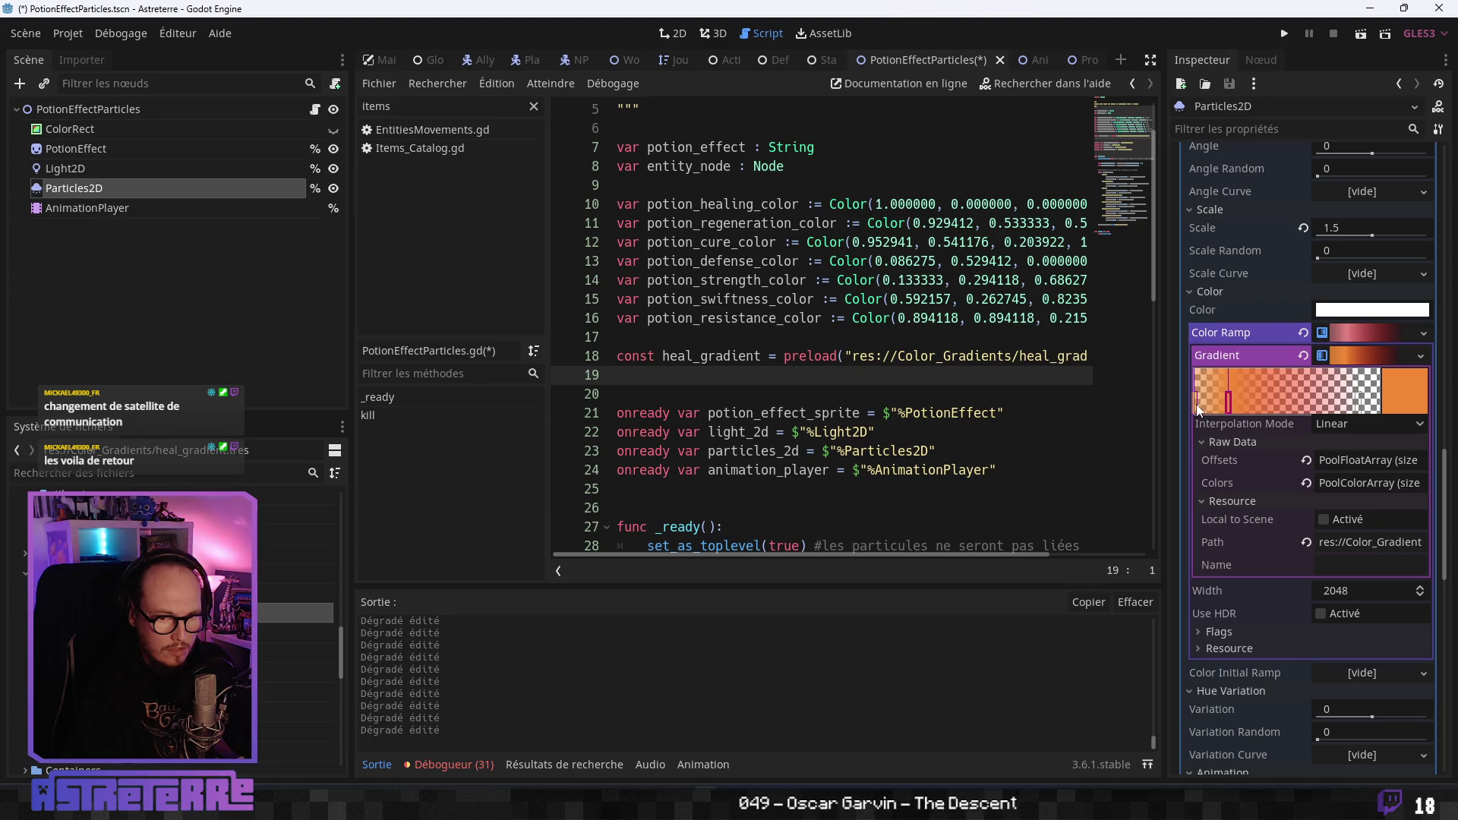
Collapse the Color Ramp and save the orange gradient as cure_gradient.tres.
{"action": "left_click", "coordinate": [1353, 352]}
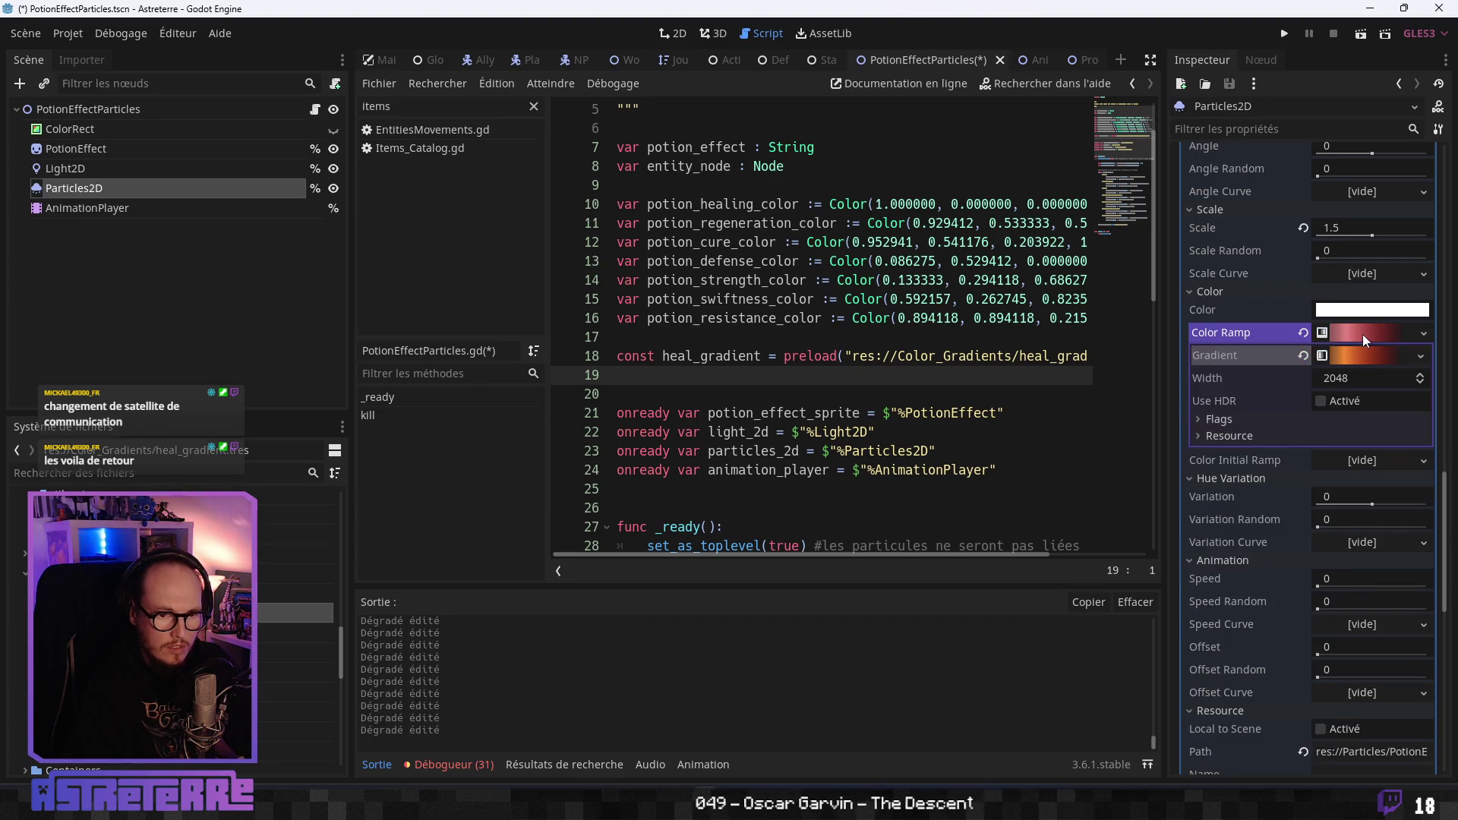
{"action": "left_click", "coordinate": [1362, 338]}
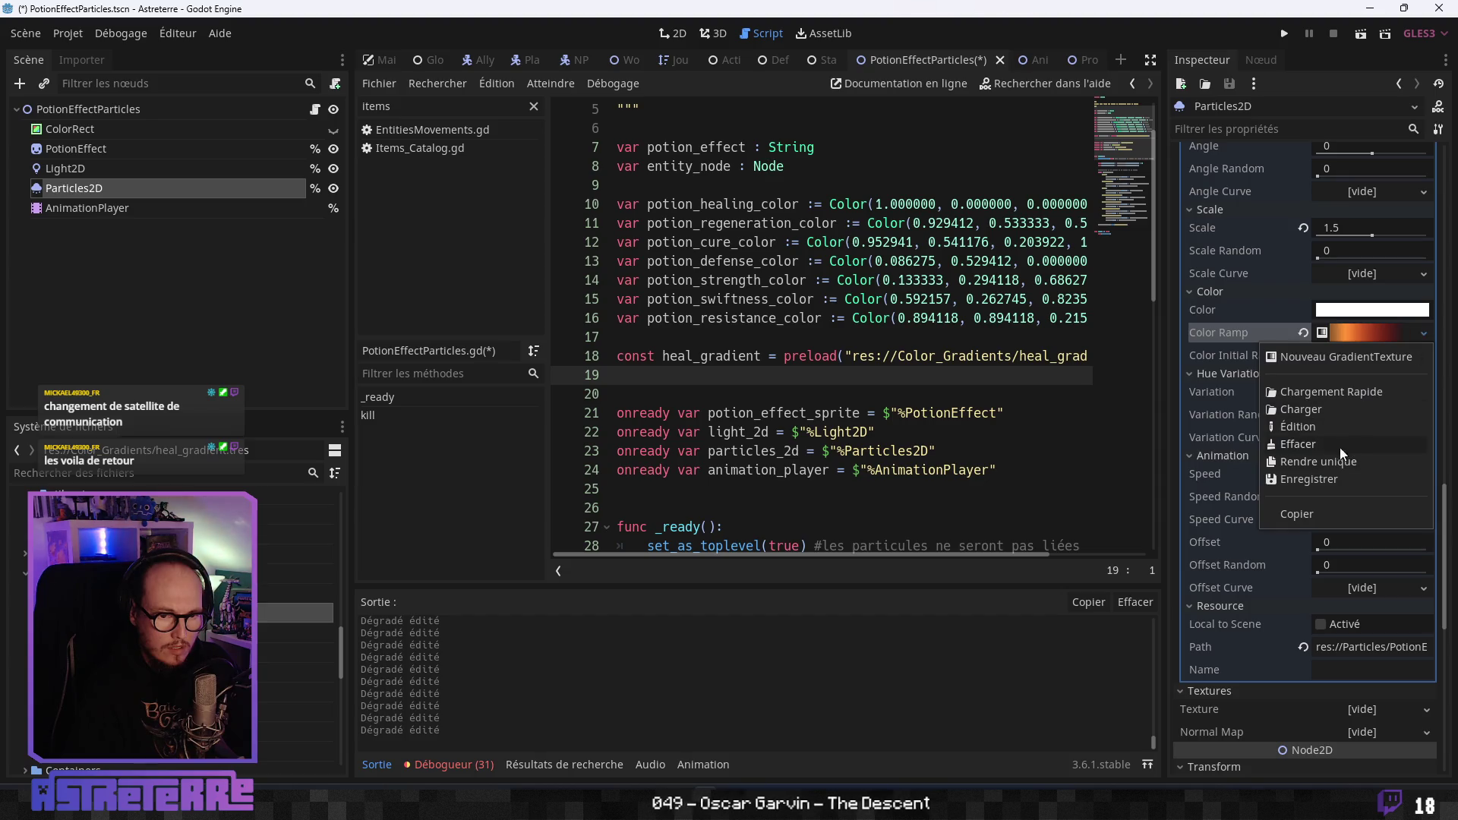
{"action": "left_click", "coordinate": [1315, 479]}
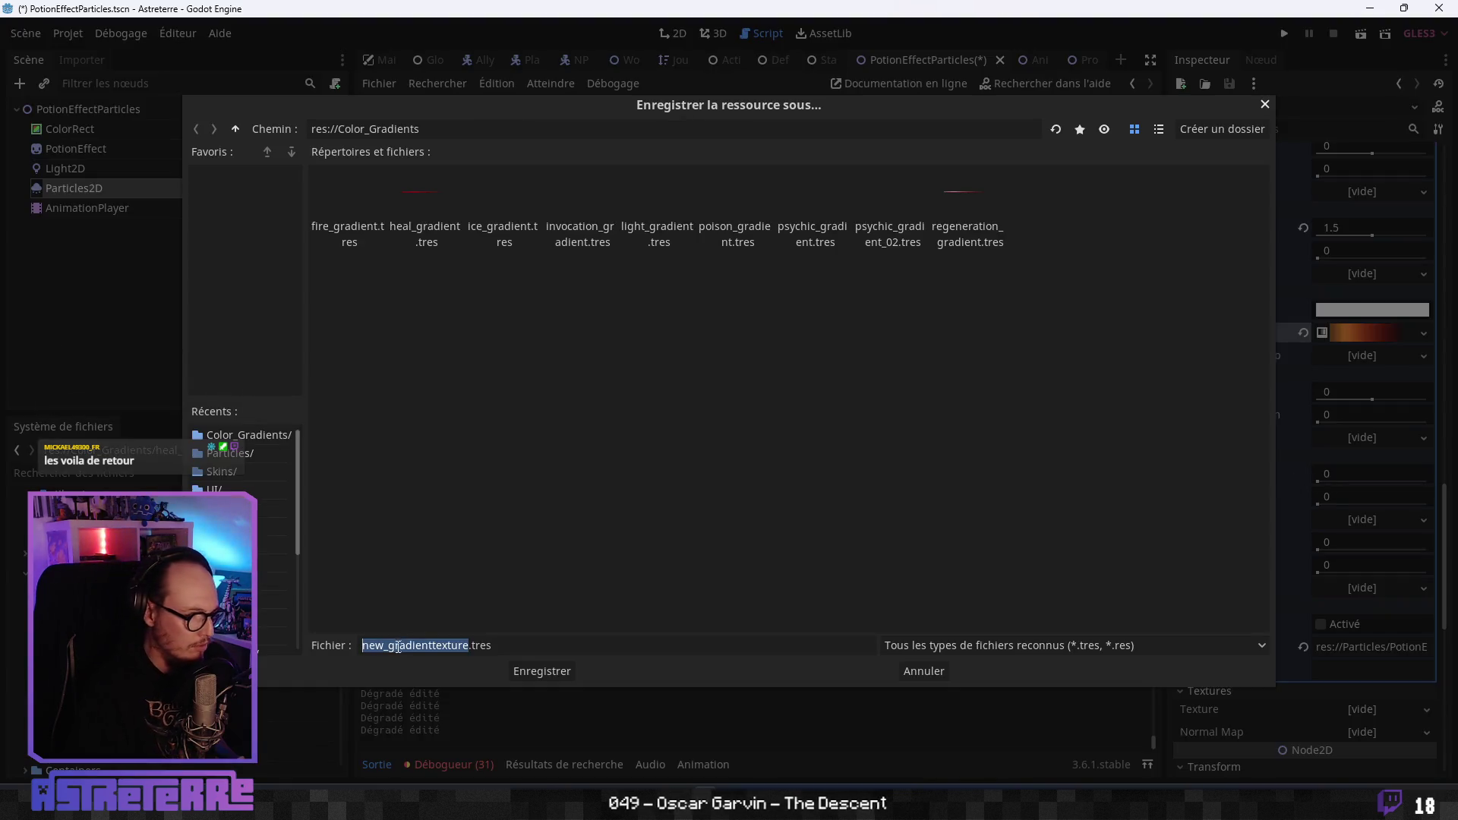
{"action": "left_click_drag", "start_coordinate": [435, 646], "coordinate": [468, 647]}
{"action": "left_click", "coordinate": [466, 645]}
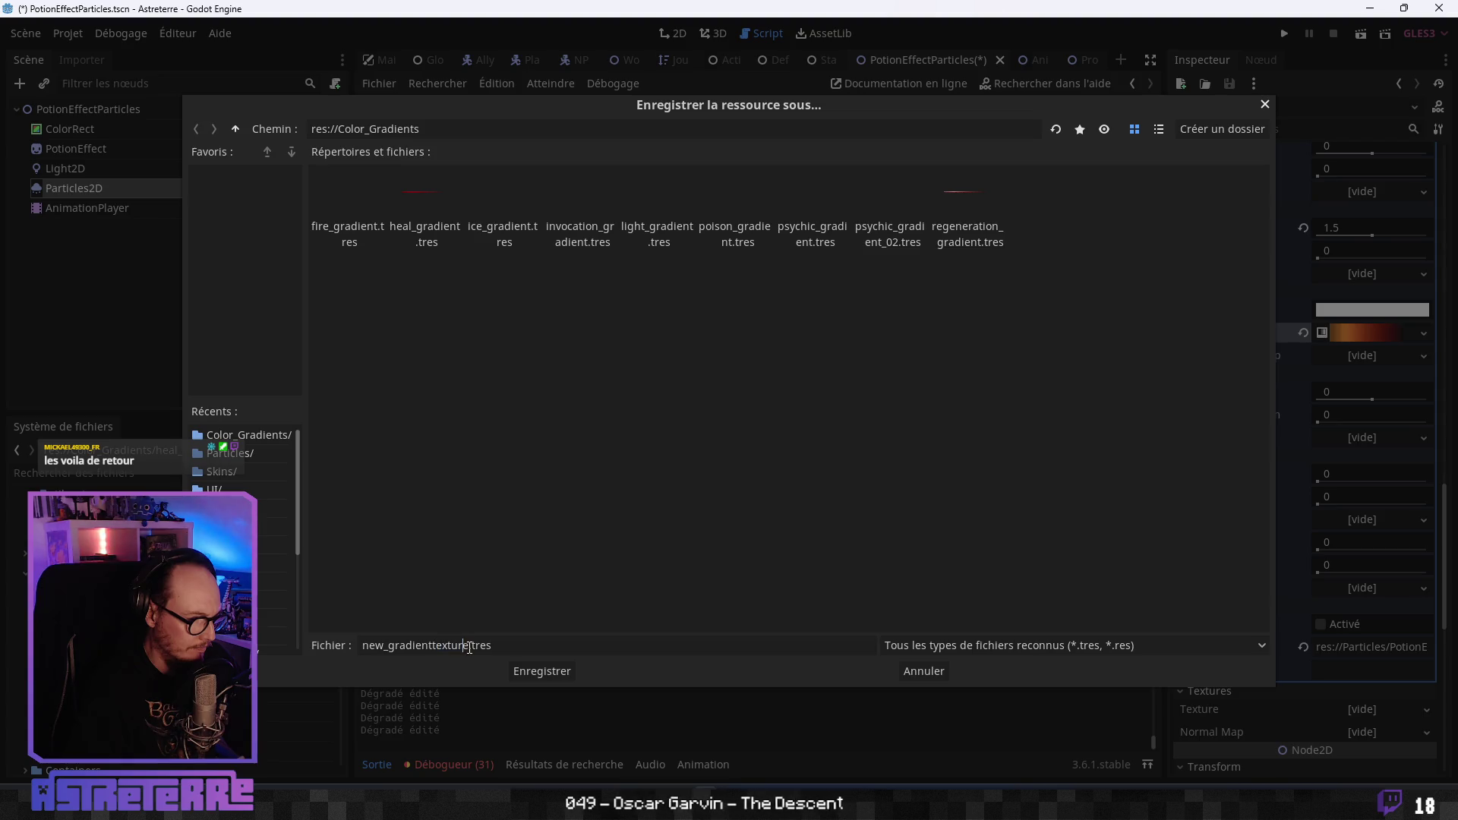
{"action": "double_click", "coordinate": [467, 645]}
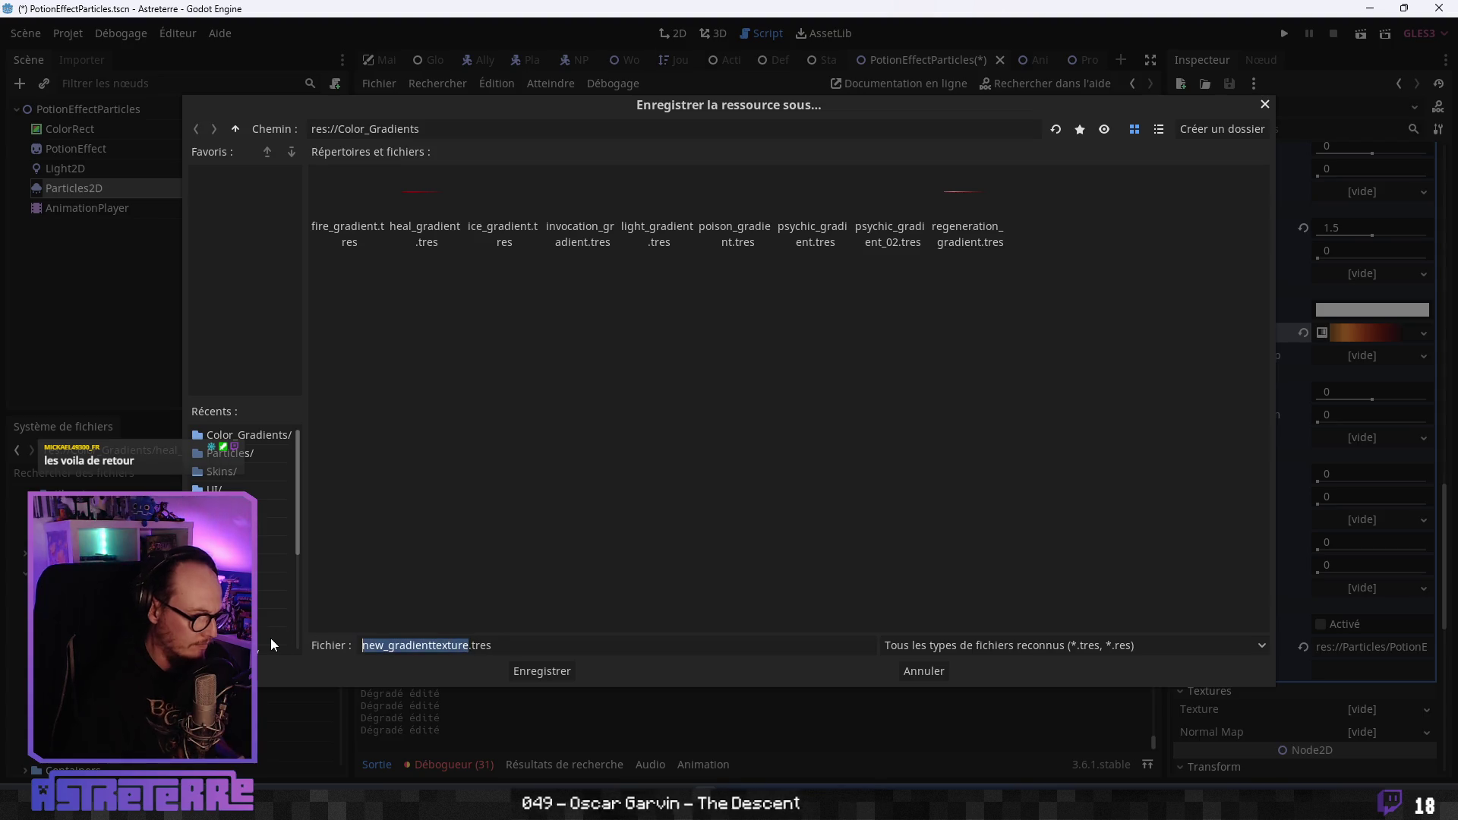
{"action": "type", "text": "cure_gr"}
{"action": "type", "text": "adient"}
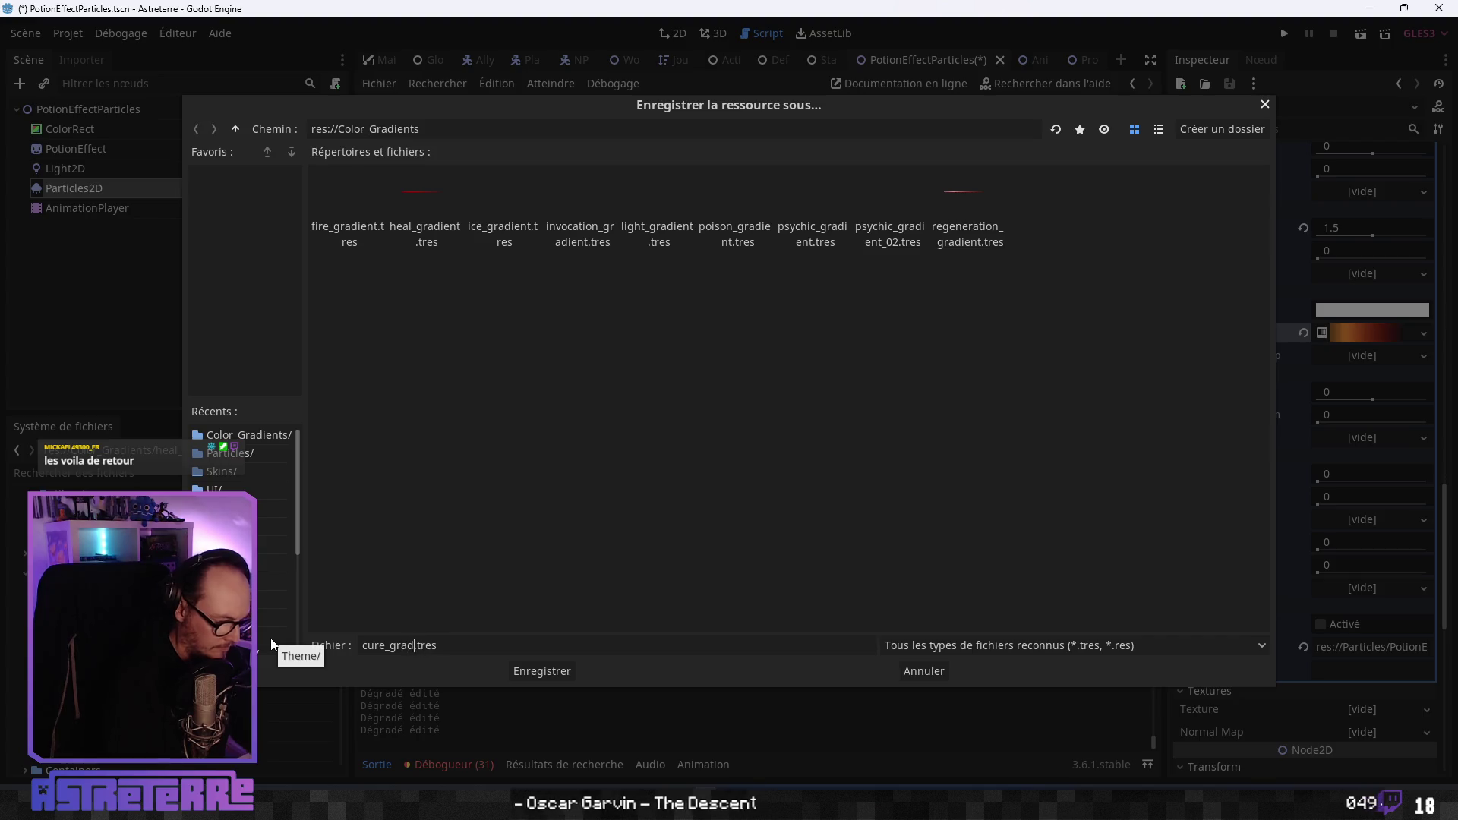
{"action": "key", "text": "Return"}
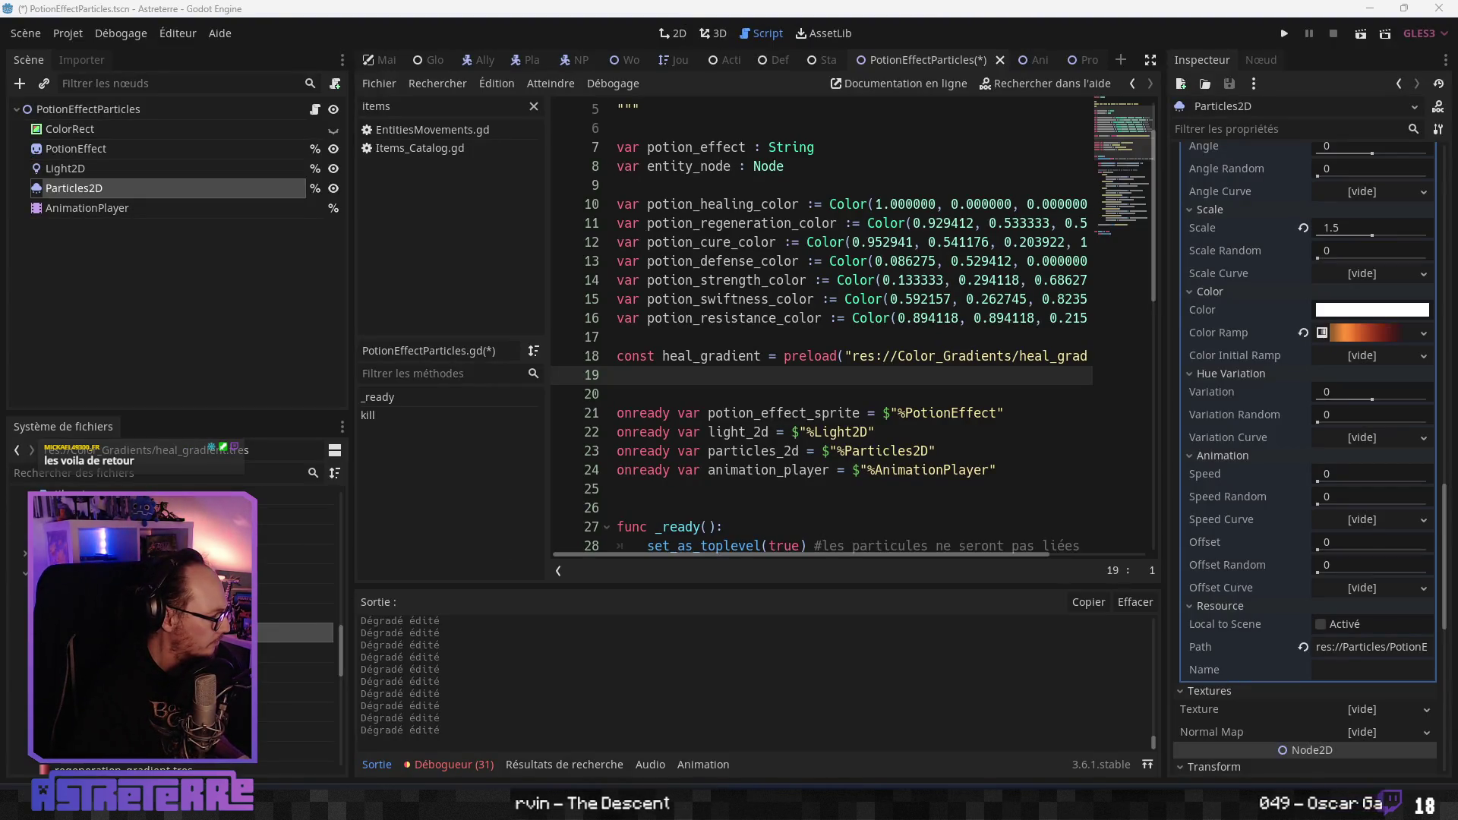
Set the gradient's right-hand stop colour to orange hex f38a34.
{"action": "left_click", "coordinate": [1379, 331]}
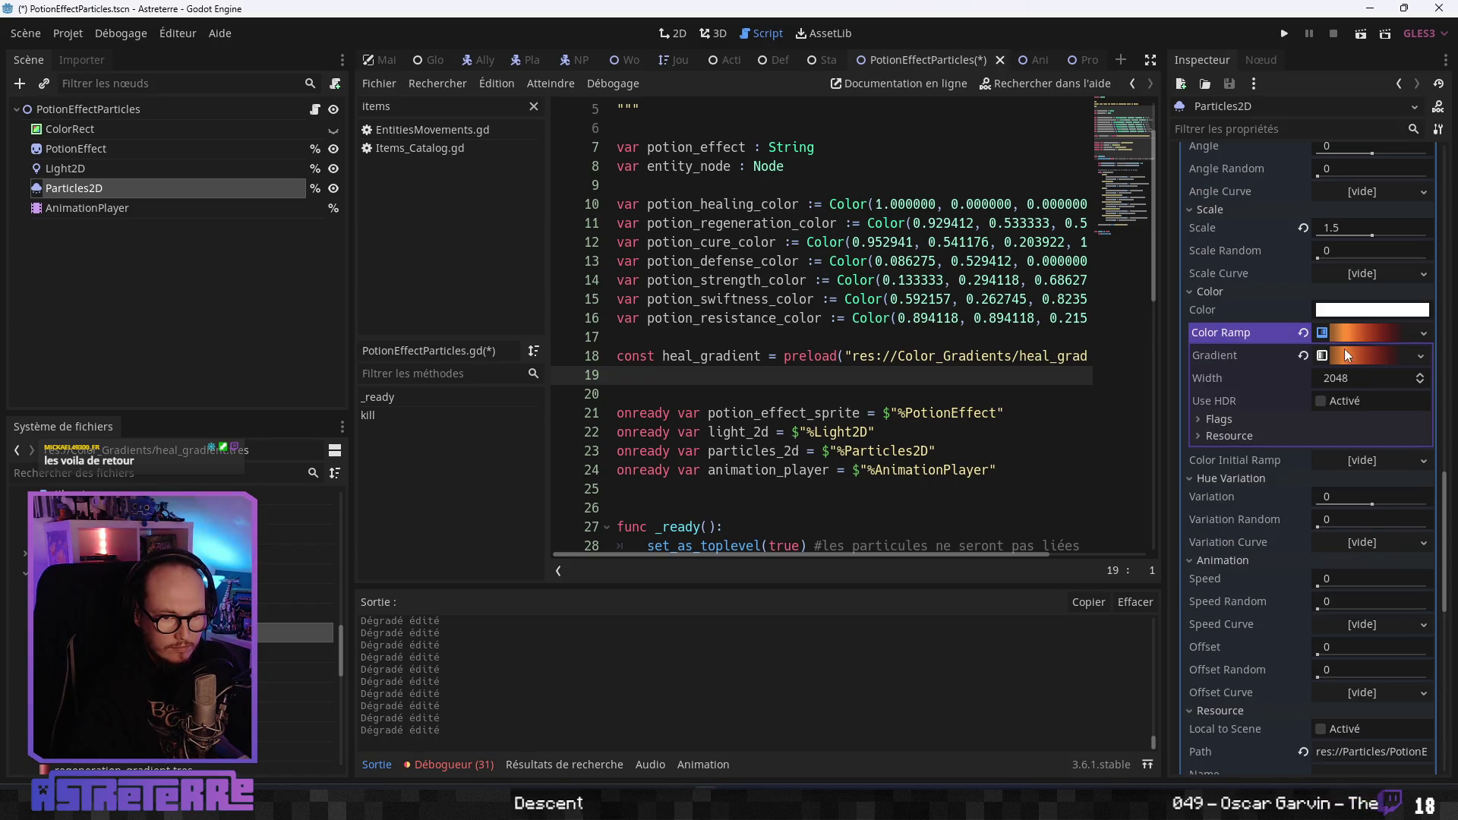
{"action": "left_click", "coordinate": [1351, 357]}
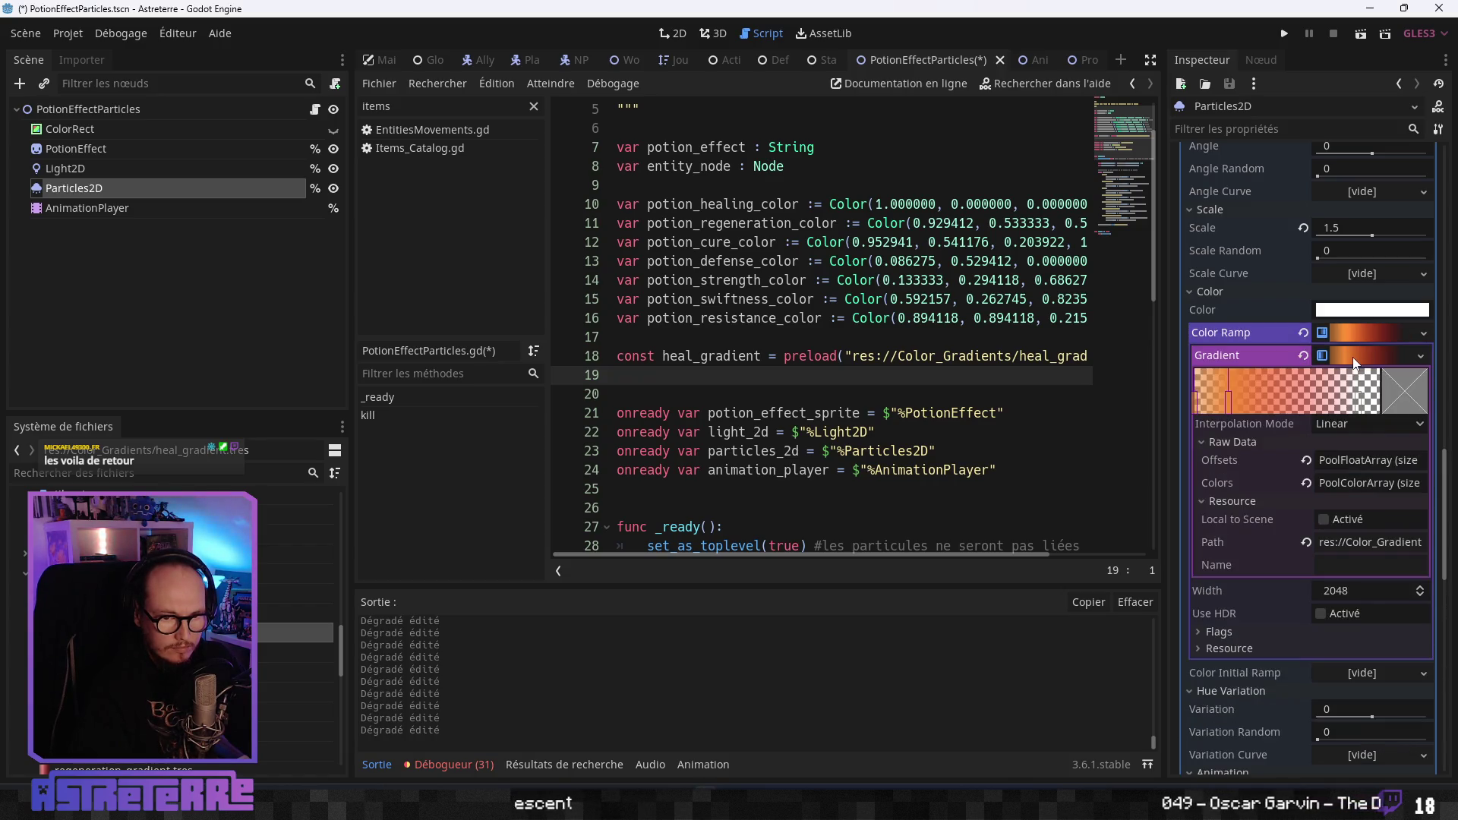
{"action": "left_click", "coordinate": [1359, 406]}
{"action": "left_click", "coordinate": [1410, 405]}
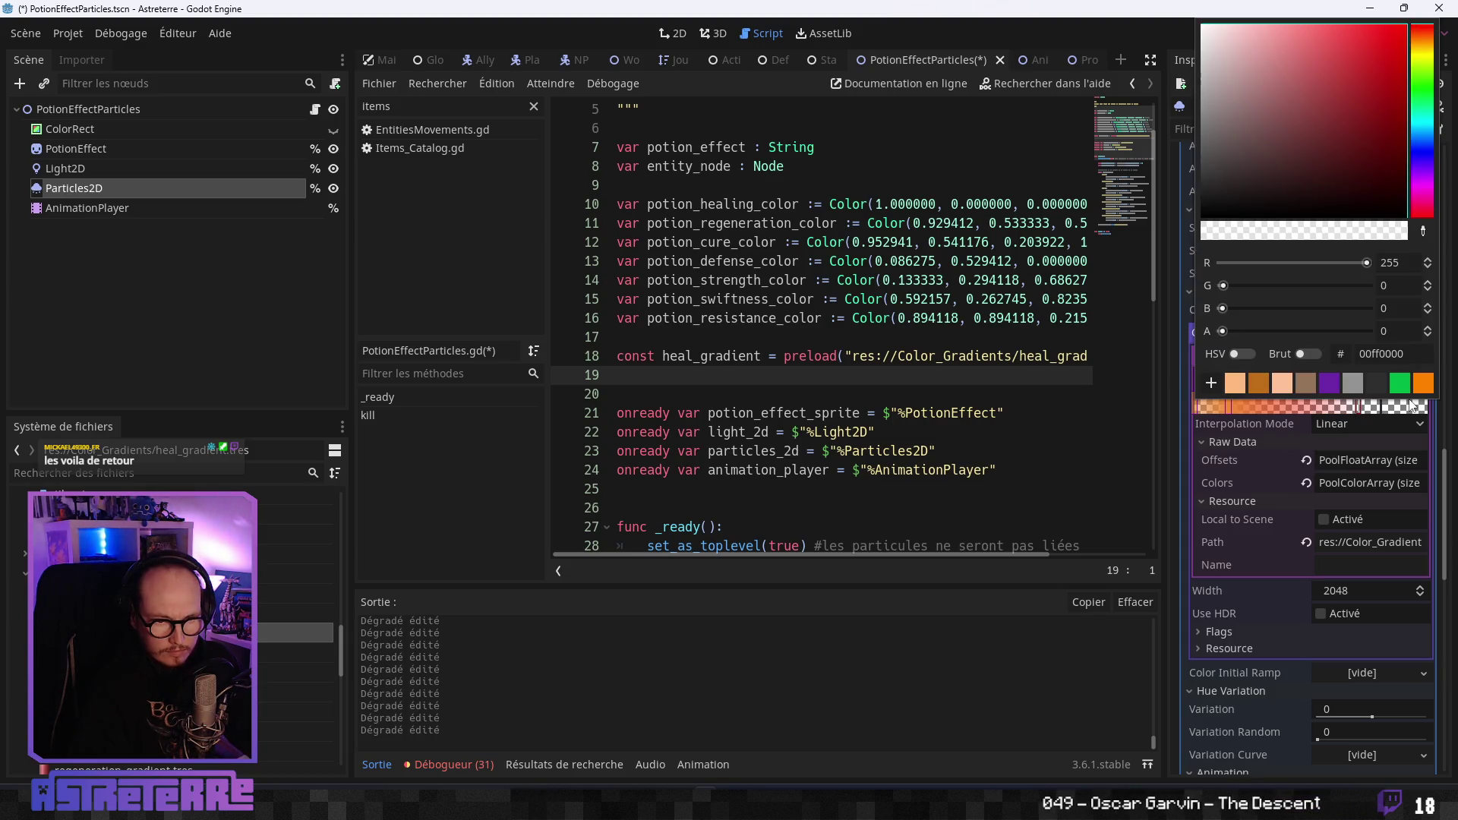
{"action": "left_click", "coordinate": [1374, 354]}
{"action": "type", "text": "f38a34"}
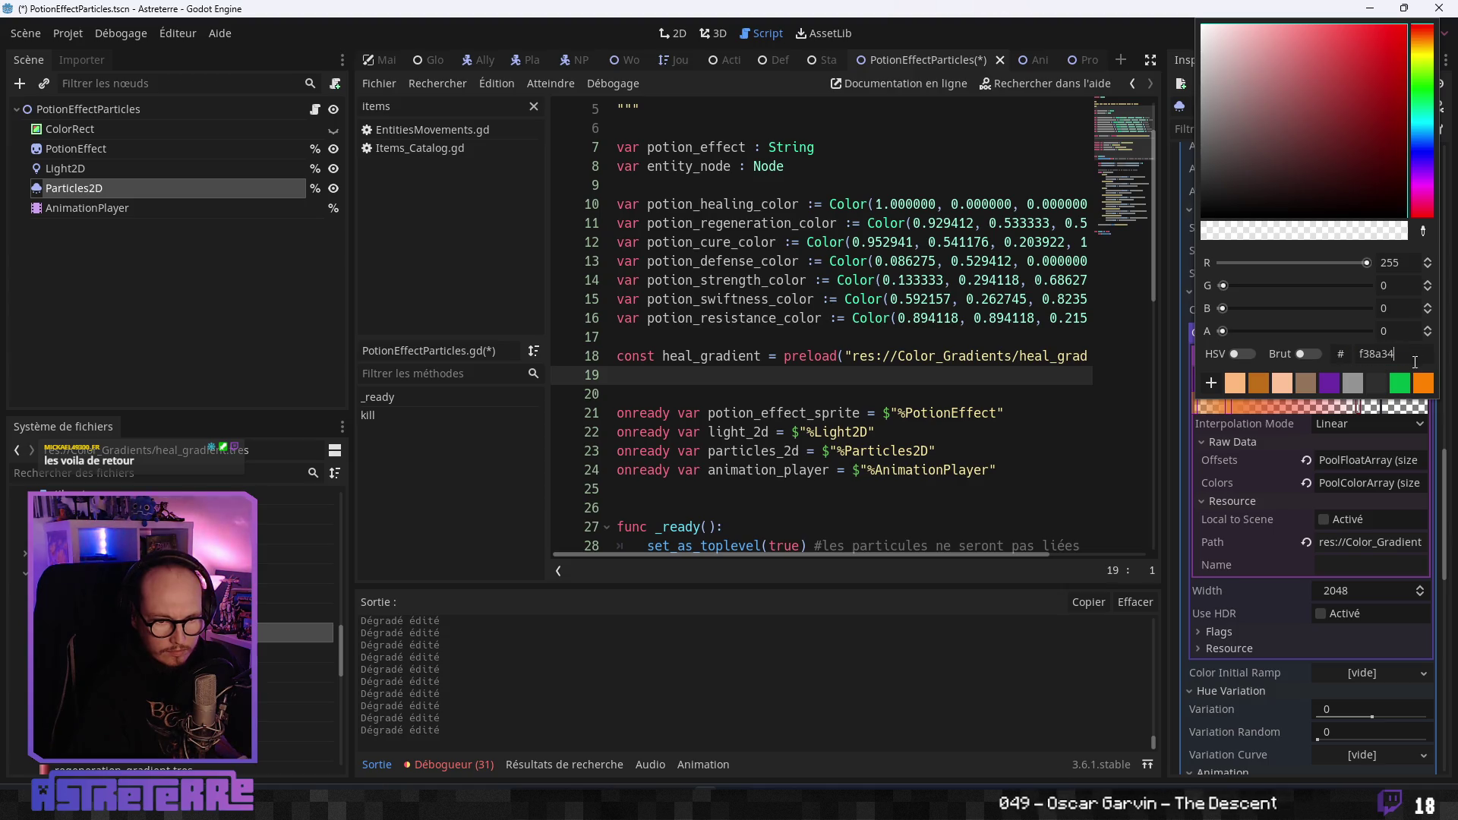
{"action": "key", "text": "Return"}
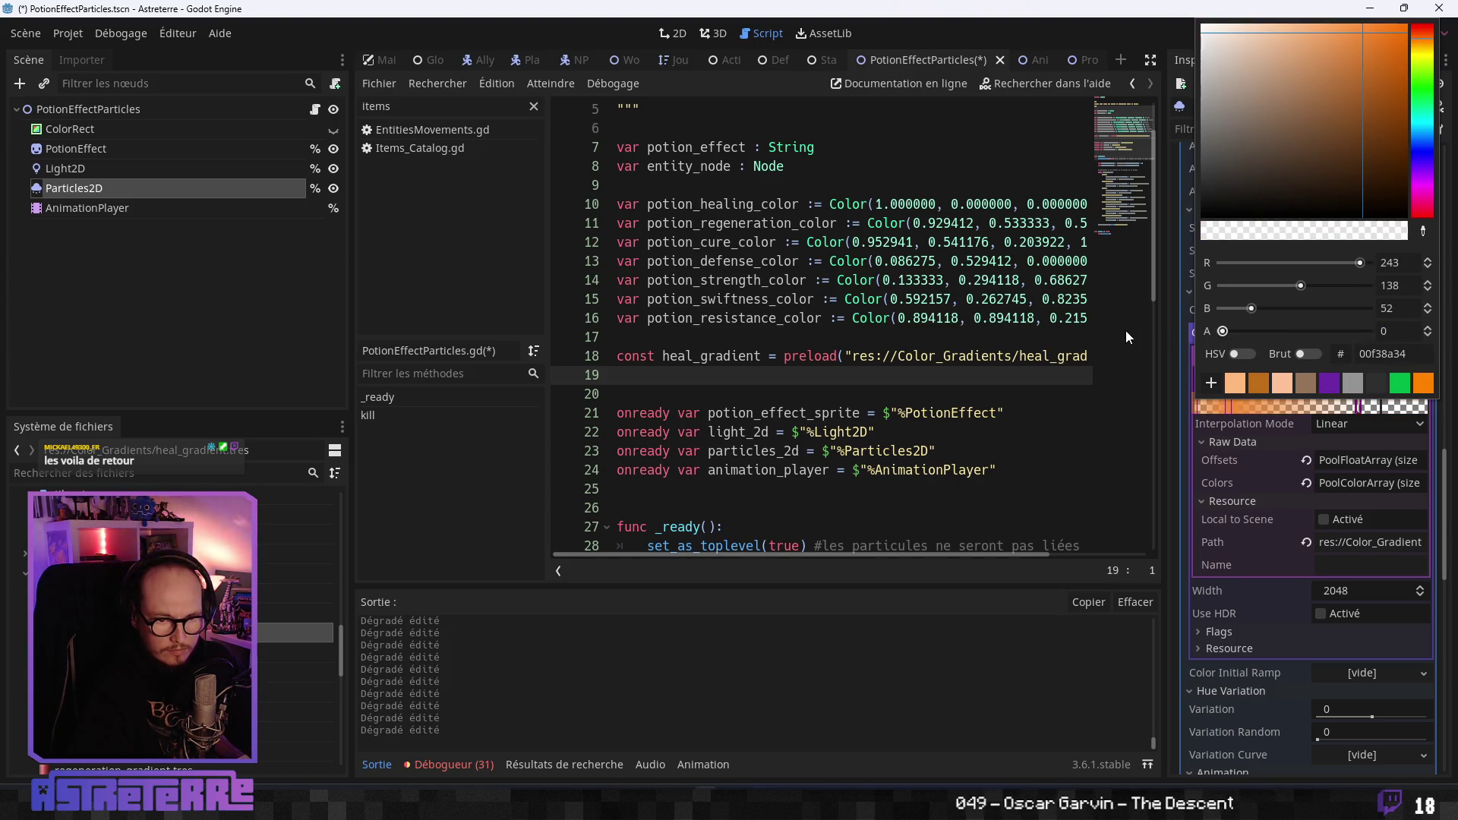
{"action": "left_click", "coordinate": [1430, 444]}
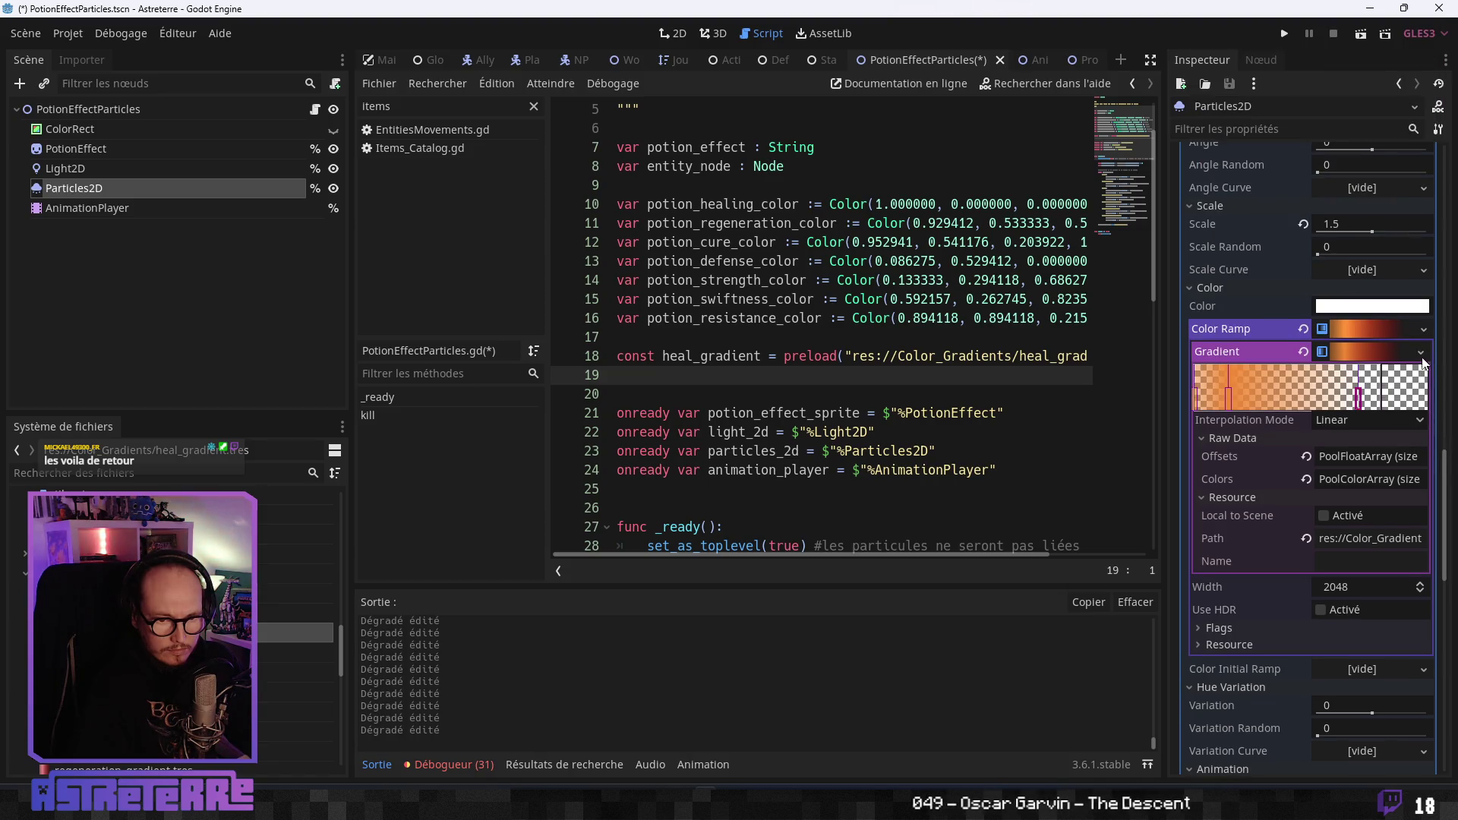
Re-expand Color Ramp > Gradient and bring up the Gradient resource's options.
{"action": "left_click", "coordinate": [1378, 351]}
{"action": "left_click", "coordinate": [1397, 328]}
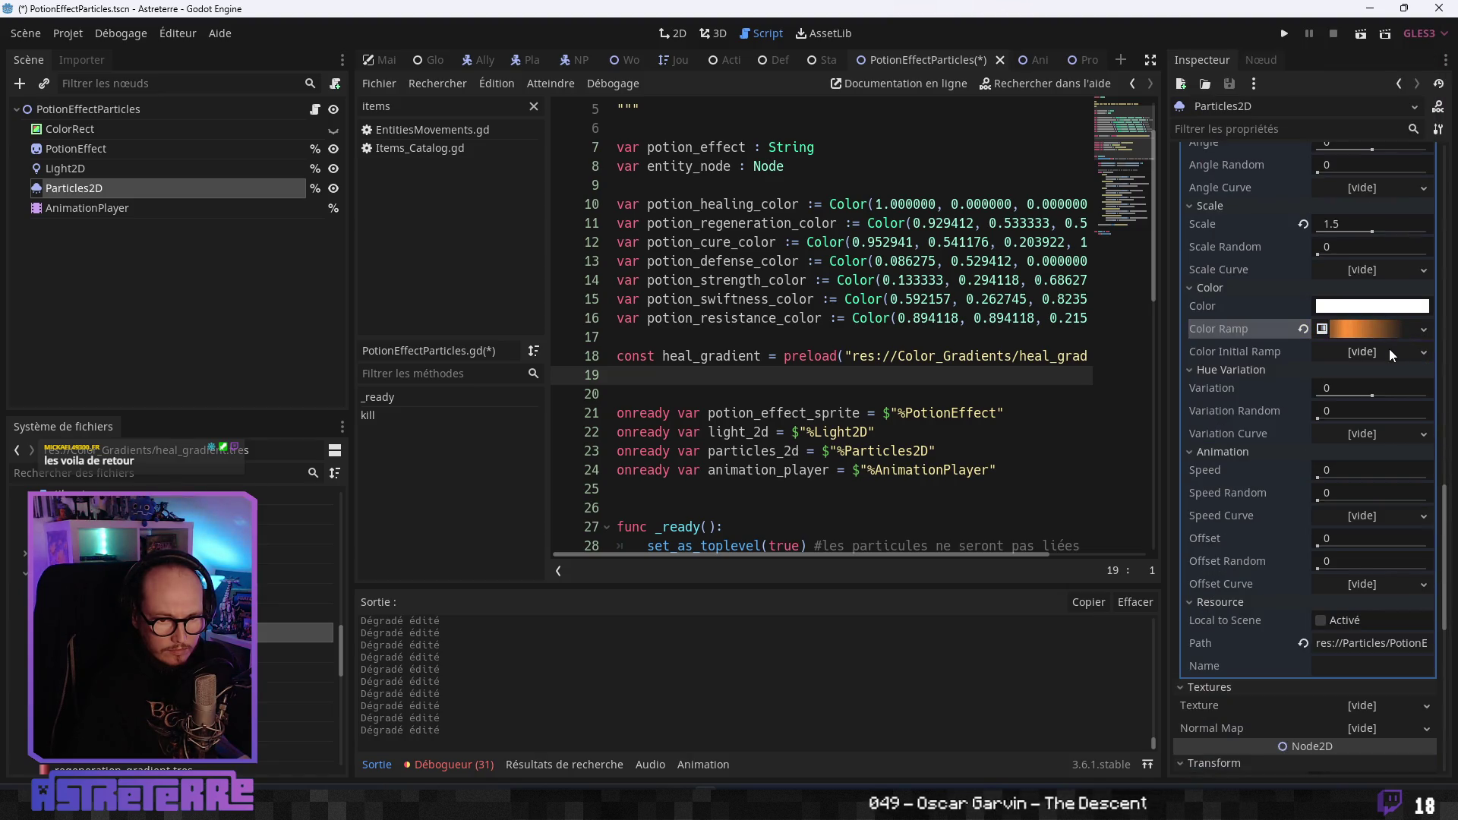
{"action": "left_click", "coordinate": [1376, 335]}
{"action": "left_click", "coordinate": [1380, 351]}
{"action": "left_click", "coordinate": [1419, 352]}
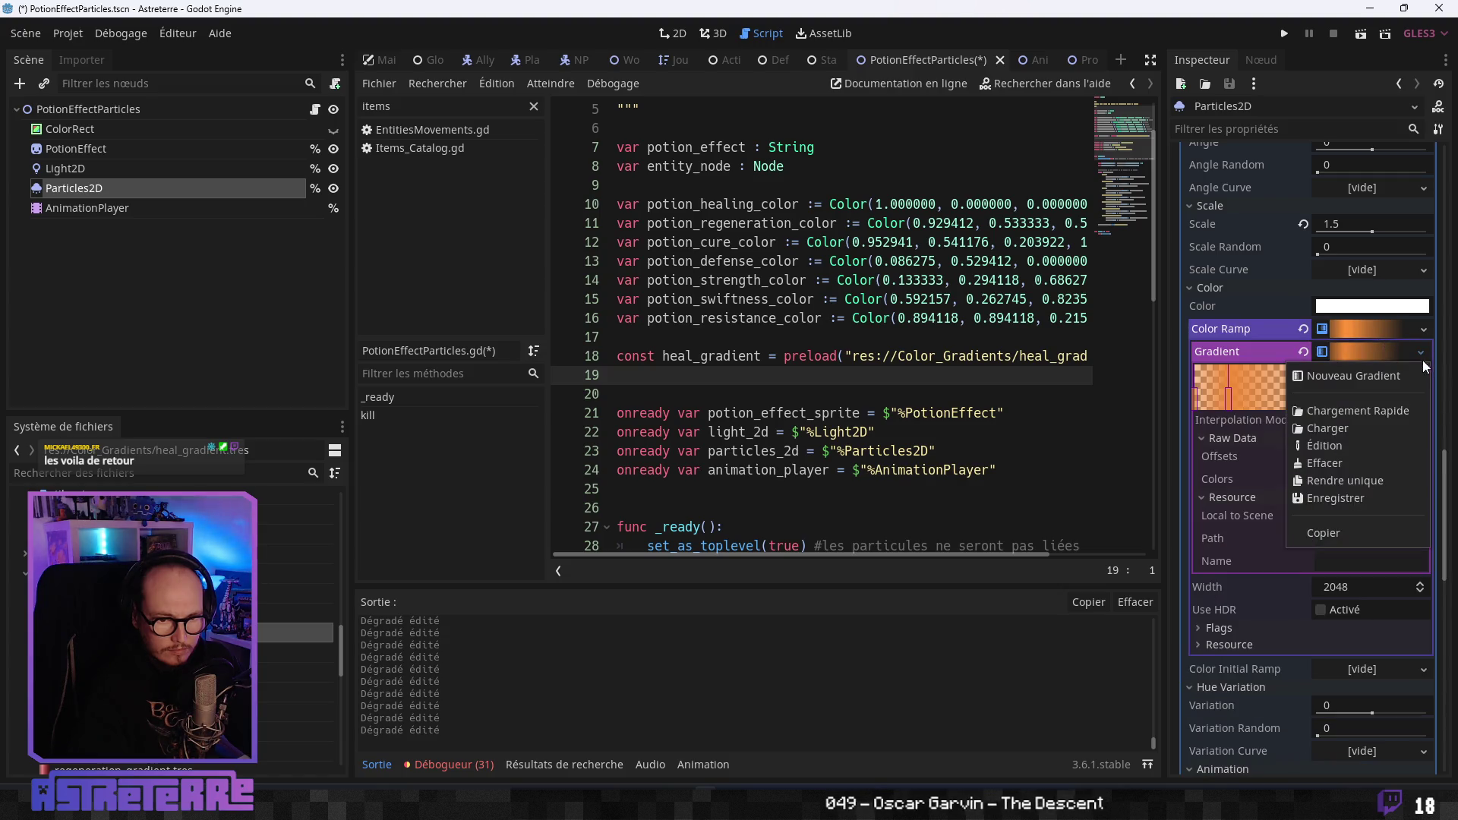
Attempt to save the nested Gradient, dismiss the Avertissement warning, and reopen the Color Ramp options.
{"action": "left_click", "coordinate": [1345, 499]}
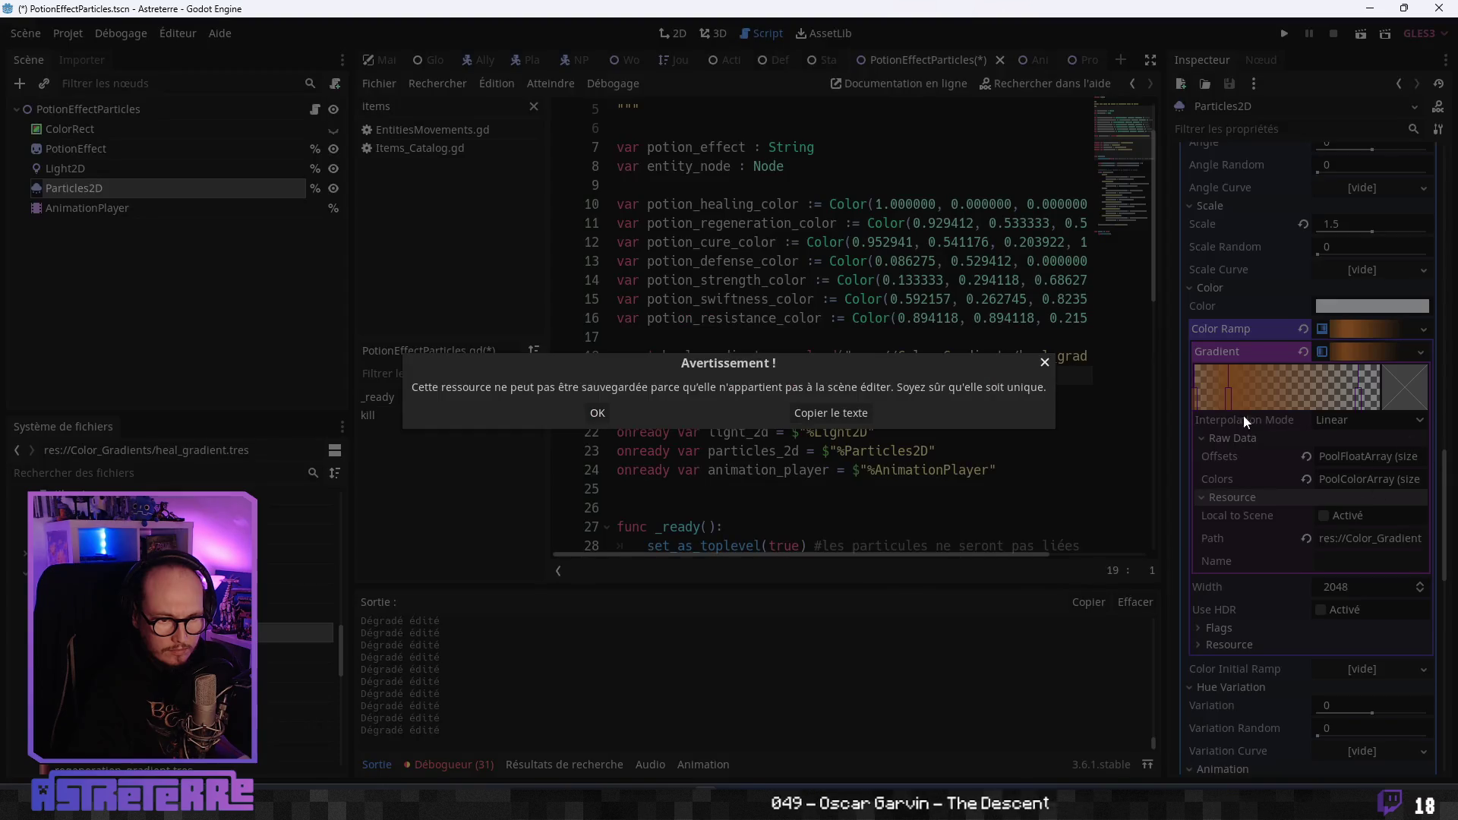
{"action": "left_click", "coordinate": [597, 412]}
{"action": "left_click", "coordinate": [1423, 330]}
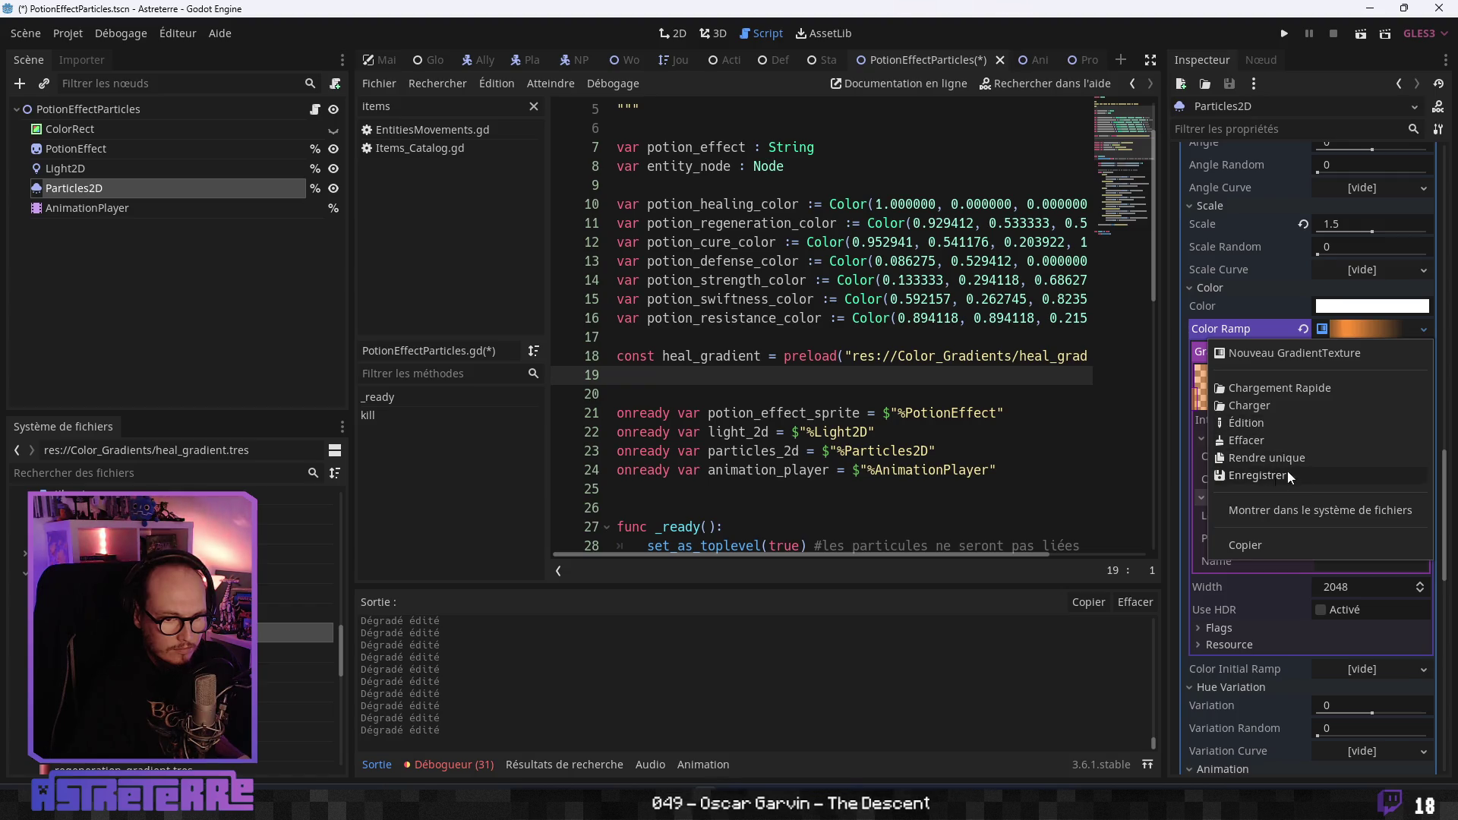
{"action": "left_click", "coordinate": [1402, 425]}
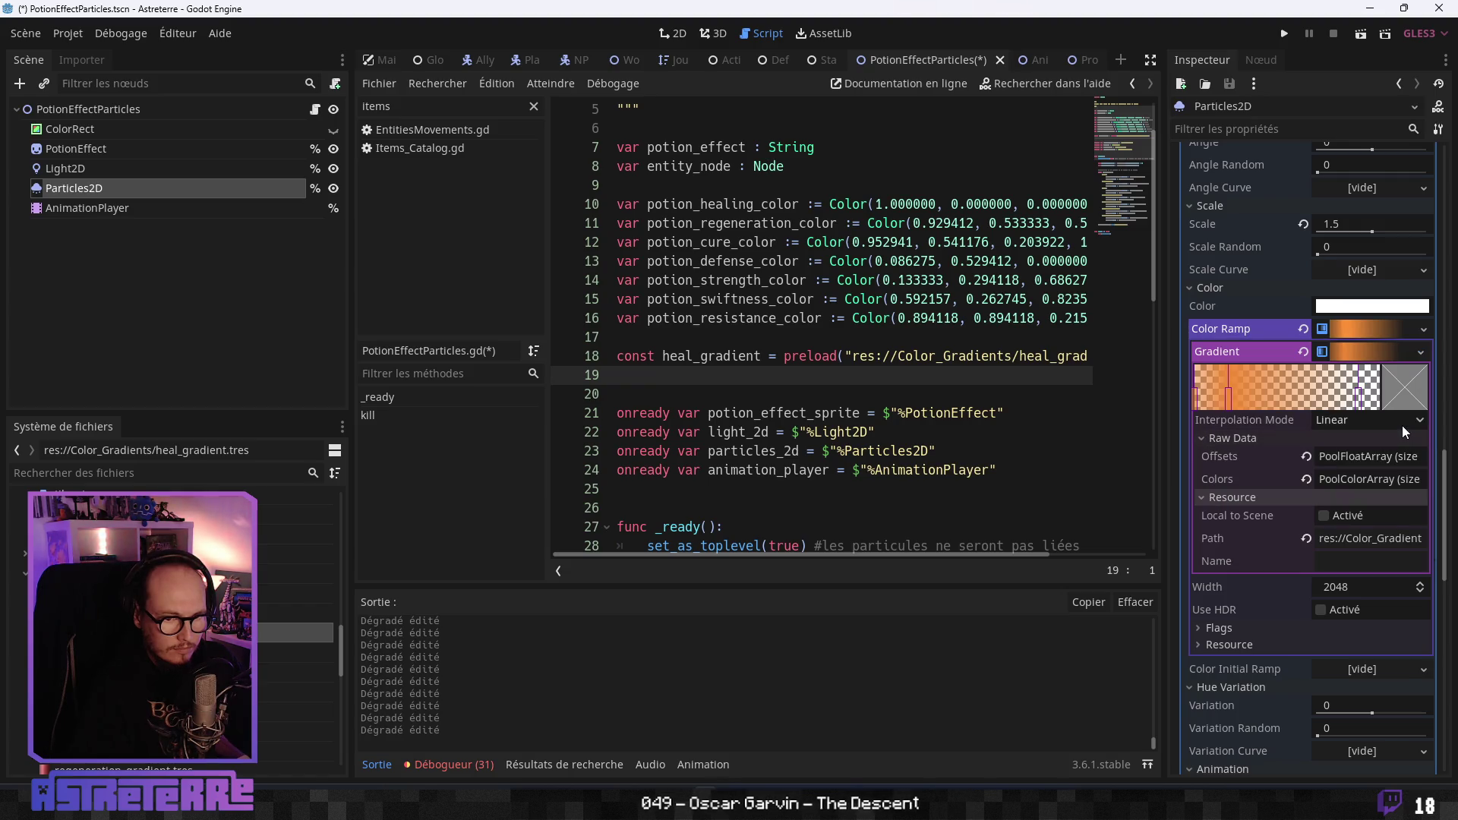
{"action": "left_click", "coordinate": [1424, 331]}
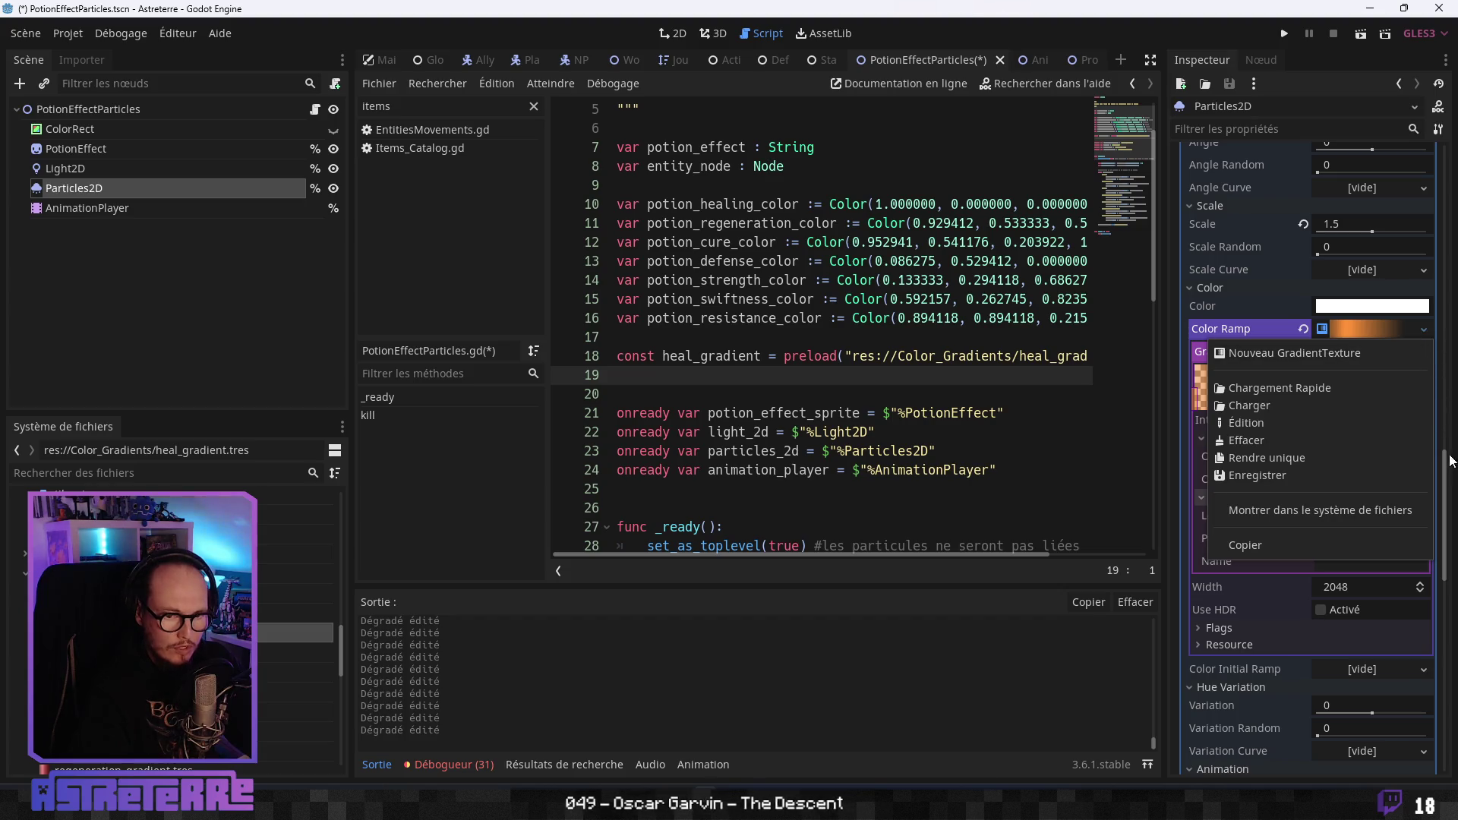
{"action": "scroll", "coordinate": [1447, 450], "scroll_direction": "up", "scroll_amount": 2}
{"action": "scroll", "coordinate": [1446, 450], "scroll_direction": "up", "scroll_amount": 2}
{"action": "left_click", "coordinate": [1423, 438]}
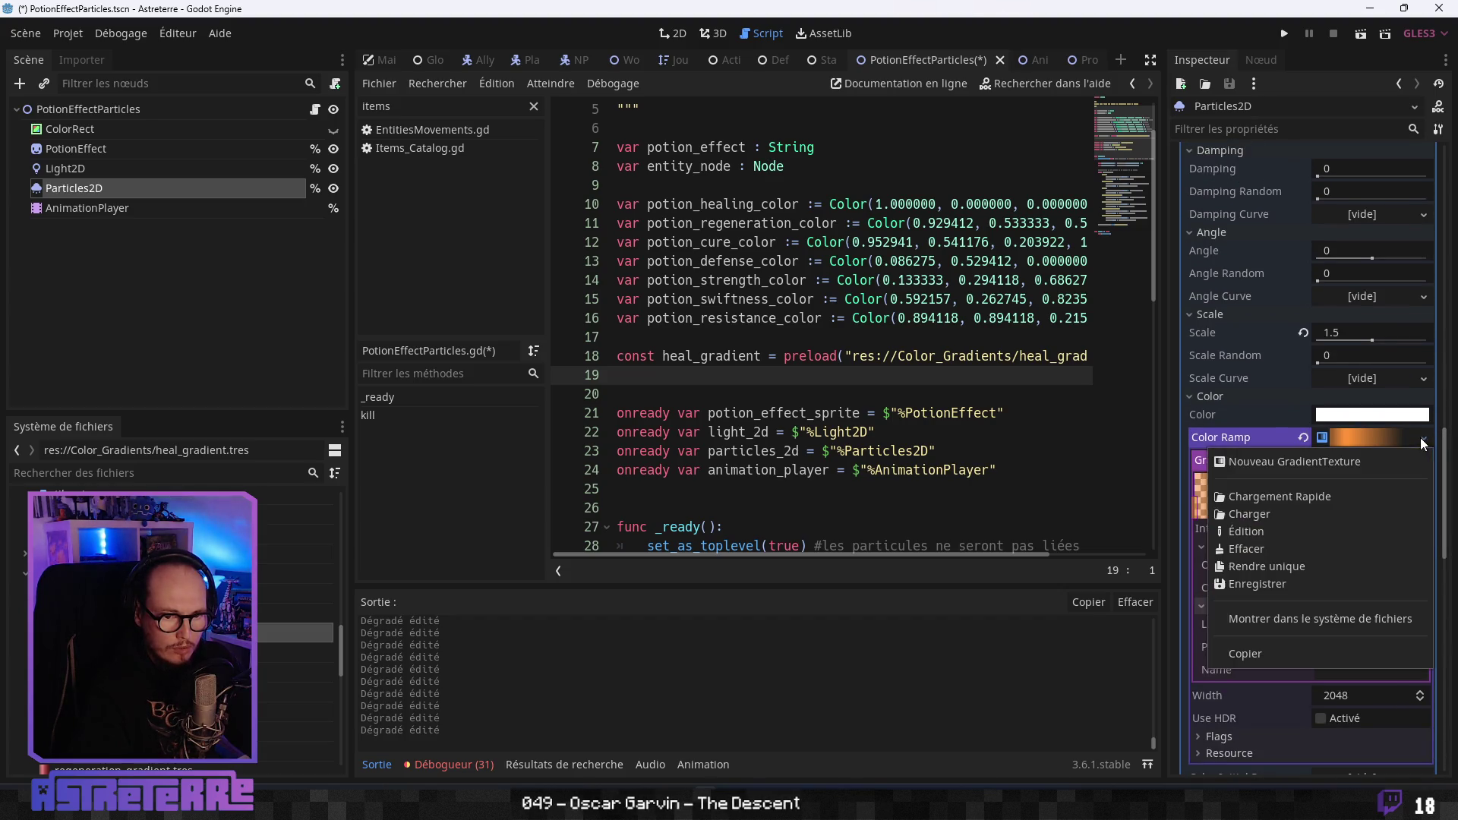
Make the Particles2D Color Ramp texture unique with Rendre unique.
{"action": "left_click", "coordinate": [1272, 567]}
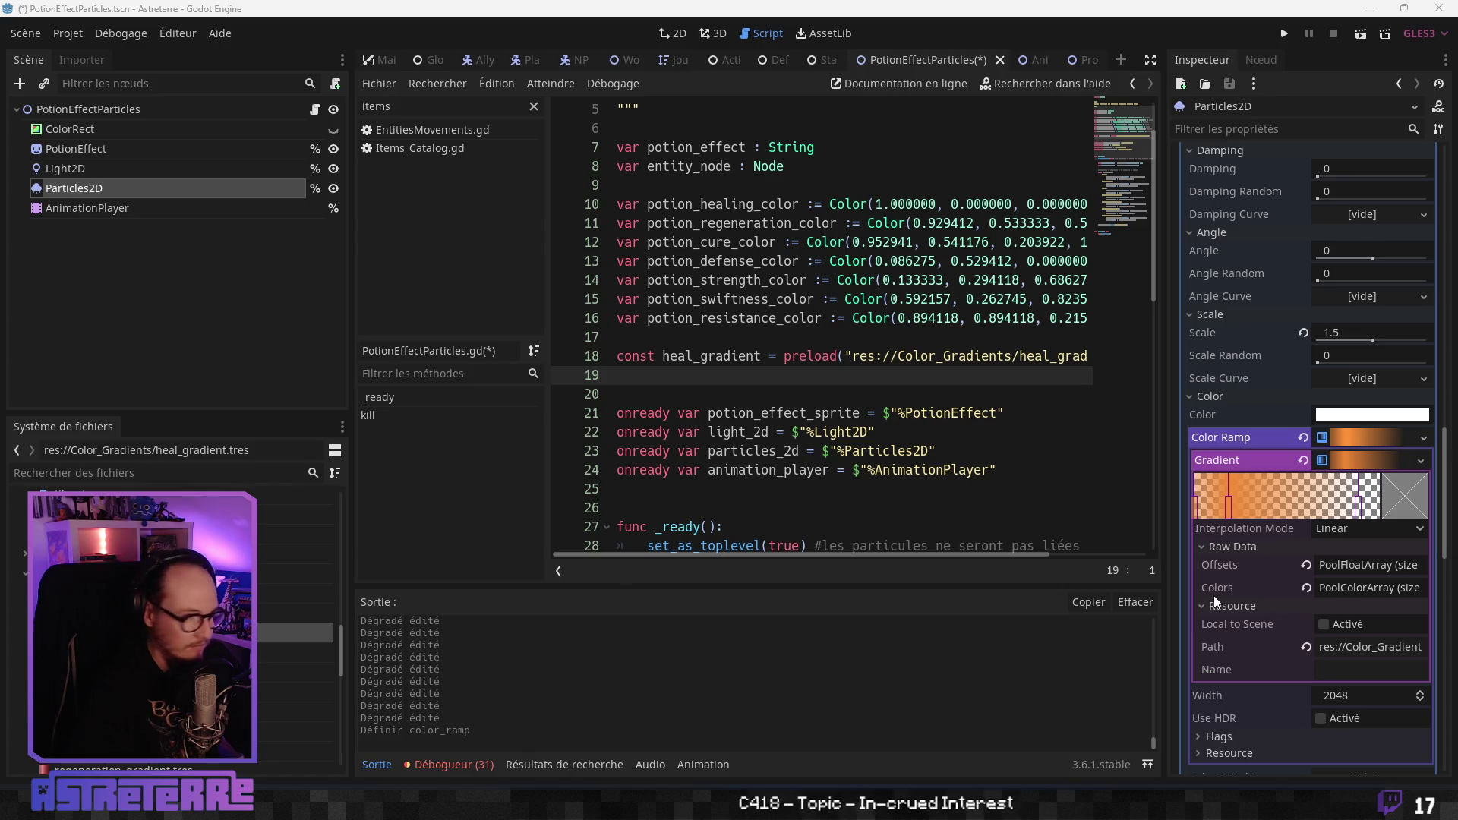
Delete one gradient stop and turn another stop green 168700.
{"action": "right_click", "coordinate": [1378, 515]}
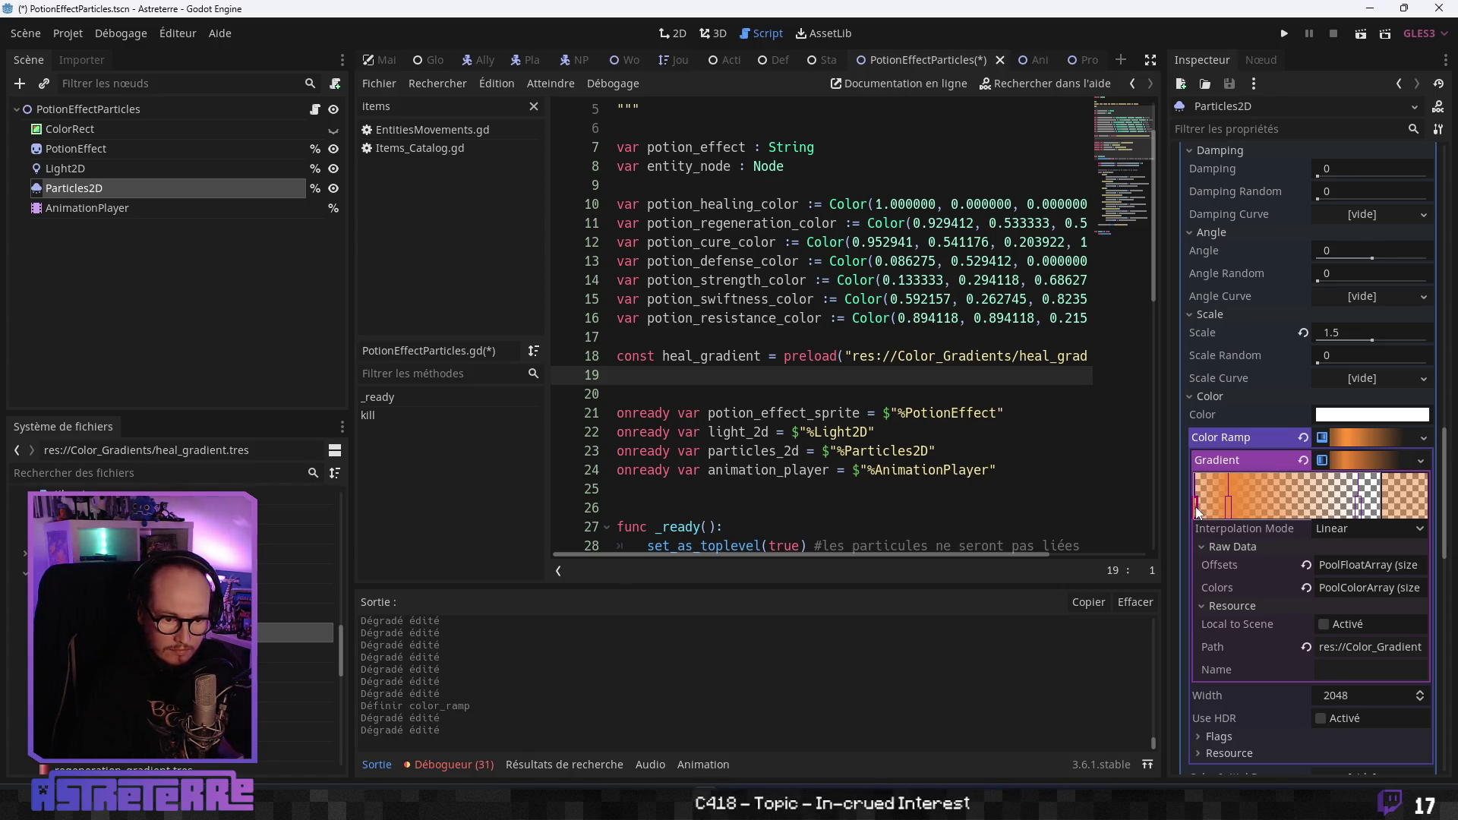
{"action": "double_click", "coordinate": [1378, 513]}
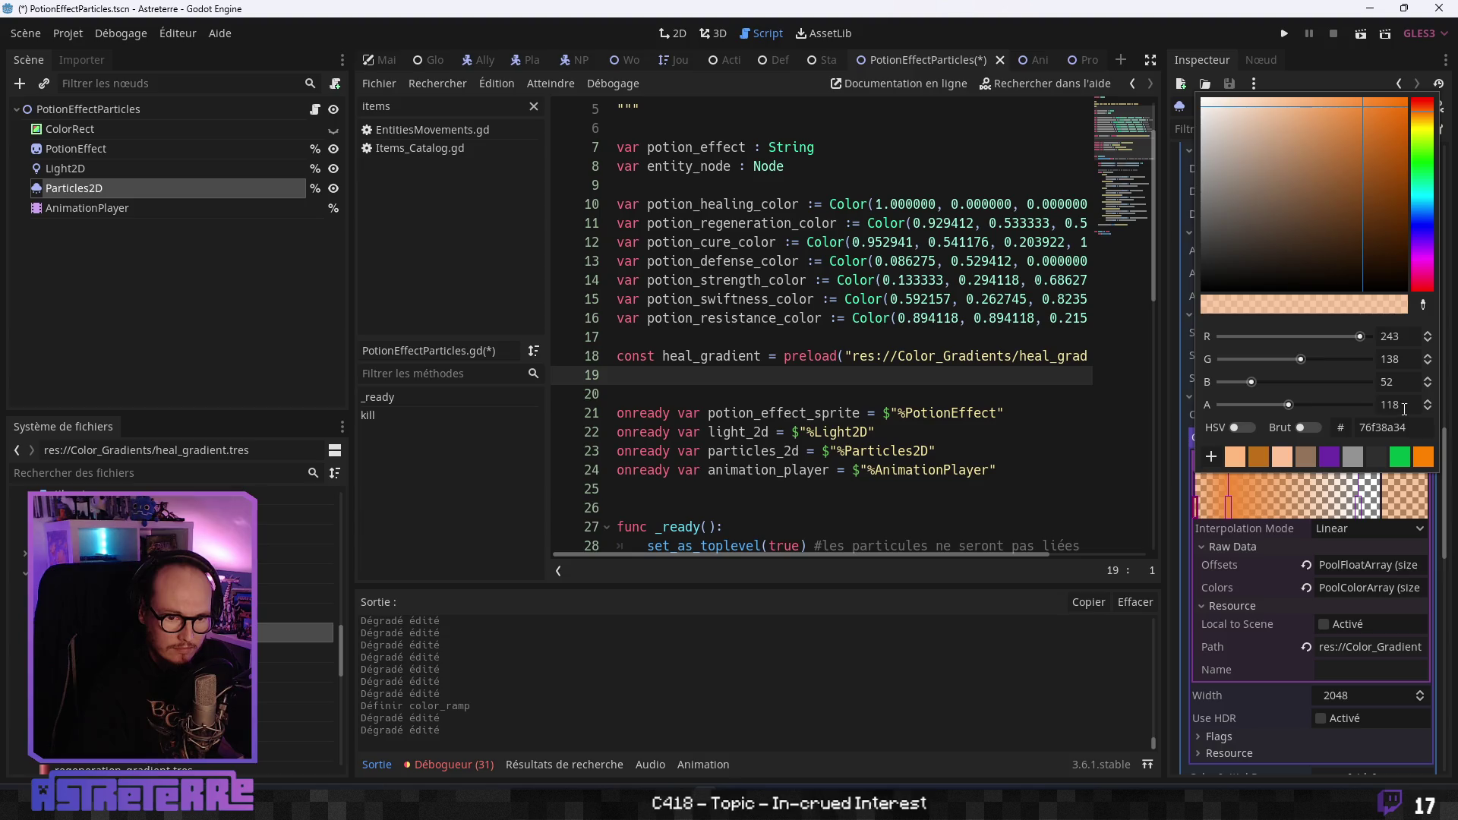
{"action": "type", "text": "168700"}
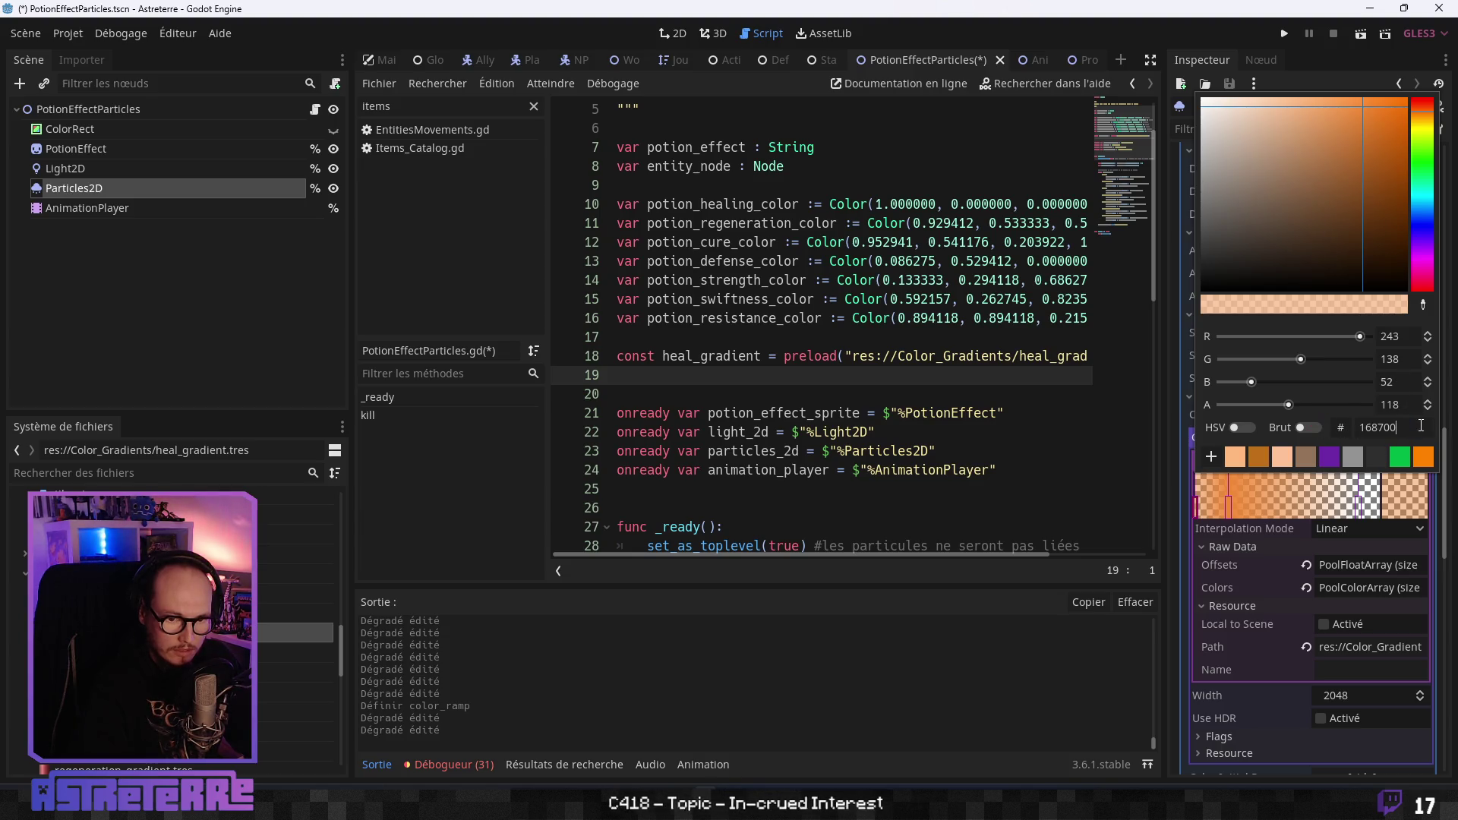
{"action": "left_click", "coordinate": [1404, 406]}
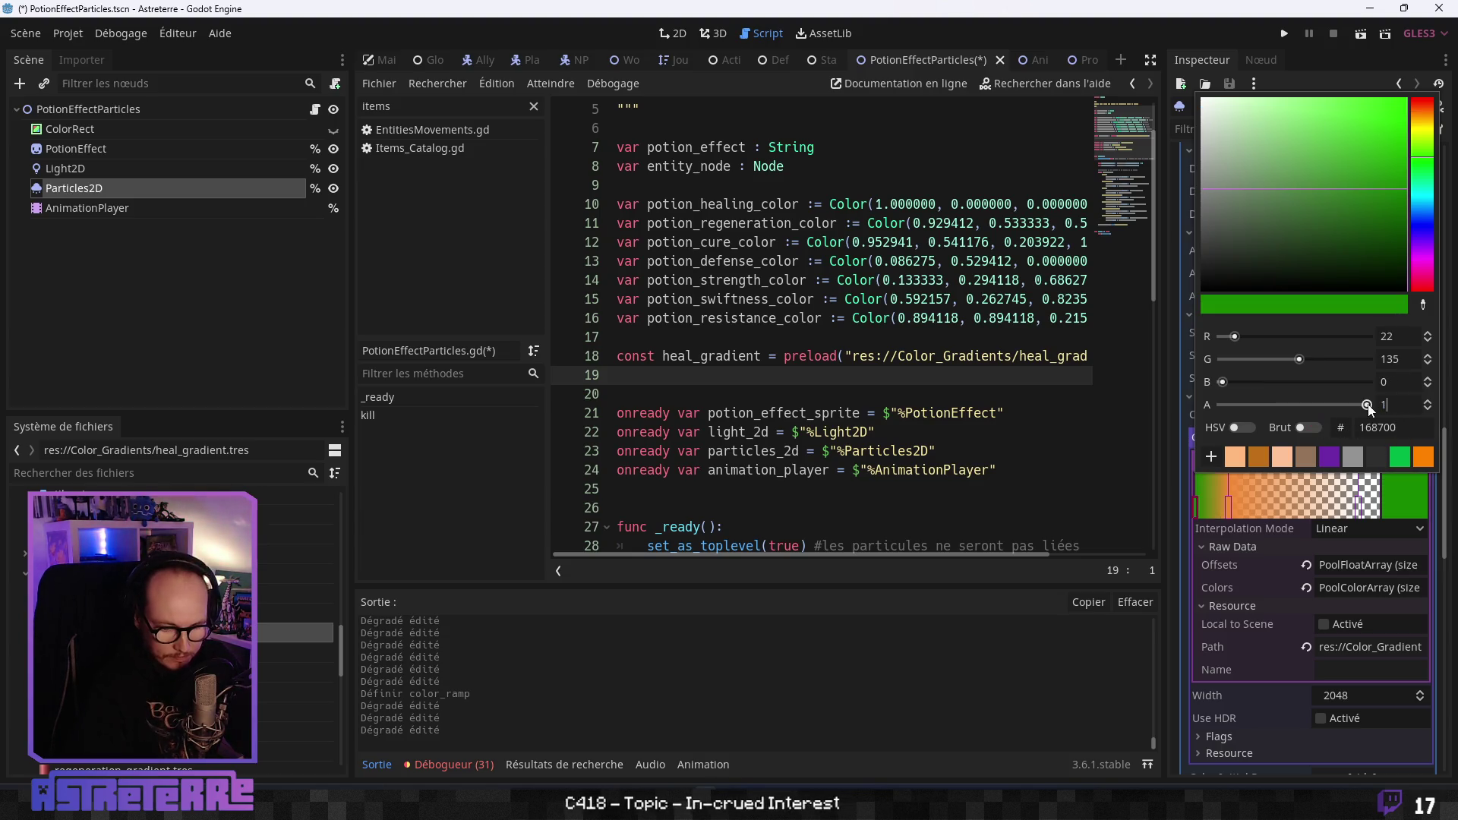
{"action": "key", "text": "Return"}
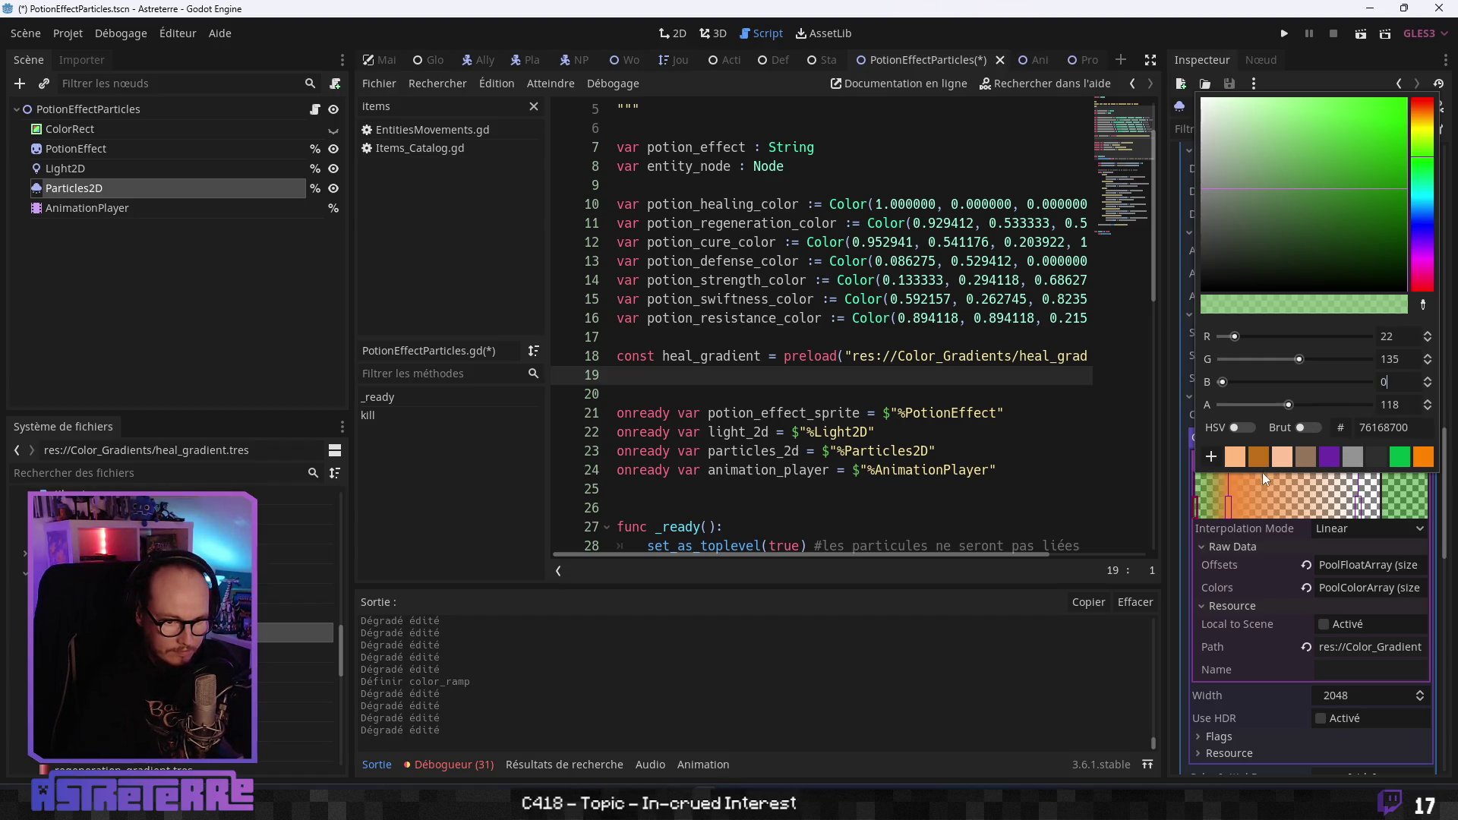
Recolour the orange stop to green 168700 with alpha 215.
{"action": "left_click", "coordinate": [1227, 502]}
{"action": "left_click", "coordinate": [1394, 483]}
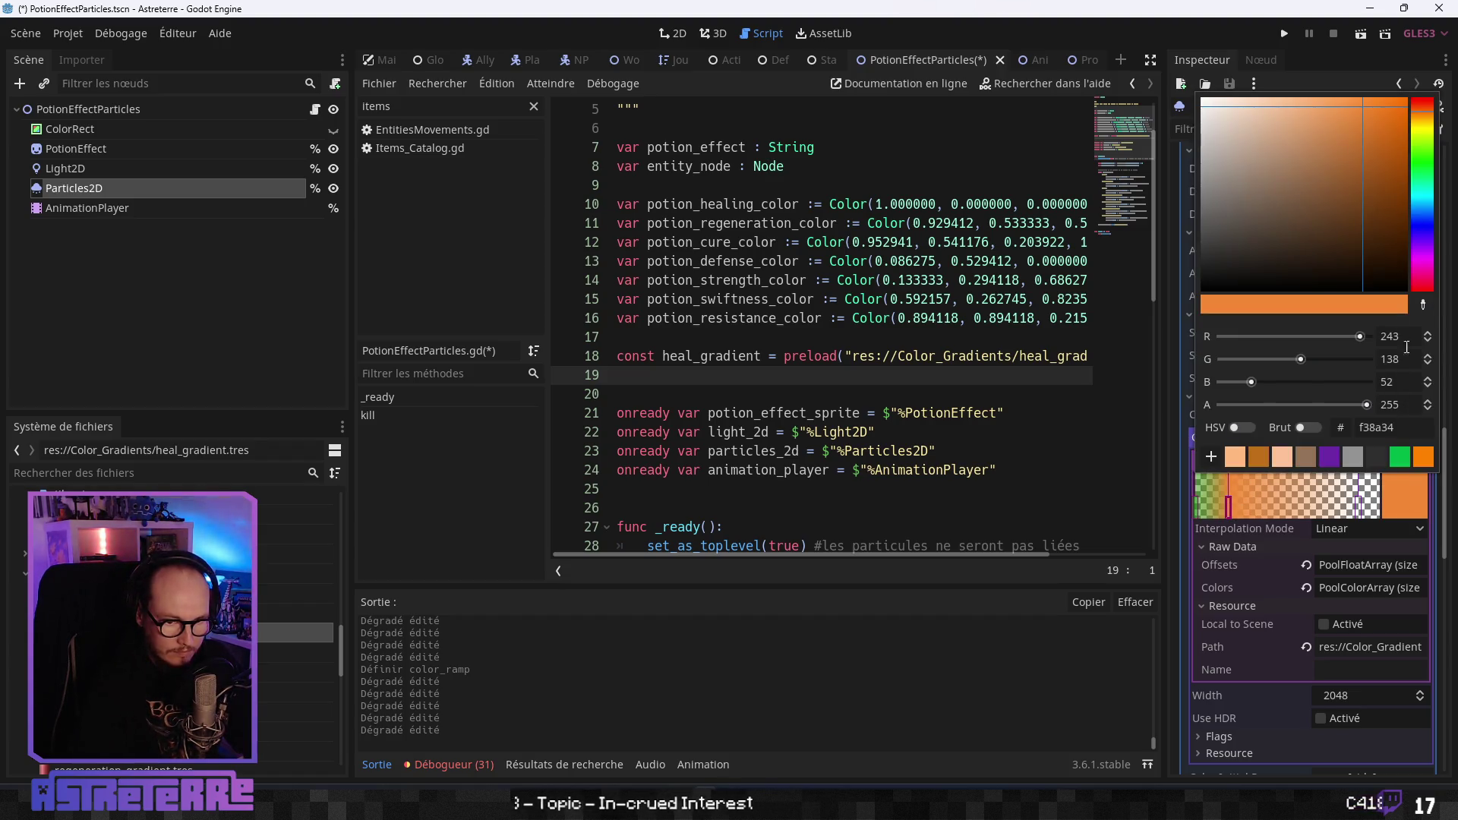
{"action": "left_click", "coordinate": [1404, 408]}
{"action": "type", "text": "2"}
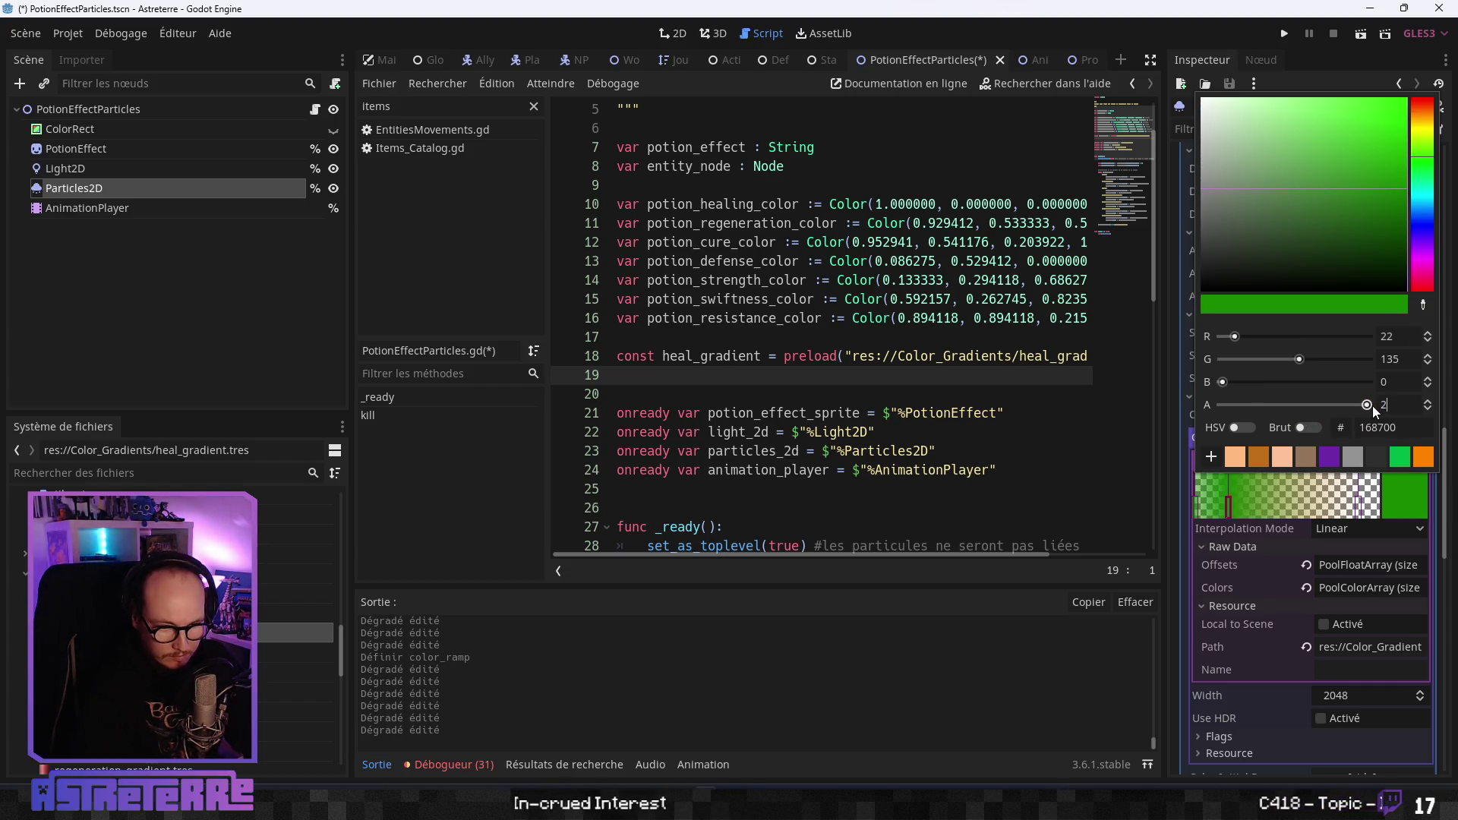
{"action": "type", "text": "15"}
{"action": "key", "text": "shift+Tab"}
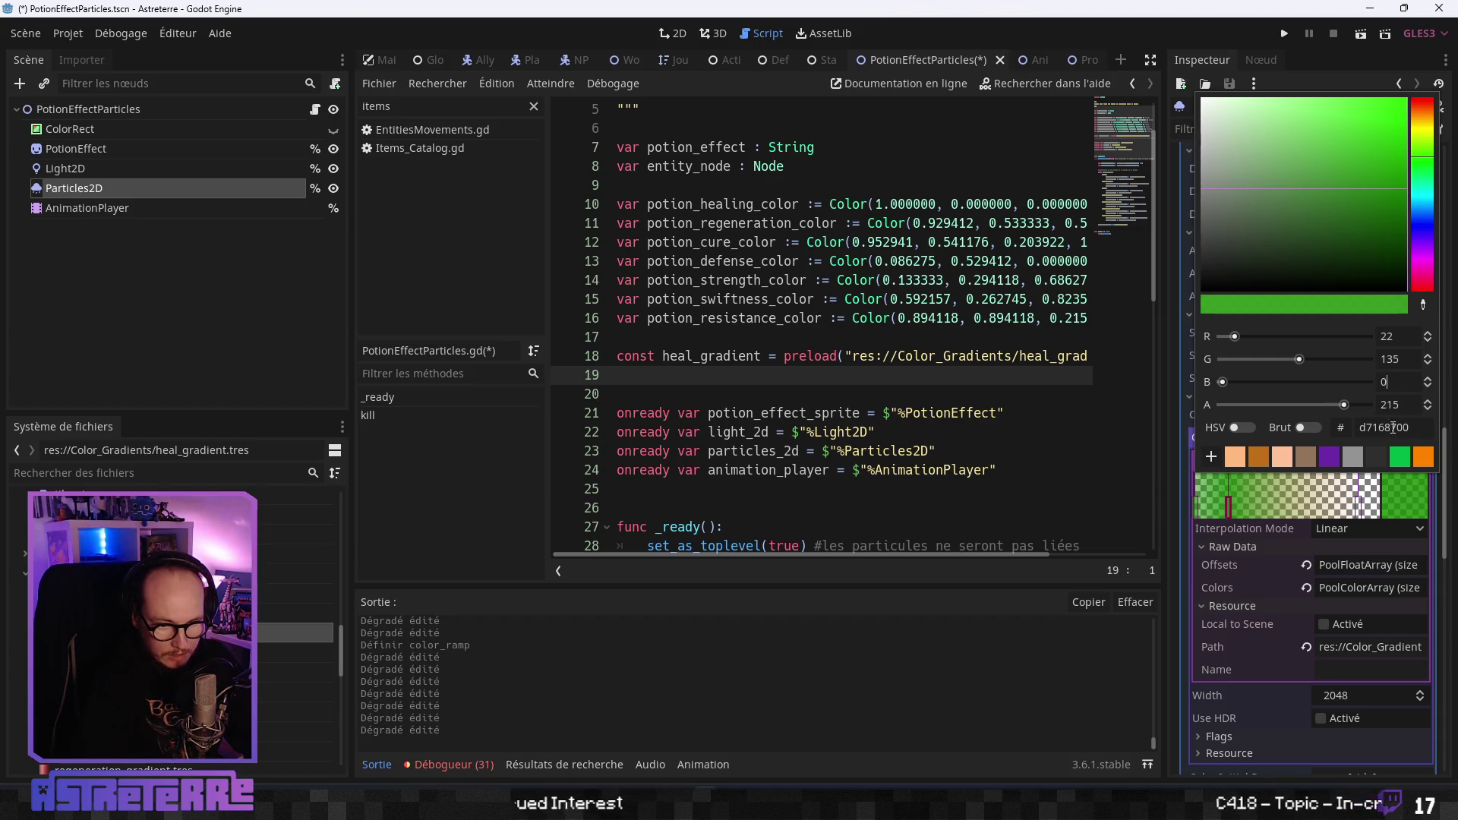
Make the last gradient stop green 168700 and fully transparent.
{"action": "left_click", "coordinate": [1355, 508]}
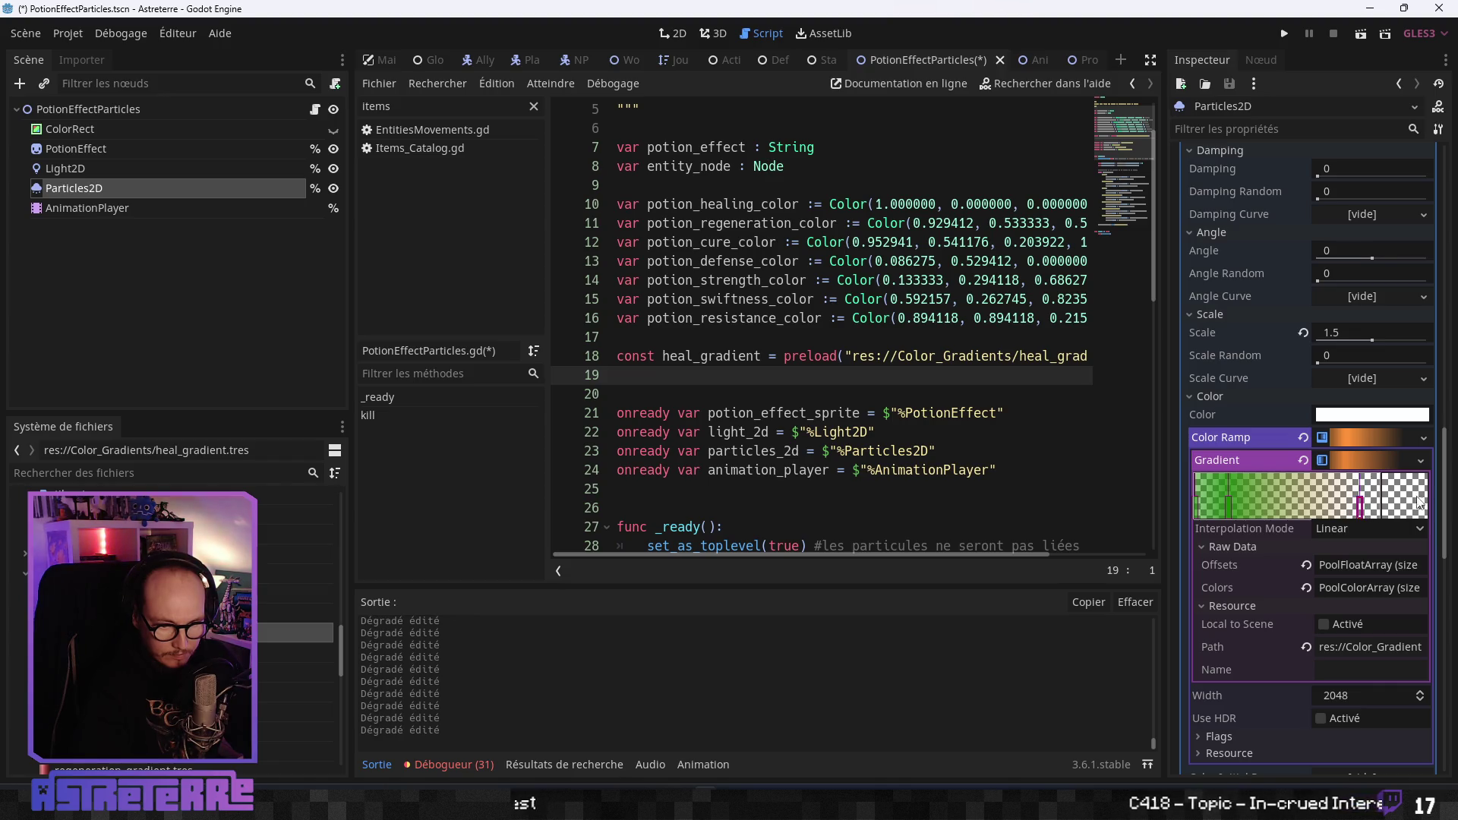
{"action": "double_click", "coordinate": [1395, 507]}
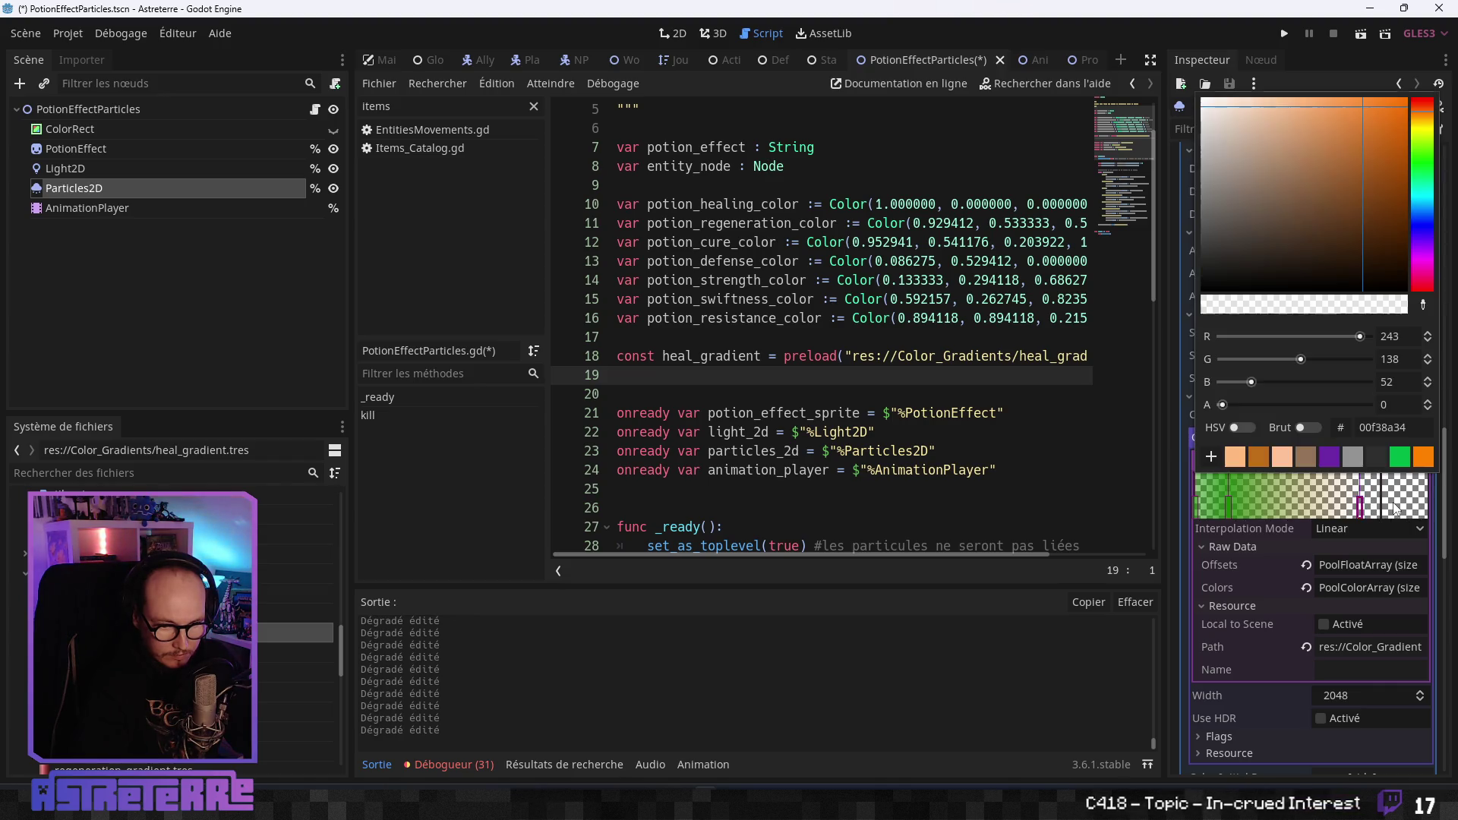
{"action": "double_click", "coordinate": [1412, 427]}
{"action": "type", "text": "168700"}
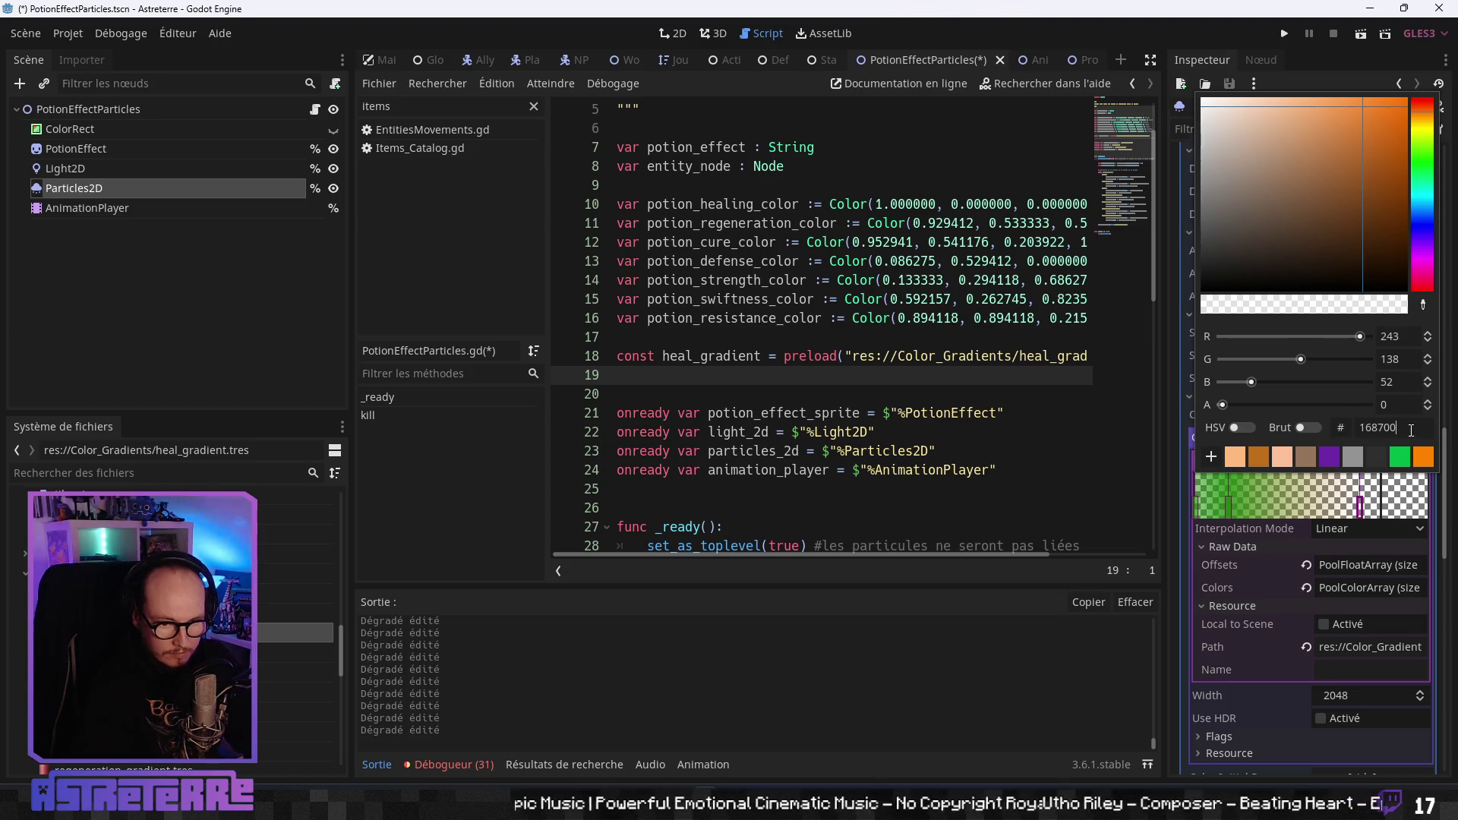
{"action": "key", "text": "Return"}
{"action": "left_click_drag", "start_coordinate": [1371, 410], "coordinate": [1136, 411]}
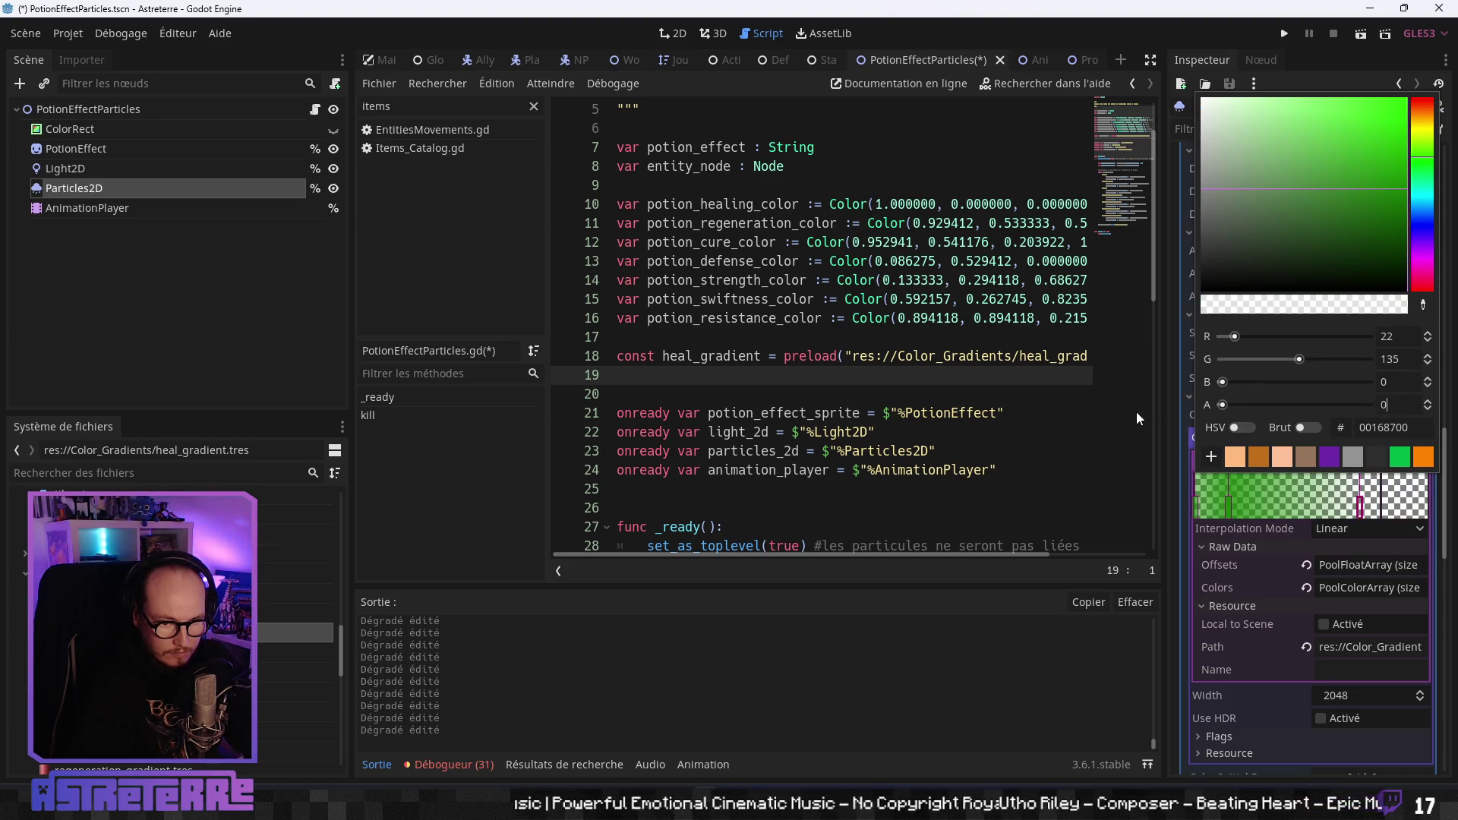
{"action": "left_click", "coordinate": [1435, 539]}
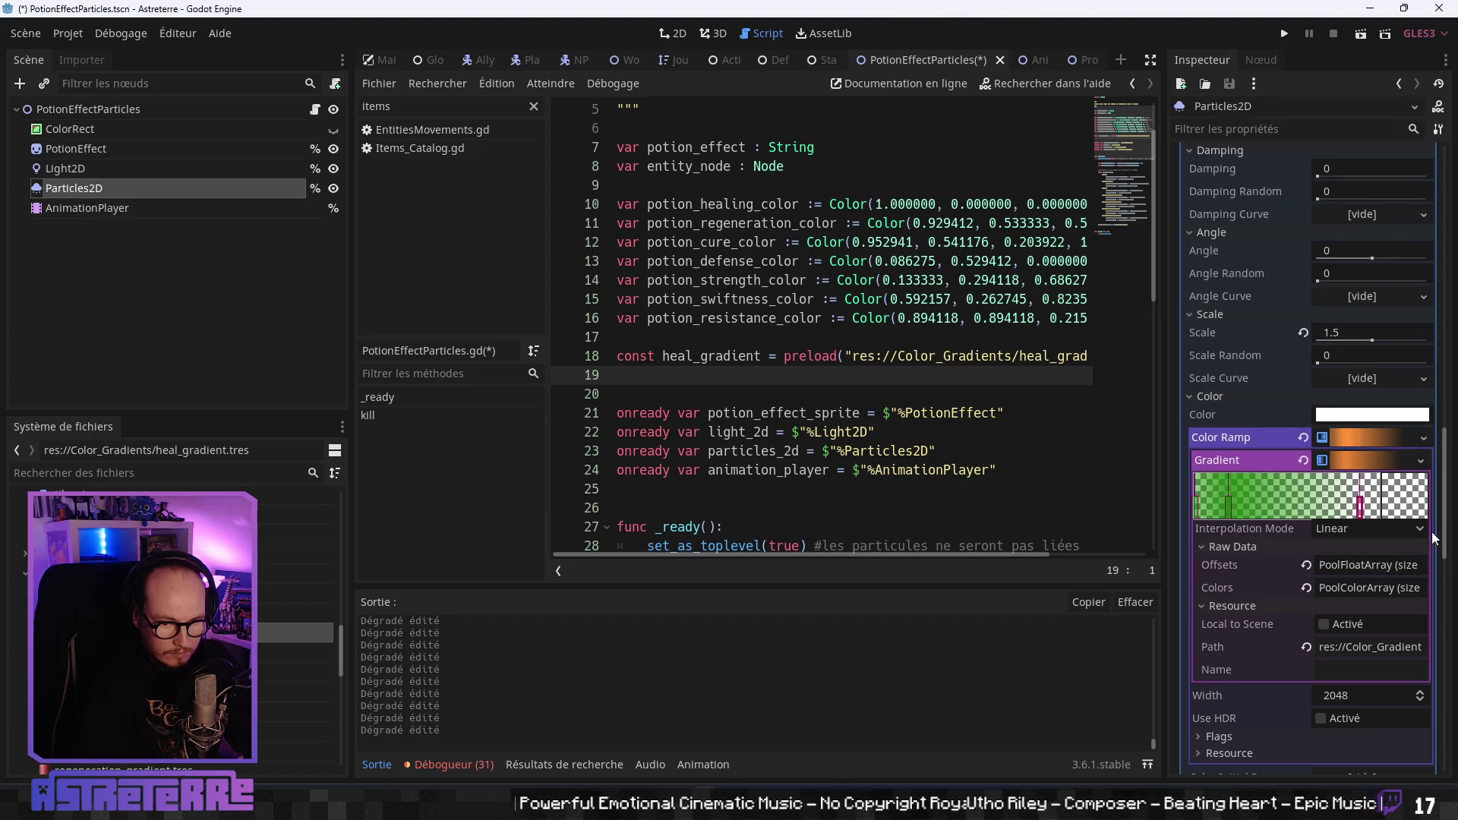
Collapse the colour ramp and save it as a resource, naming it defense_gradient in res://Color_Gradients.
{"action": "left_click", "coordinate": [1394, 458]}
{"action": "left_click", "coordinate": [1382, 443]}
{"action": "left_click", "coordinate": [1423, 439]}
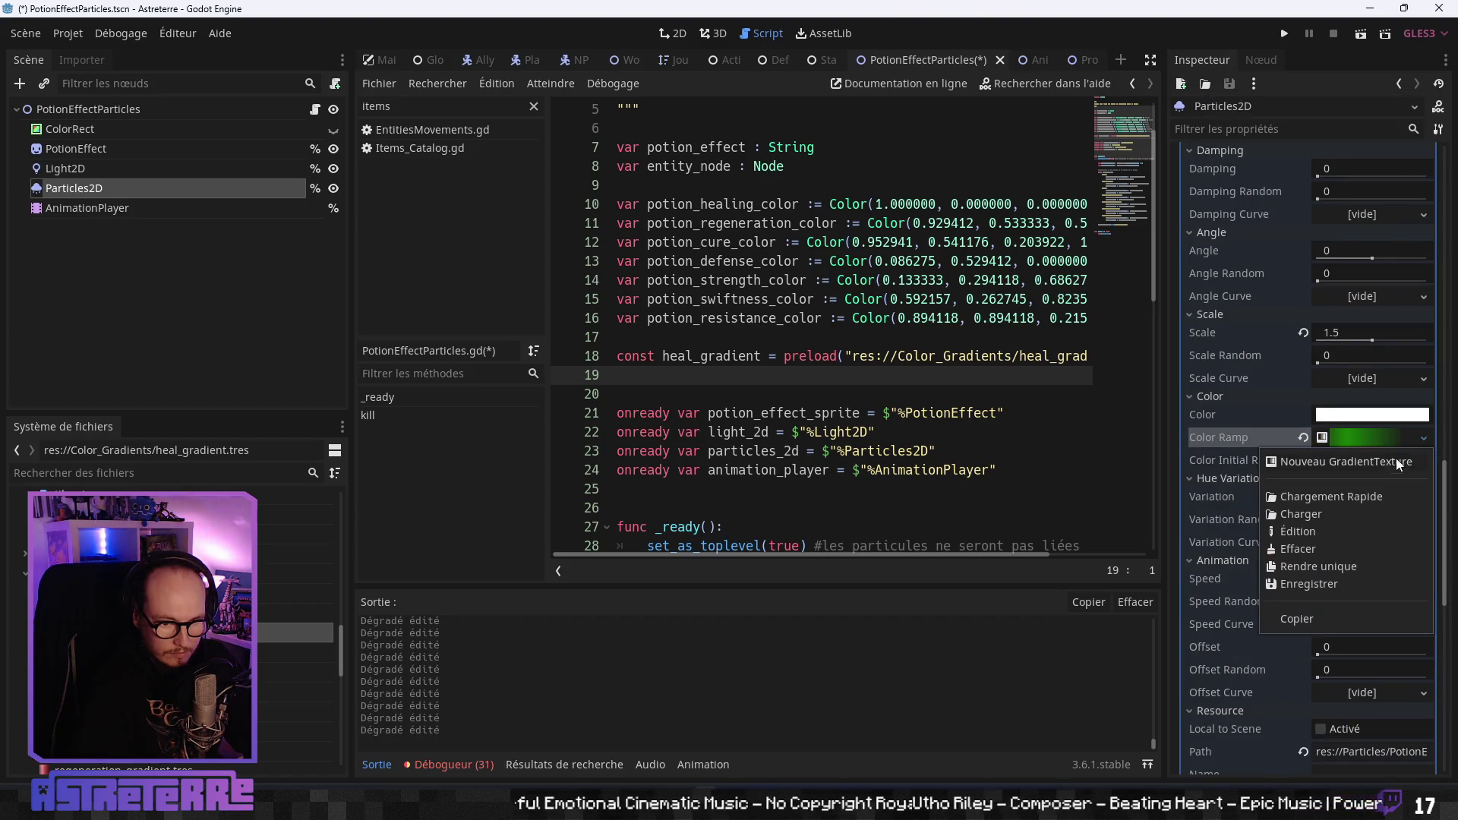
{"action": "left_click", "coordinate": [1322, 582]}
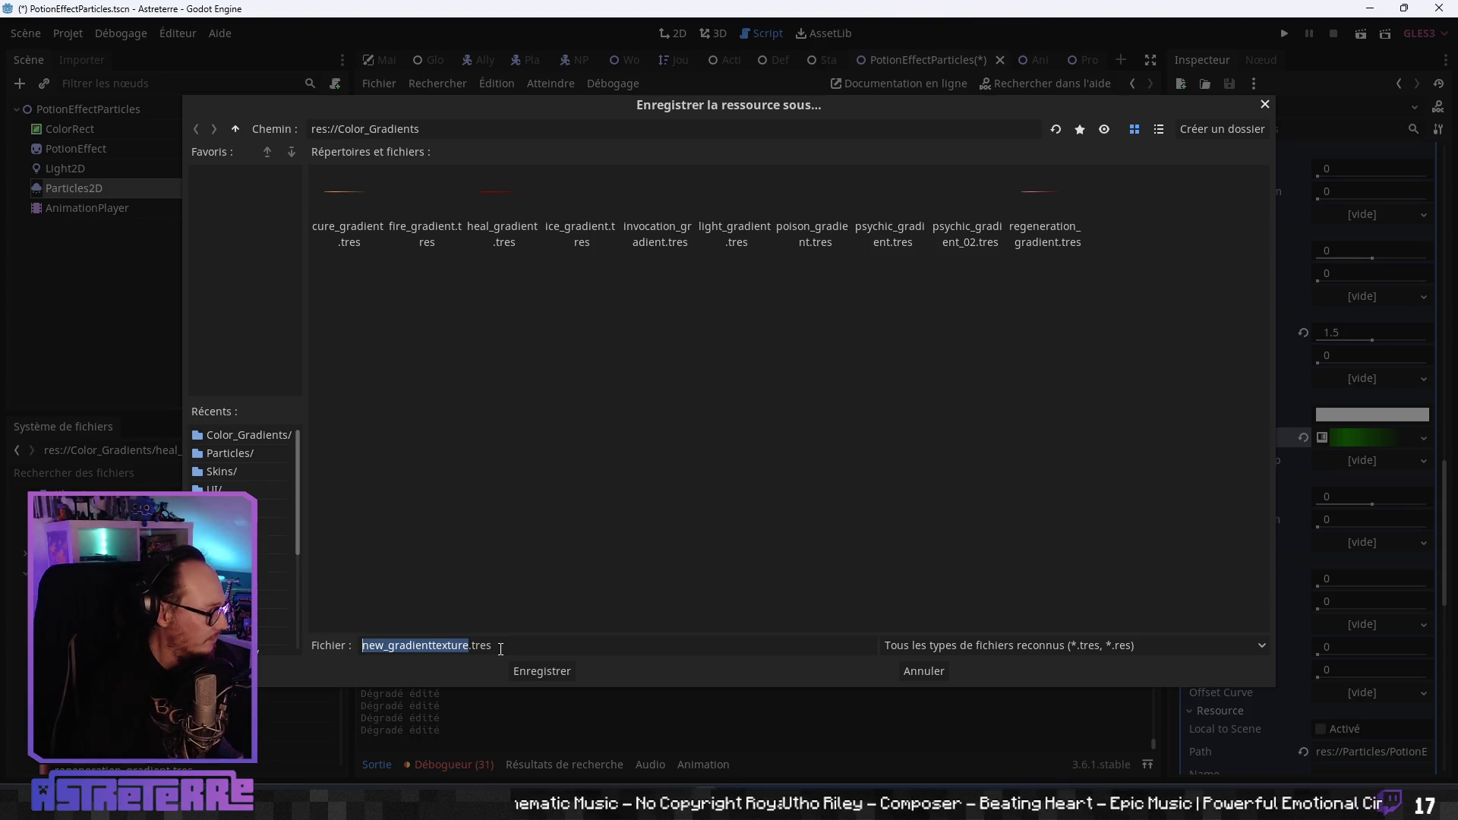
{"action": "key", "text": "alt+Tab"}
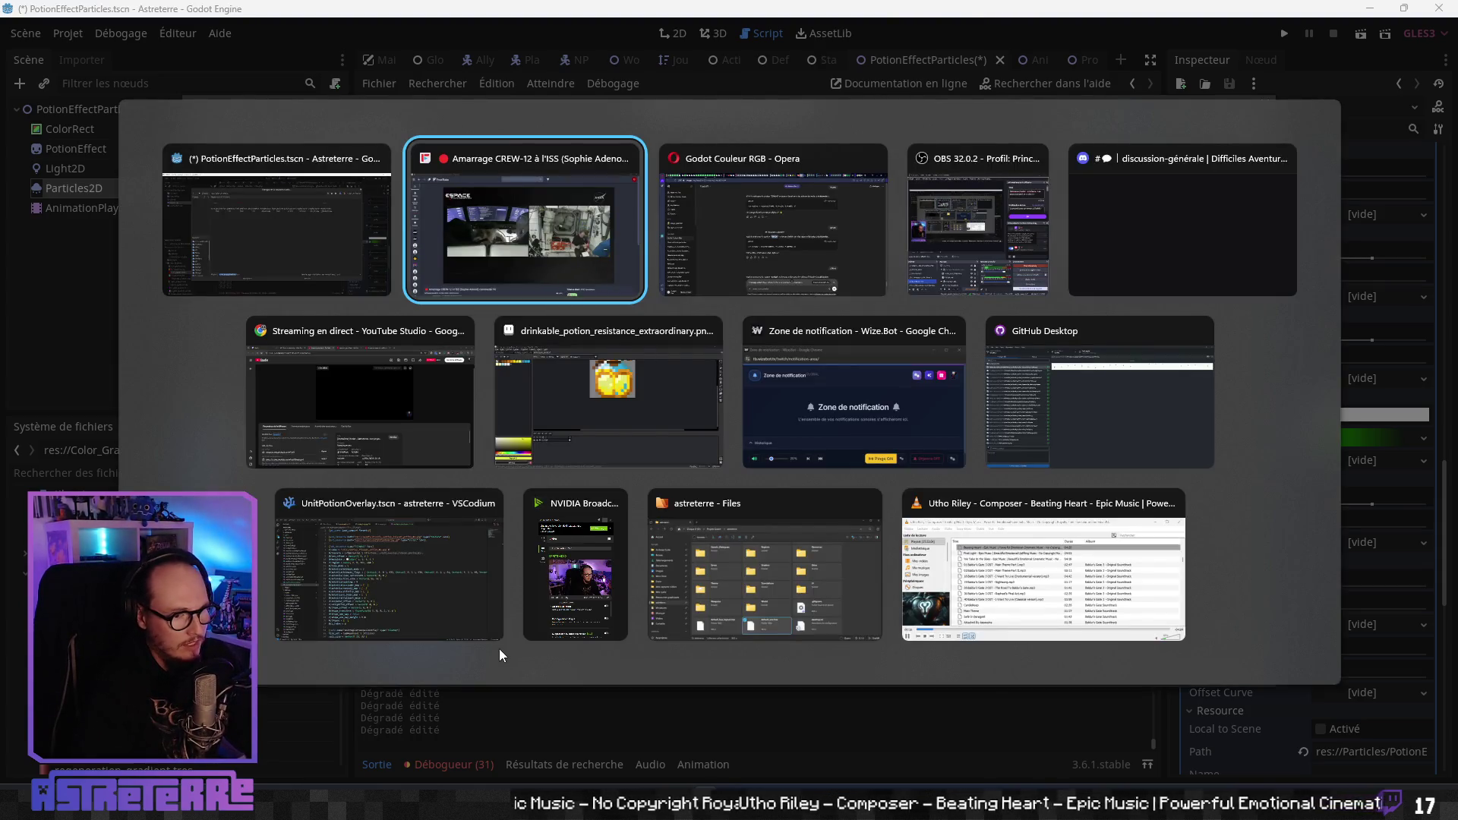
{"action": "key", "text": "Escape"}
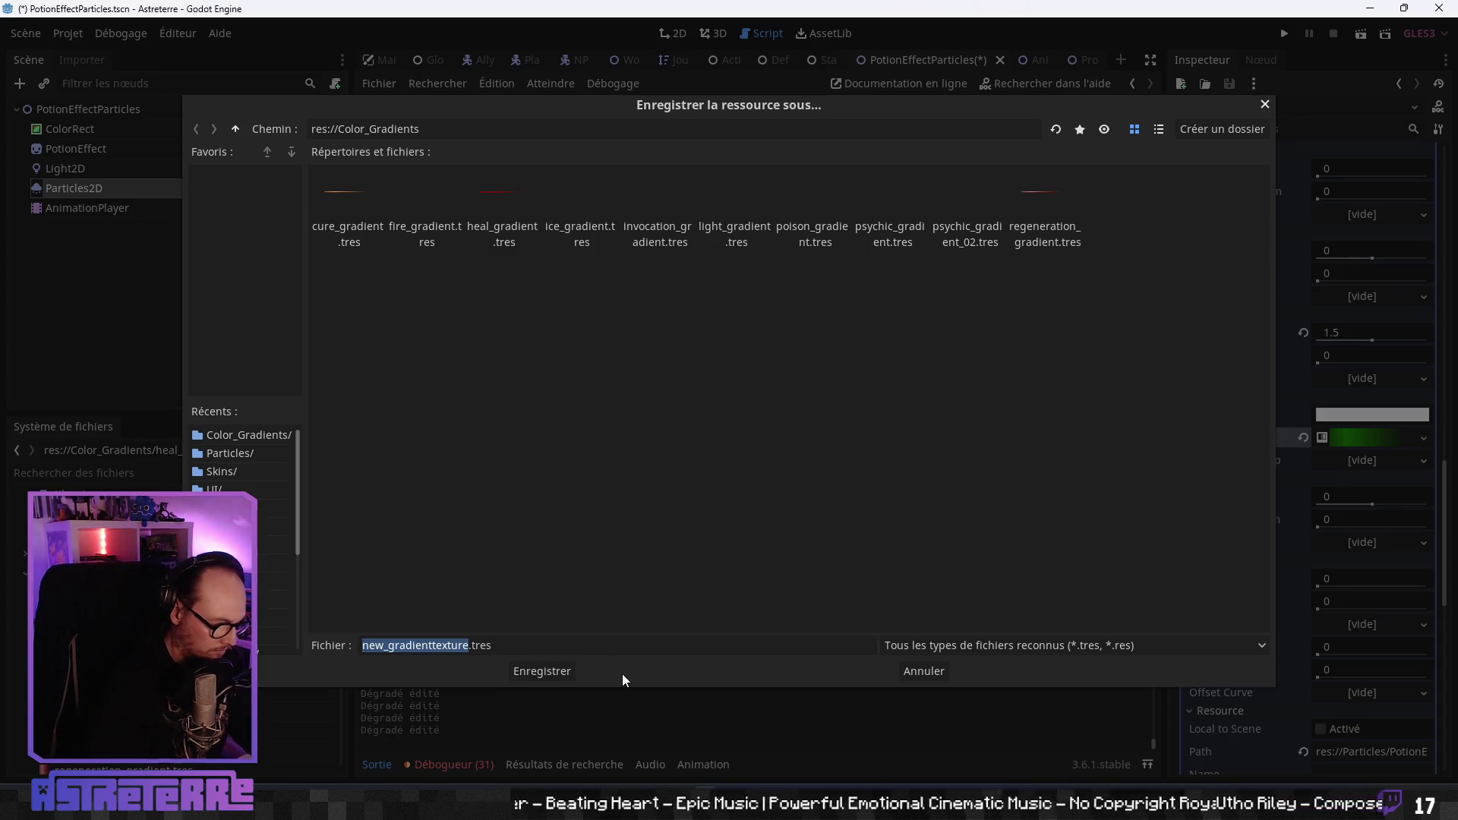
{"action": "type", "text": "defense_gradi"}
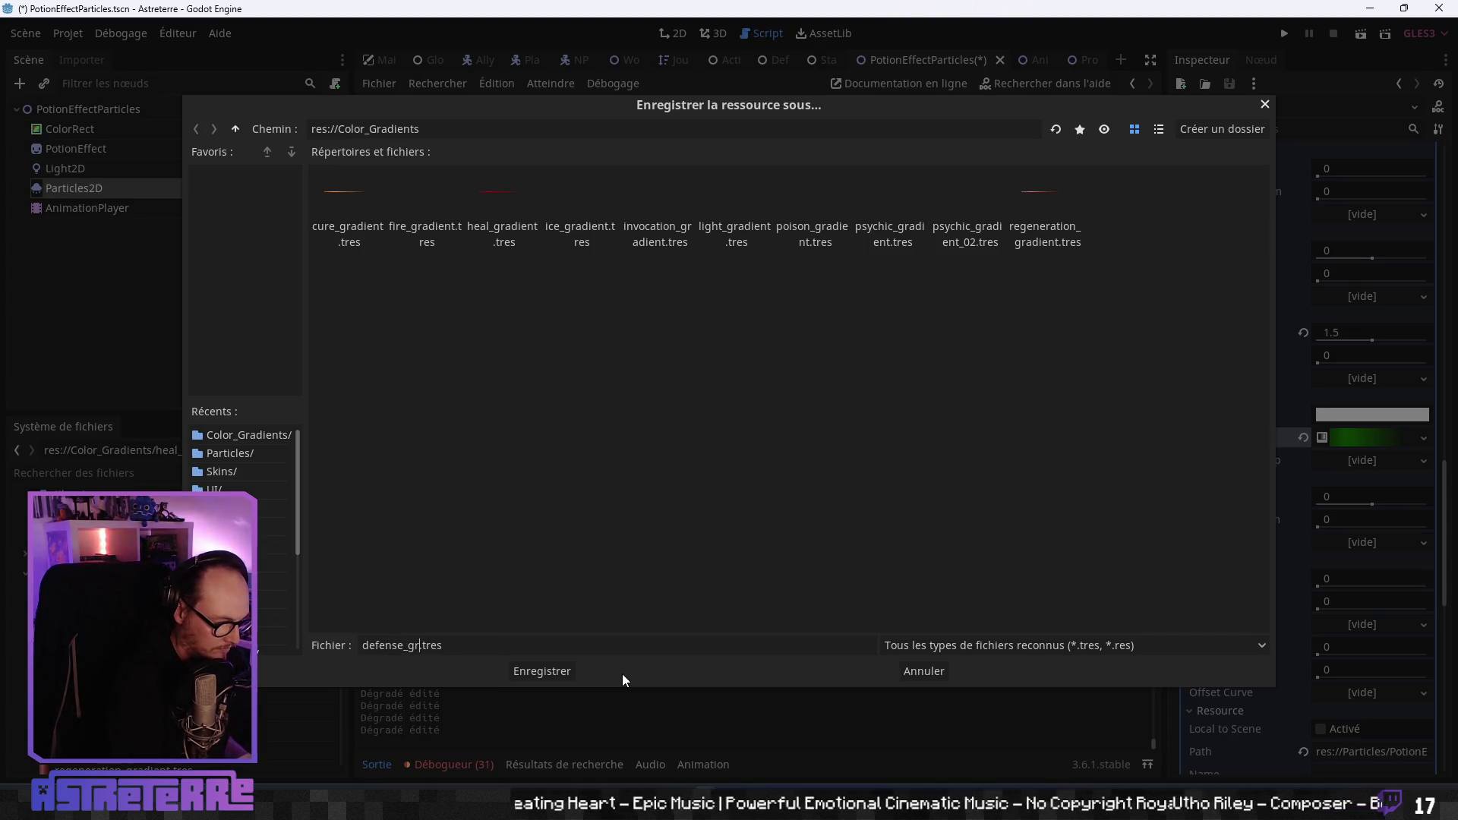
{"action": "type", "text": "ent"}
Confirm defense_gradient.tres, make the colour ramp unique, and select the gradient's leftmost stop.
{"action": "key", "text": "Return"}
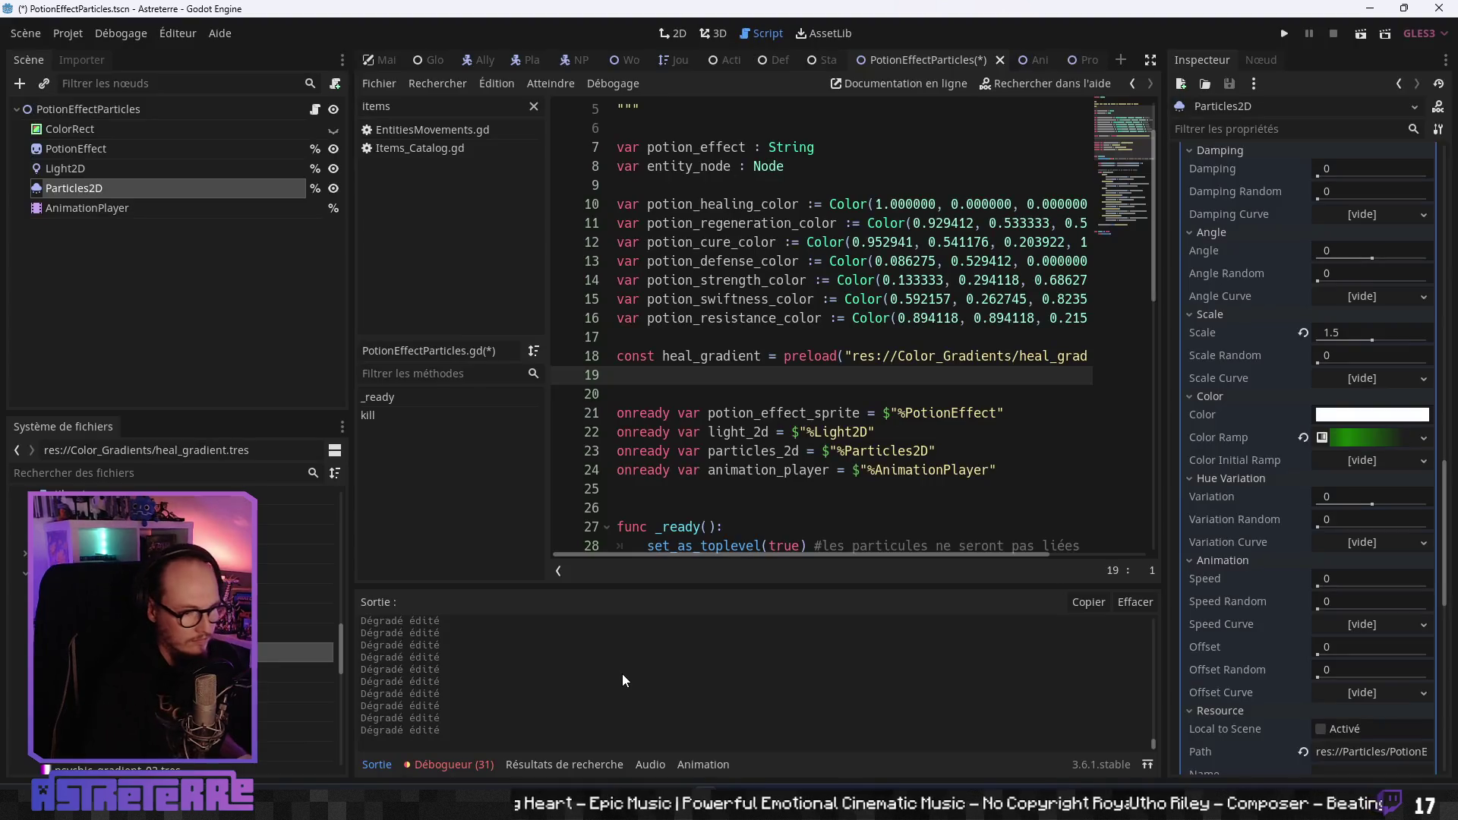
{"action": "left_click", "coordinate": [1369, 434]}
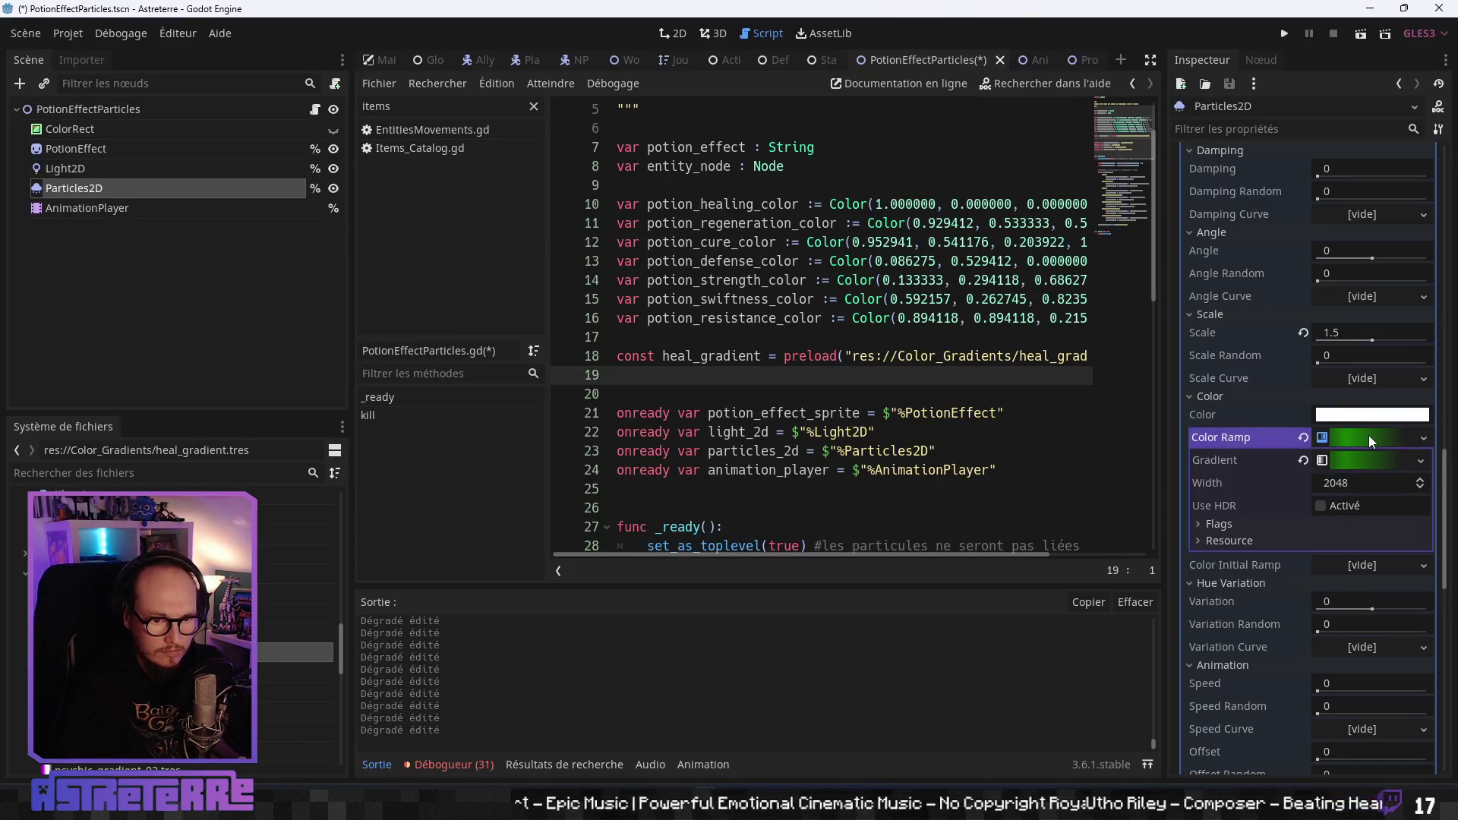
{"action": "left_click", "coordinate": [1424, 438]}
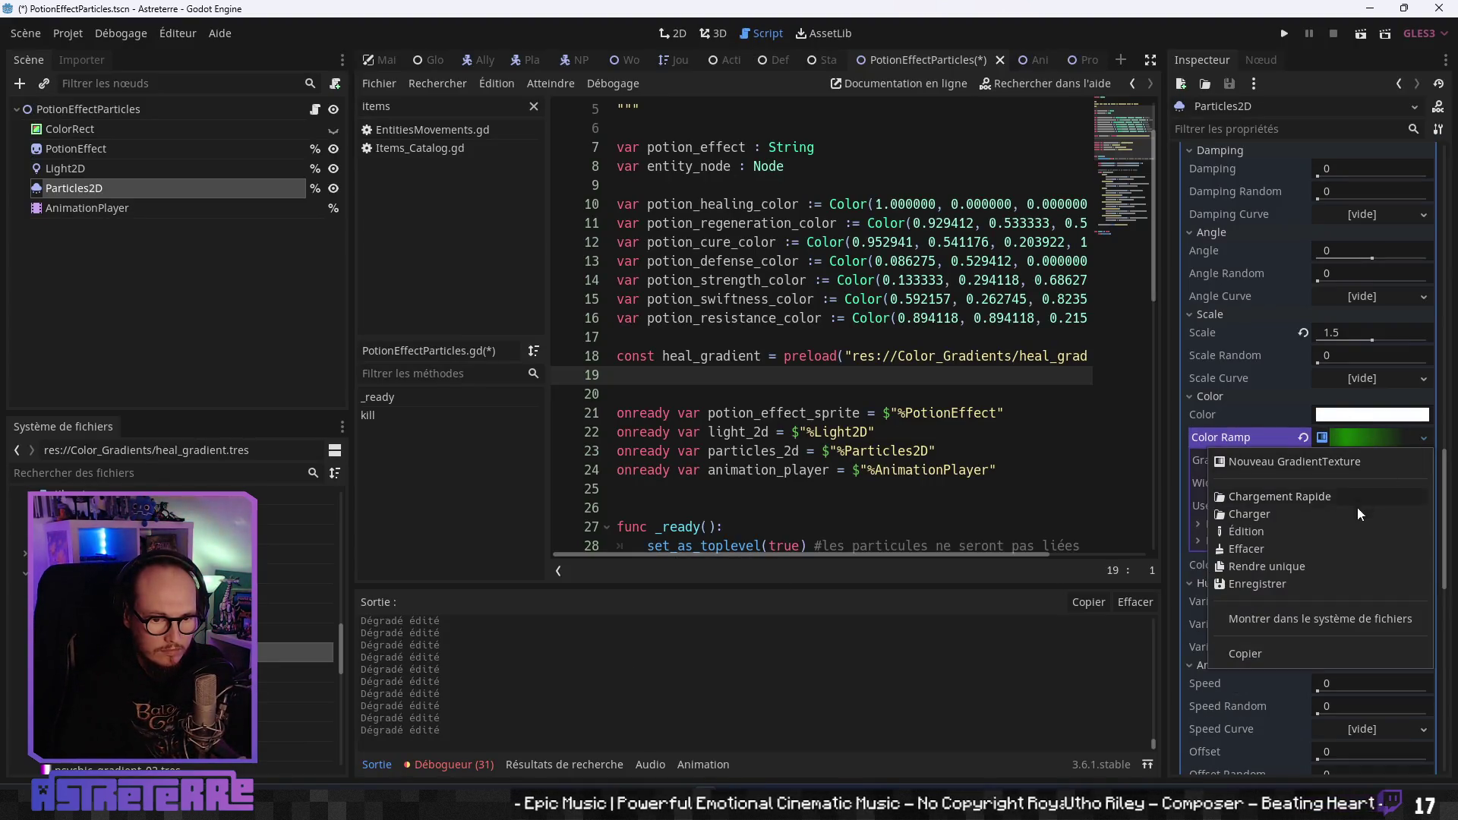
{"action": "left_click", "coordinate": [1292, 566]}
{"action": "left_click", "coordinate": [1374, 469]}
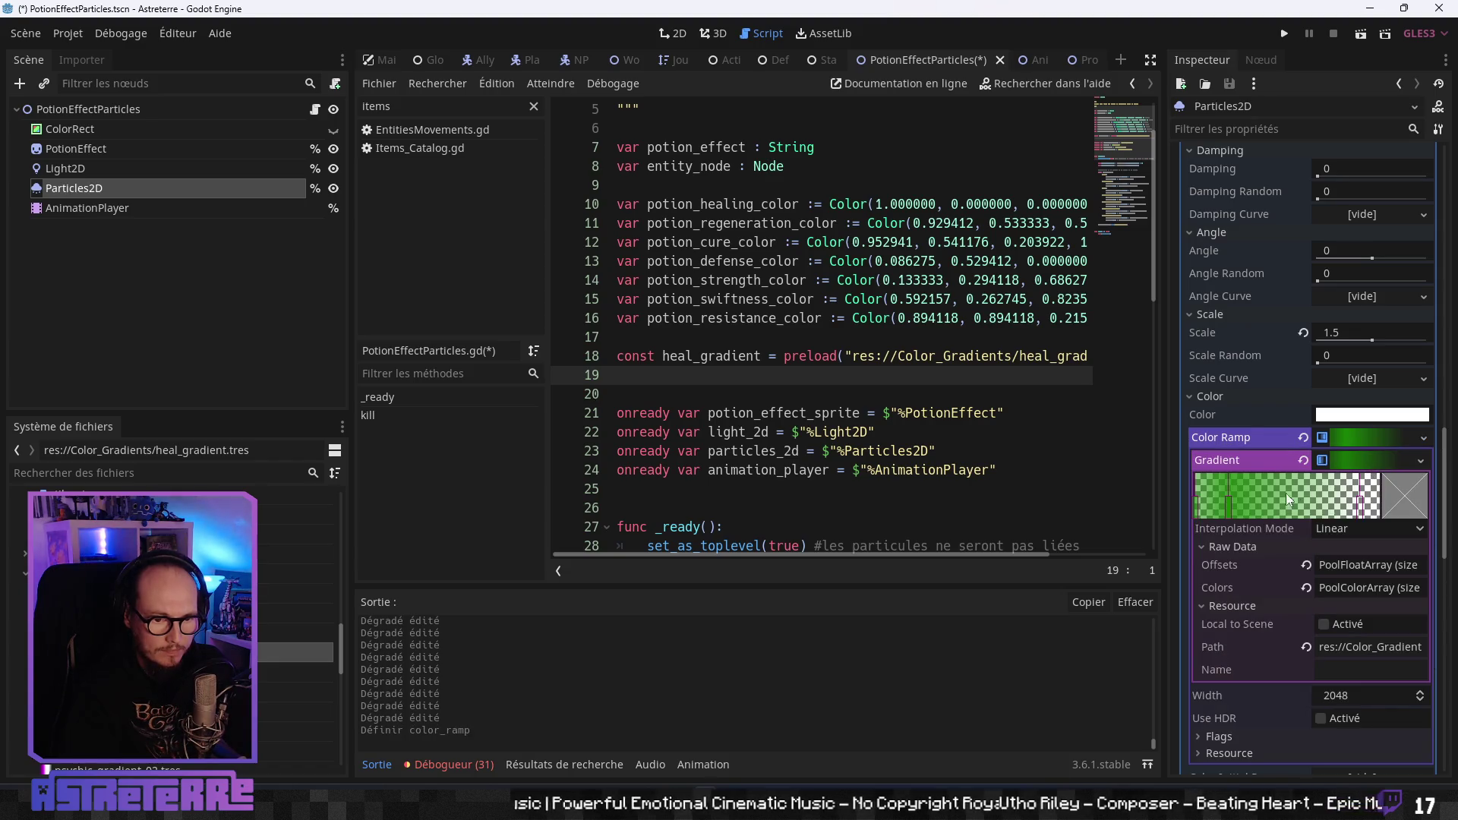
{"action": "left_click", "coordinate": [1195, 506]}
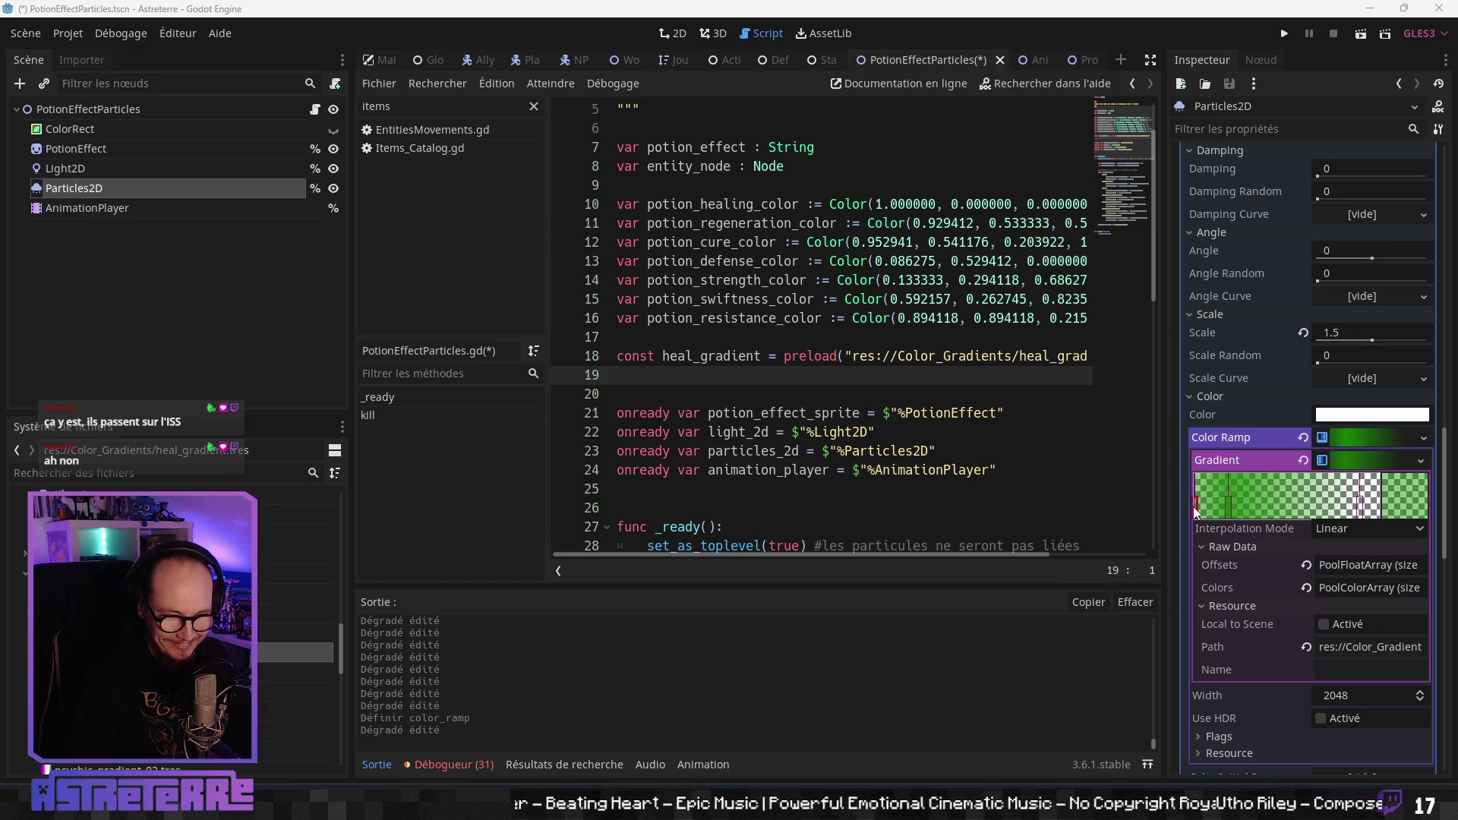
Recolour the gradient stop to hex 224baf with alpha 118.
{"action": "double_click", "coordinate": [1396, 516]}
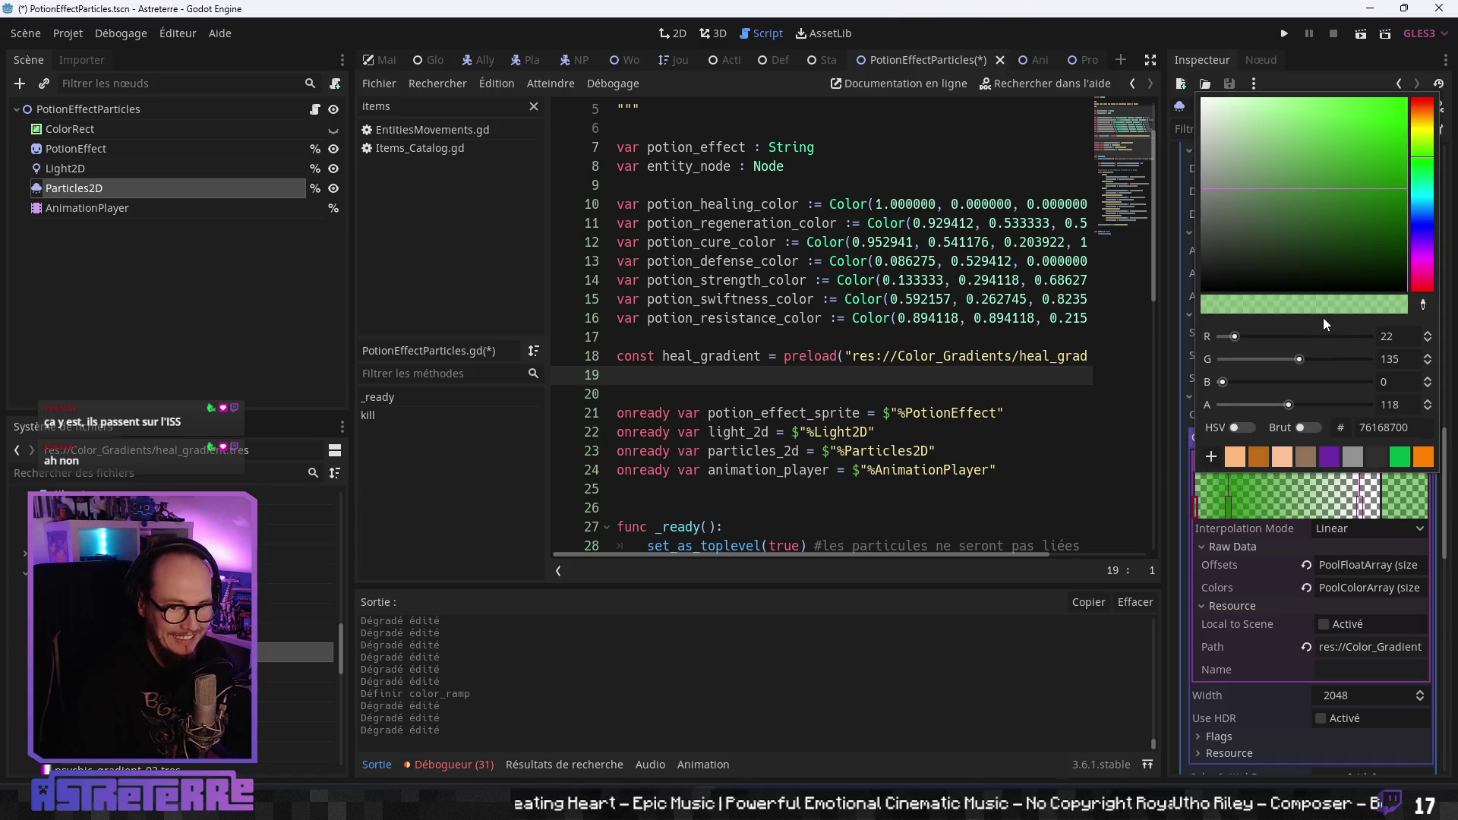
{"action": "double_click", "coordinate": [1382, 427]}
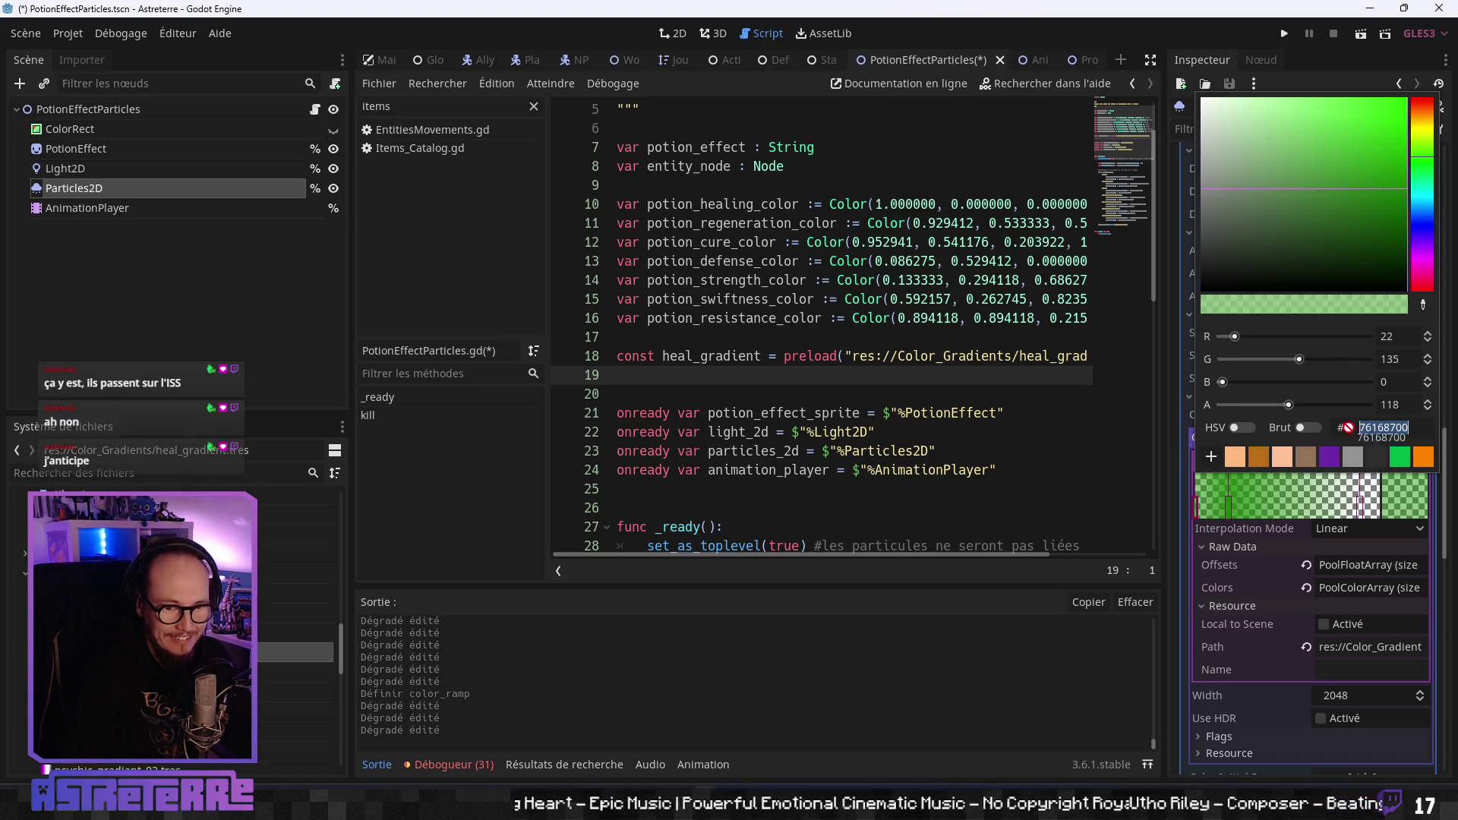
{"action": "type", "text": "224baf"}
{"action": "left_click", "coordinate": [1405, 405]}
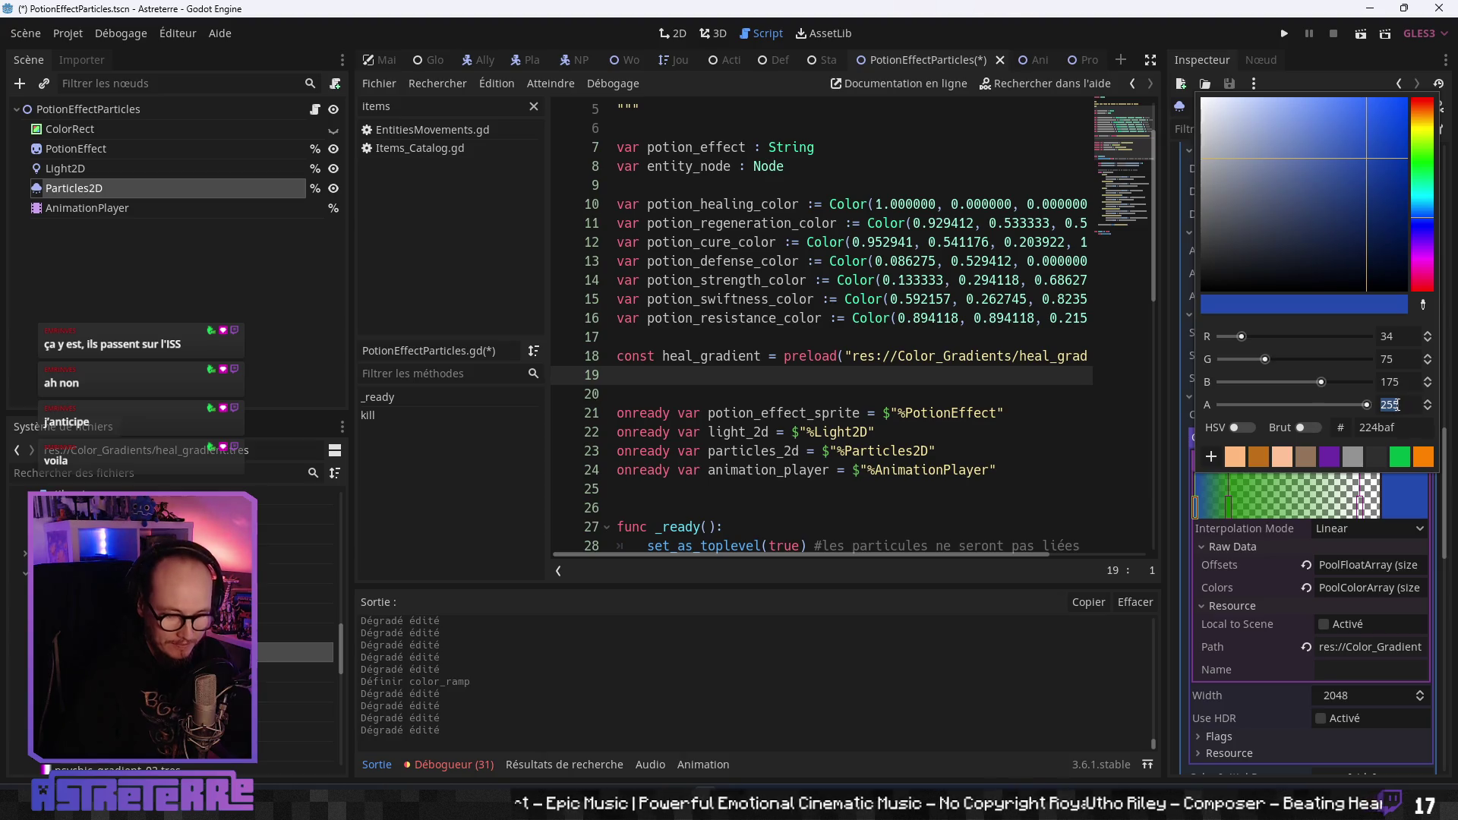
{"action": "type", "text": "118"}
{"action": "key", "text": "Return"}
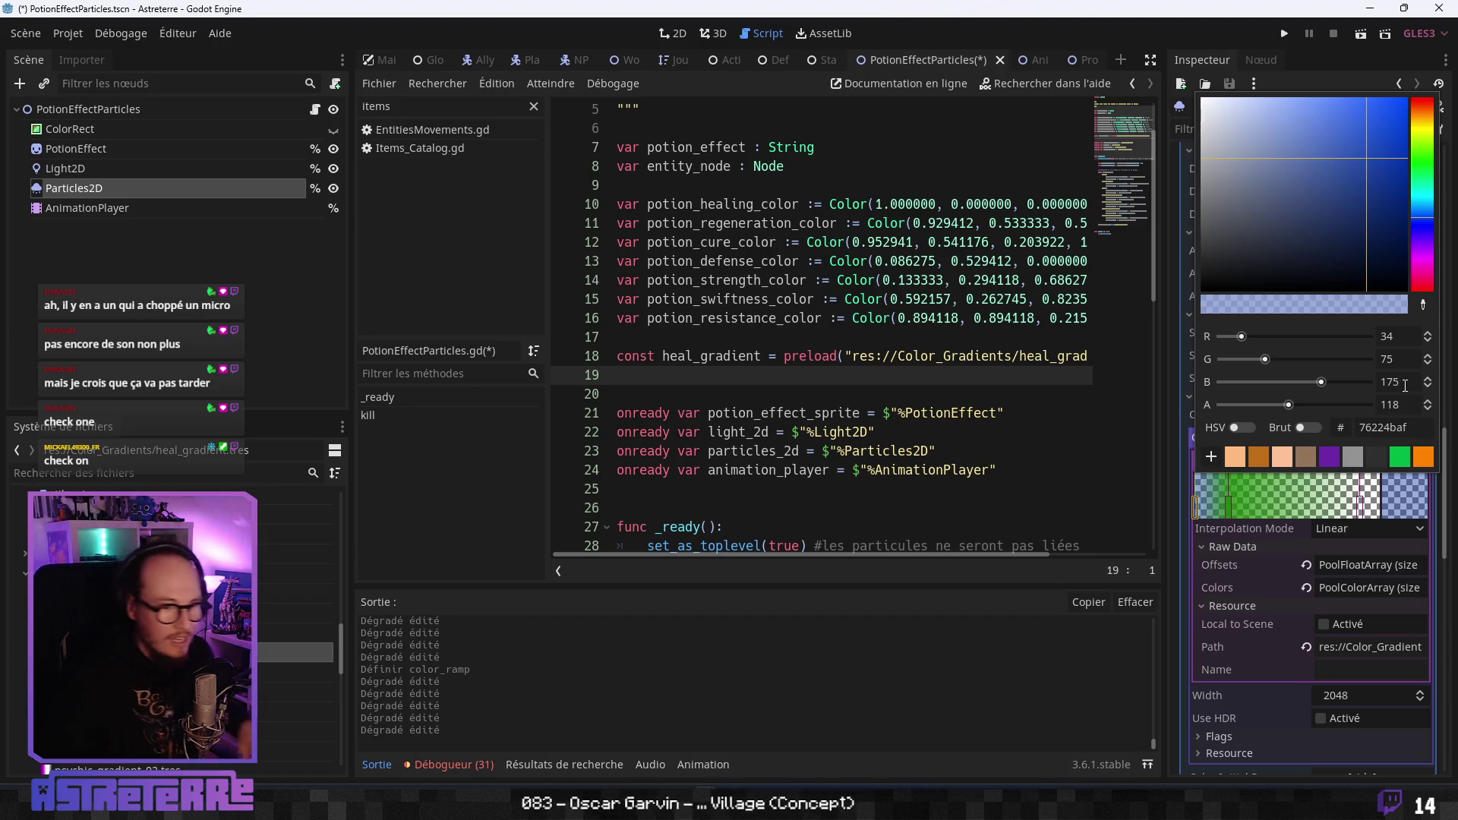
Add a new gradient stop and set its colour to blue 224baf.
{"action": "left_click", "coordinate": [1231, 512]}
{"action": "left_click", "coordinate": [1396, 494]}
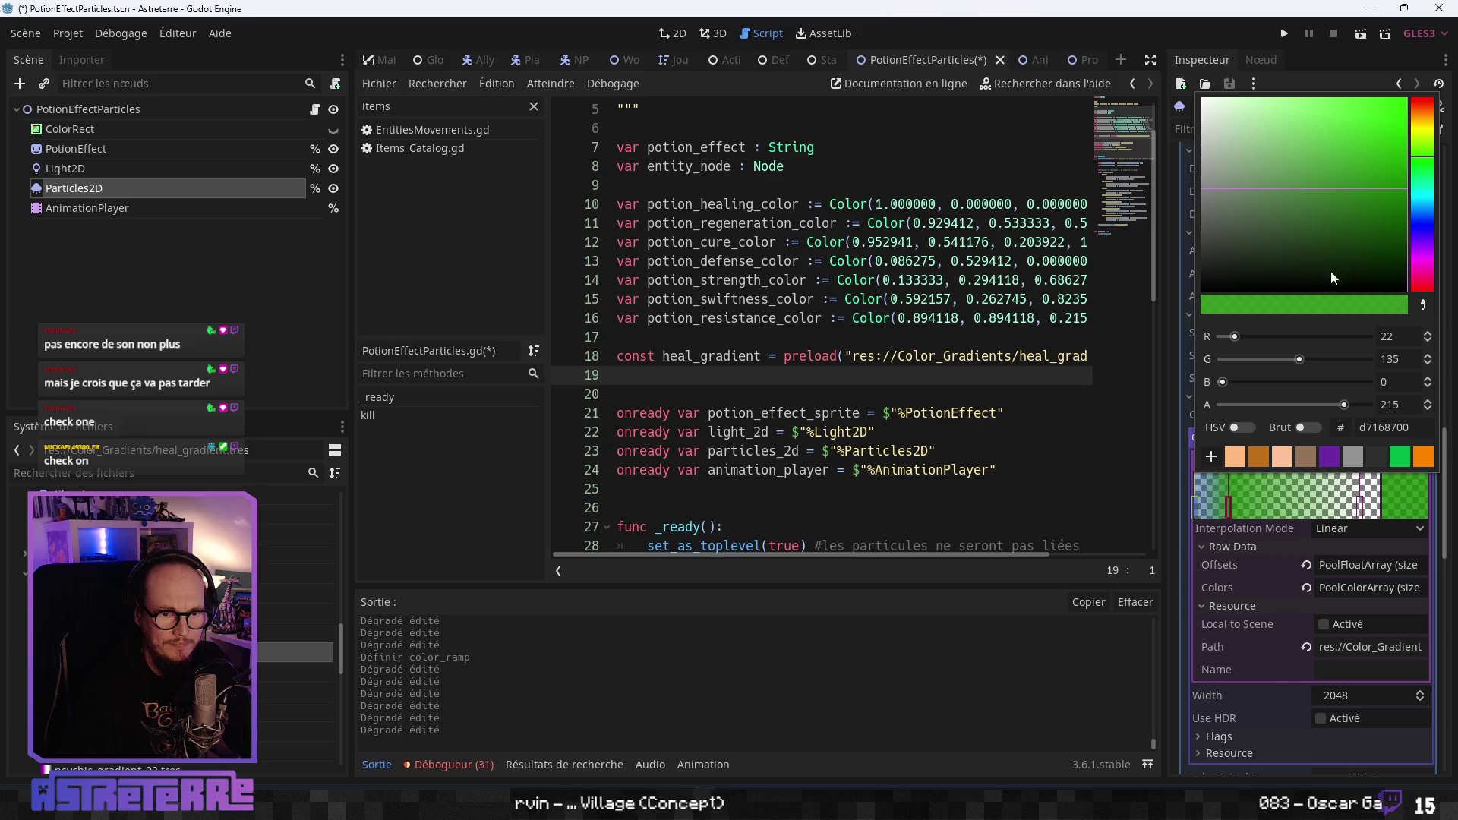
{"action": "left_click", "coordinate": [1422, 430]}
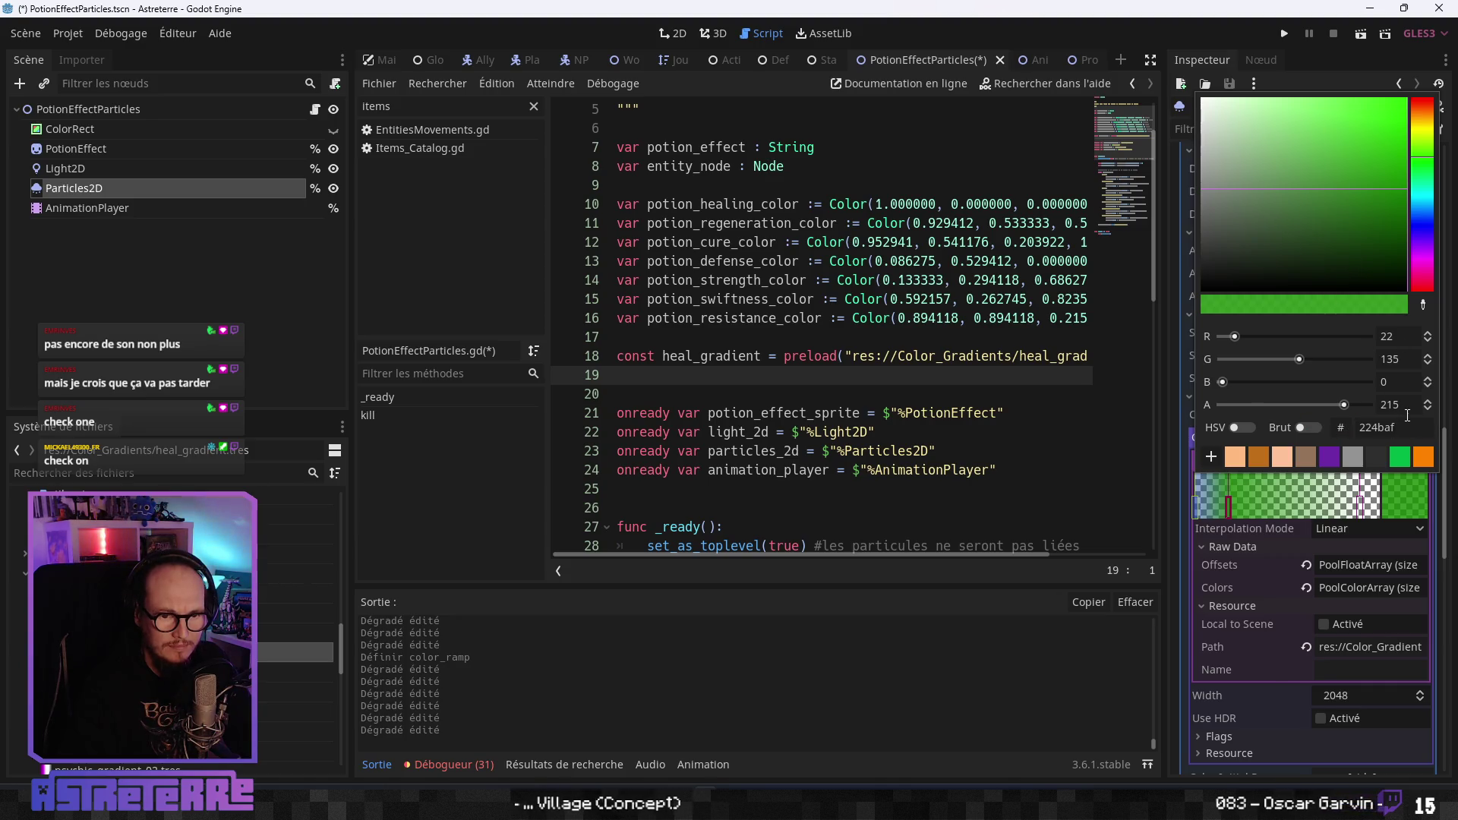
{"action": "type", "text": "224baf"}
{"action": "left_click", "coordinate": [1381, 405]}
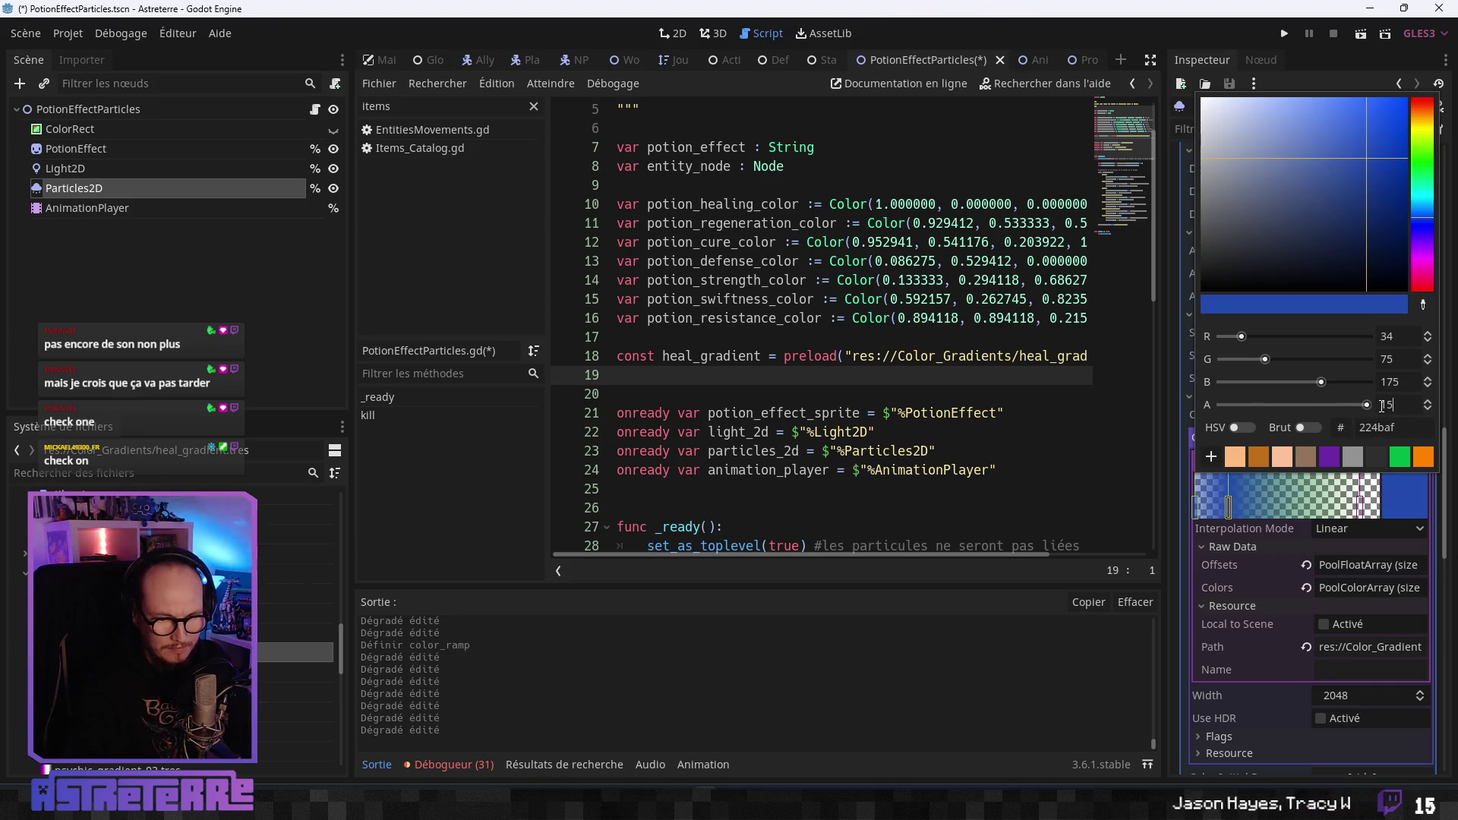
{"action": "key", "text": "BackSpace"}
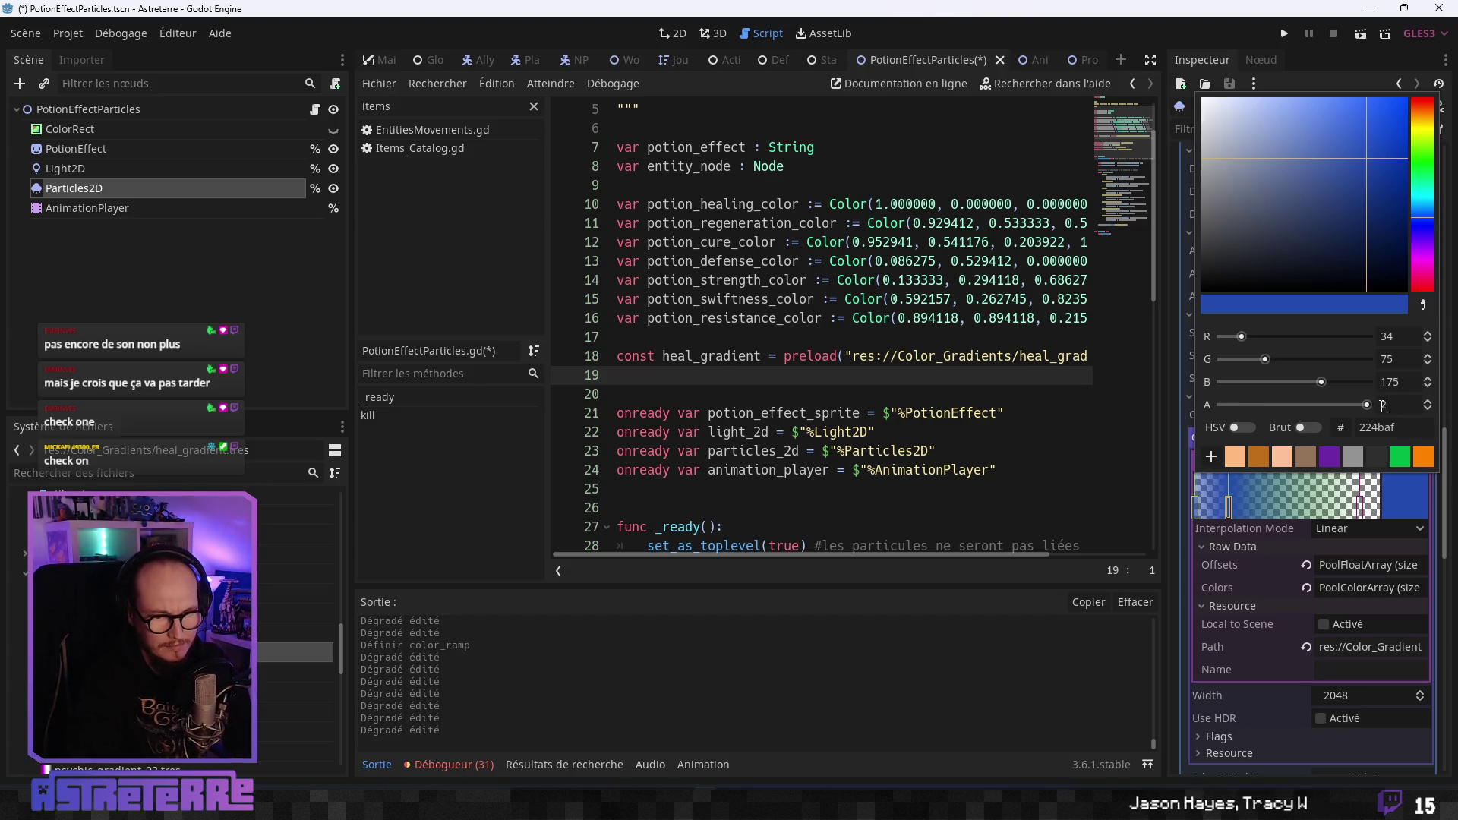
Set the other blue gradient stop's alpha to 215.
{"action": "left_click", "coordinate": [1360, 505]}
{"action": "left_click", "coordinate": [1361, 509]}
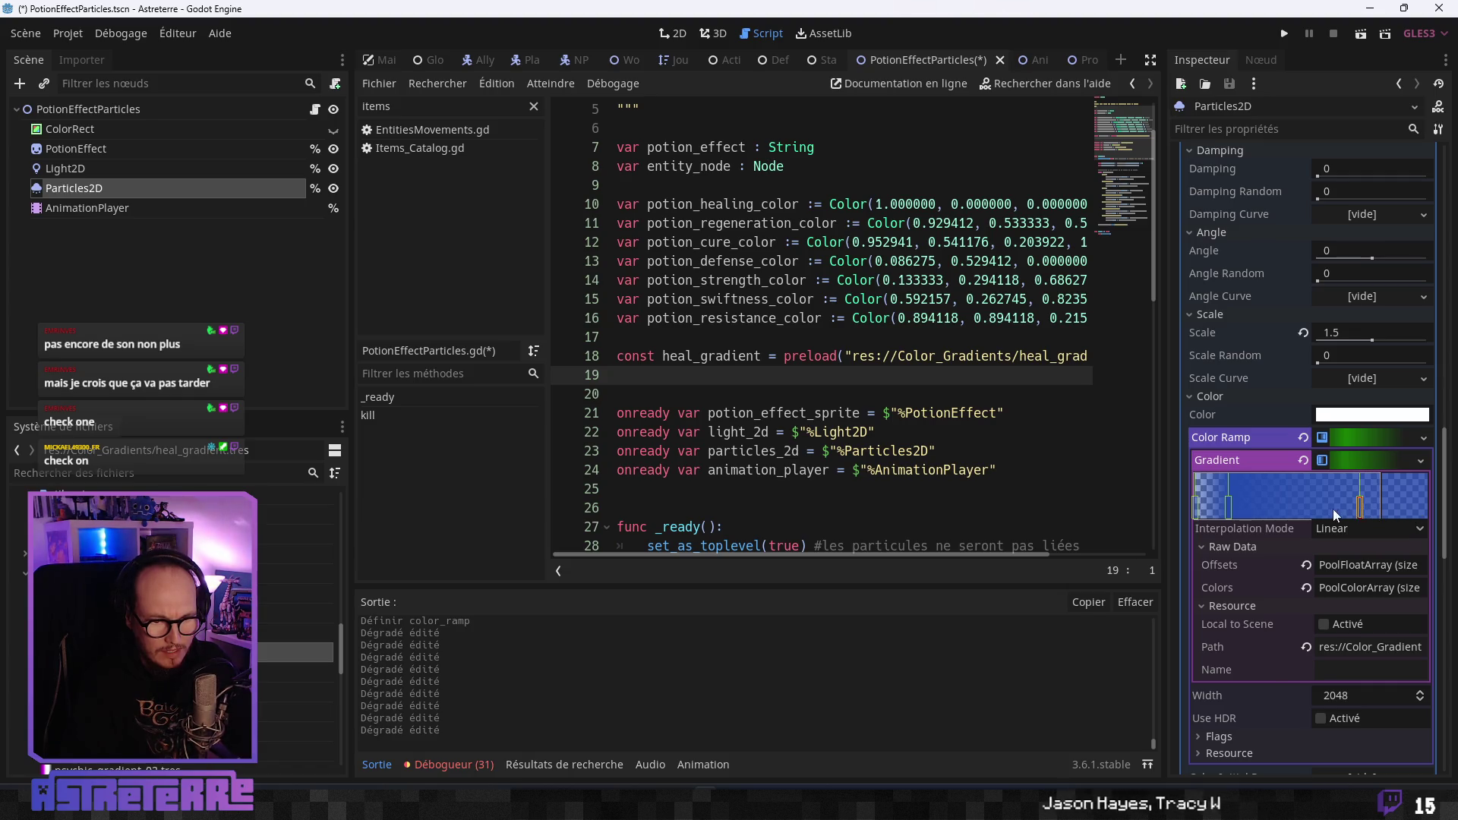
{"action": "left_click", "coordinate": [1406, 506]}
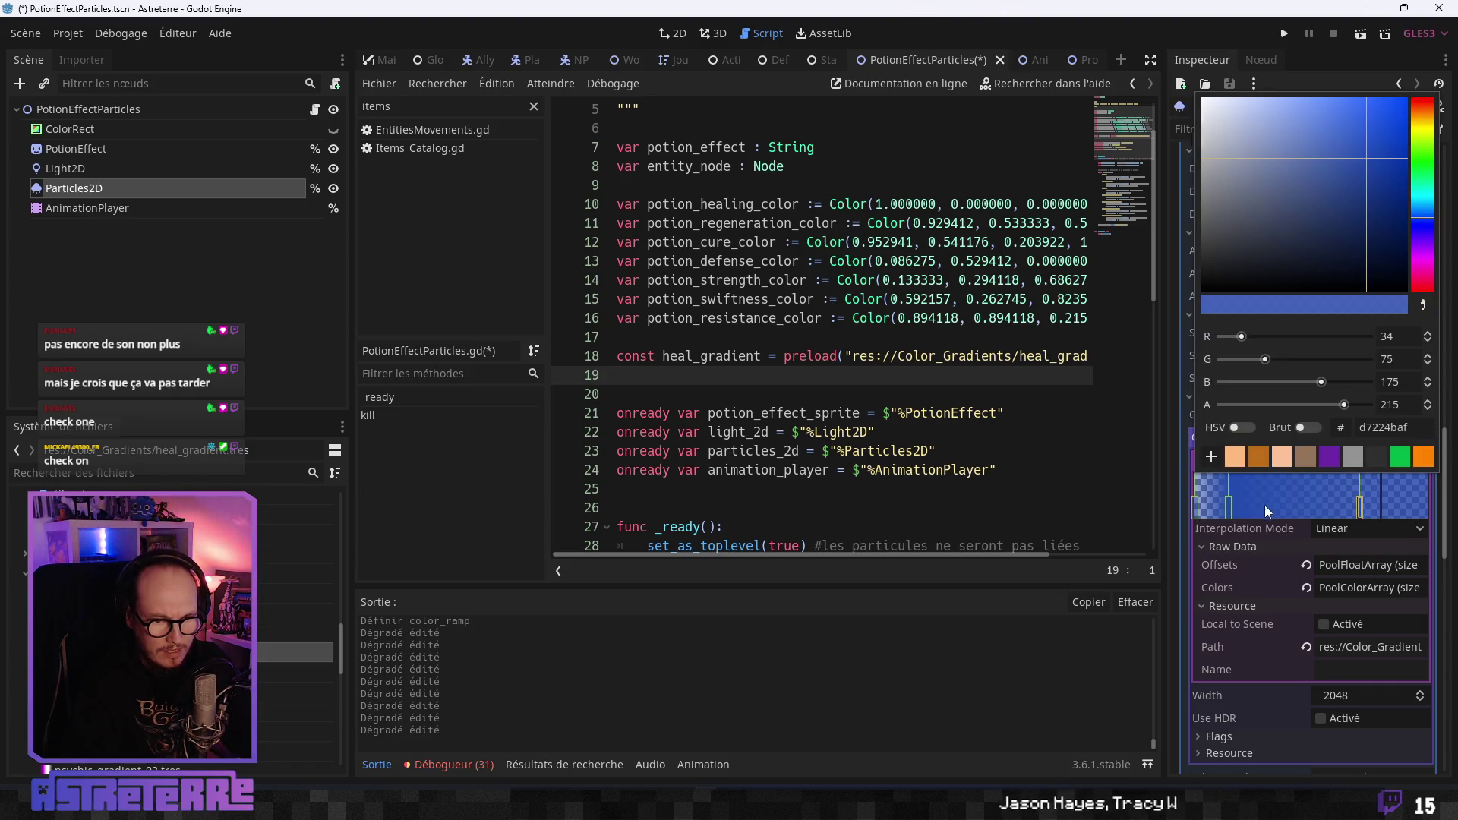
{"action": "left_click", "coordinate": [1228, 505]}
{"action": "left_click", "coordinate": [1394, 504]}
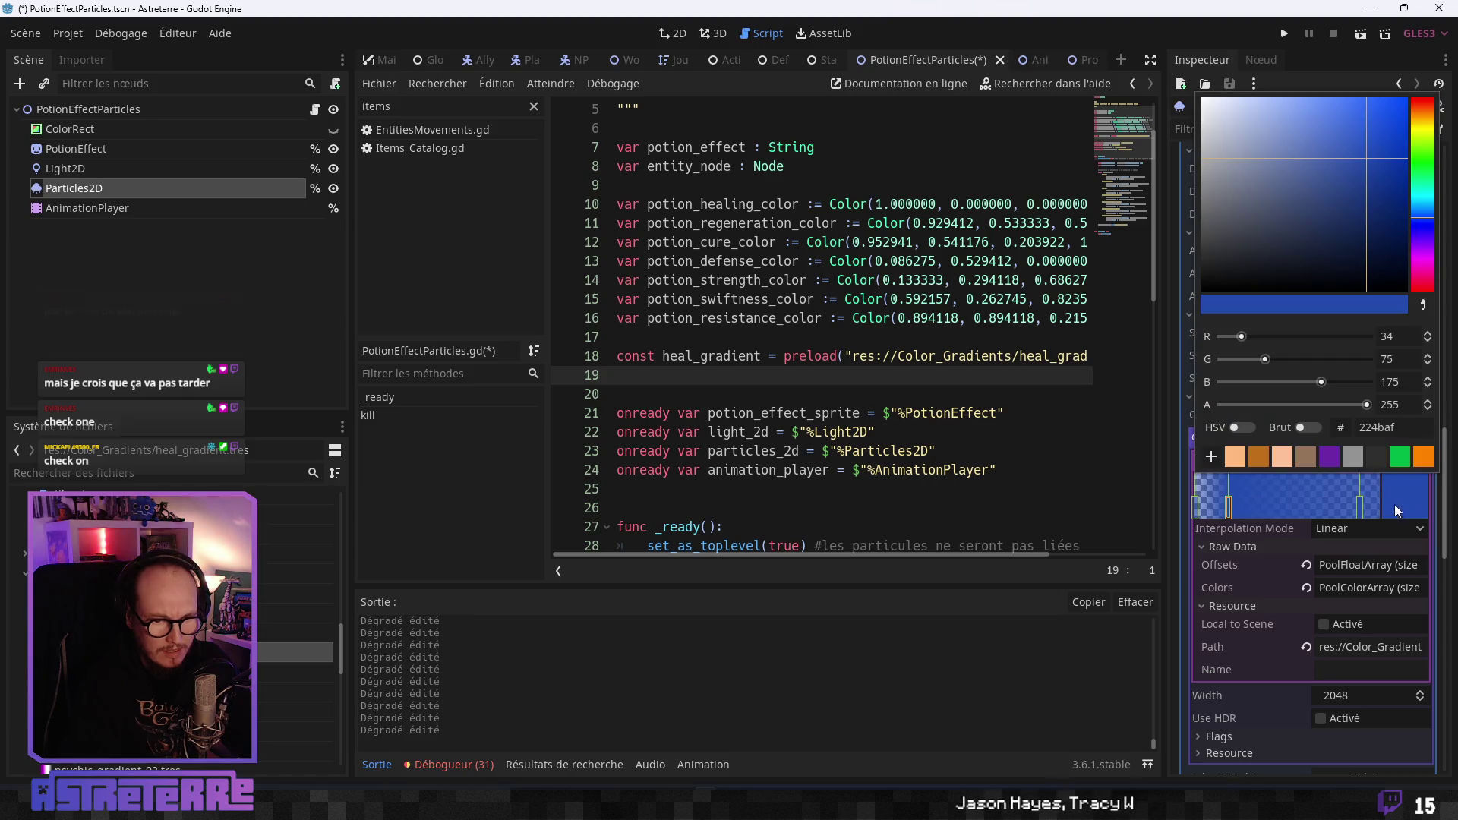
{"action": "type", "text": "215"}
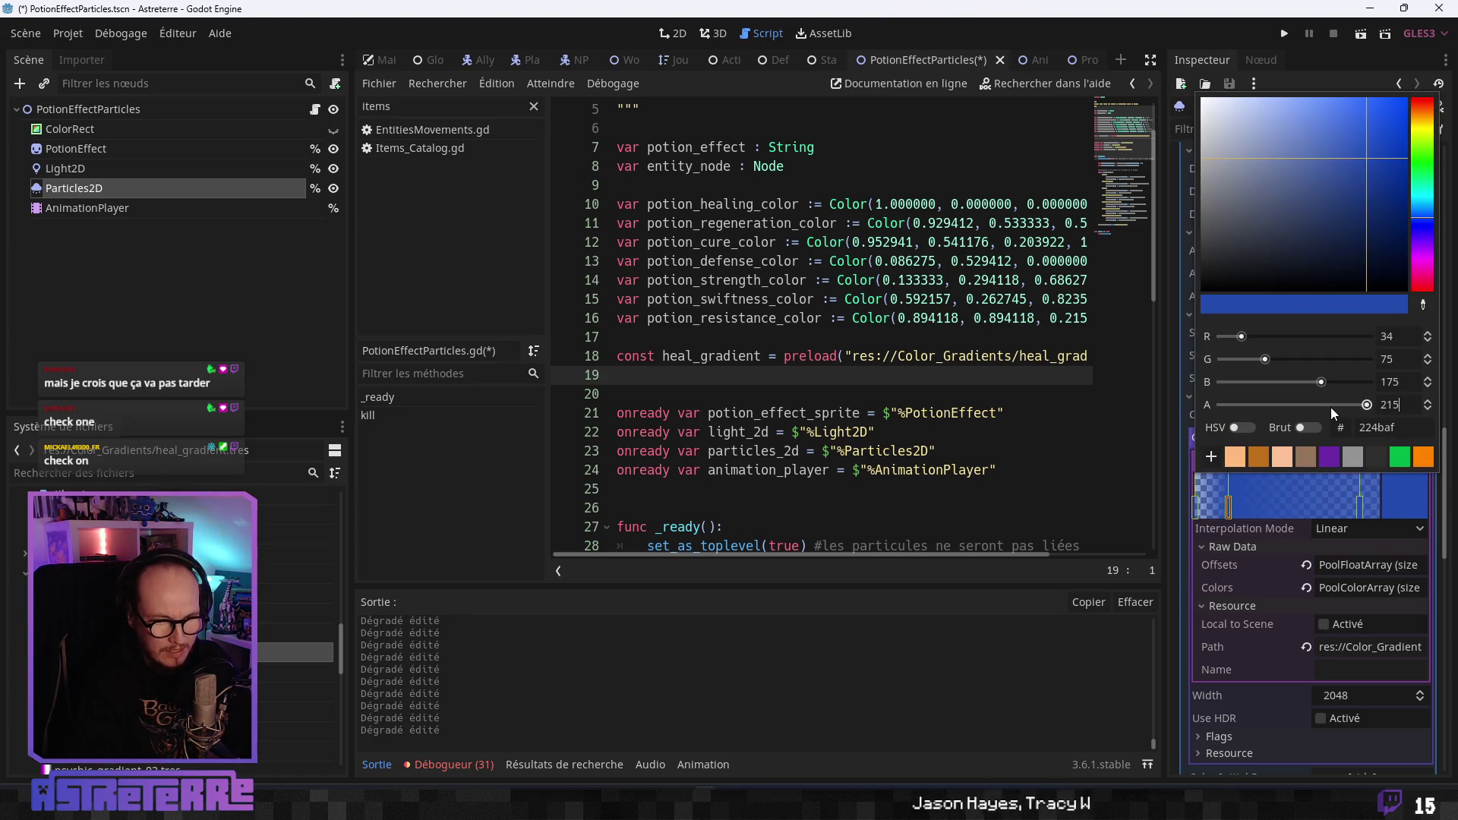
{"action": "left_click", "coordinate": [1359, 504]}
Drag the right-end stop's alpha to 0 so it is fully transparent.
{"action": "left_click", "coordinate": [1408, 504]}
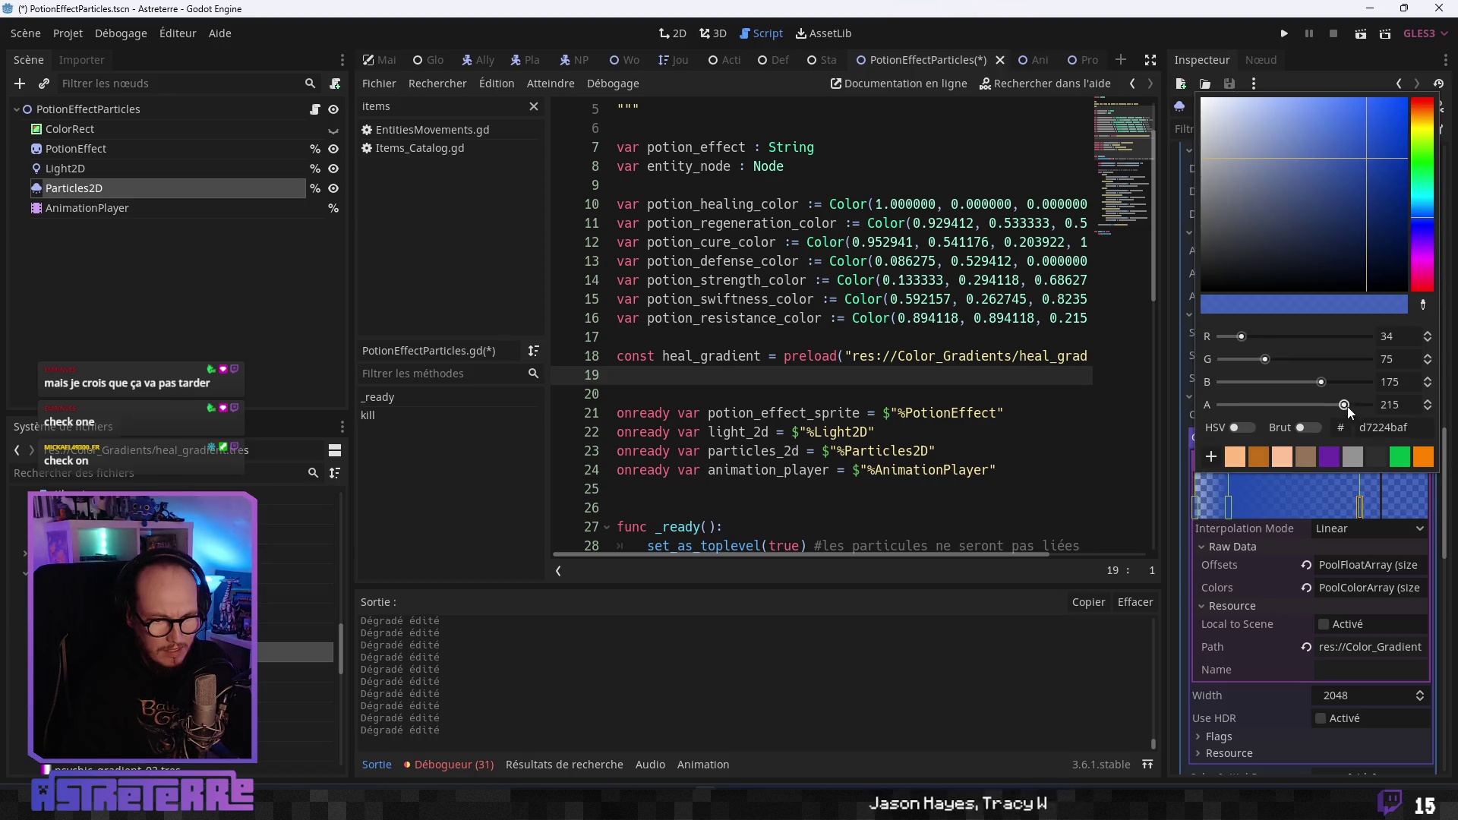
{"action": "left_click_drag", "start_coordinate": [1344, 404], "coordinate": [1127, 399]}
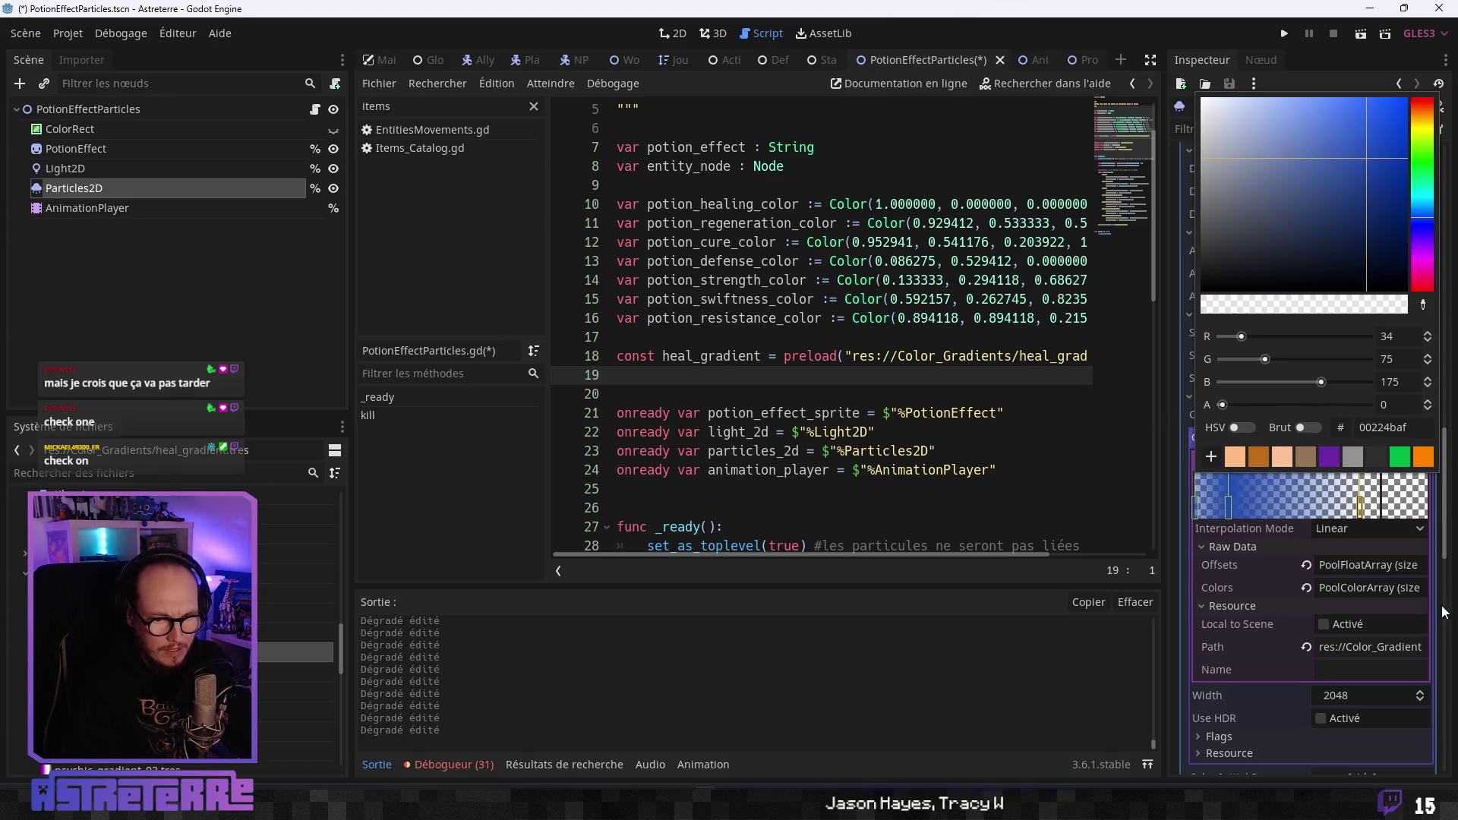
{"action": "left_click", "coordinate": [1435, 477]}
{"action": "scroll", "coordinate": [1435, 477], "scroll_direction": "down", "scroll_amount": 10}
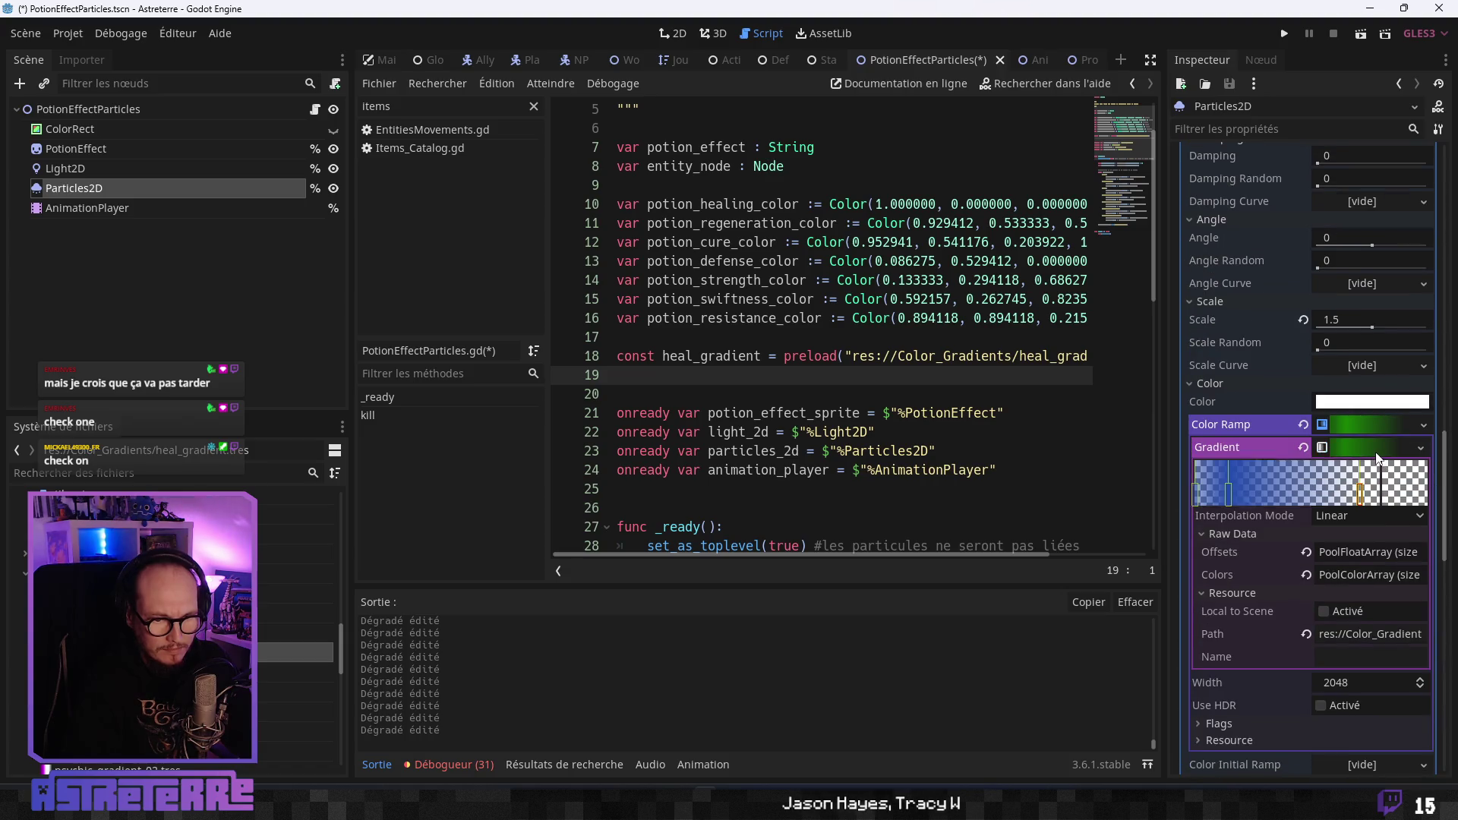
{"action": "left_click", "coordinate": [1379, 425]}
{"action": "left_click", "coordinate": [1423, 424]}
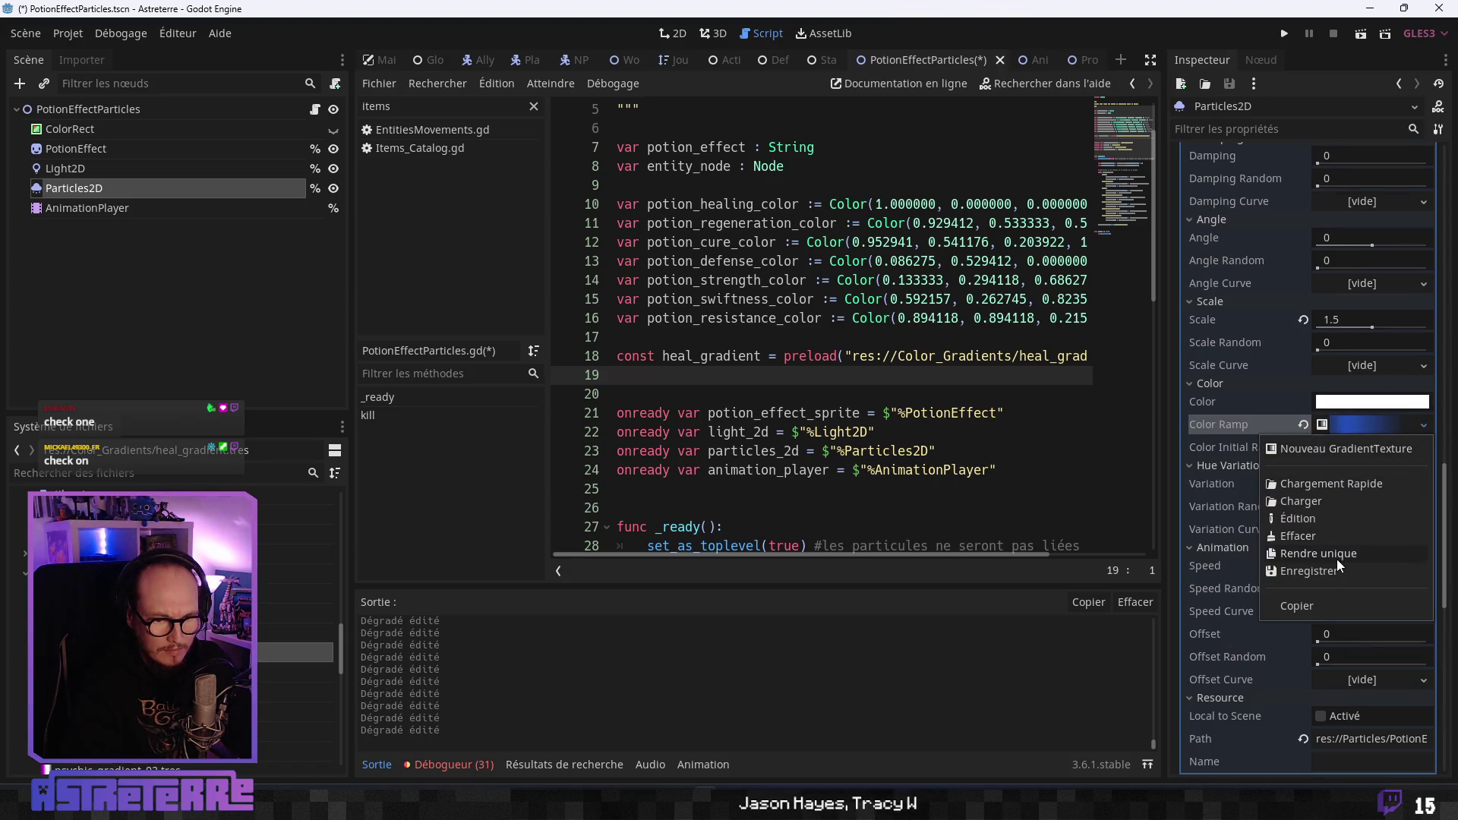
Replace the default file name with strength_gradient and save it in res://Color_Gradients.
{"action": "left_click", "coordinate": [1327, 571]}
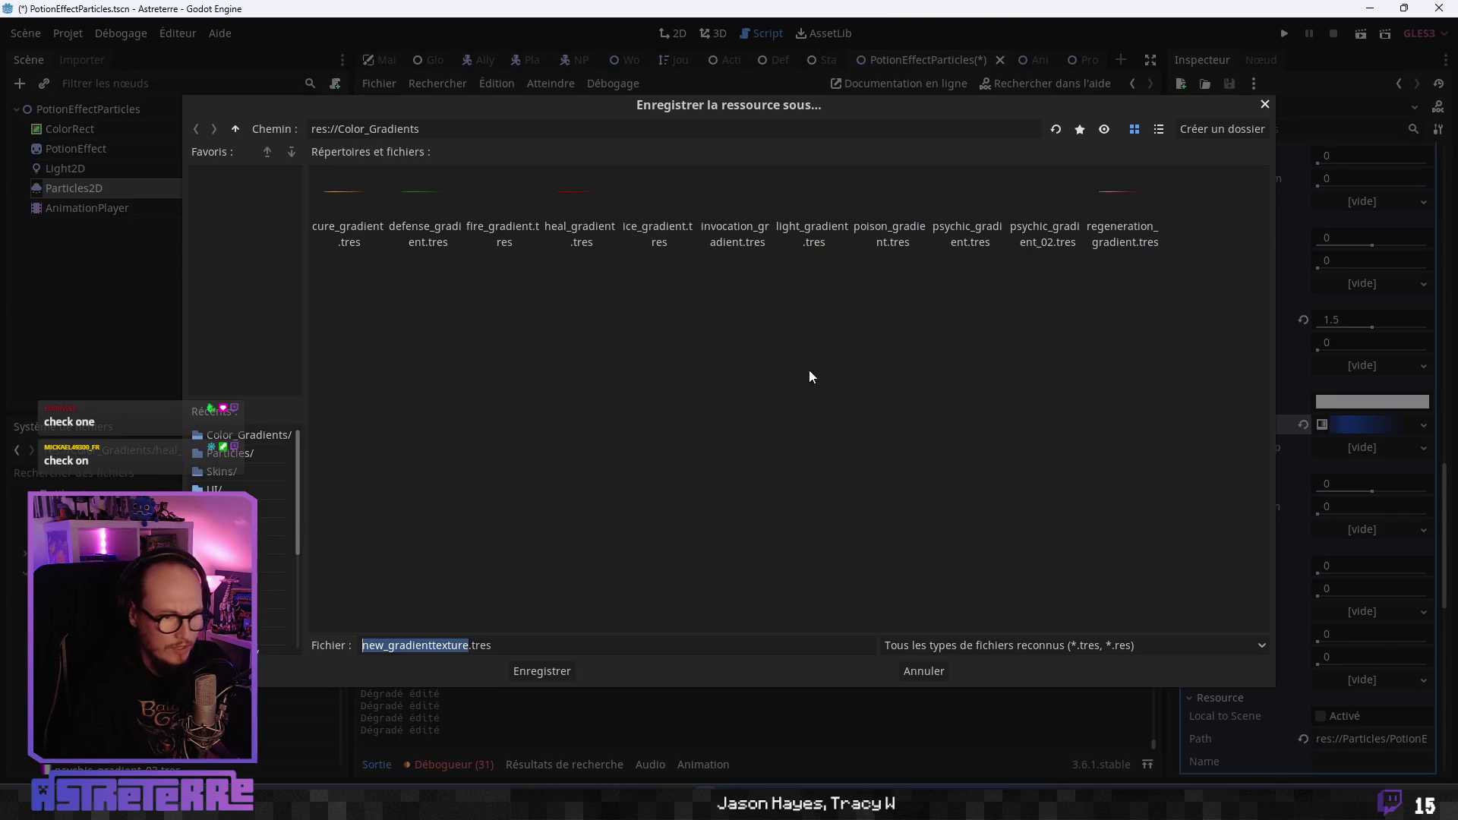
{"action": "left_click", "coordinate": [476, 645]}
{"action": "left_click_drag", "start_coordinate": [463, 645], "coordinate": [351, 645]}
{"action": "left_click", "coordinate": [472, 646]}
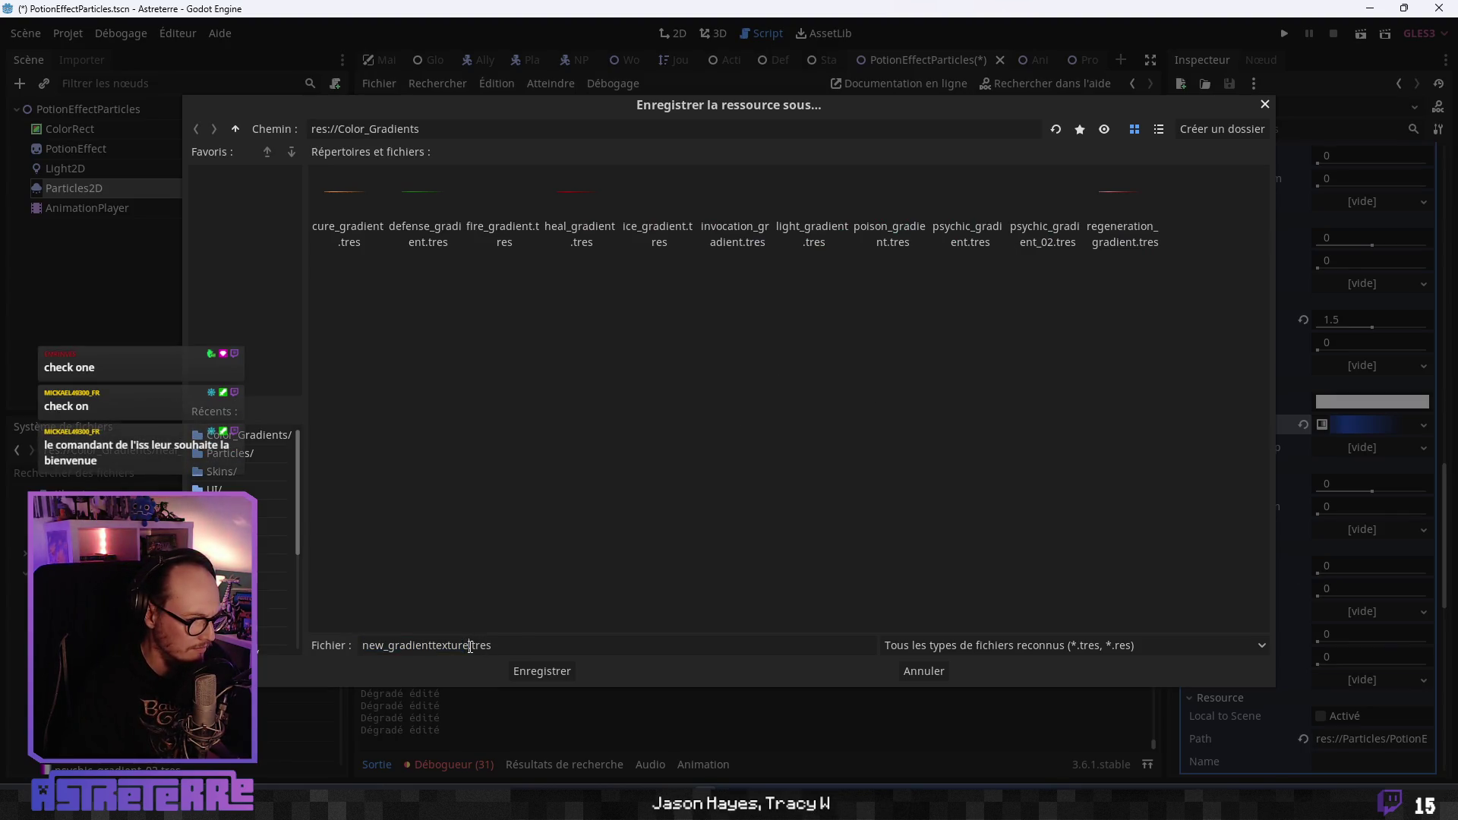
{"action": "left_click_drag", "start_coordinate": [469, 645], "coordinate": [319, 643]}
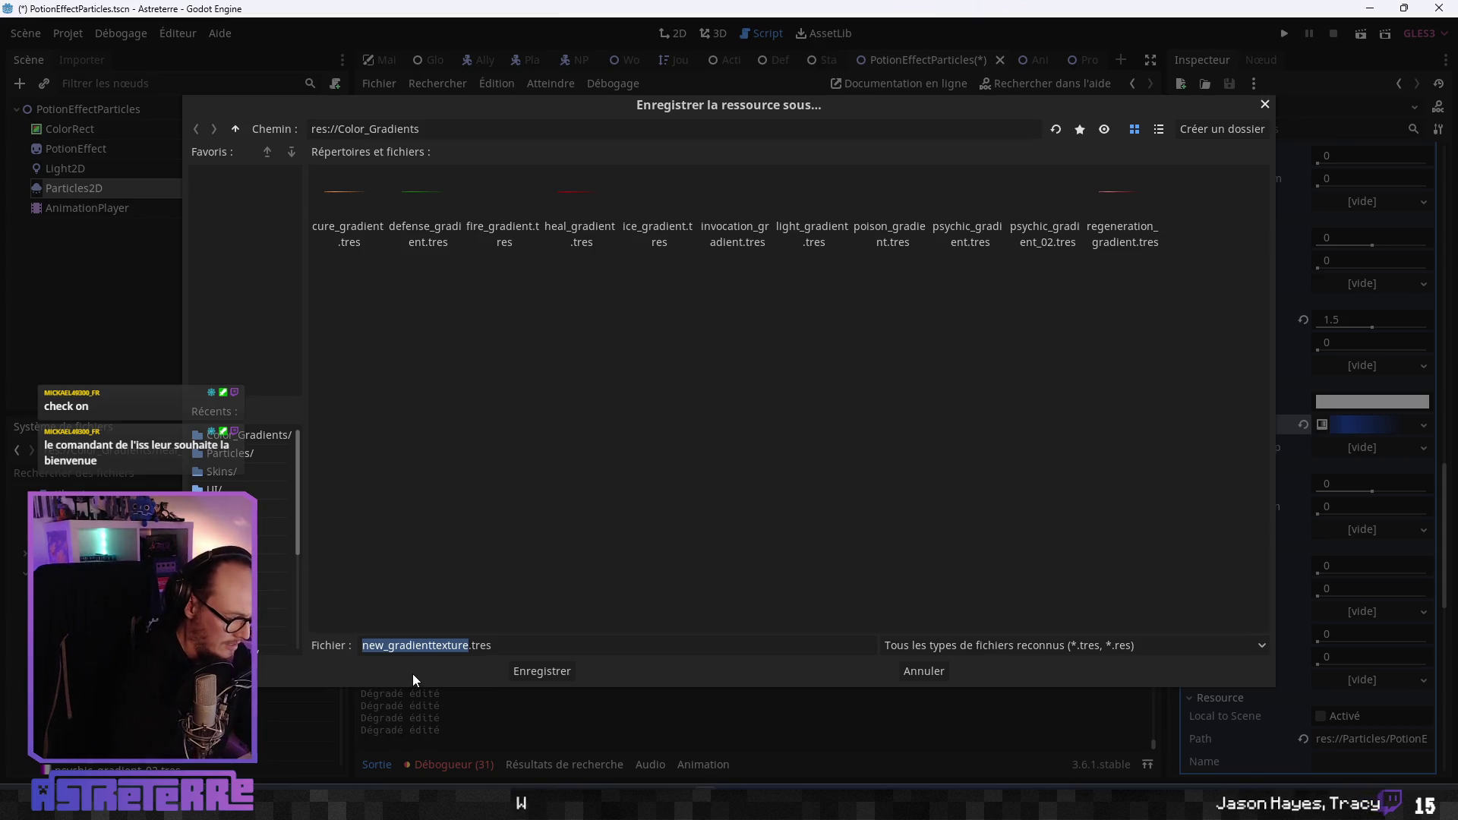
{"action": "type", "text": "strength"}
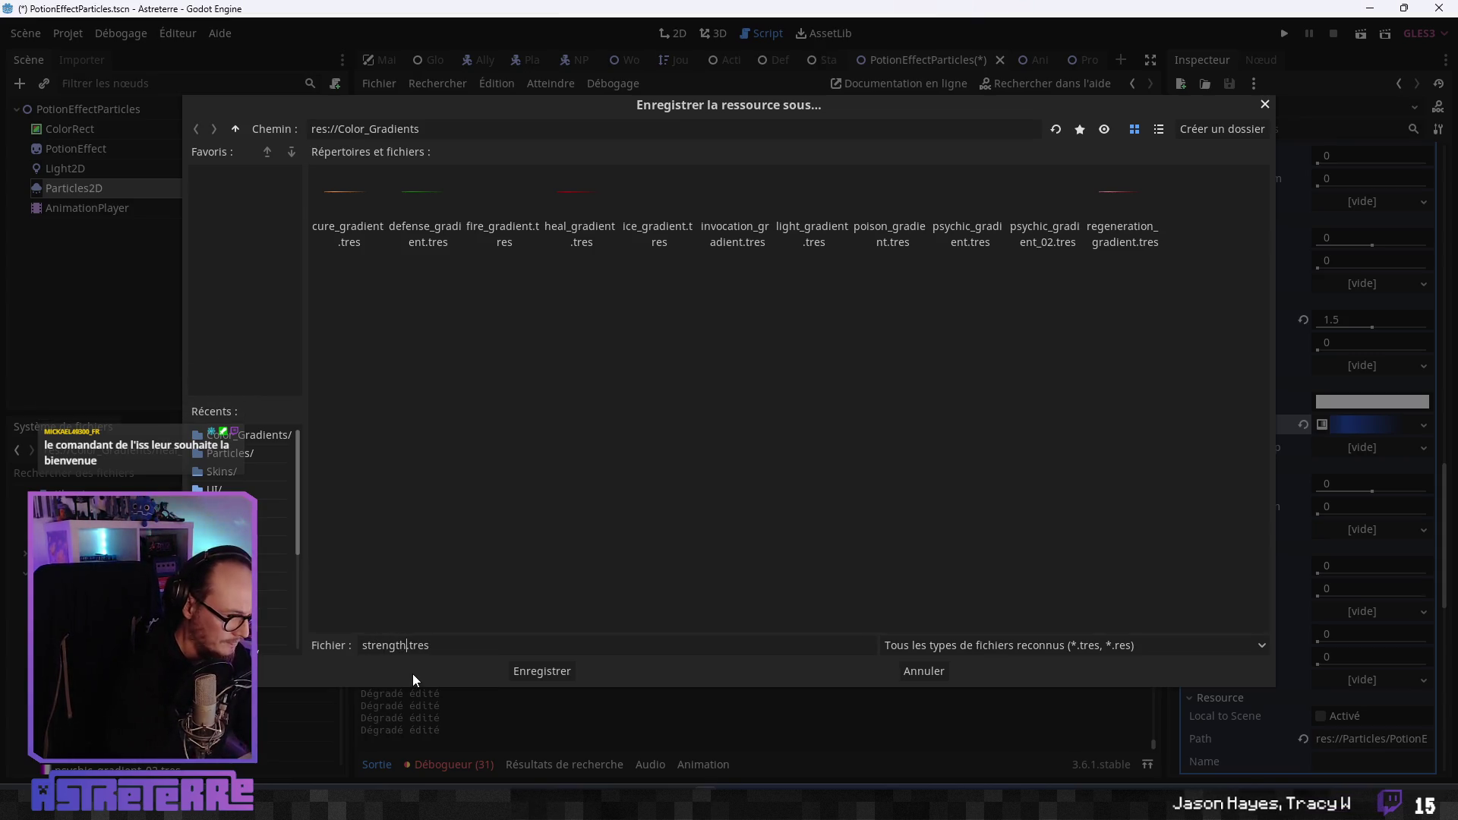
{"action": "type", "text": "_gradient"}
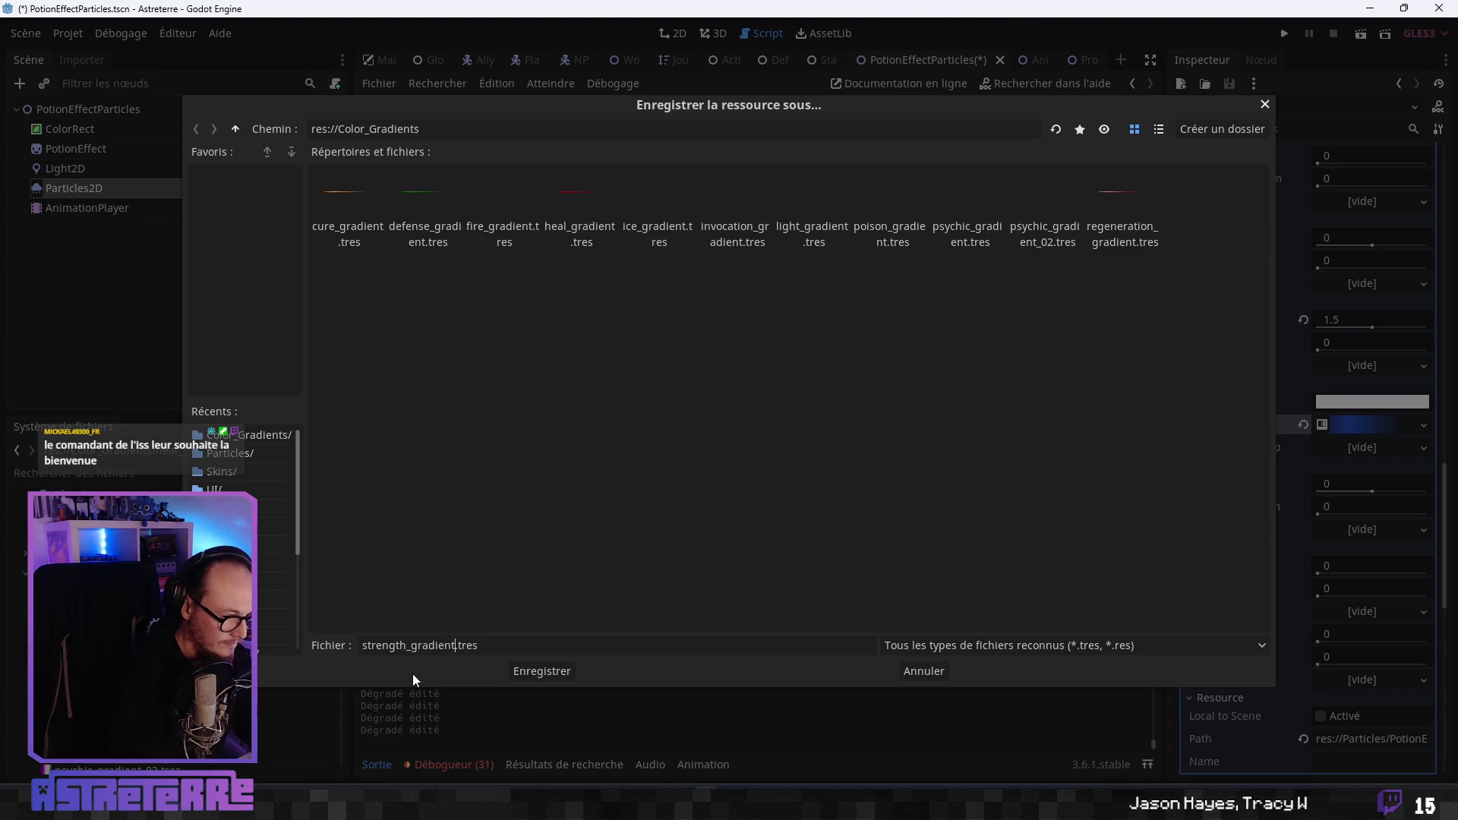
{"action": "key", "text": "Return"}
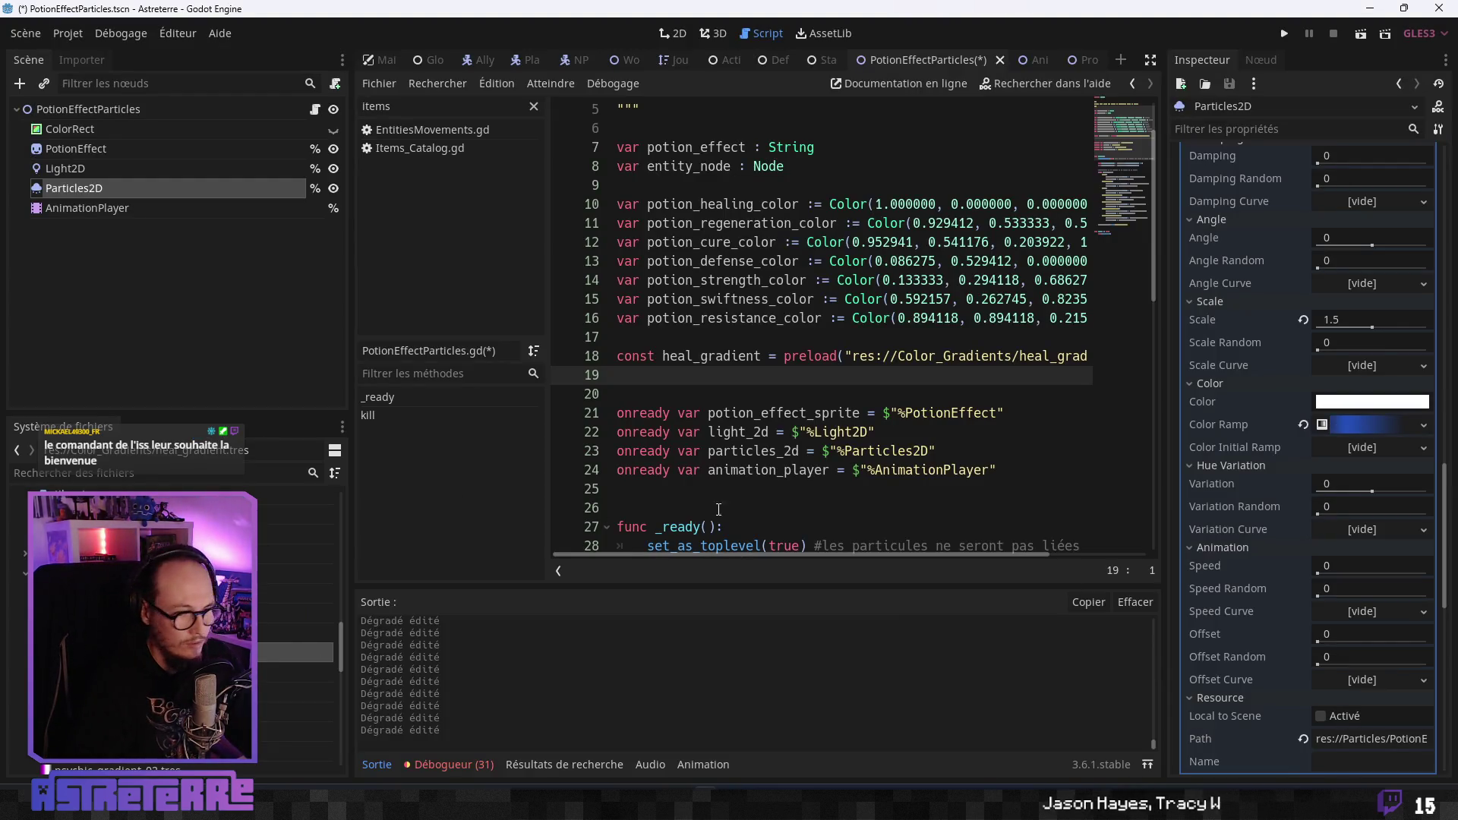
Make the colour ramp a unique copy and expand its gradient.
{"action": "left_click", "coordinate": [825, 414]}
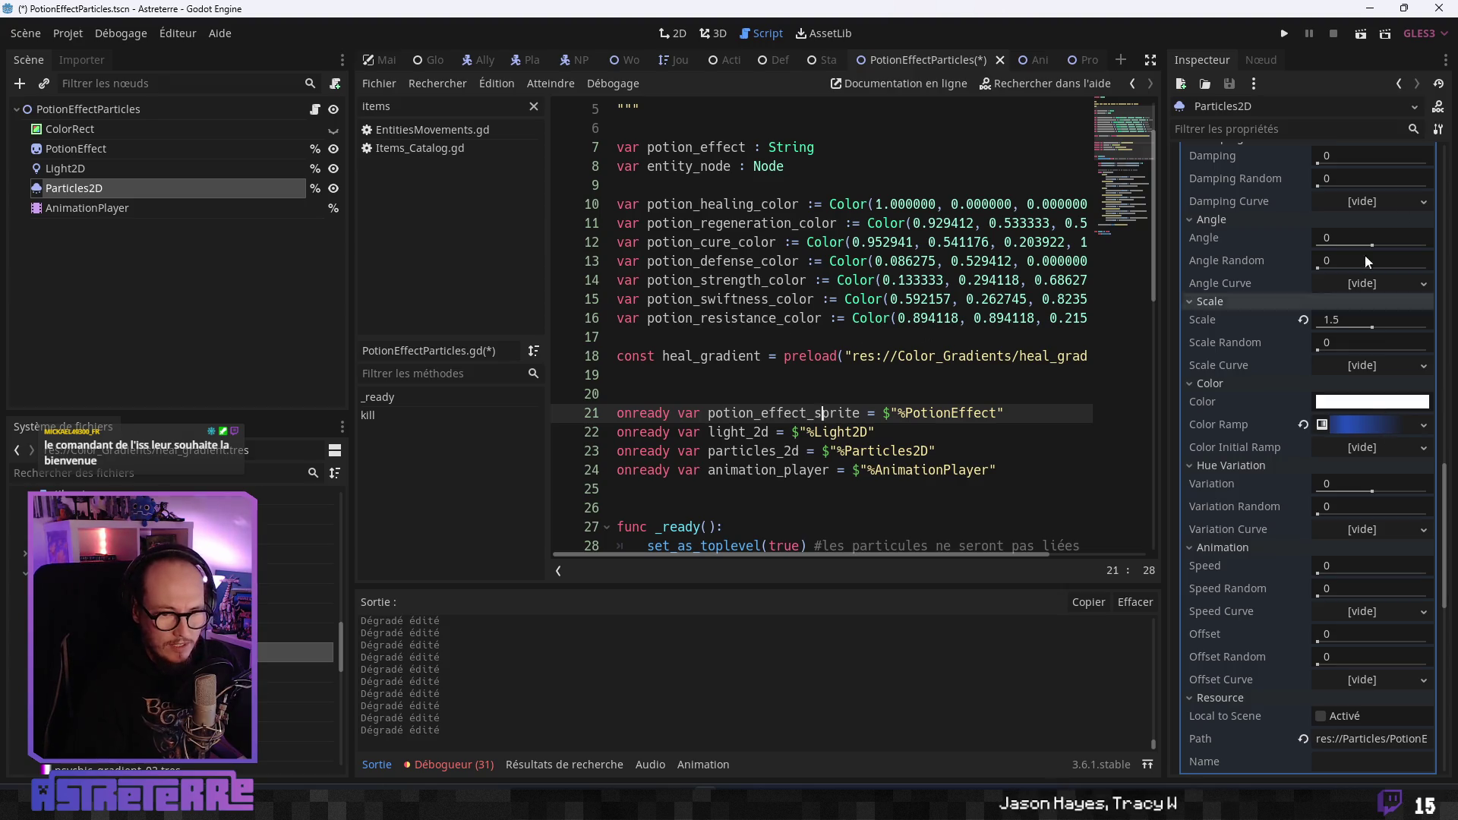
{"action": "scroll", "coordinate": [1434, 405], "scroll_direction": "up", "scroll_amount": 3}
{"action": "scroll", "coordinate": [1386, 563], "scroll_direction": "down", "scroll_amount": 2}
{"action": "left_click", "coordinate": [1424, 504]}
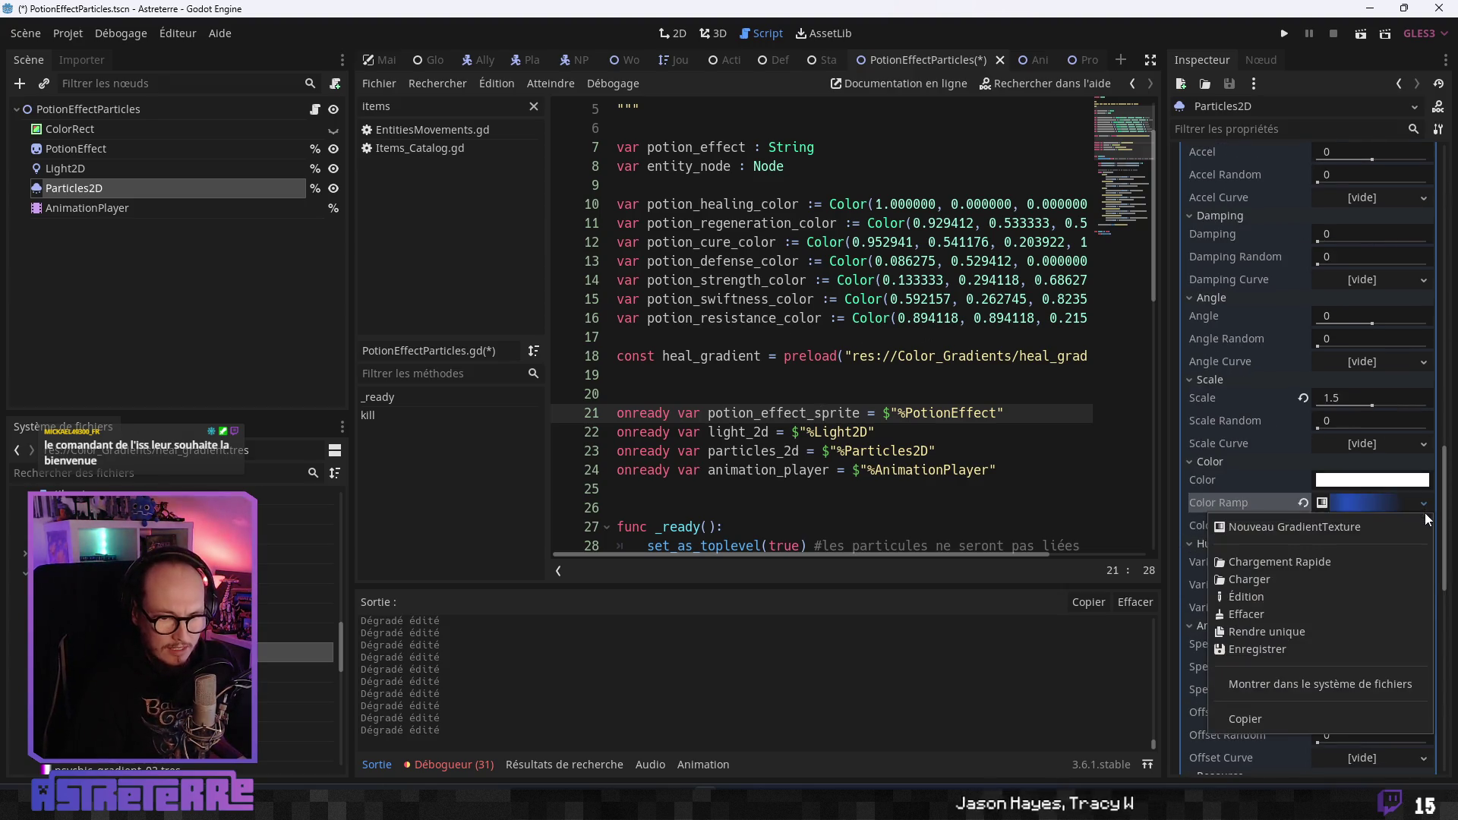
{"action": "left_click", "coordinate": [1286, 630]}
{"action": "left_click", "coordinate": [1365, 504]}
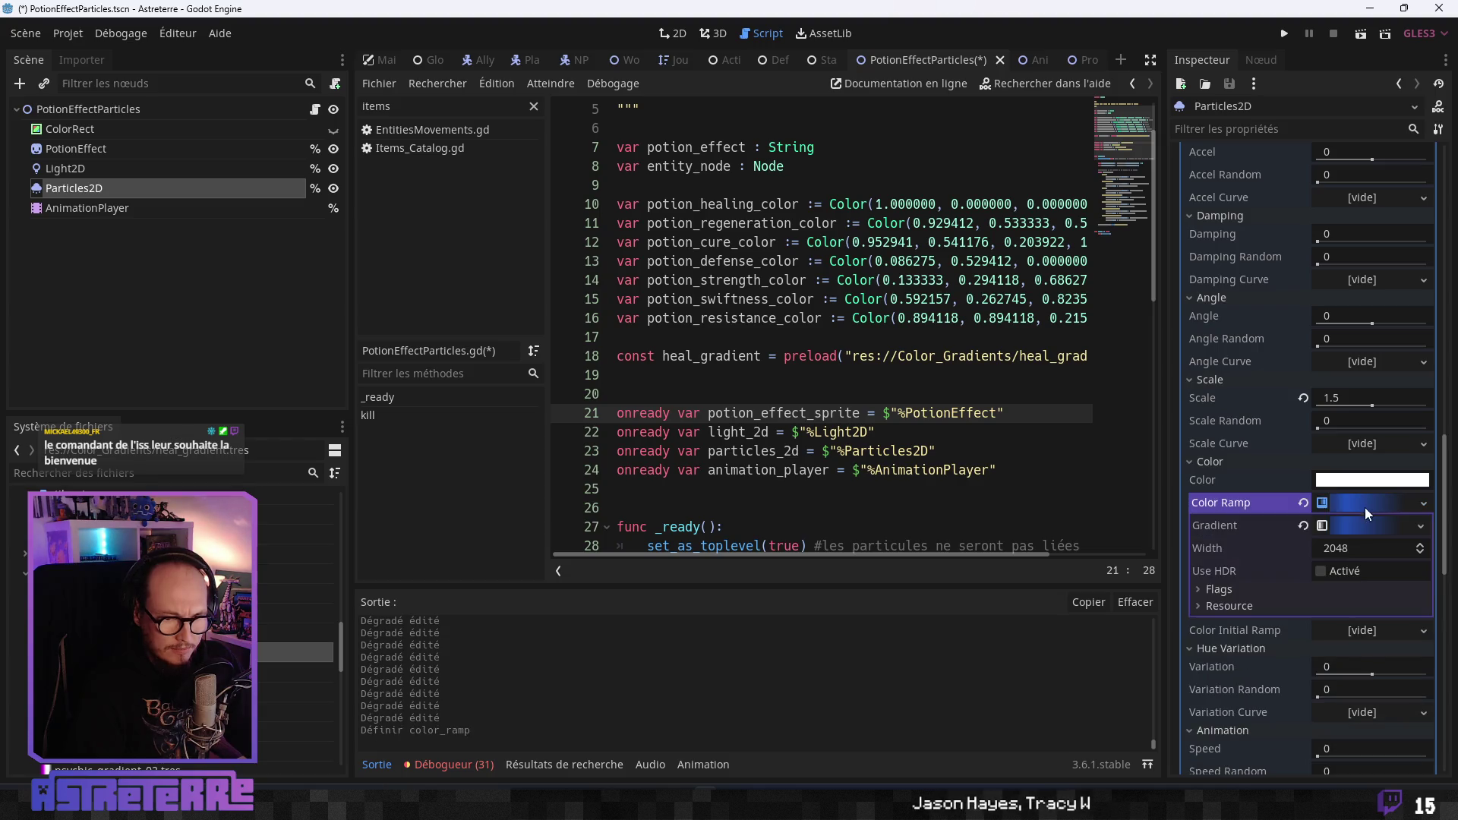
{"action": "left_click", "coordinate": [1354, 531]}
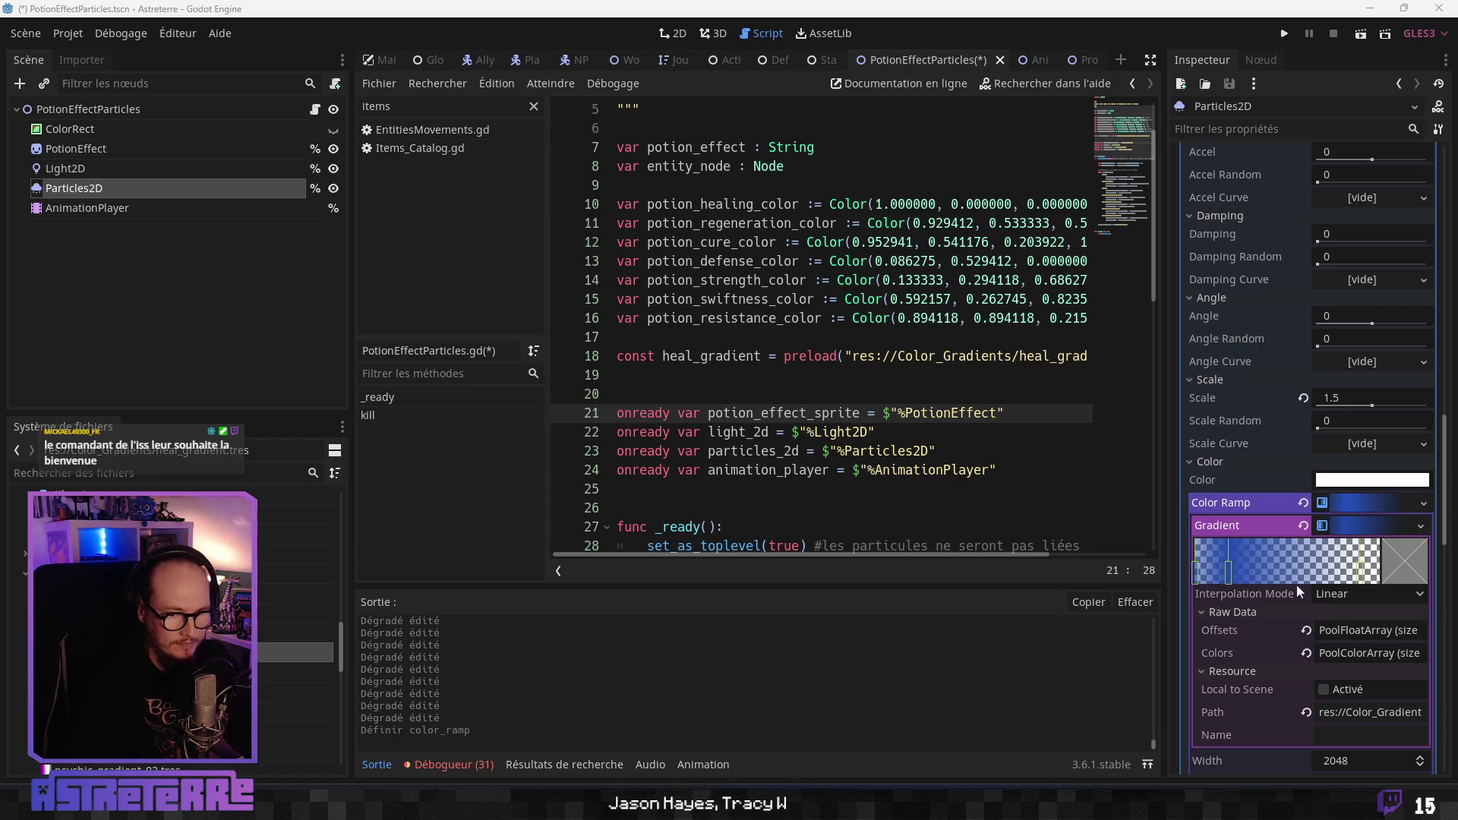
Set the first gradient stop to purple 9743d2 with alpha 118.
{"action": "left_click", "coordinate": [1223, 574]}
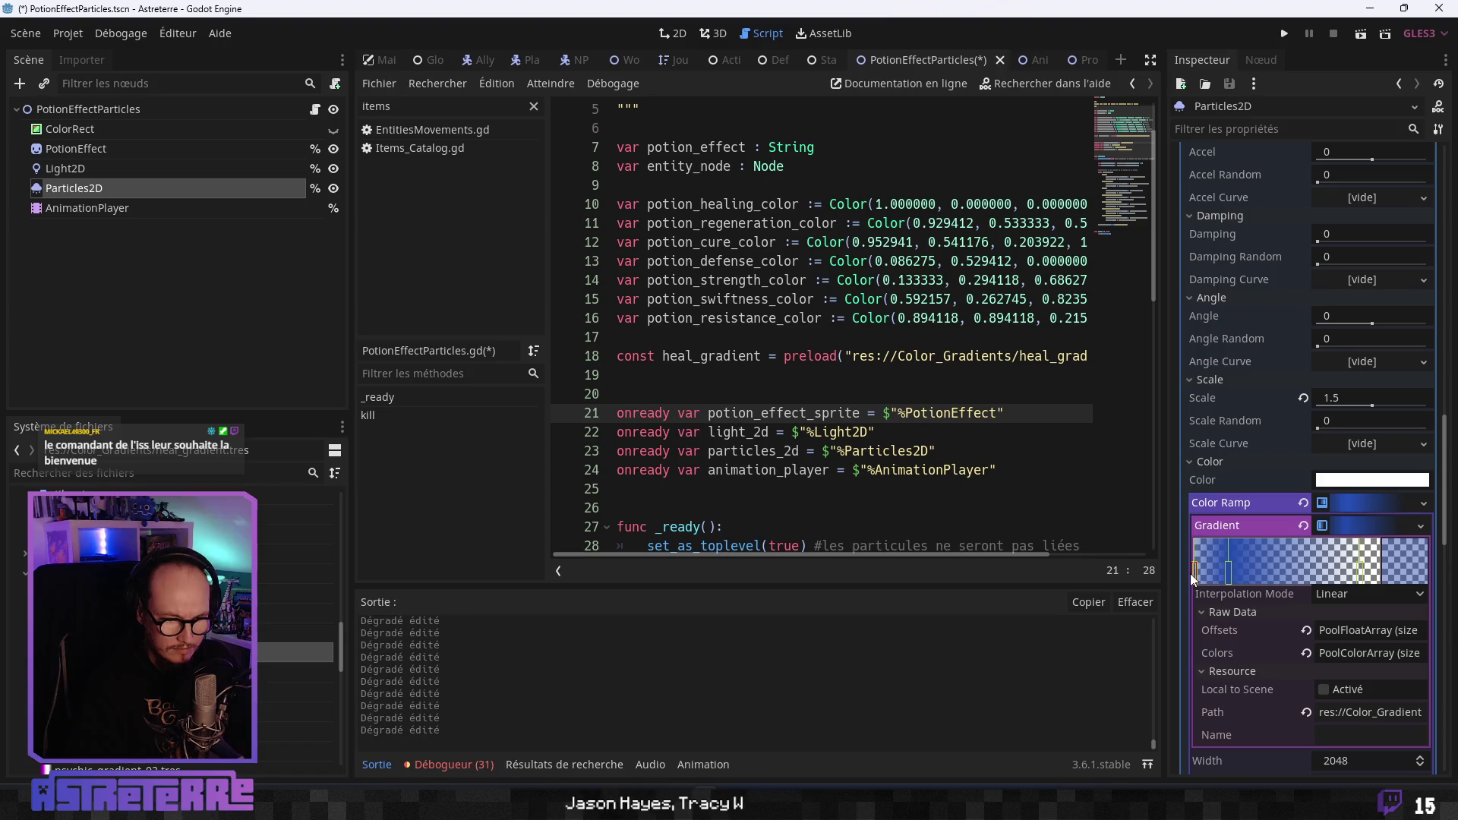
{"action": "double_click", "coordinate": [1334, 577]}
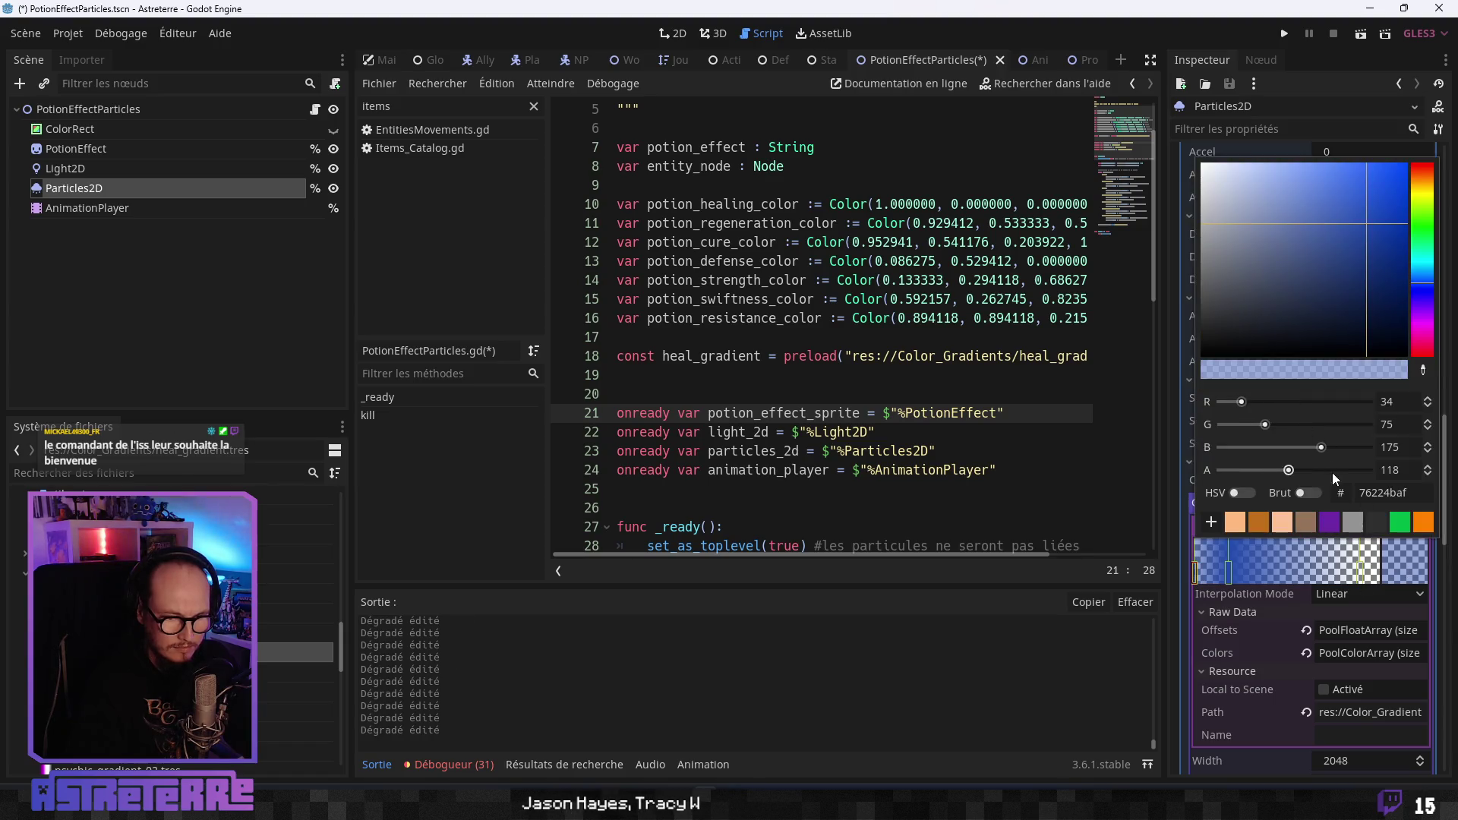
{"action": "double_click", "coordinate": [1423, 495]}
{"action": "type", "text": "9743d2"}
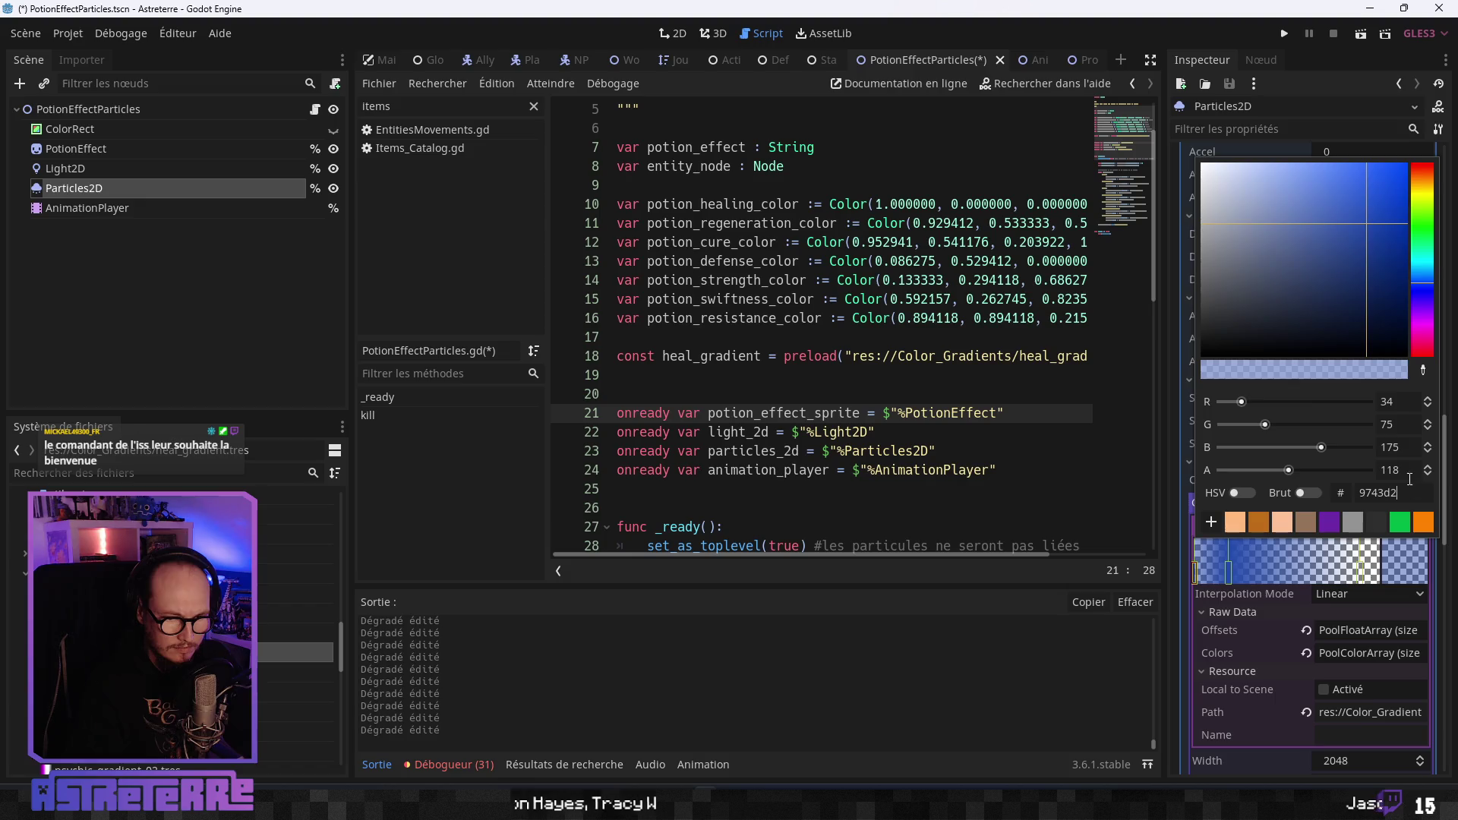
{"action": "key", "text": "Return"}
{"action": "key", "text": "BackSpace"}
{"action": "key", "text": "BackSpace"}
{"action": "key", "text": "BackSpace"}
{"action": "type", "text": "1"}
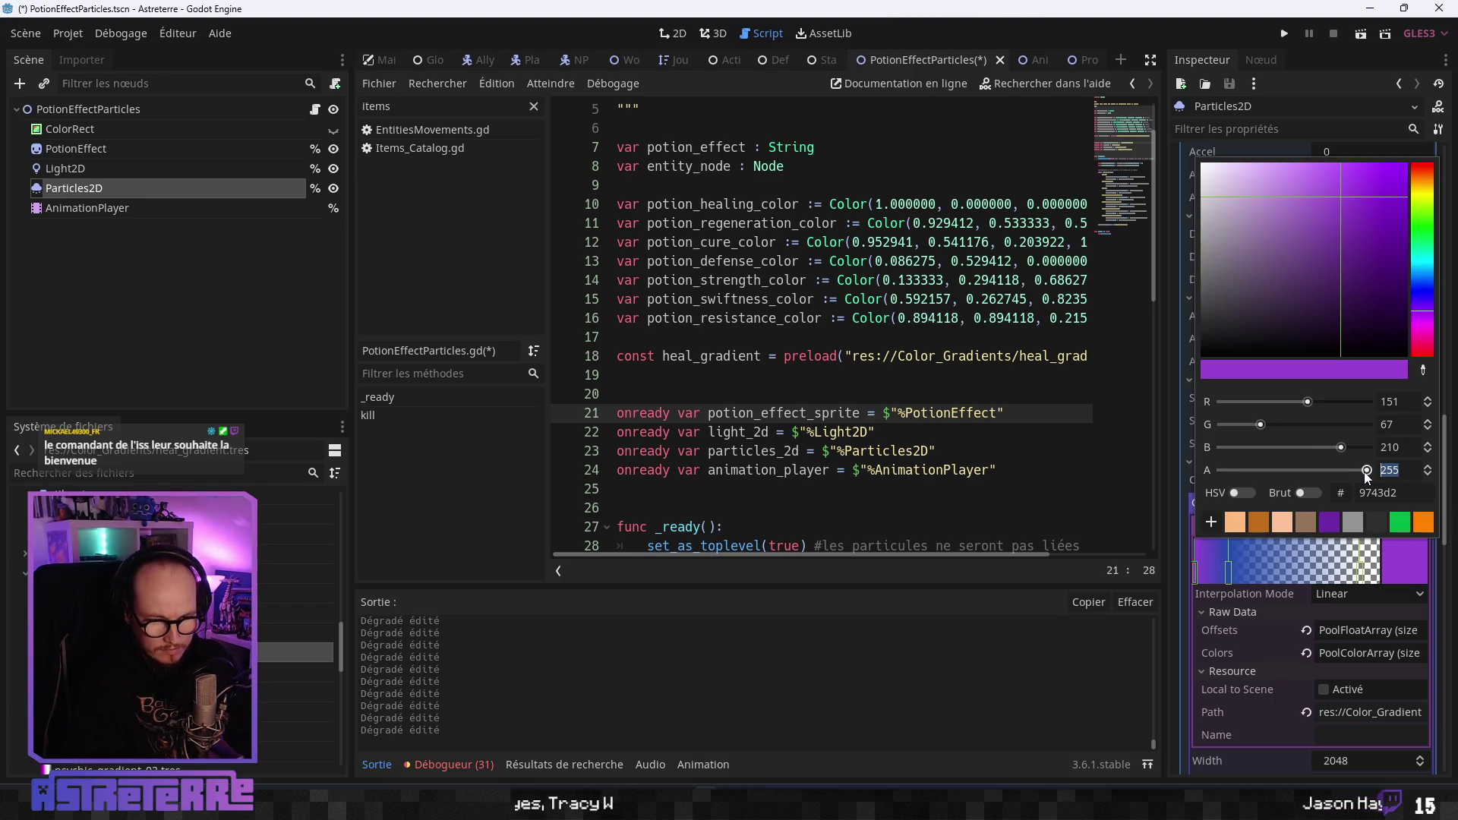
{"action": "type", "text": "18"}
{"action": "key", "text": "Return"}
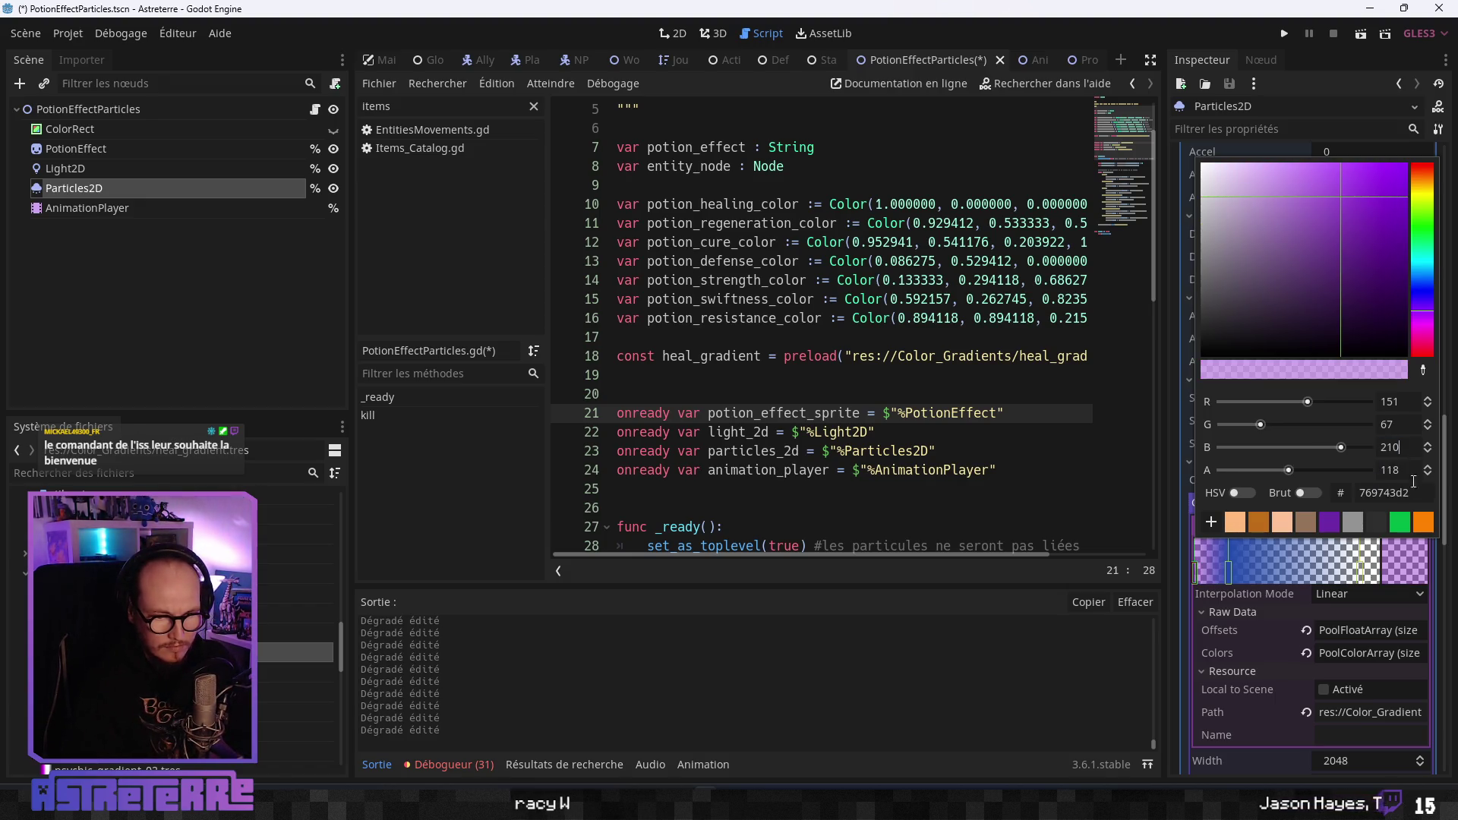
Give the next gradient stop purple 9743d2 with alpha 215.
{"action": "left_click", "coordinate": [1228, 568]}
{"action": "double_click", "coordinate": [1227, 568]}
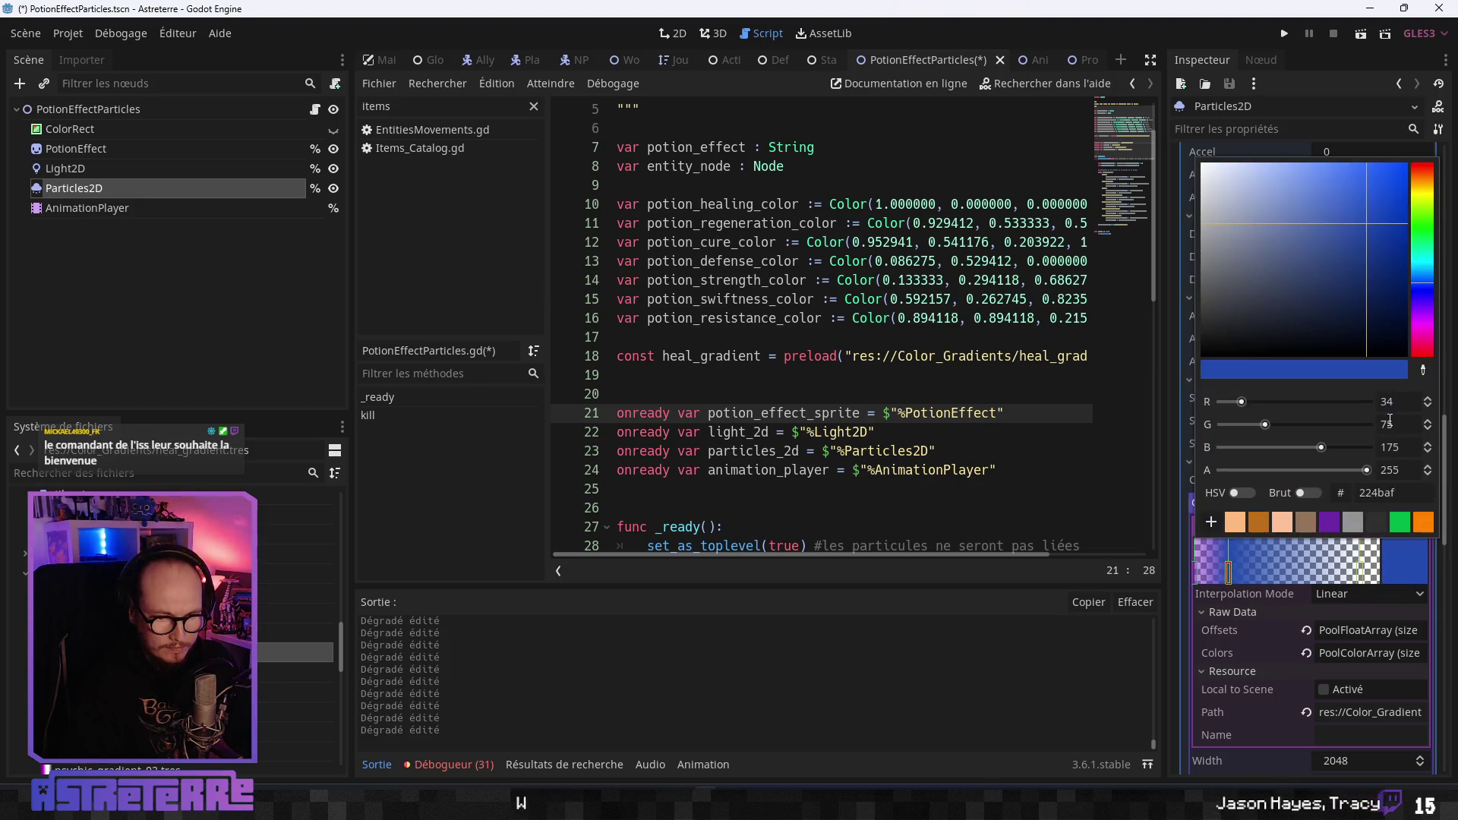
{"action": "key", "text": "ctrl+z"}
{"action": "double_click", "coordinate": [1405, 471]}
{"action": "type", "text": "215"}
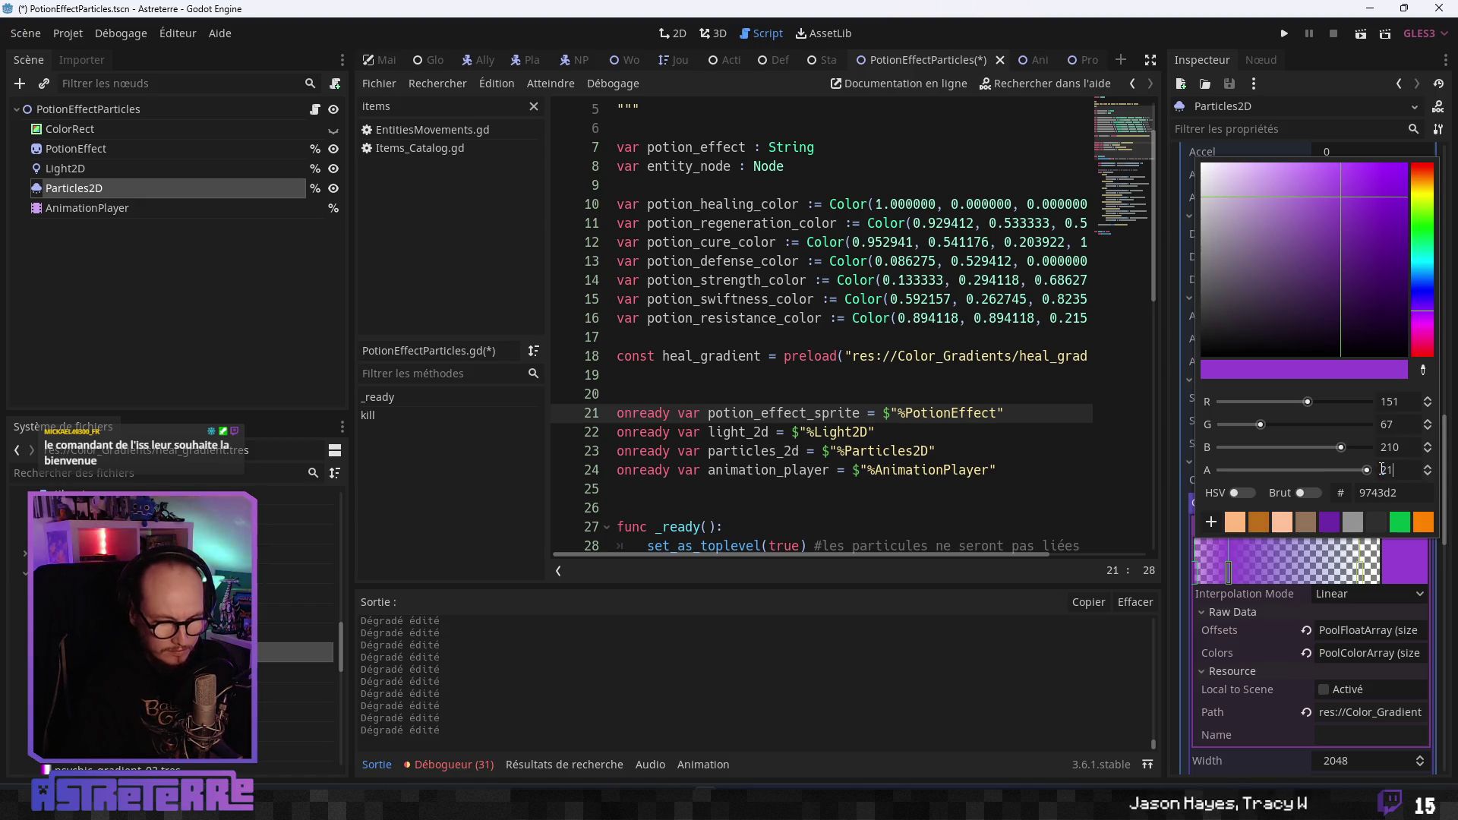
{"action": "key", "text": "shift+Tab"}
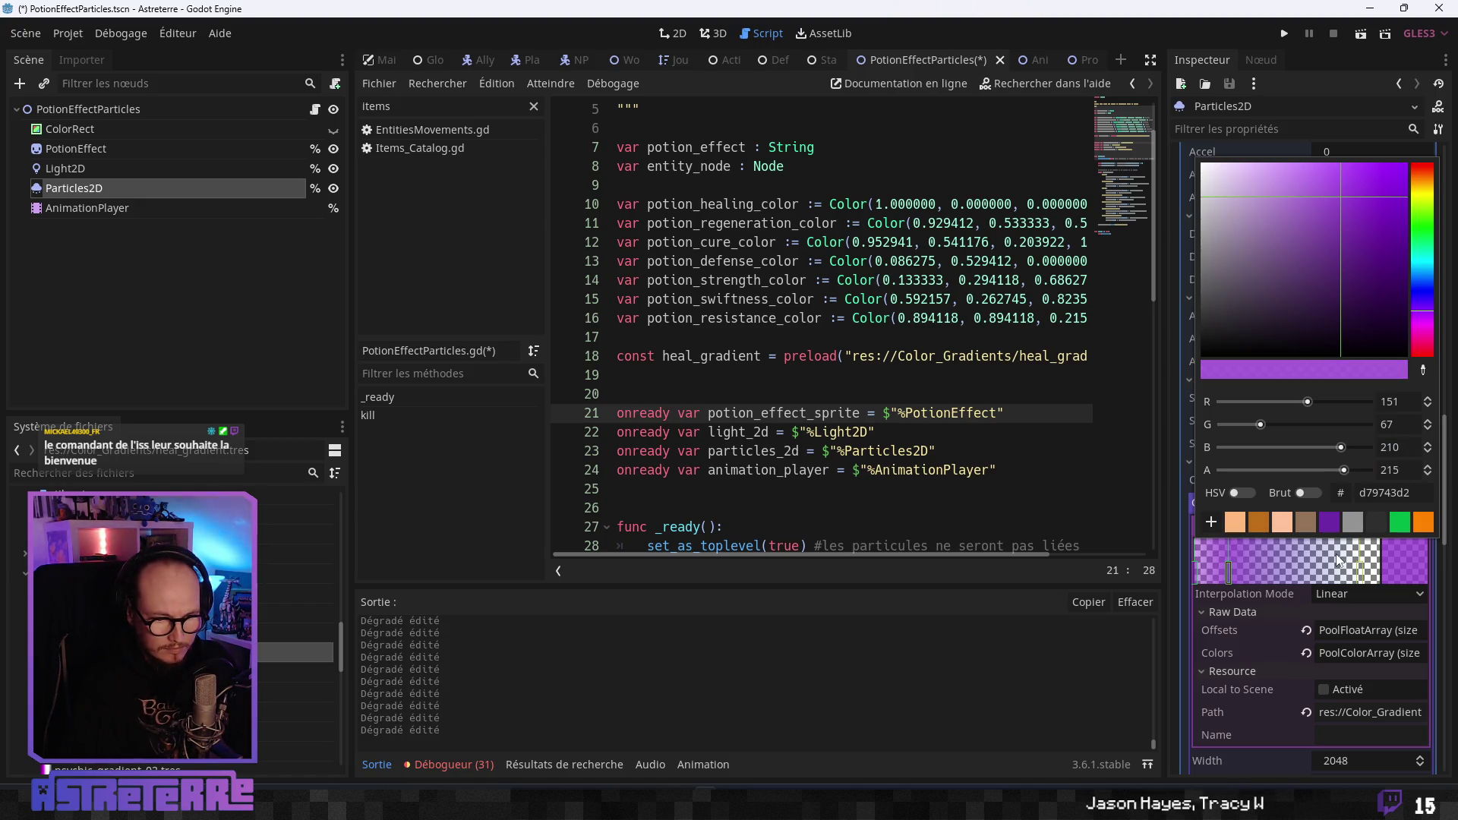
{"action": "left_click", "coordinate": [1365, 579]}
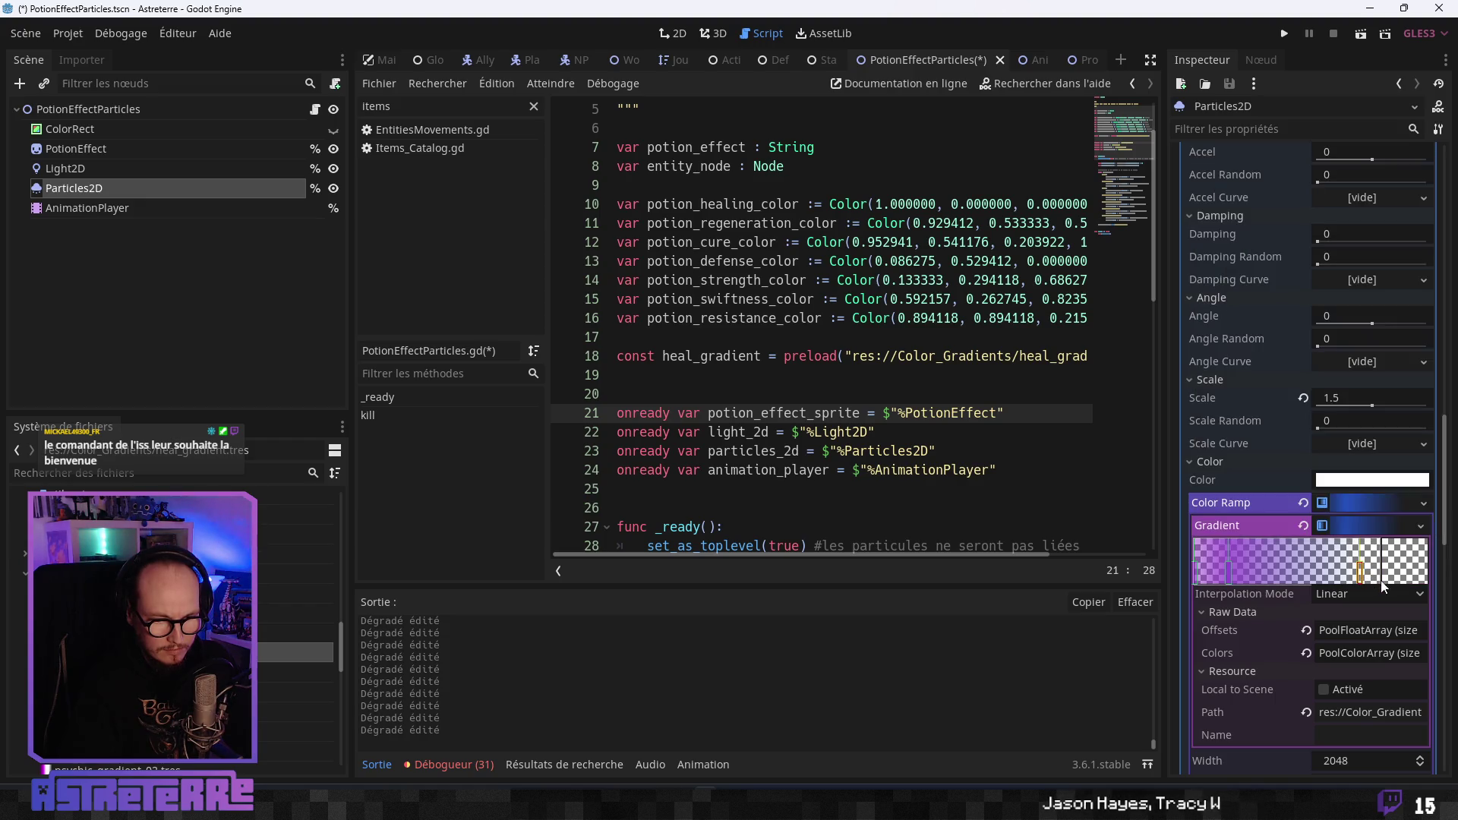
Set the end stop to transparent purple, hex 009743d2.
{"action": "left_click", "coordinate": [1417, 576]}
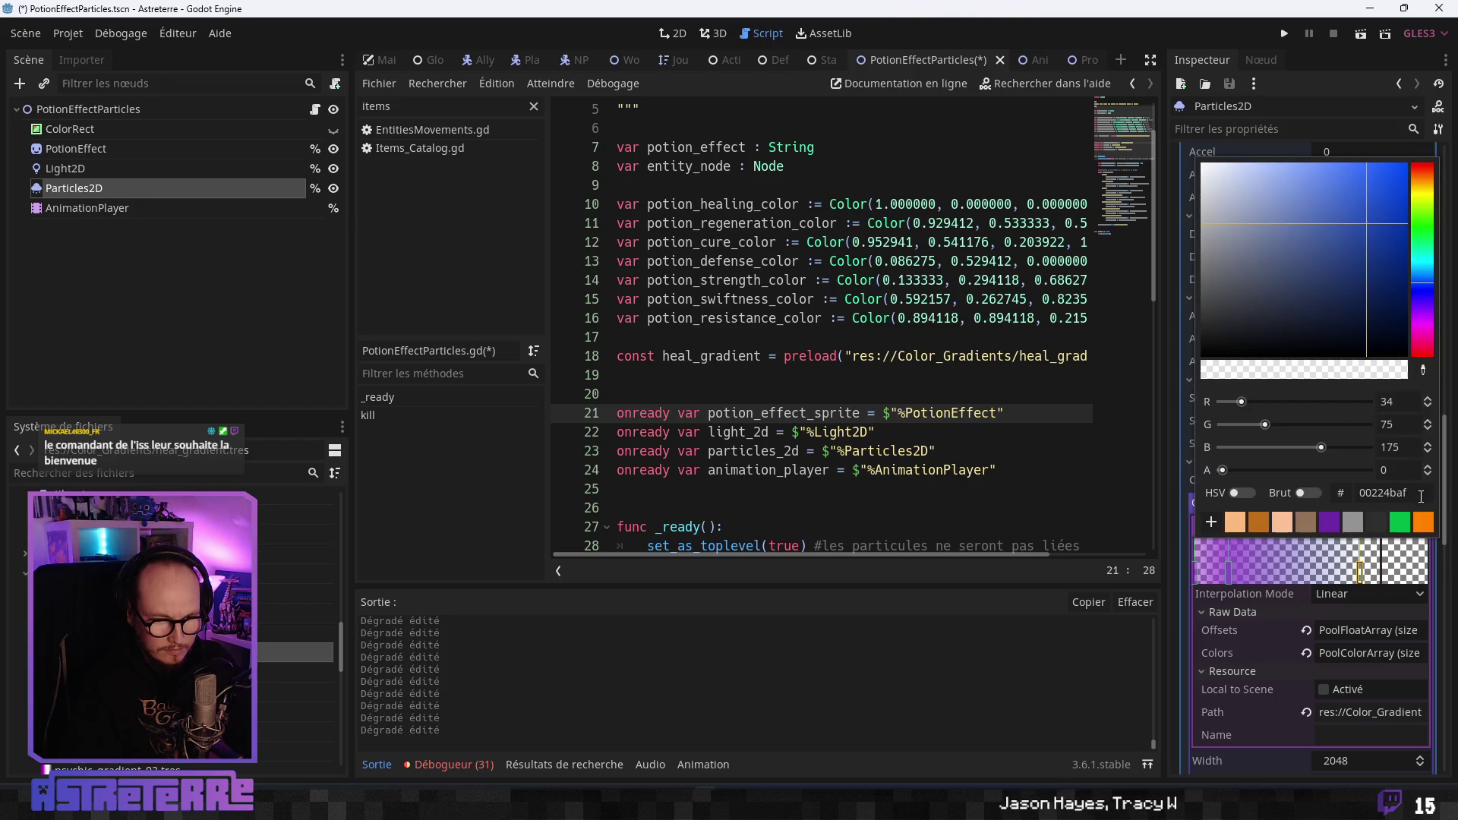
{"action": "left_click", "coordinate": [1385, 493]}
{"action": "type", "text": "009743d2"}
{"action": "key", "text": "shift+Tab"}
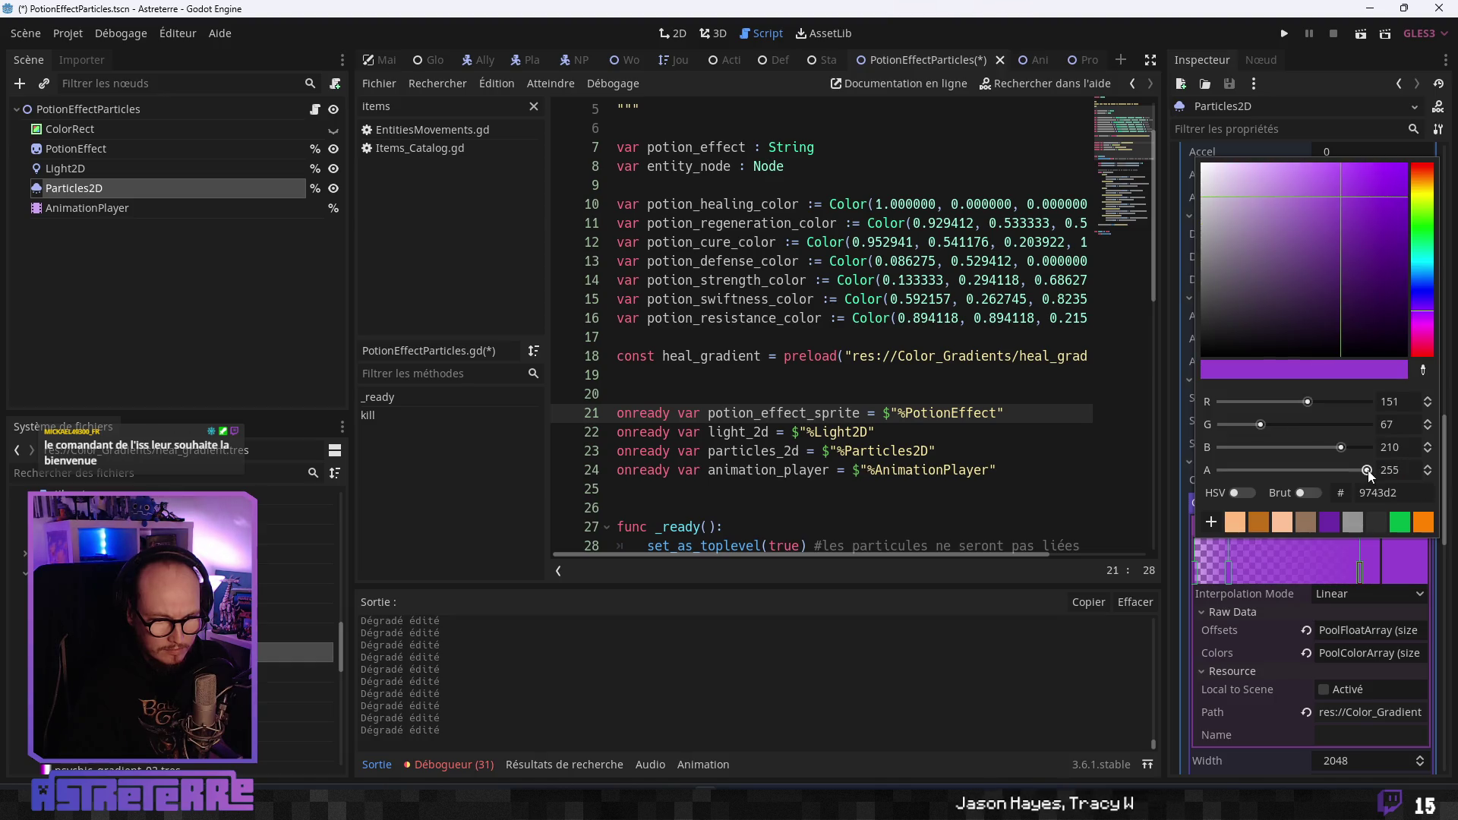
{"action": "left_click", "coordinate": [1154, 471]}
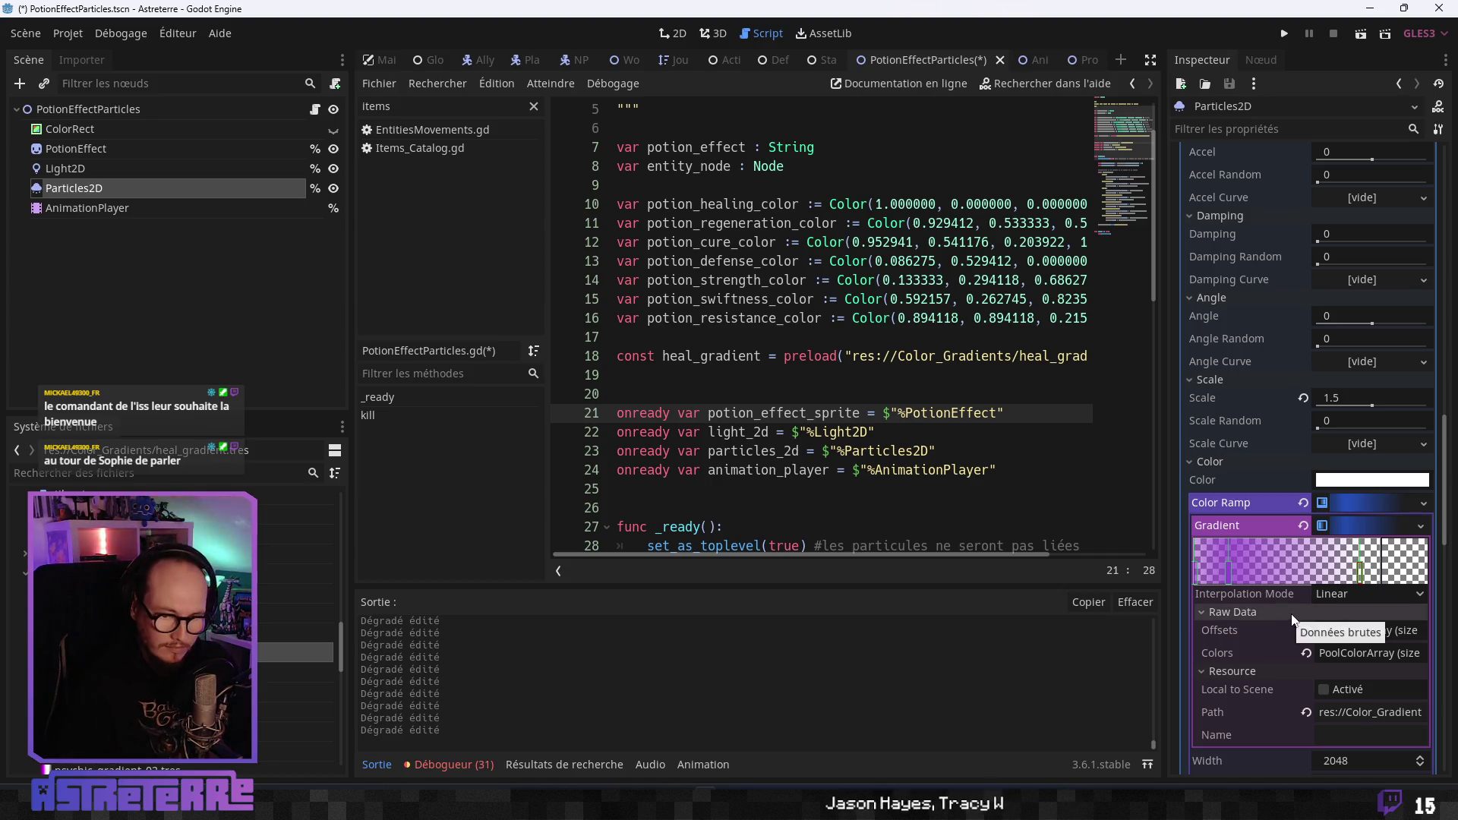
Collapse the gradient panels and save the colour ramp as swiftness_gradient.tres.
{"action": "left_click", "coordinate": [1383, 527]}
{"action": "left_click", "coordinate": [1384, 499]}
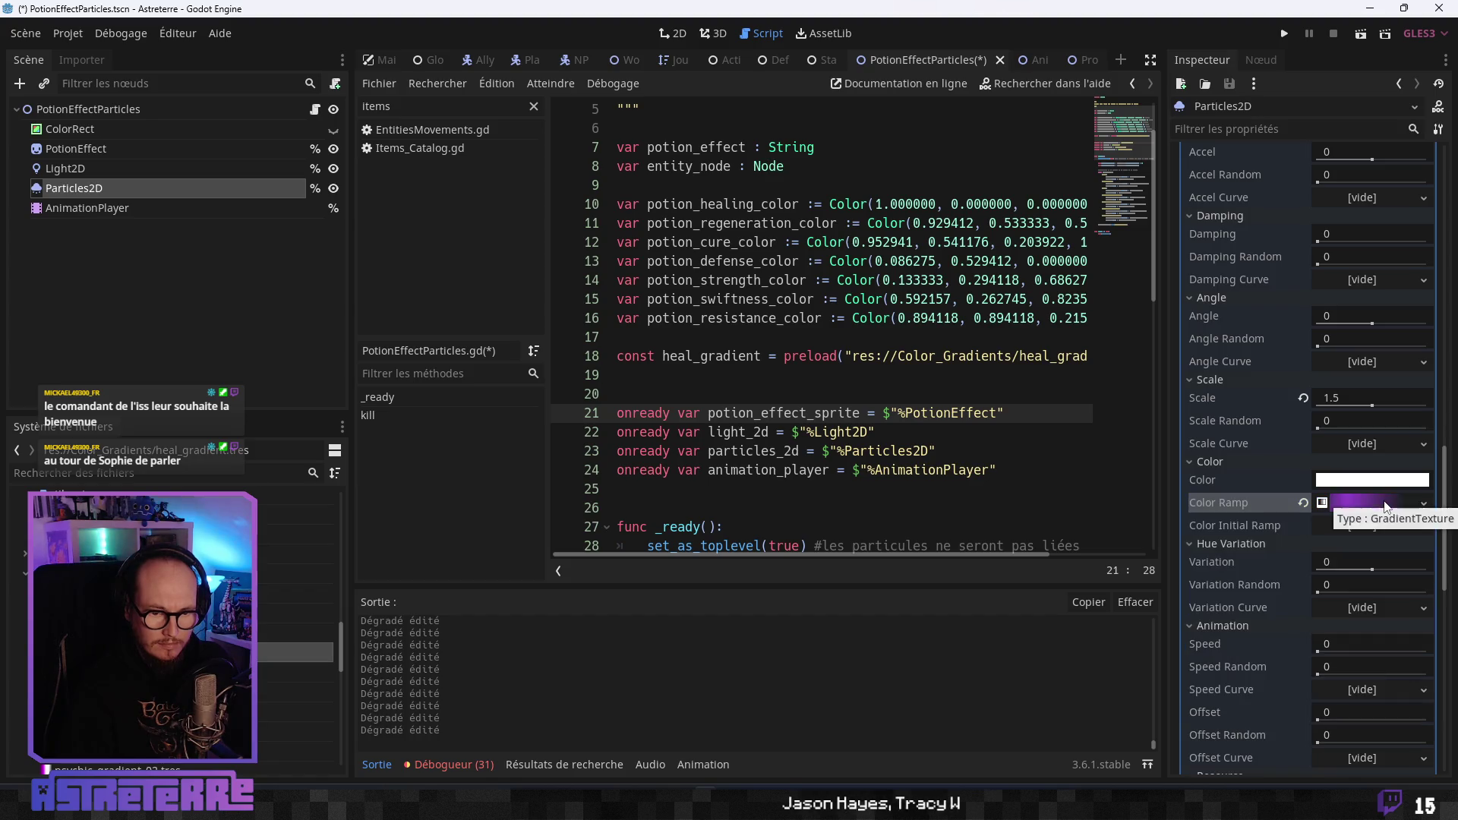
{"action": "left_click", "coordinate": [1420, 503]}
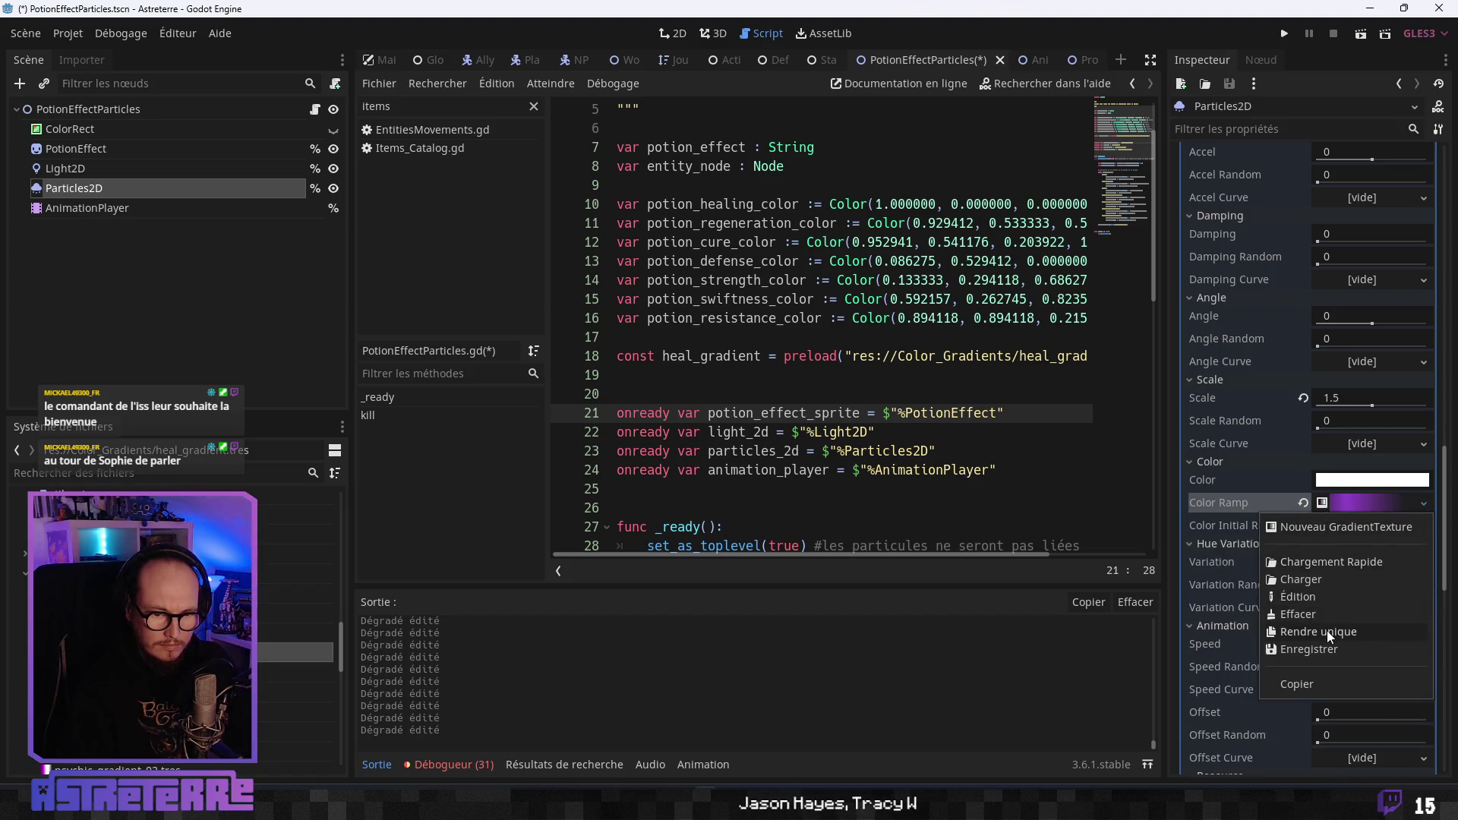
{"action": "left_click", "coordinate": [1316, 647]}
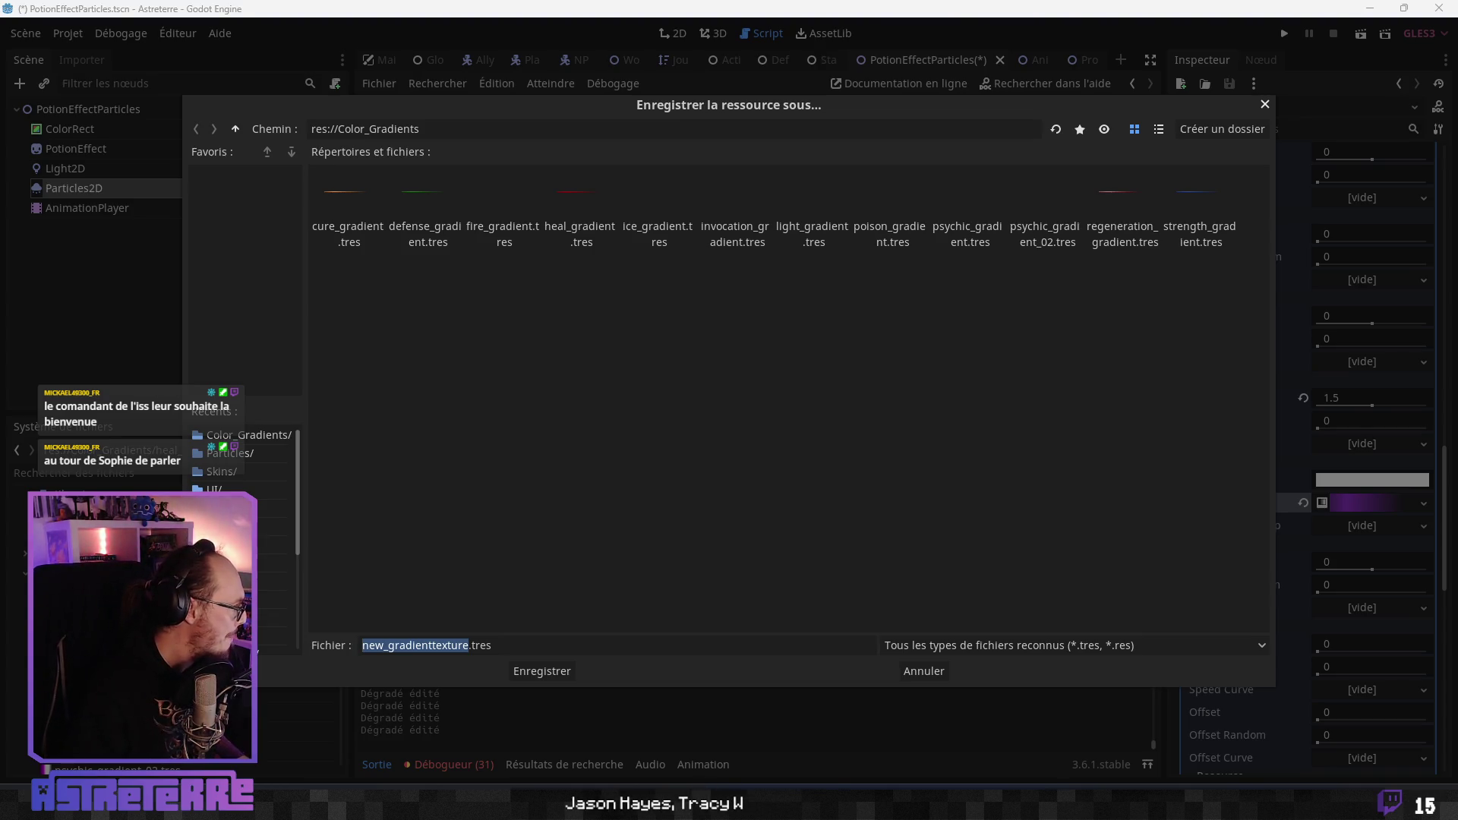
{"action": "left_click", "coordinate": [413, 647]}
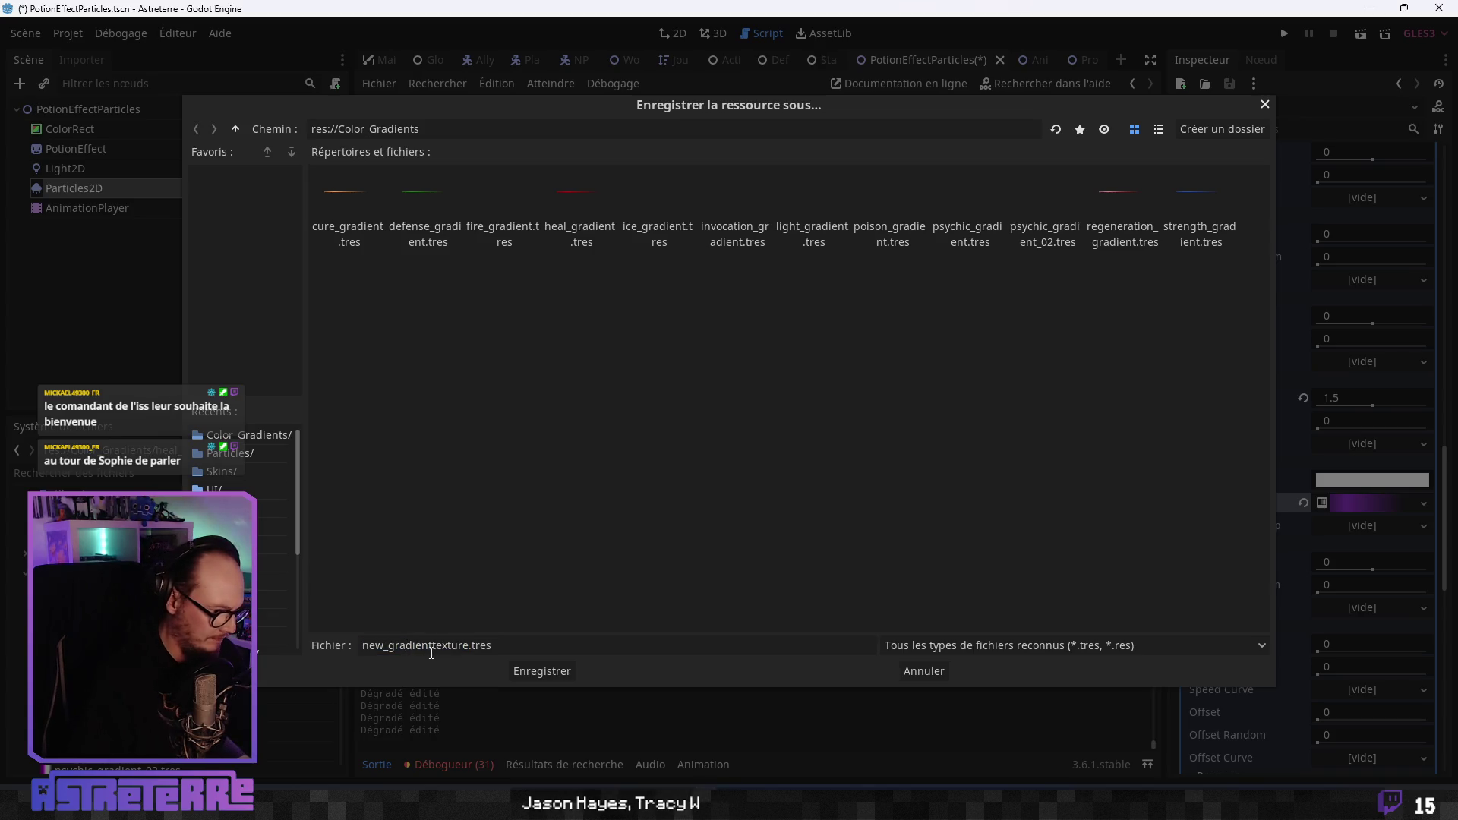
{"action": "double_click", "coordinate": [413, 647]}
{"action": "type", "text": "sw"}
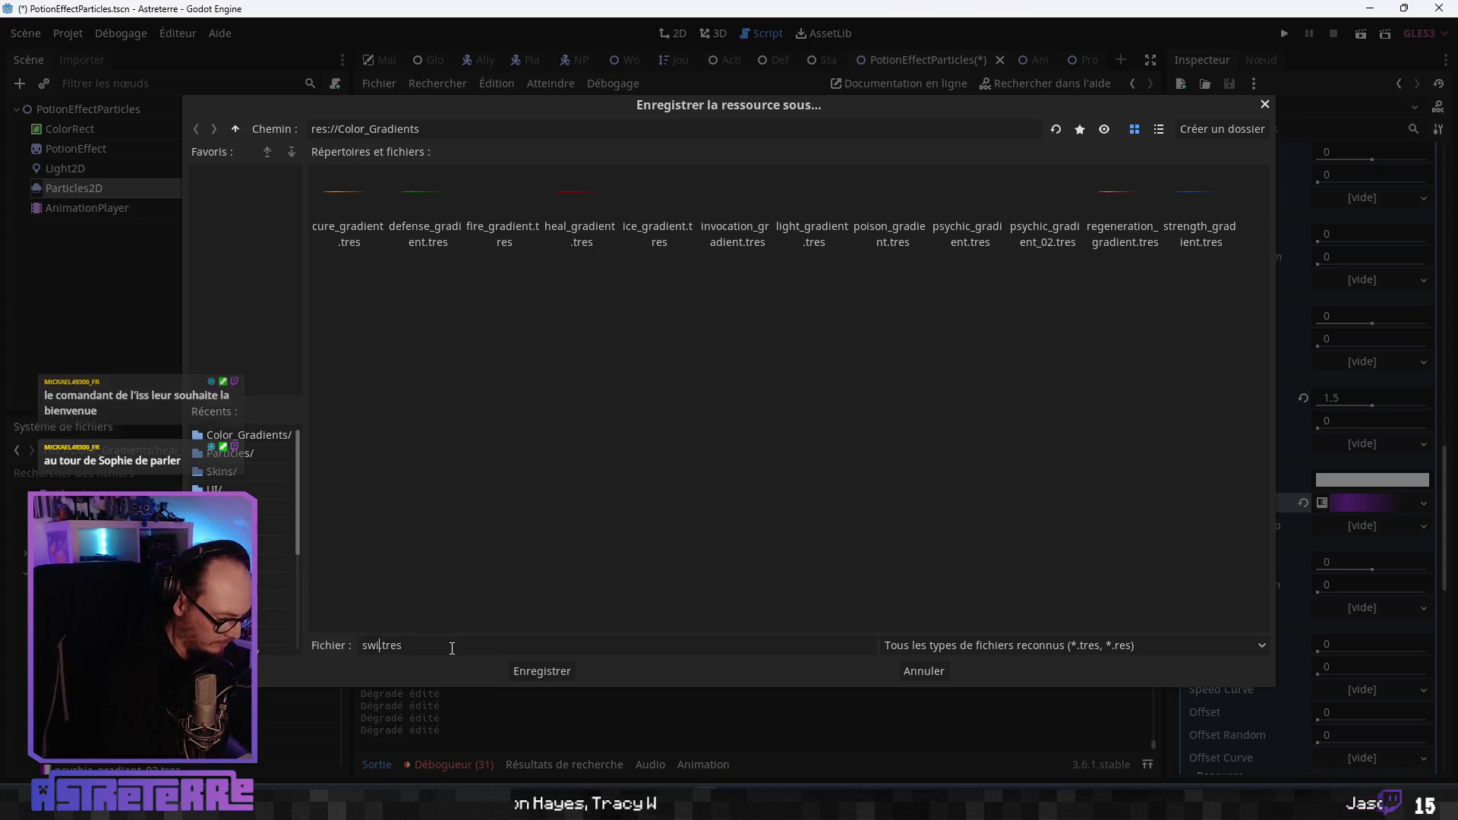
{"action": "type", "text": "iftness_"}
{"action": "type", "text": "gradient"}
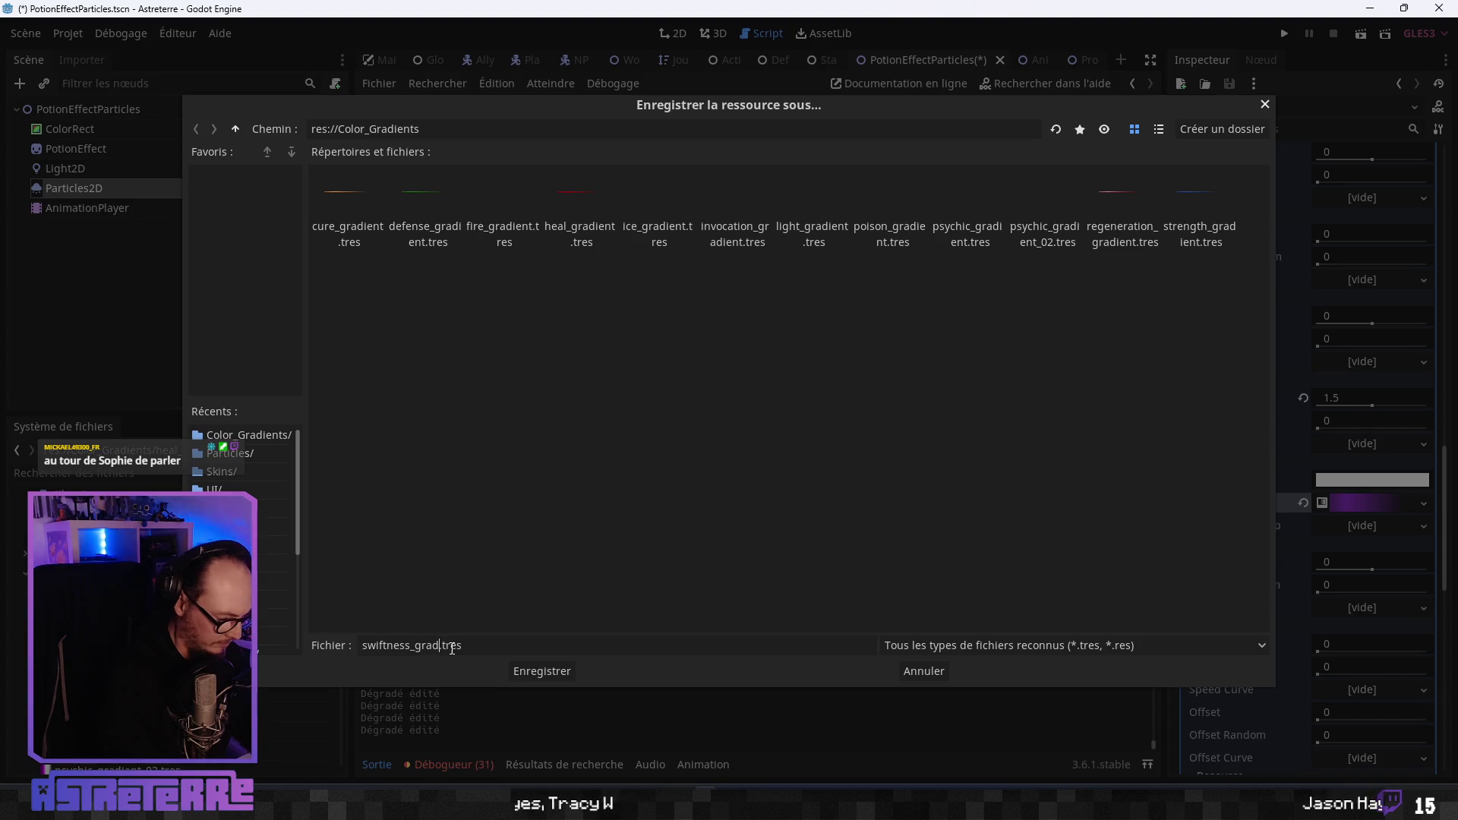
{"action": "key", "text": "Return"}
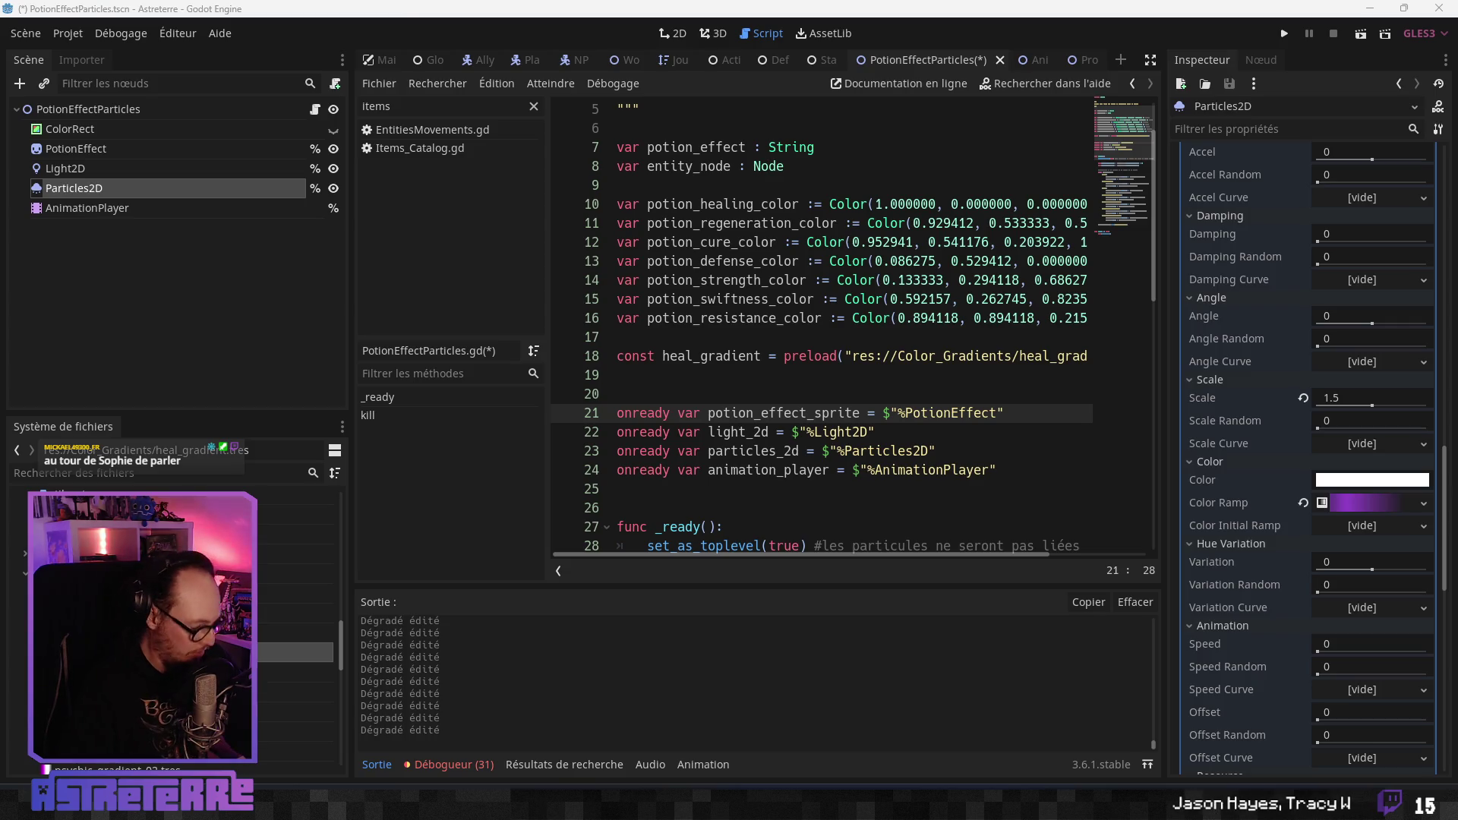
Expand the colour ramp's gradient and shift the left stop slightly right.
{"action": "left_click", "coordinate": [1389, 504]}
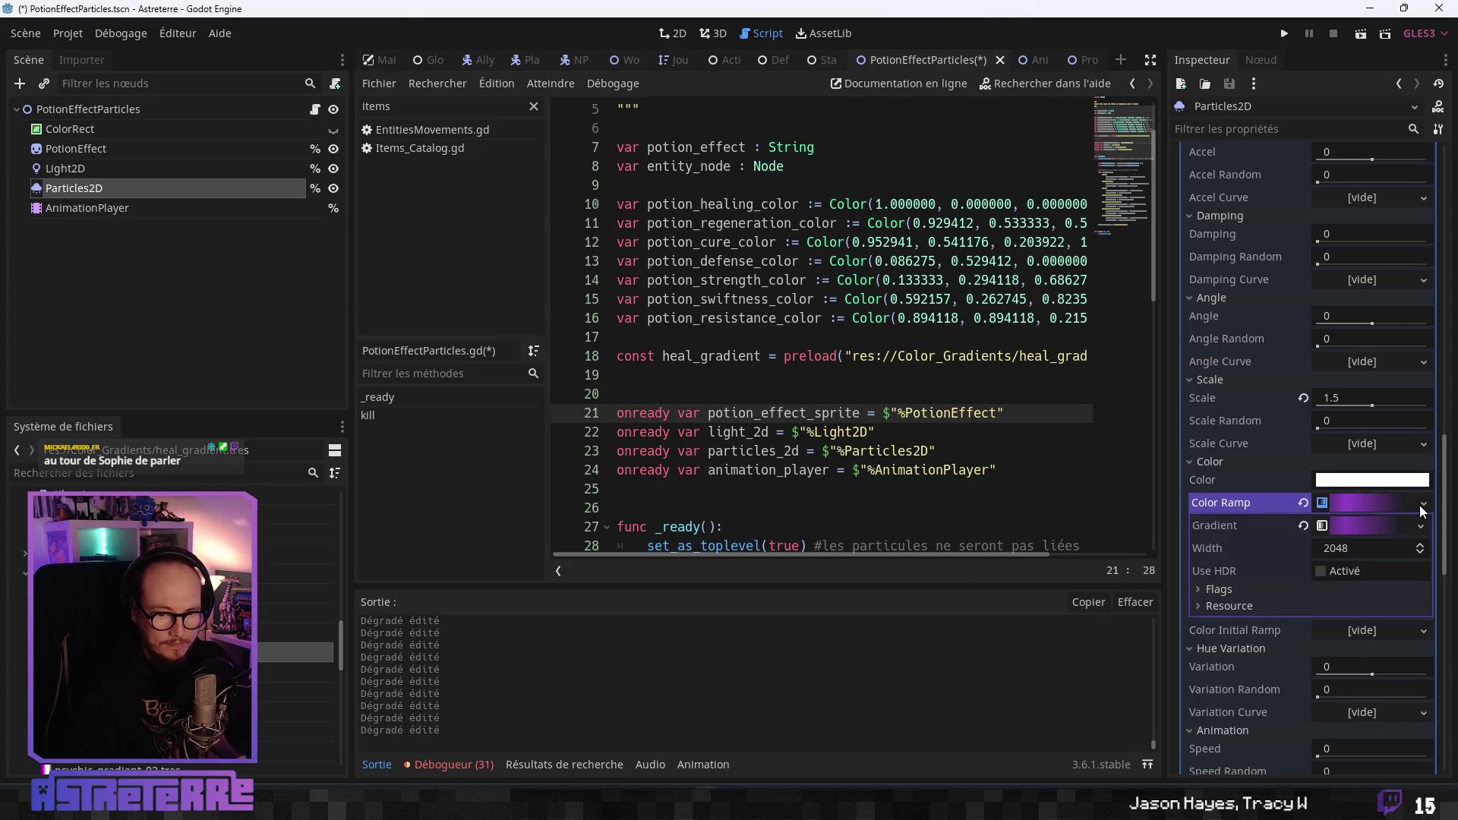
{"action": "left_click", "coordinate": [1422, 503]}
{"action": "left_click", "coordinate": [1452, 523]}
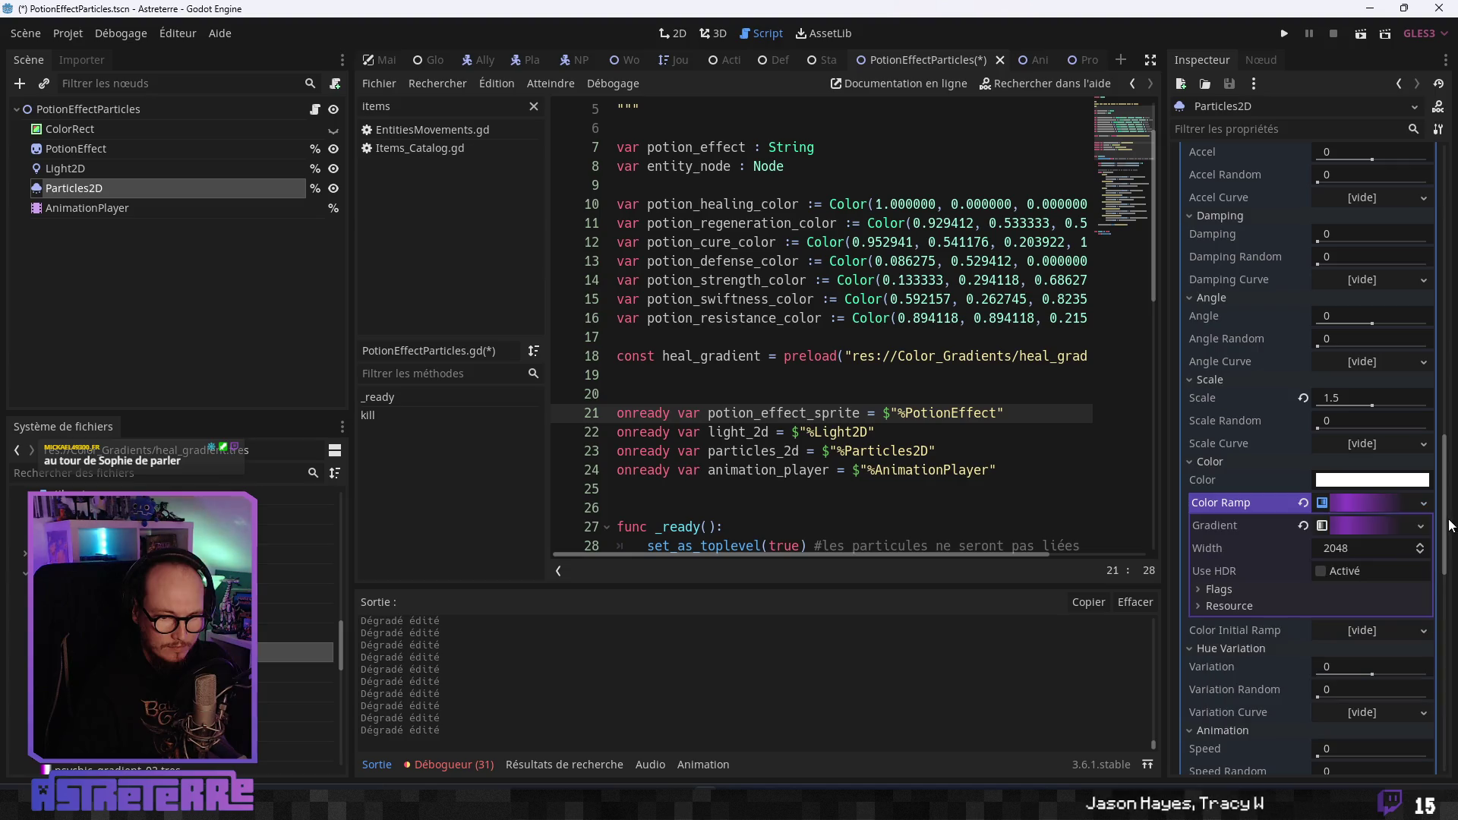
{"action": "left_click", "coordinate": [1420, 525]}
{"action": "left_click", "coordinate": [1371, 530]}
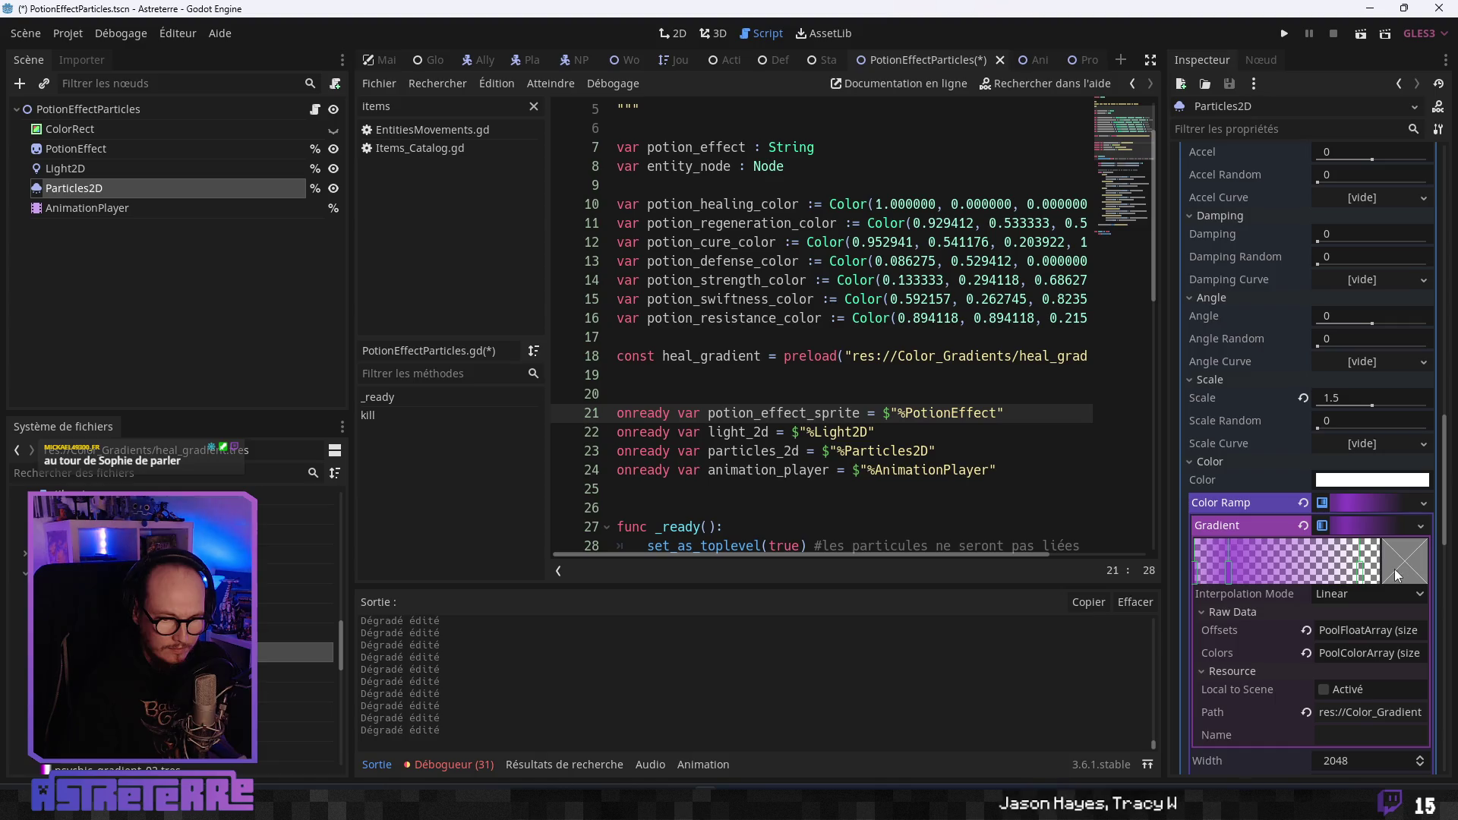
{"action": "double_click", "coordinate": [1195, 571]}
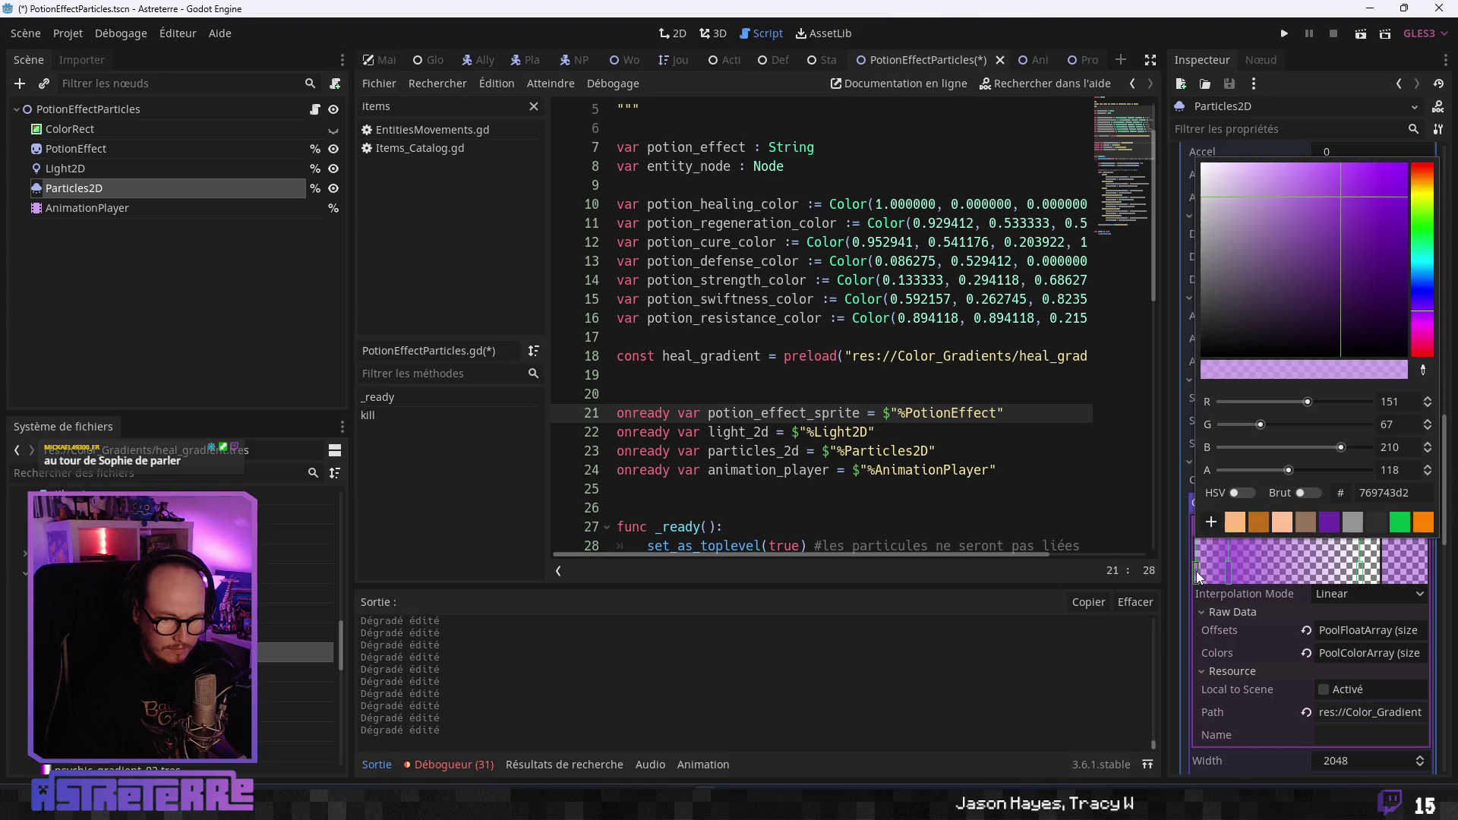
{"action": "left_click_drag", "start_coordinate": [1197, 571], "coordinate": [1215, 571]}
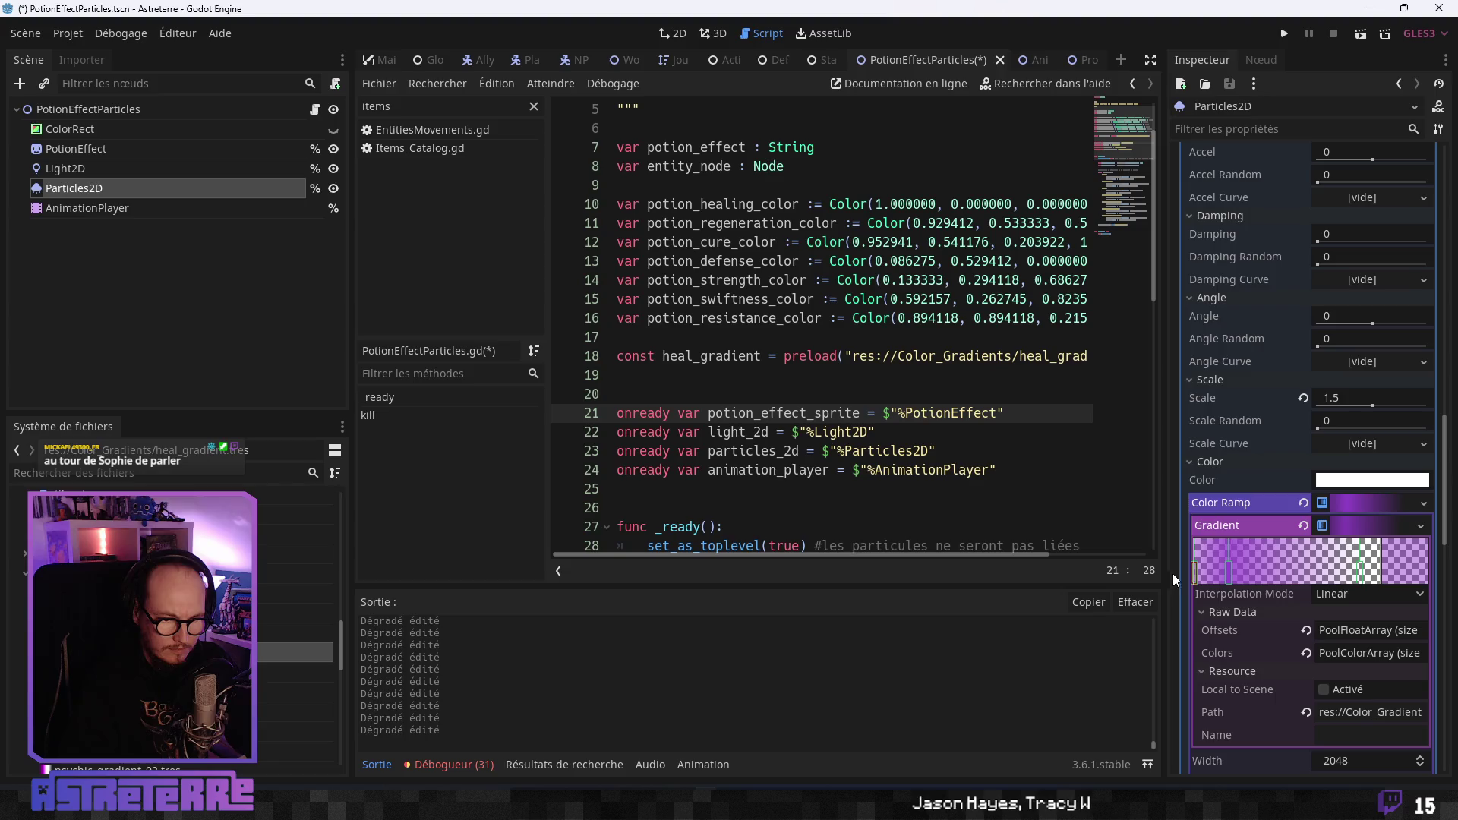
Set the right gradient stop to yellow e4e437 with alpha 118.
{"action": "left_click", "coordinate": [1411, 563]}
{"action": "double_click", "coordinate": [1383, 492]}
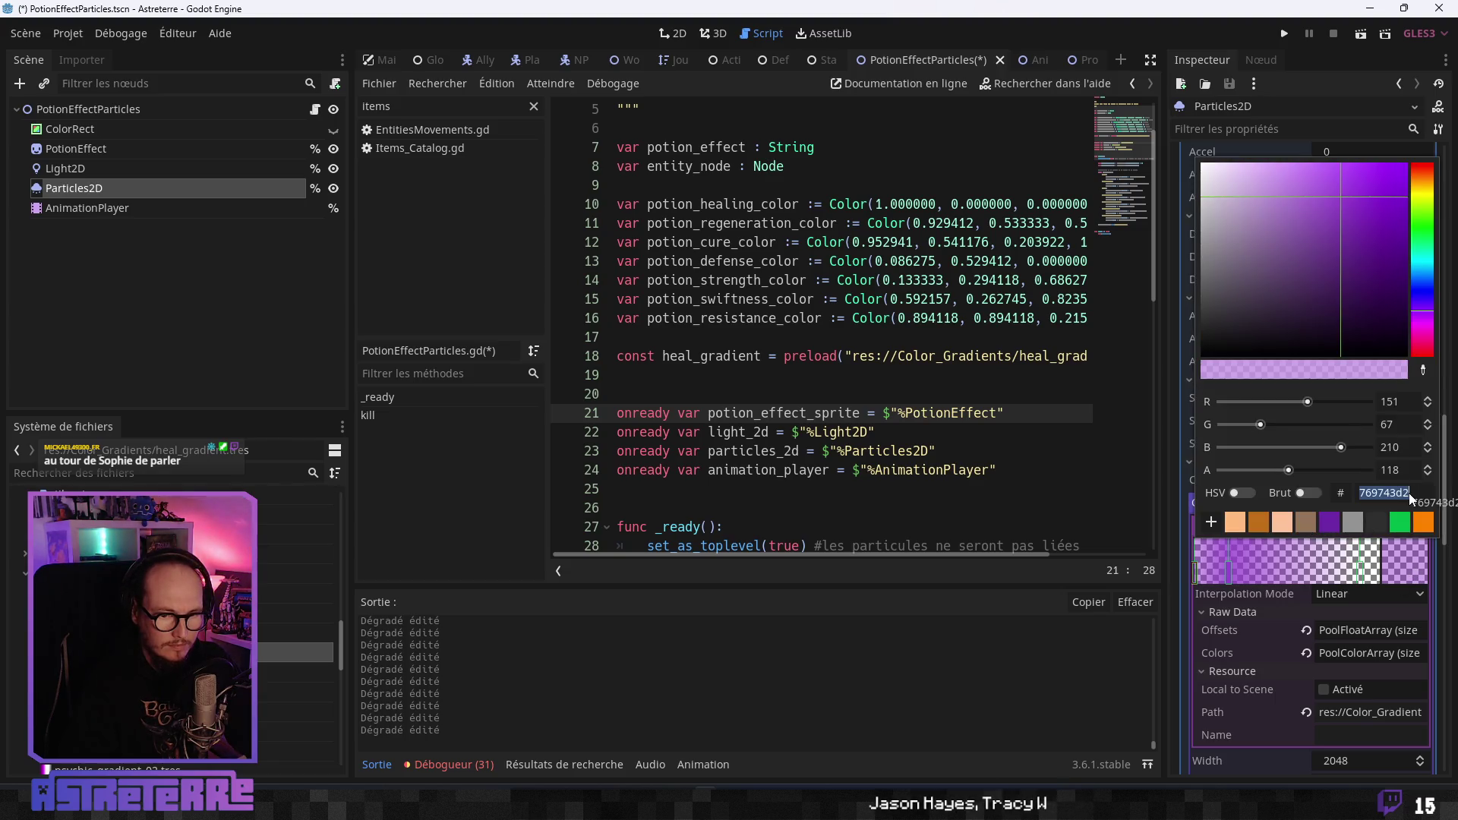
{"action": "type", "text": "e4e437"}
{"action": "key", "text": "Return"}
{"action": "double_click", "coordinate": [1390, 469]}
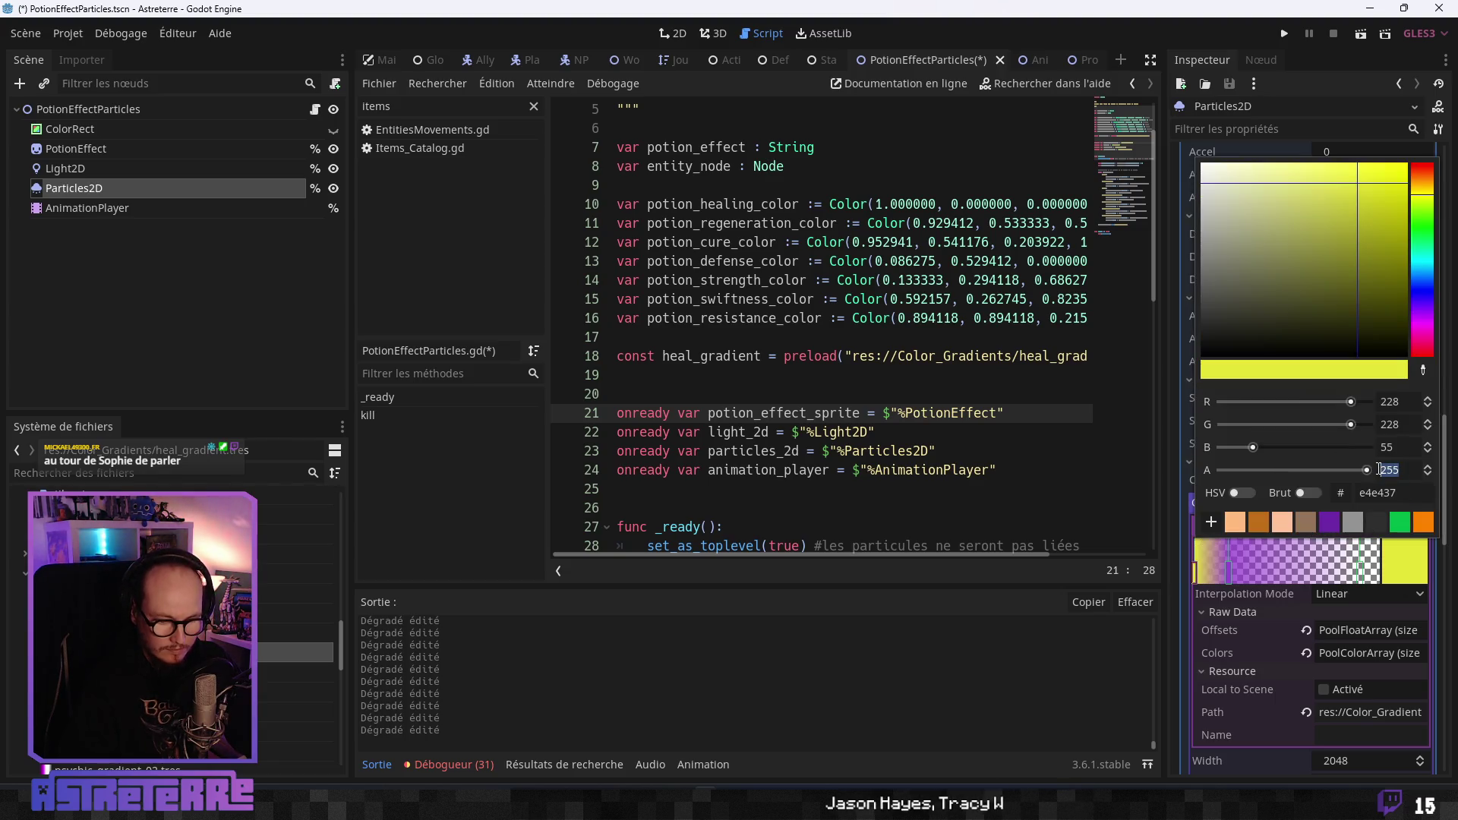
{"action": "type", "text": "118"}
{"action": "double_click", "coordinate": [1401, 448]}
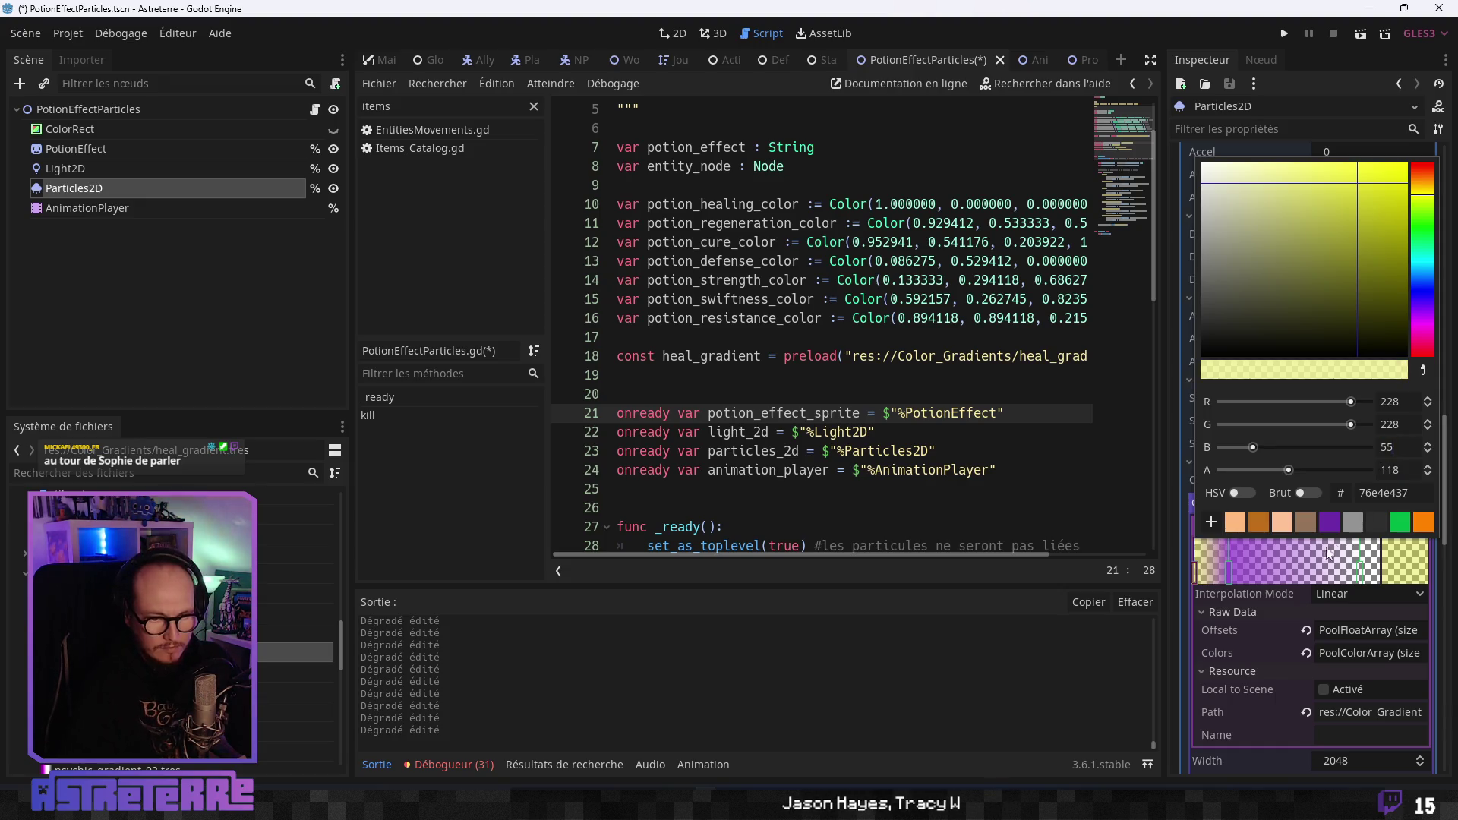
Recolour another gradient stop to yellow e4e437.
{"action": "left_click", "coordinate": [1227, 566]}
{"action": "left_click", "coordinate": [1410, 563]}
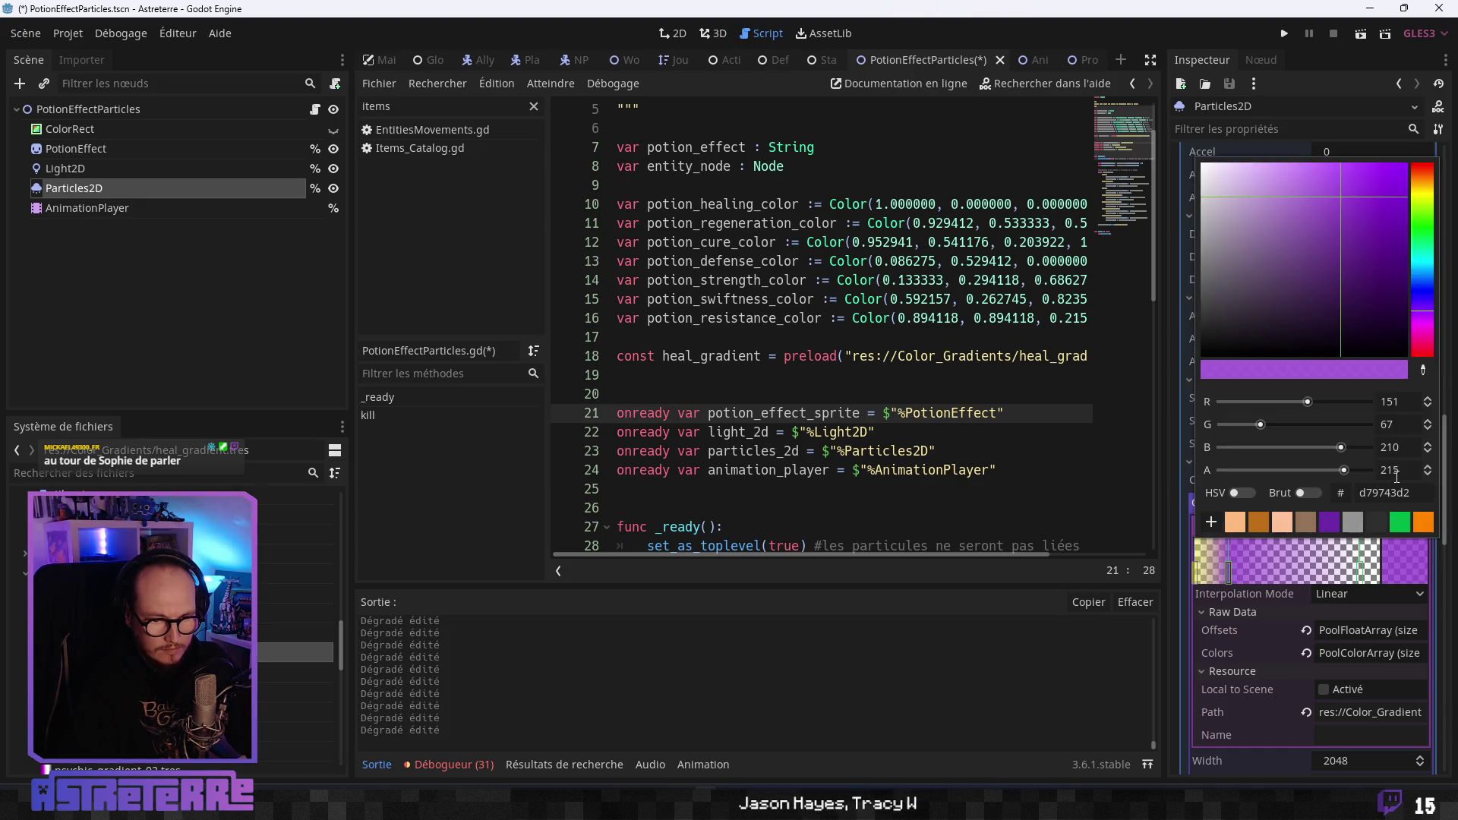
{"action": "double_click", "coordinate": [1348, 494]}
{"action": "type", "text": "e4e437"}
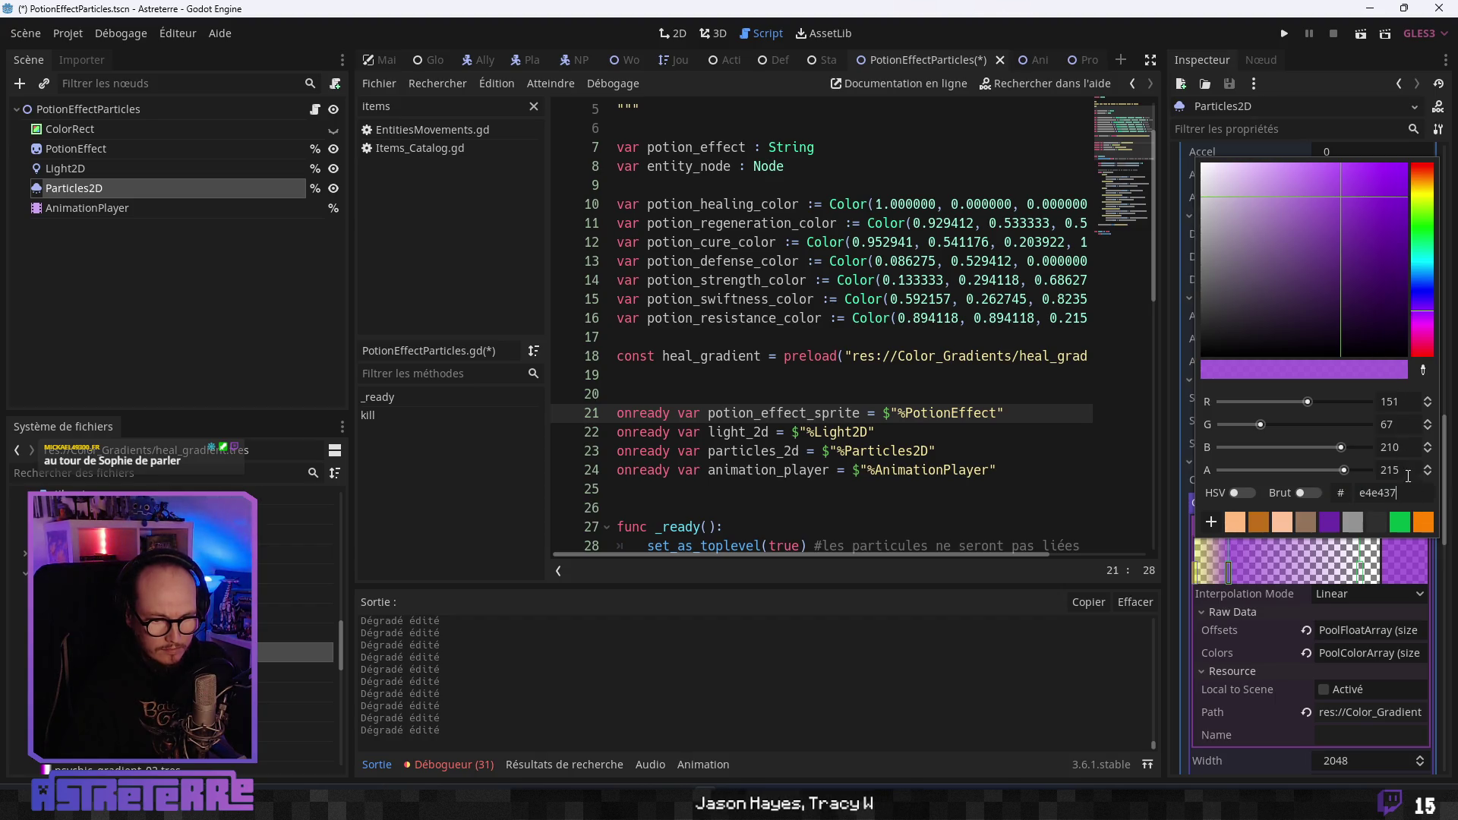
{"action": "key", "text": "Return"}
{"action": "double_click", "coordinate": [1373, 467]}
{"action": "type", "text": "2"}
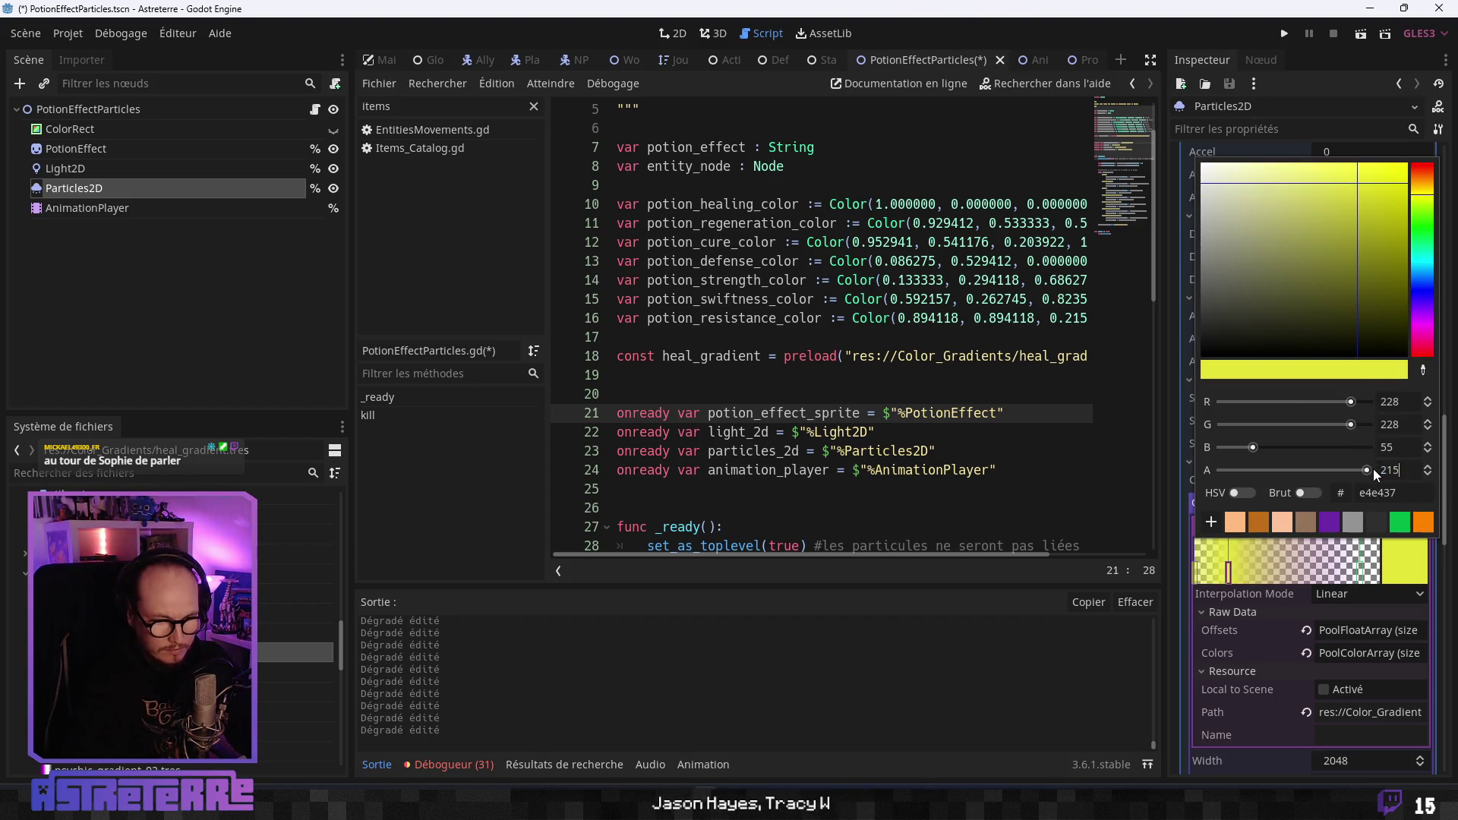
Set the first gradient stop's alpha to 215.
{"action": "left_click", "coordinate": [1360, 571]}
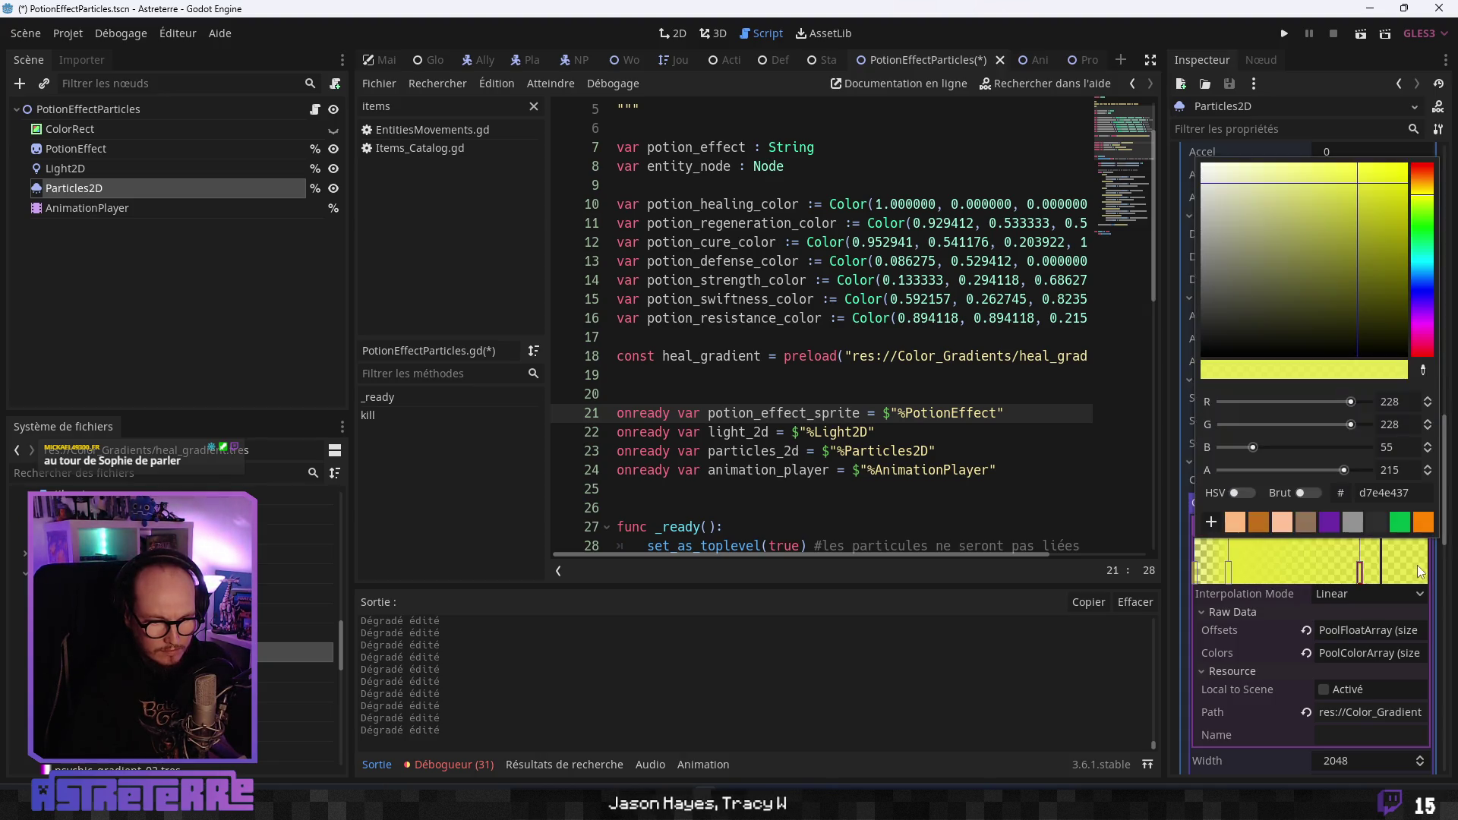
{"action": "double_click", "coordinate": [1360, 570]}
{"action": "left_click", "coordinate": [1228, 571]}
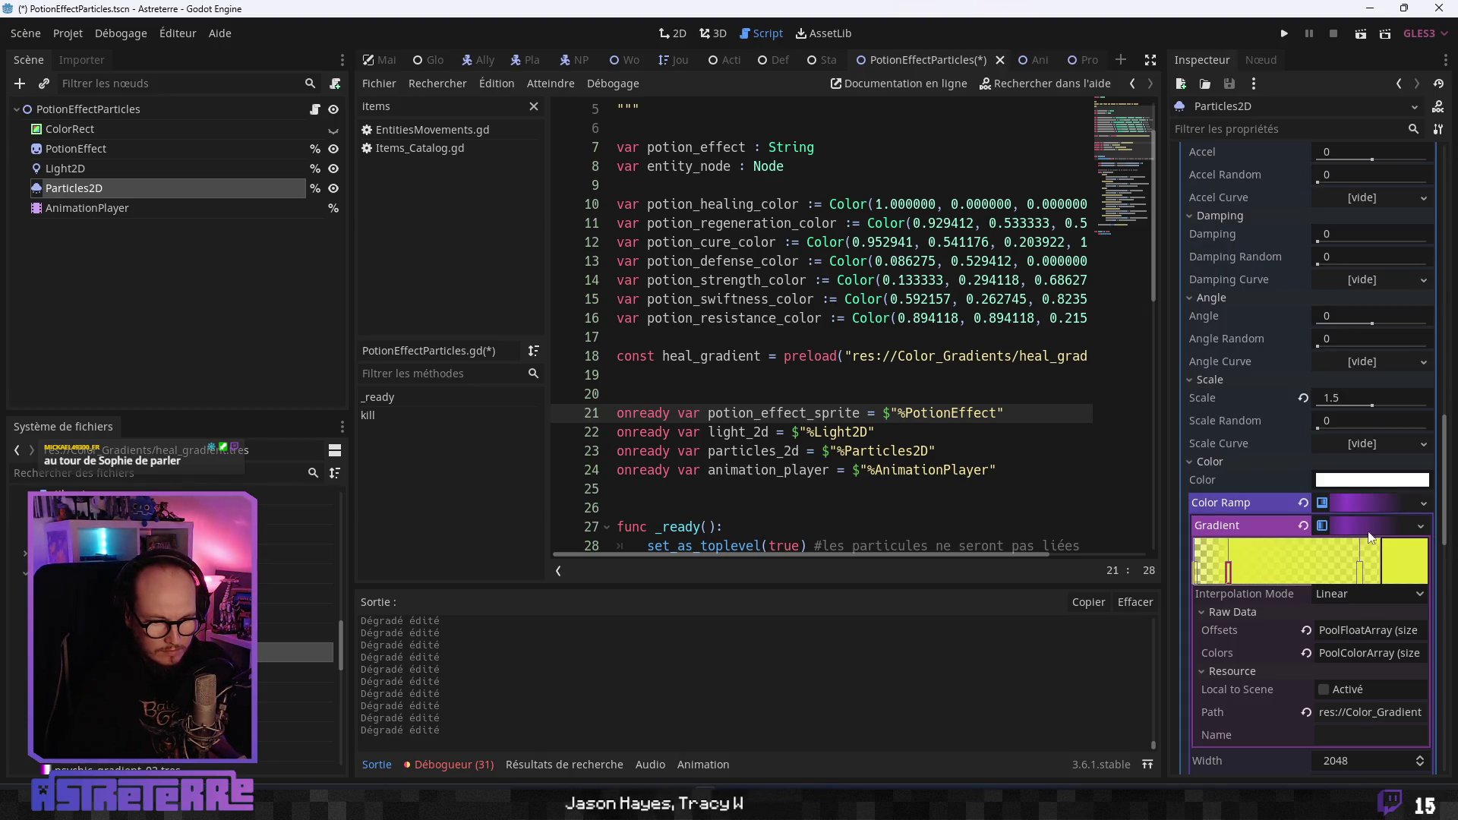
{"action": "double_click", "coordinate": [1229, 571]}
{"action": "double_click", "coordinate": [1404, 470]}
{"action": "left_click", "coordinate": [1404, 470]}
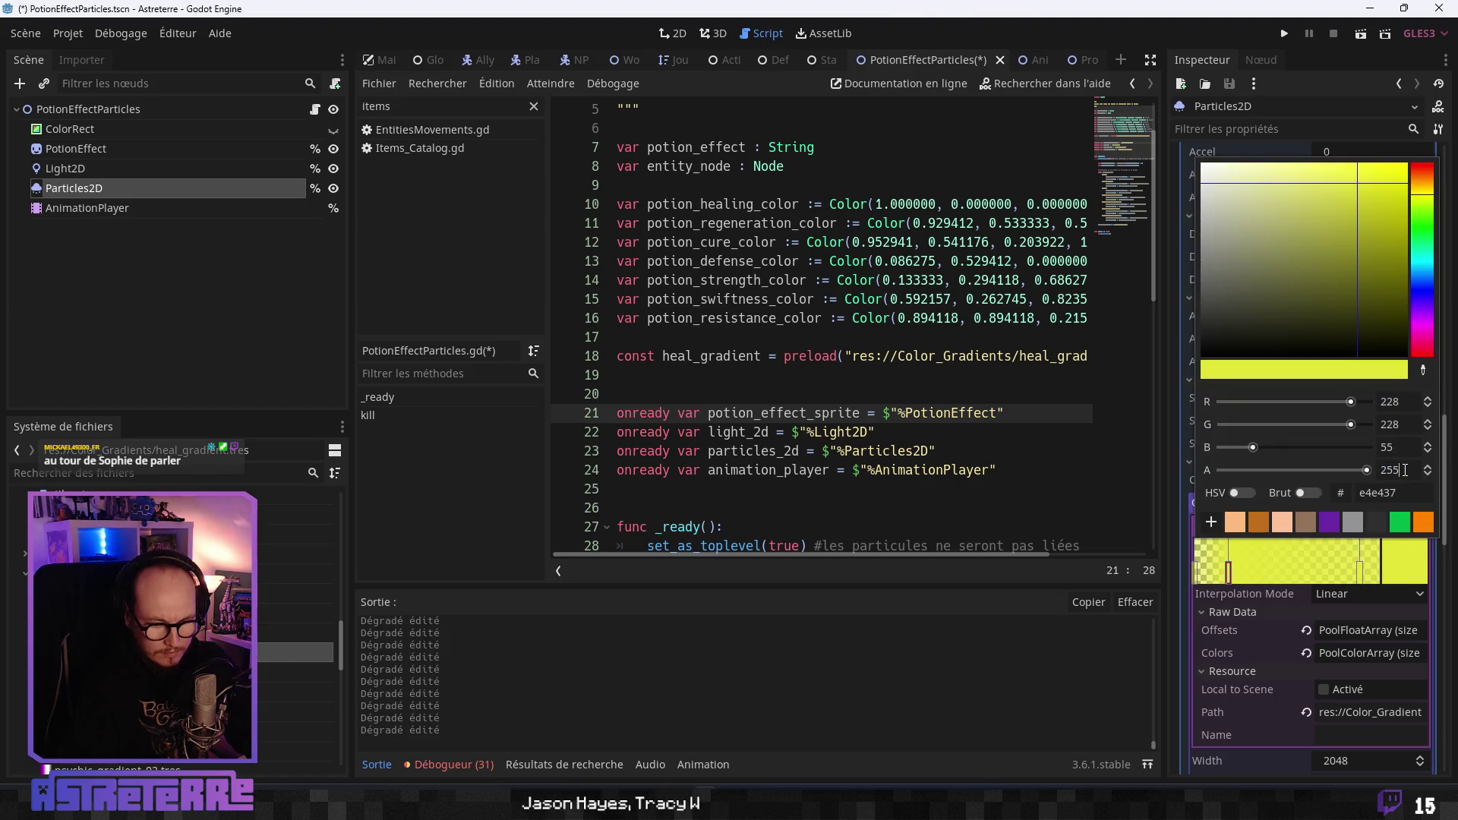
{"action": "type", "text": "215"}
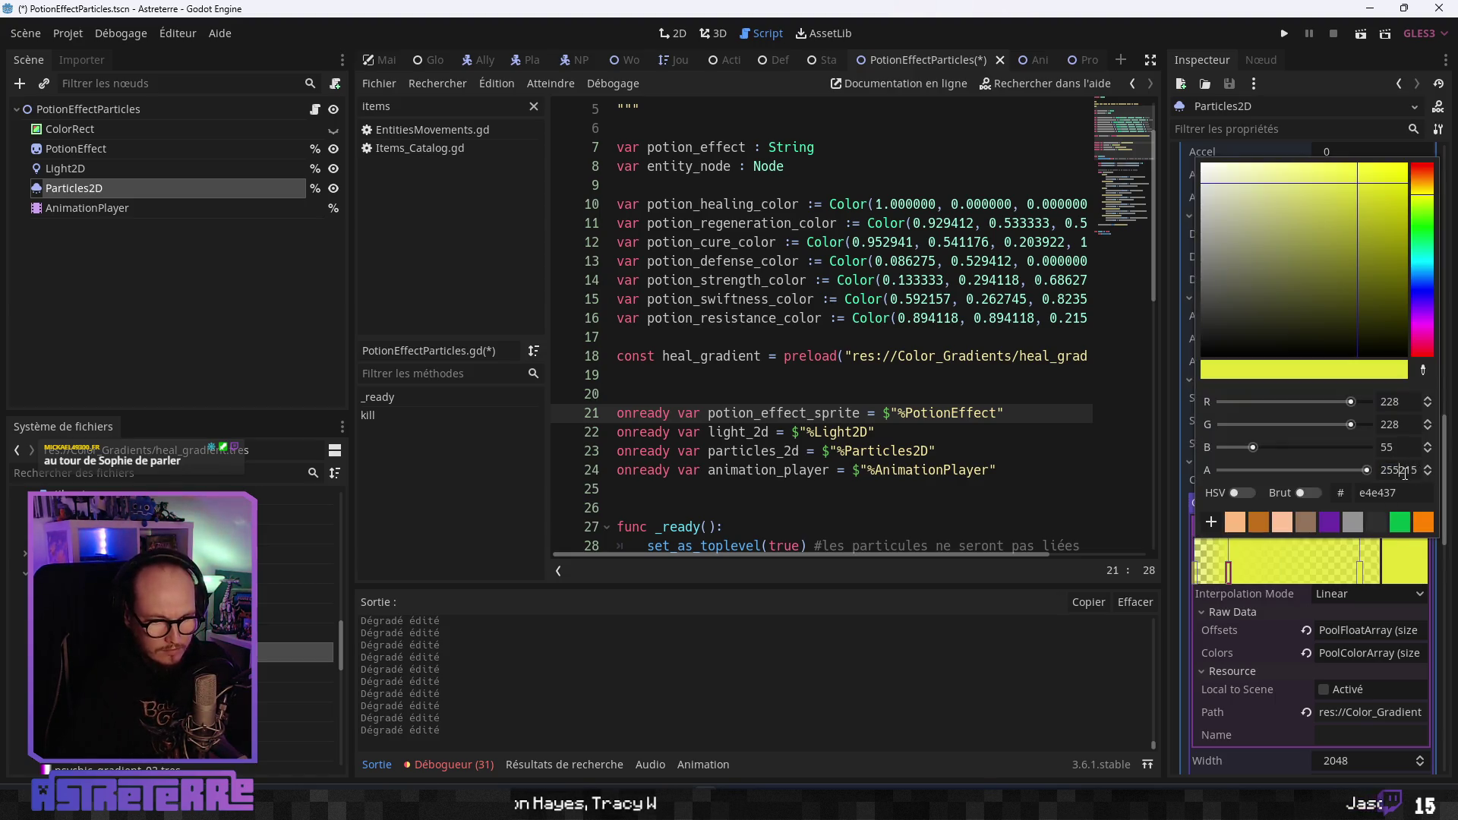
{"action": "key", "text": "Left"}
{"action": "key", "text": "Left"}
{"action": "key", "text": "Left"}
{"action": "key", "text": "shift+Home"}
{"action": "key", "text": "BackSpace"}
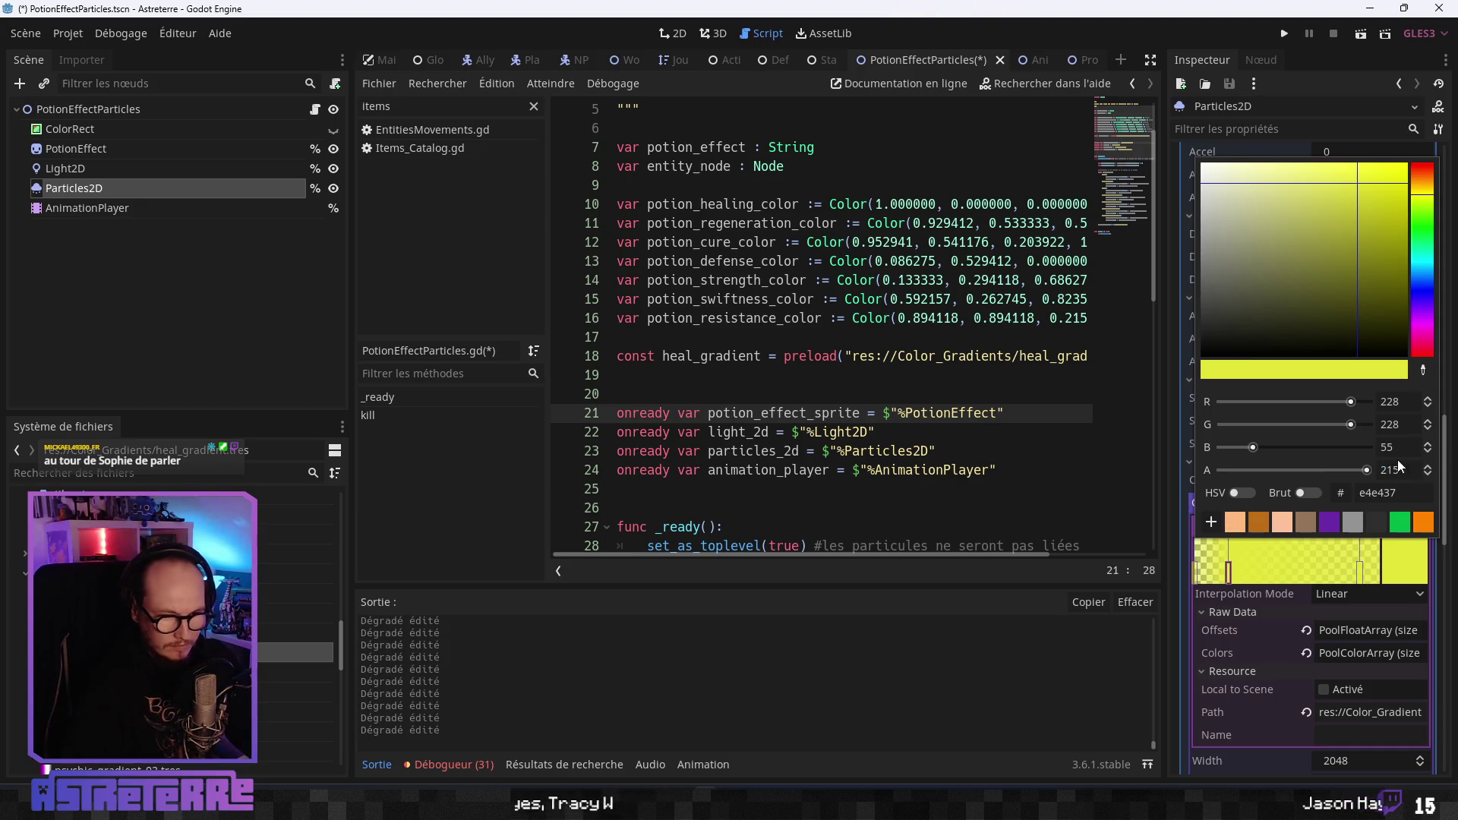
{"action": "key", "text": "shift+Tab"}
Make the right-end stop fully transparent and collapse the colour ramp.
{"action": "left_click", "coordinate": [1361, 571]}
{"action": "double_click", "coordinate": [1360, 571]}
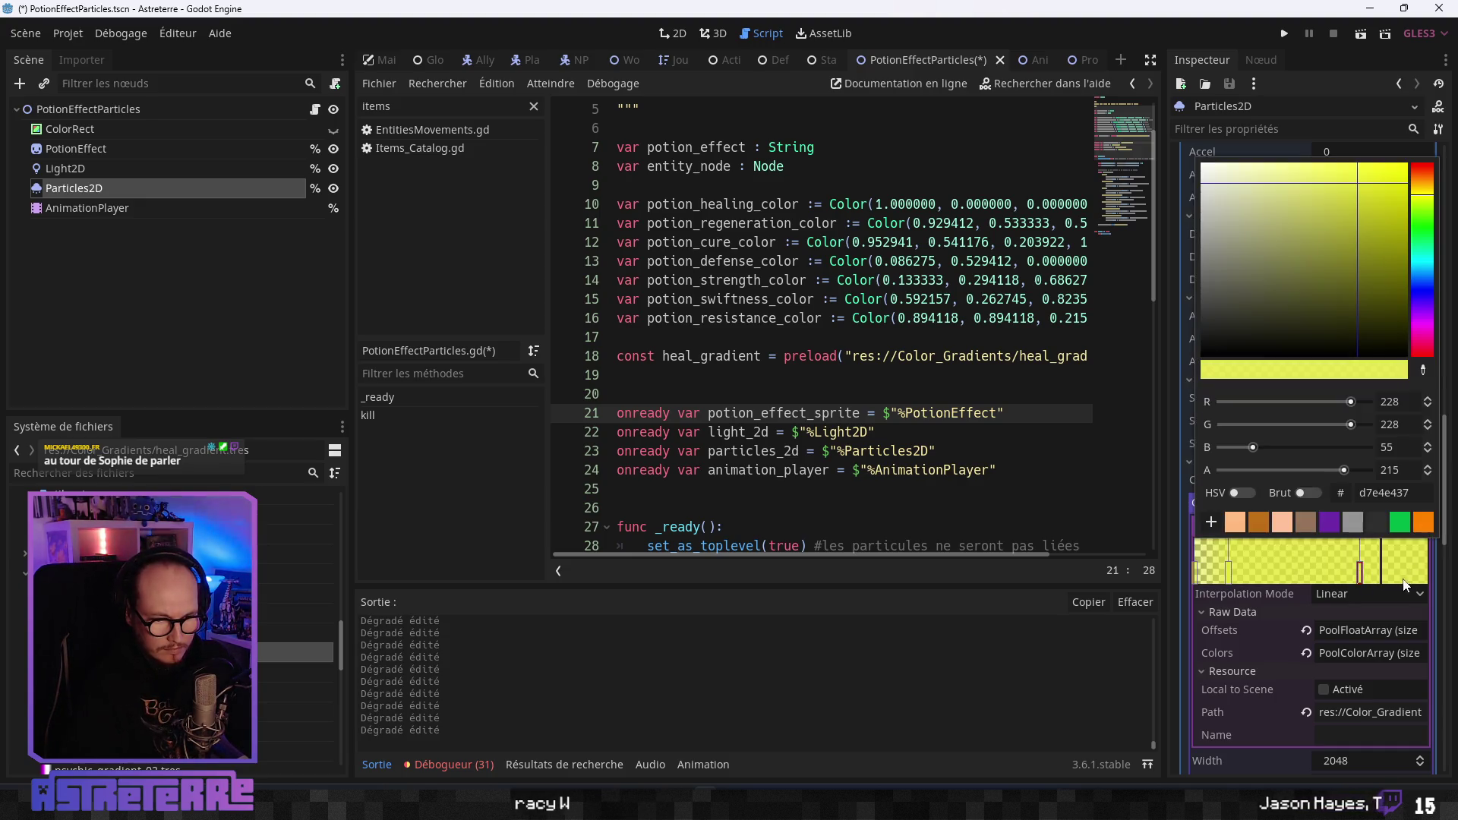
{"action": "left_click_drag", "start_coordinate": [1350, 471], "coordinate": [1126, 477]}
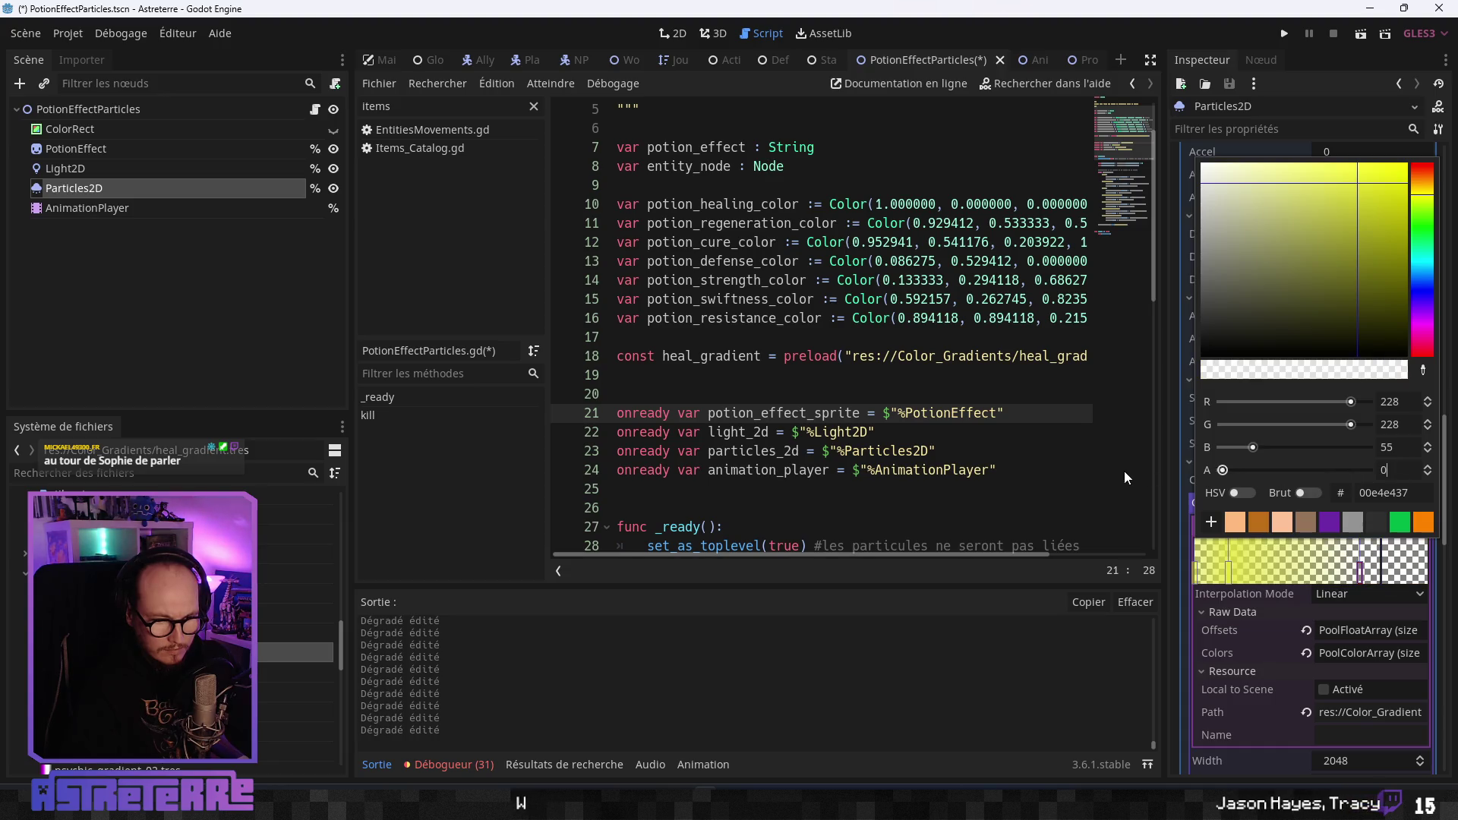
{"action": "left_click", "coordinate": [1226, 568]}
{"action": "left_click", "coordinate": [1395, 528]}
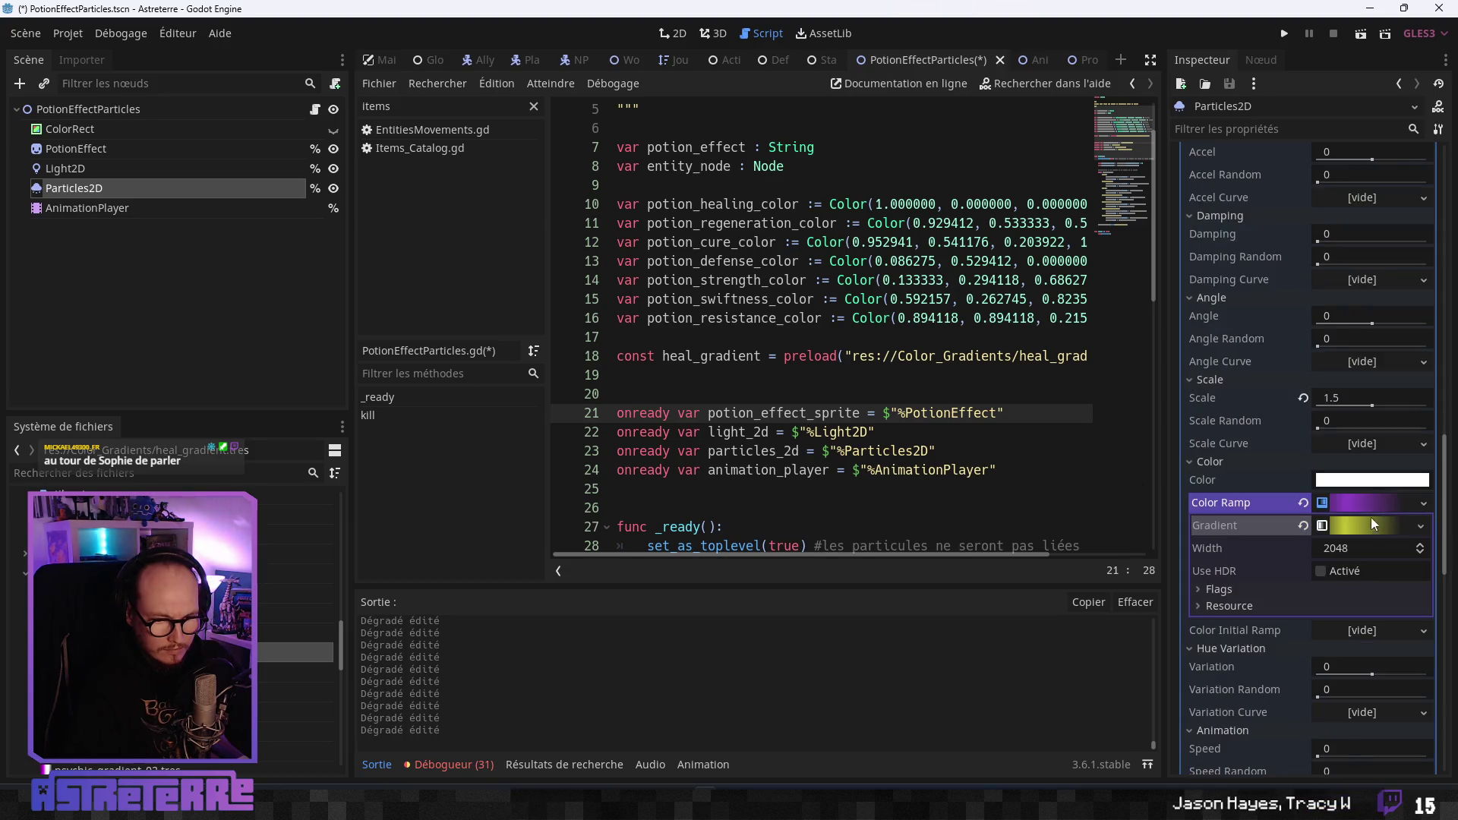
{"action": "left_click", "coordinate": [1370, 507]}
Make the yellow colour ramp a unique resource.
{"action": "left_click", "coordinate": [1424, 503]}
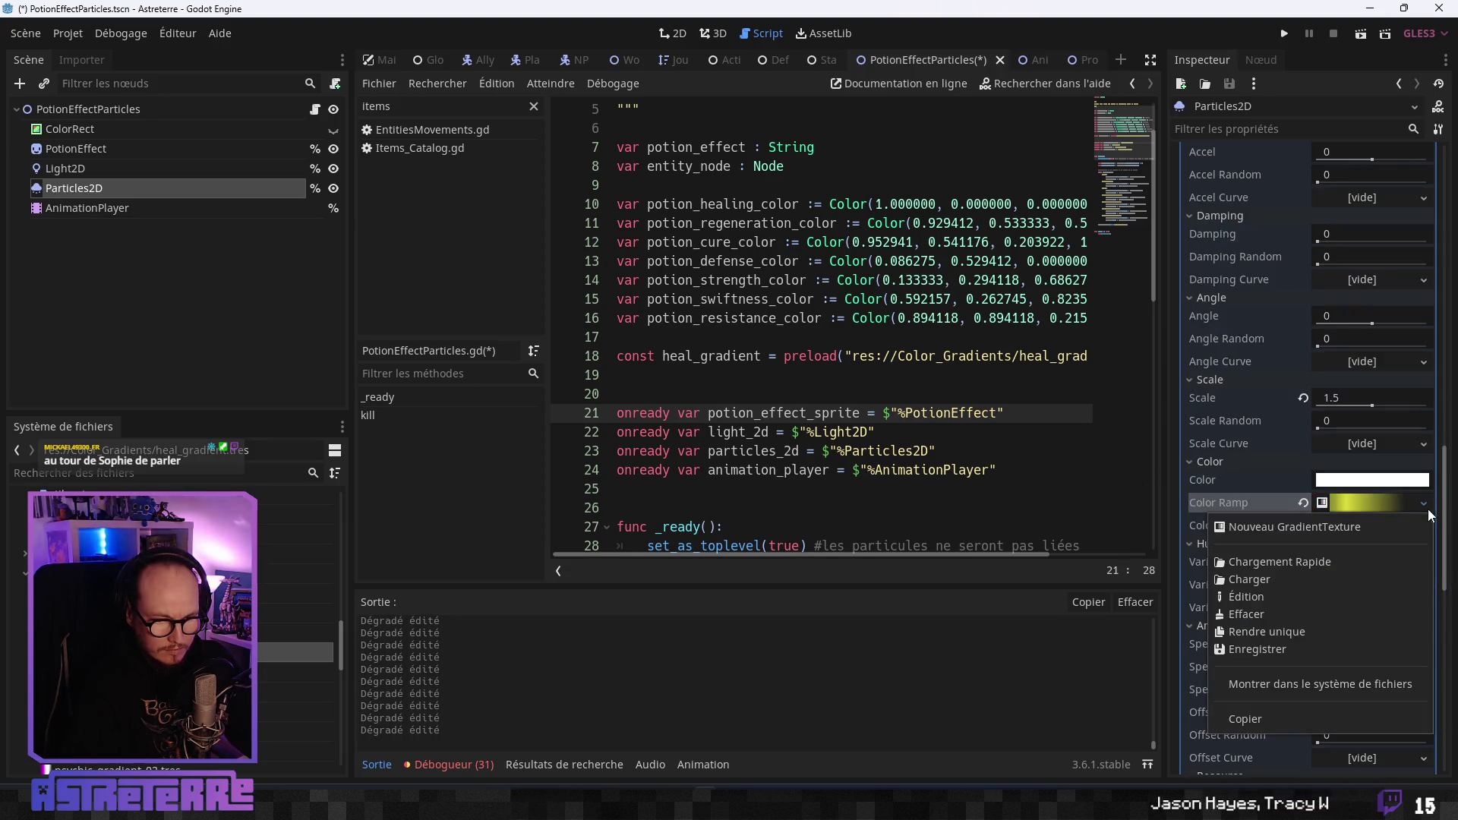
{"action": "left_click", "coordinate": [1278, 630]}
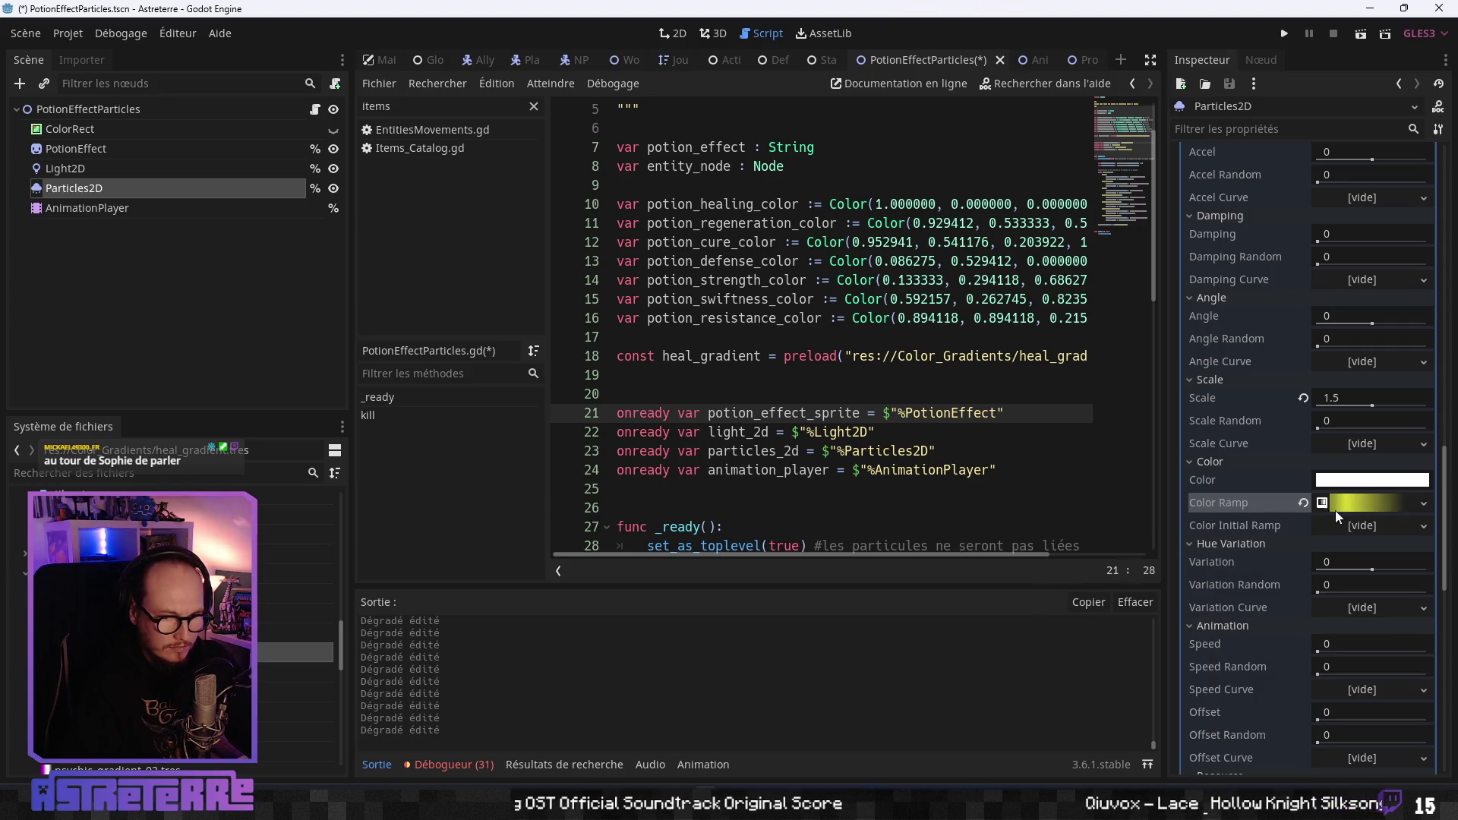
{"action": "left_click", "coordinate": [1420, 504]}
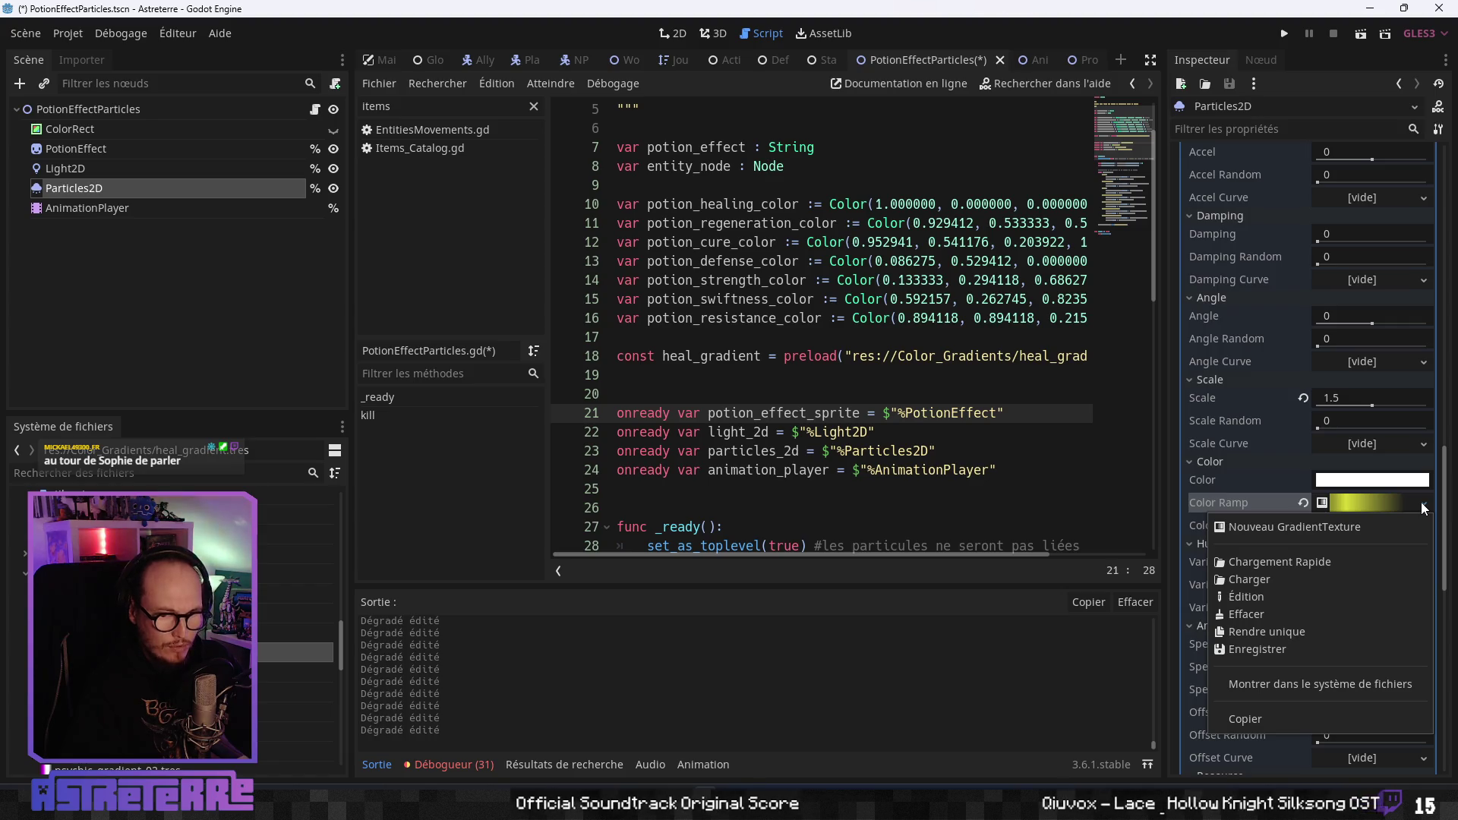
{"action": "left_click", "coordinate": [1263, 636]}
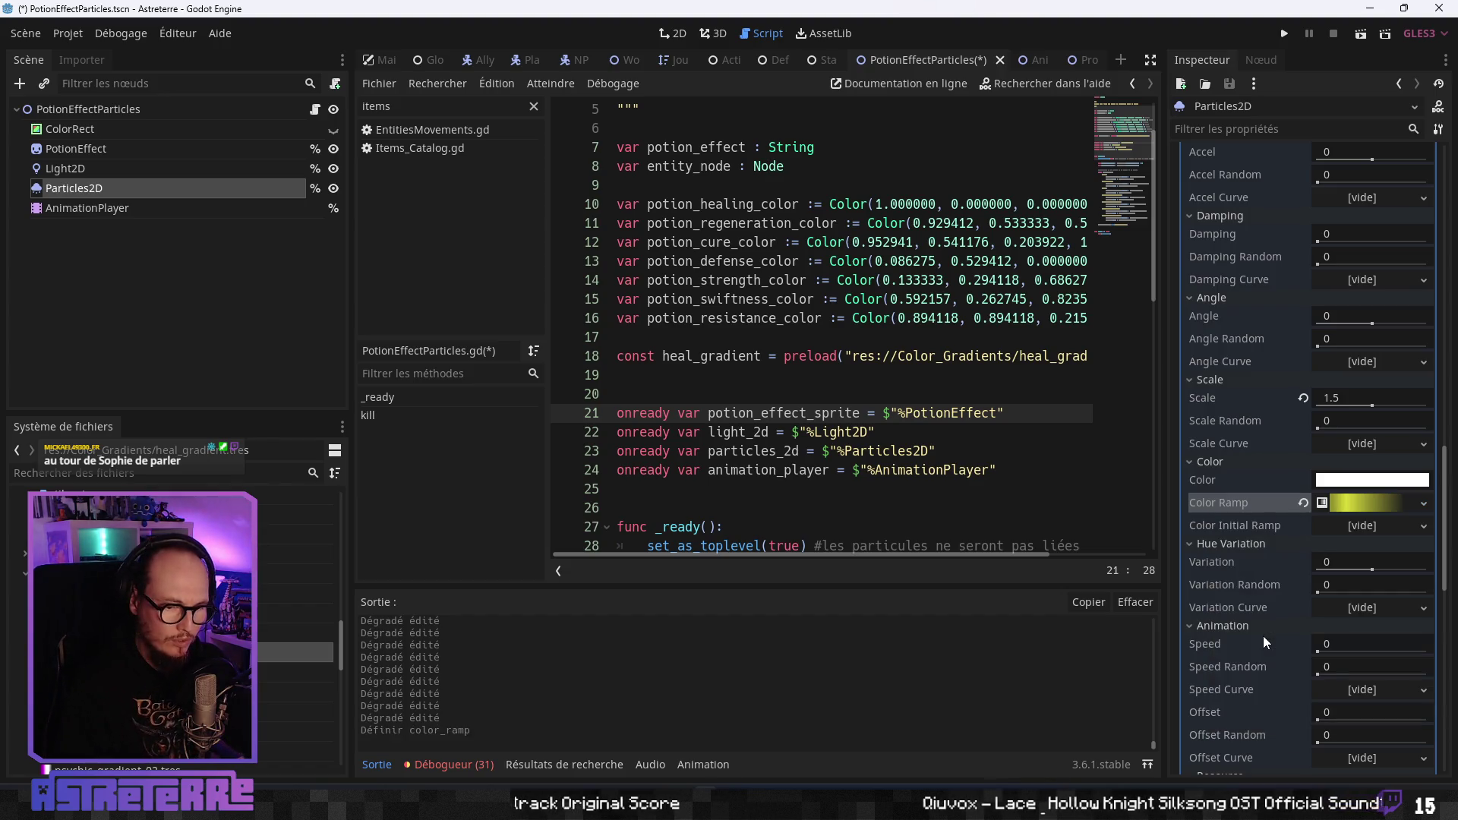
Save the colour ramp as resistance_gradient.tres in res://Color_Gradients.
{"action": "left_click", "coordinate": [1416, 503]}
{"action": "left_click", "coordinate": [1313, 646]}
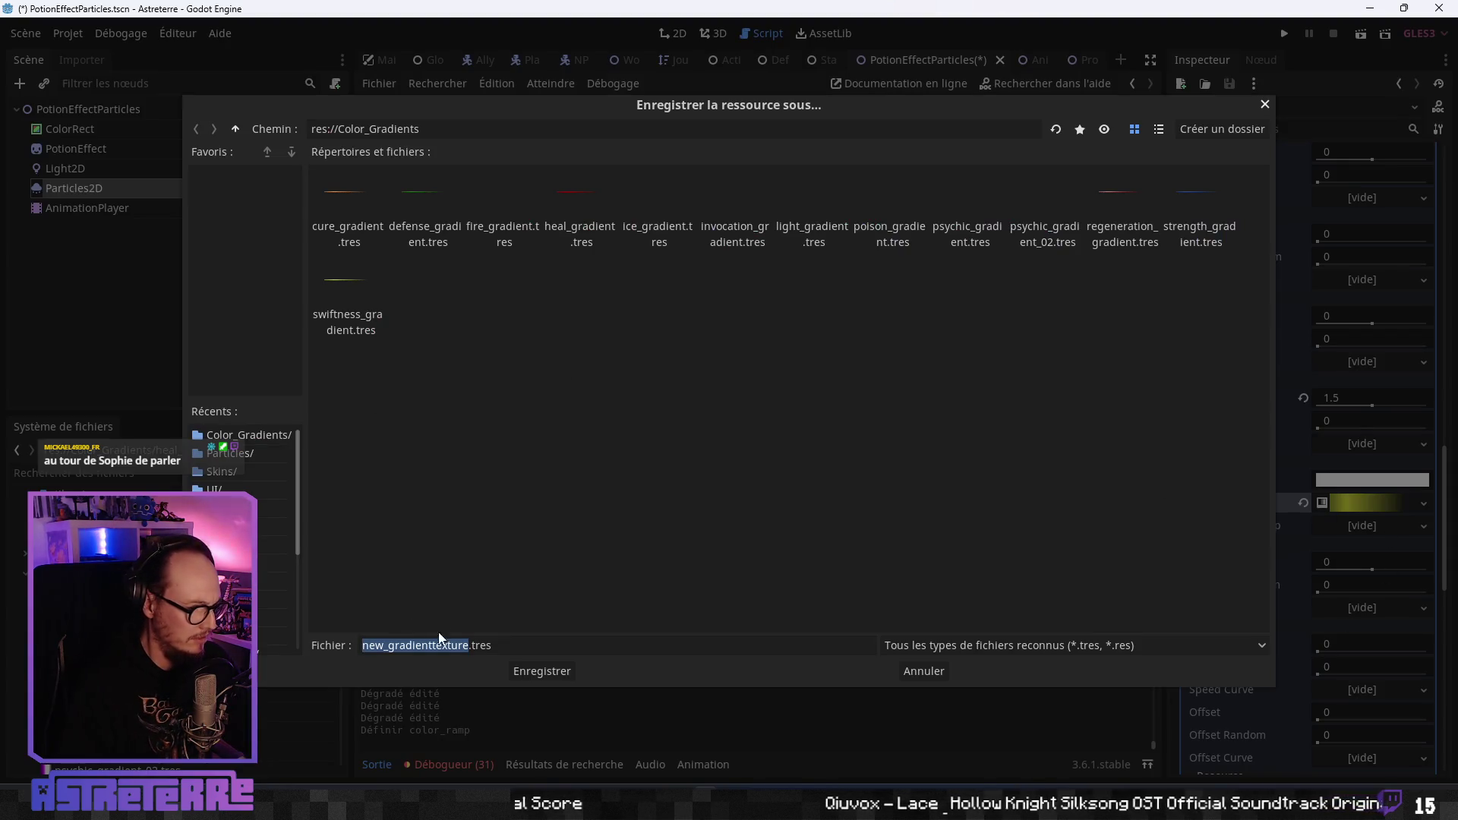
{"action": "left_click", "coordinate": [491, 645]}
{"action": "left_click_drag", "start_coordinate": [470, 645], "coordinate": [328, 641]}
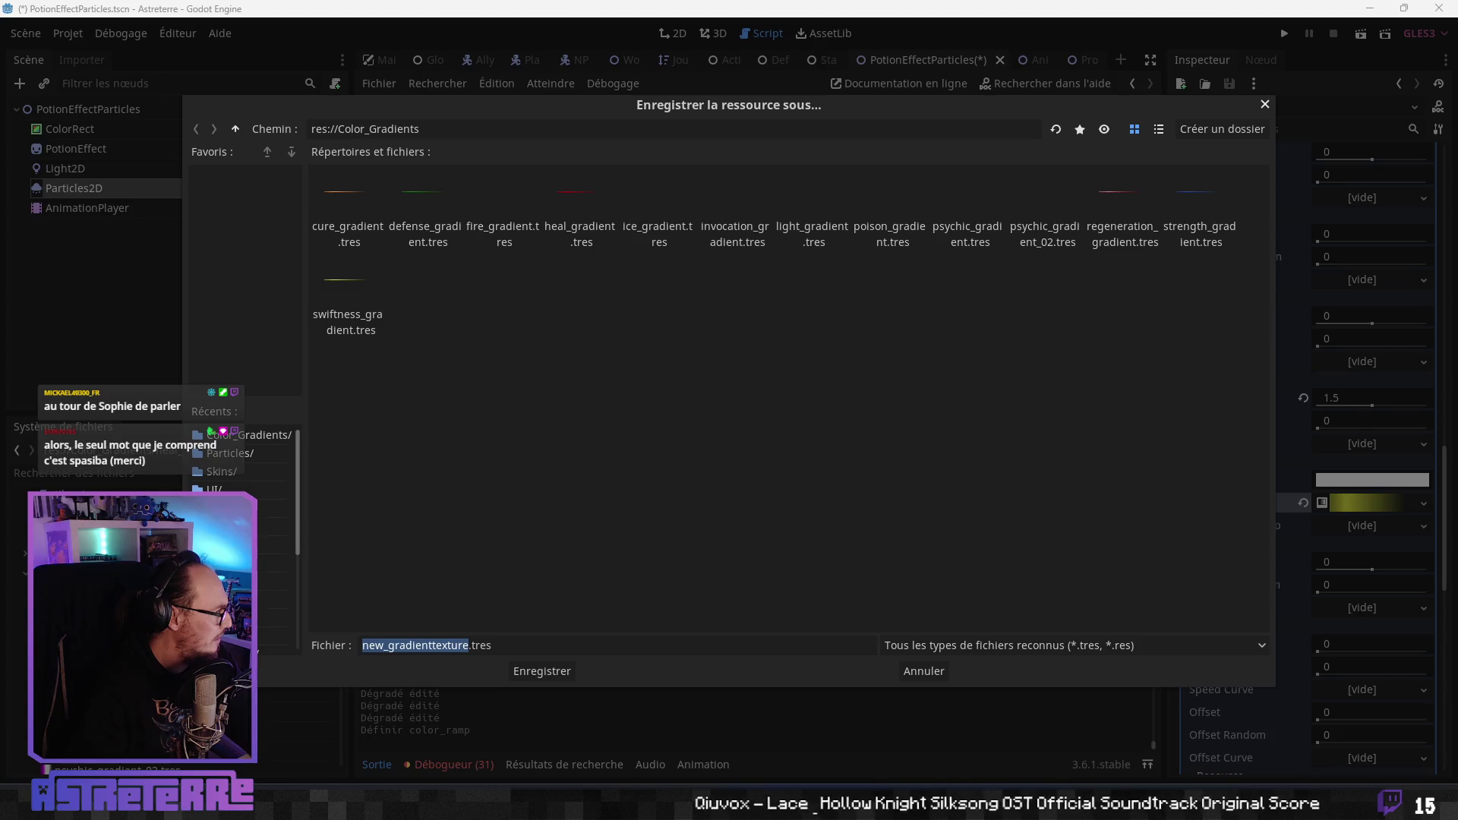
{"action": "left_click", "coordinate": [463, 646]}
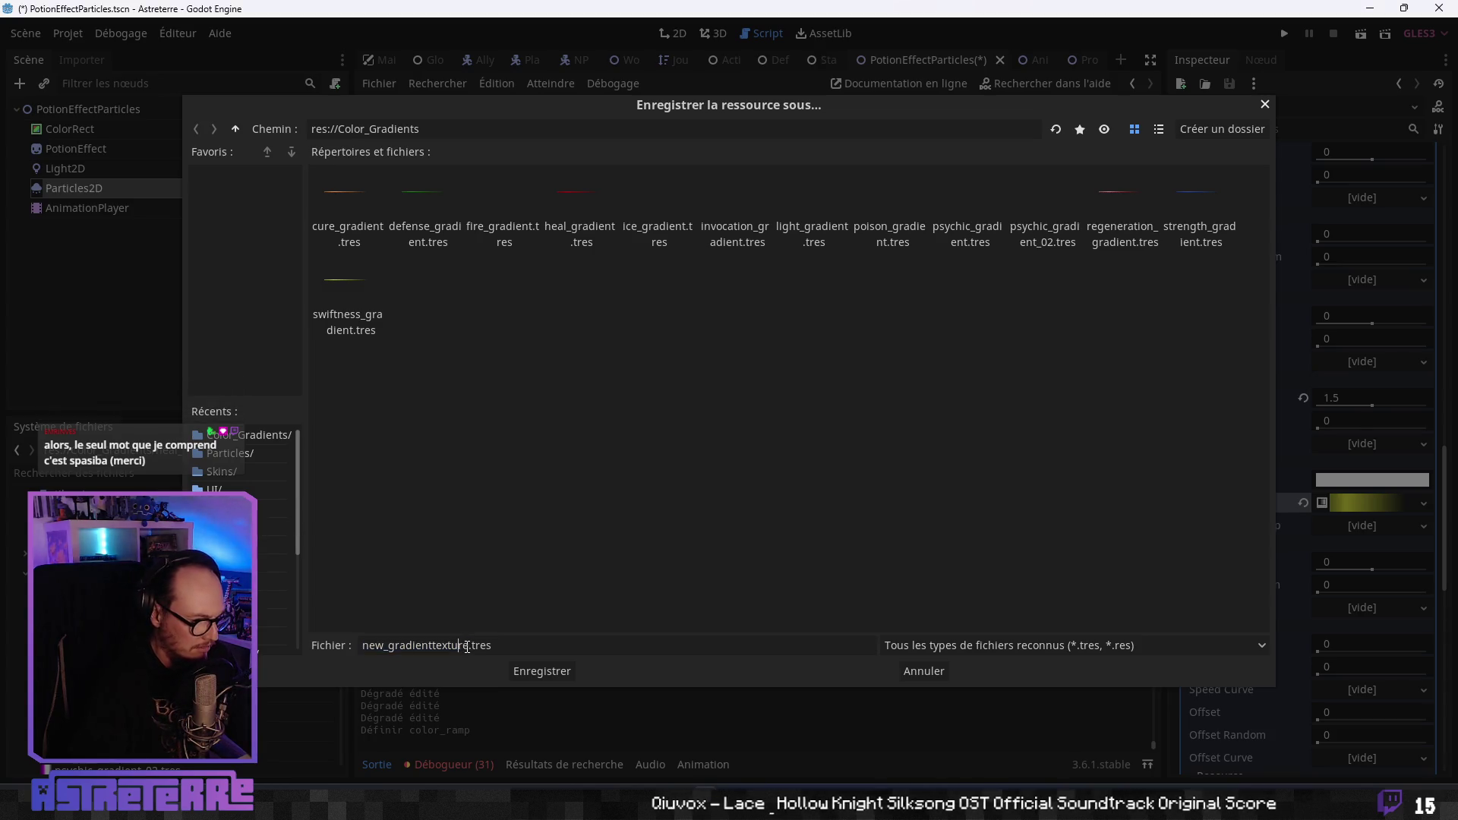
{"action": "double_click", "coordinate": [465, 646]}
{"action": "type", "text": "resistanc"}
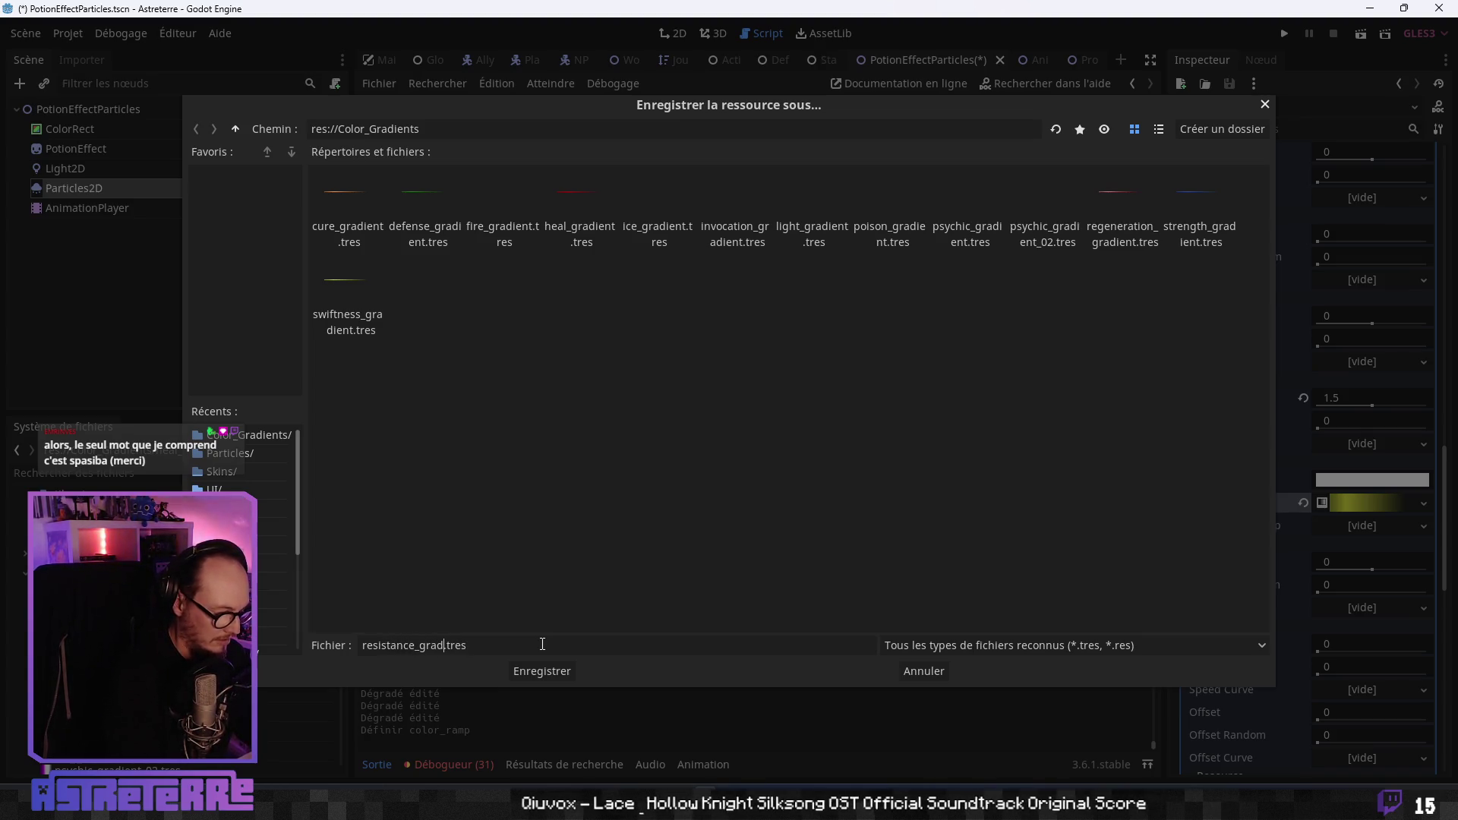
{"action": "key", "text": "Return"}
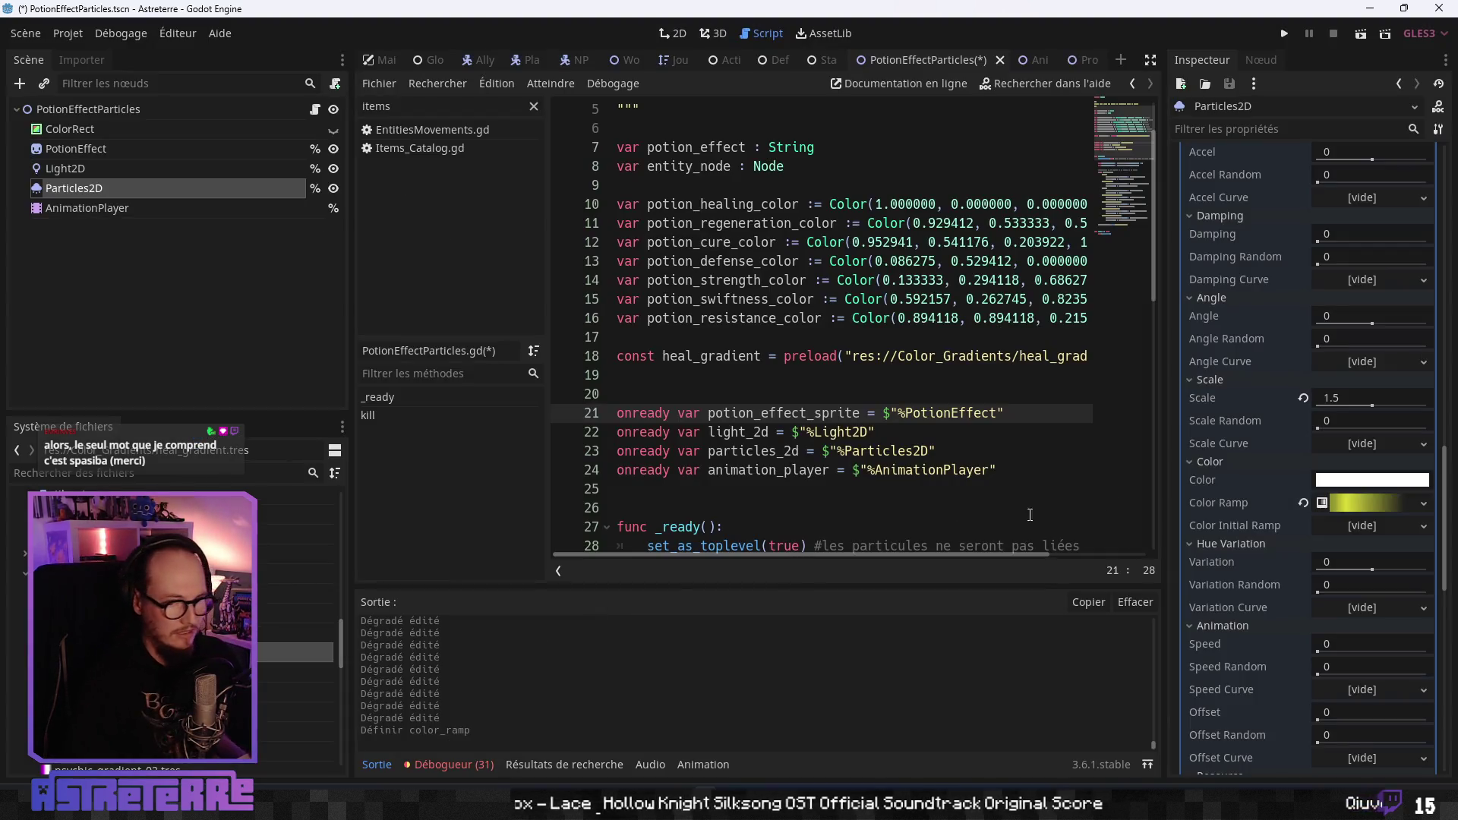
Load Color_Gradients/swiftness_gradient.tres onto the Particles2D colour ramp.
{"action": "left_click", "coordinate": [1424, 502]}
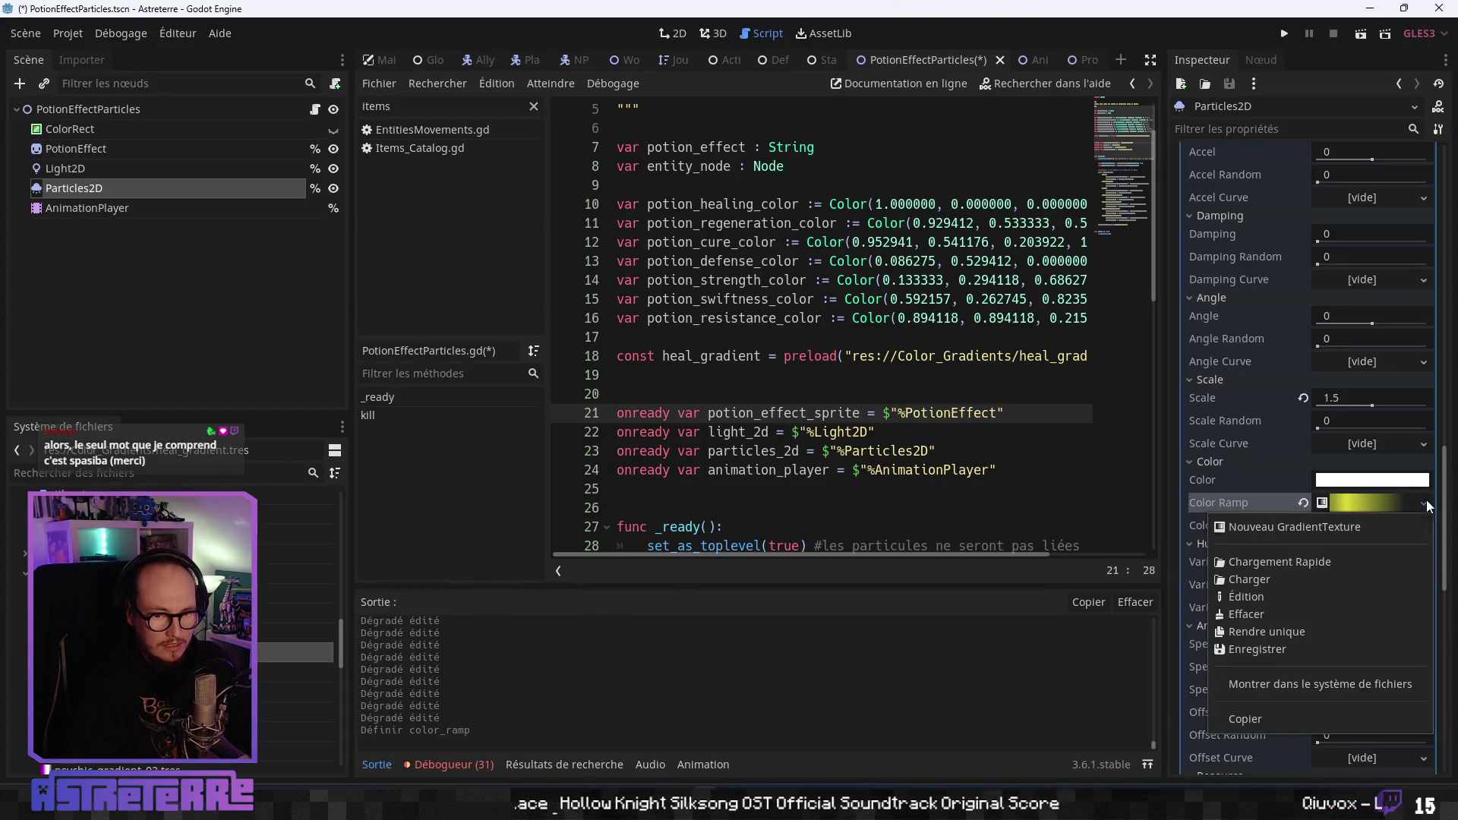
{"action": "left_click", "coordinate": [1266, 579]}
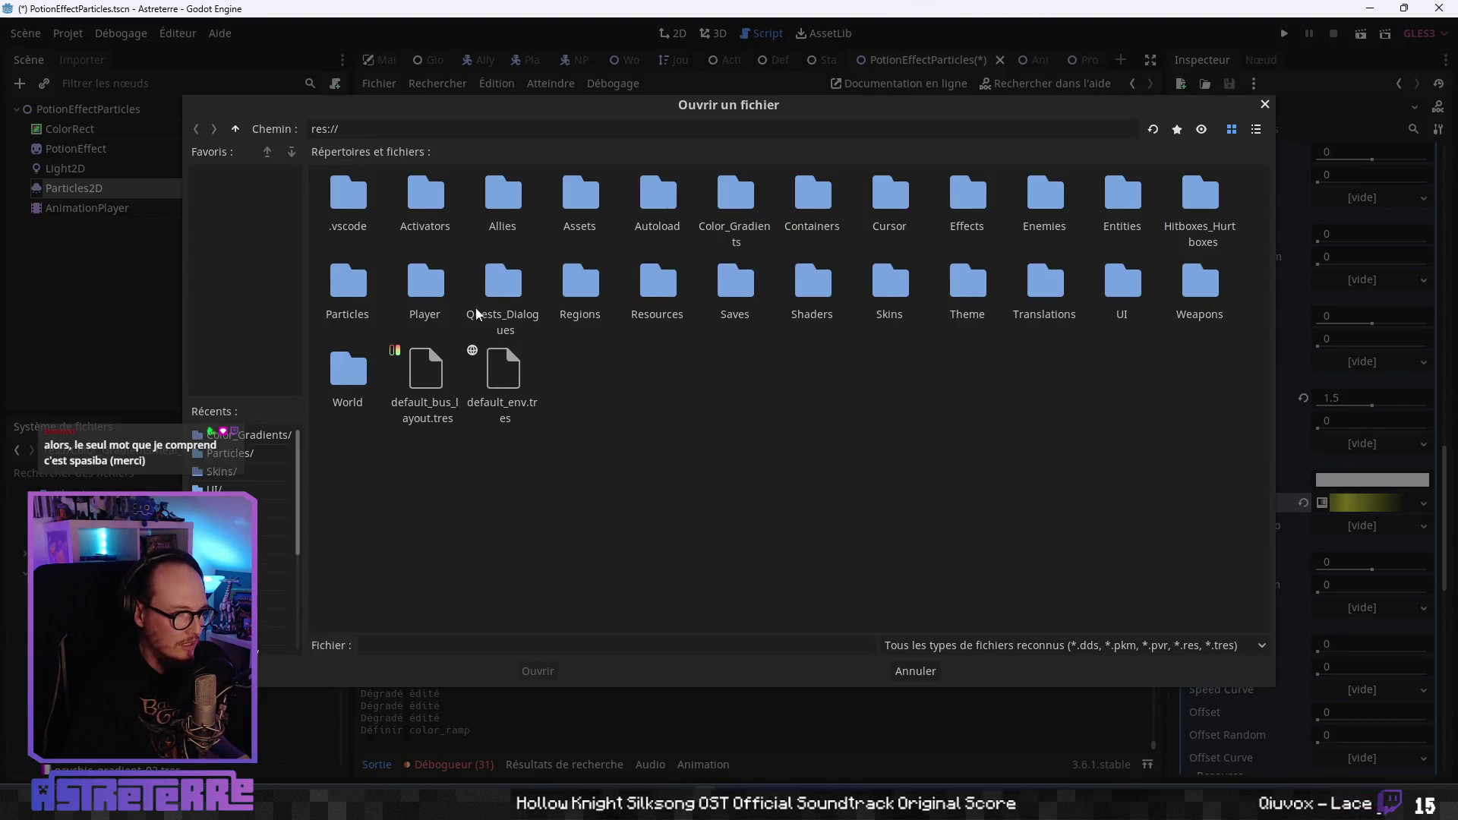
{"action": "double_click", "coordinate": [734, 199]}
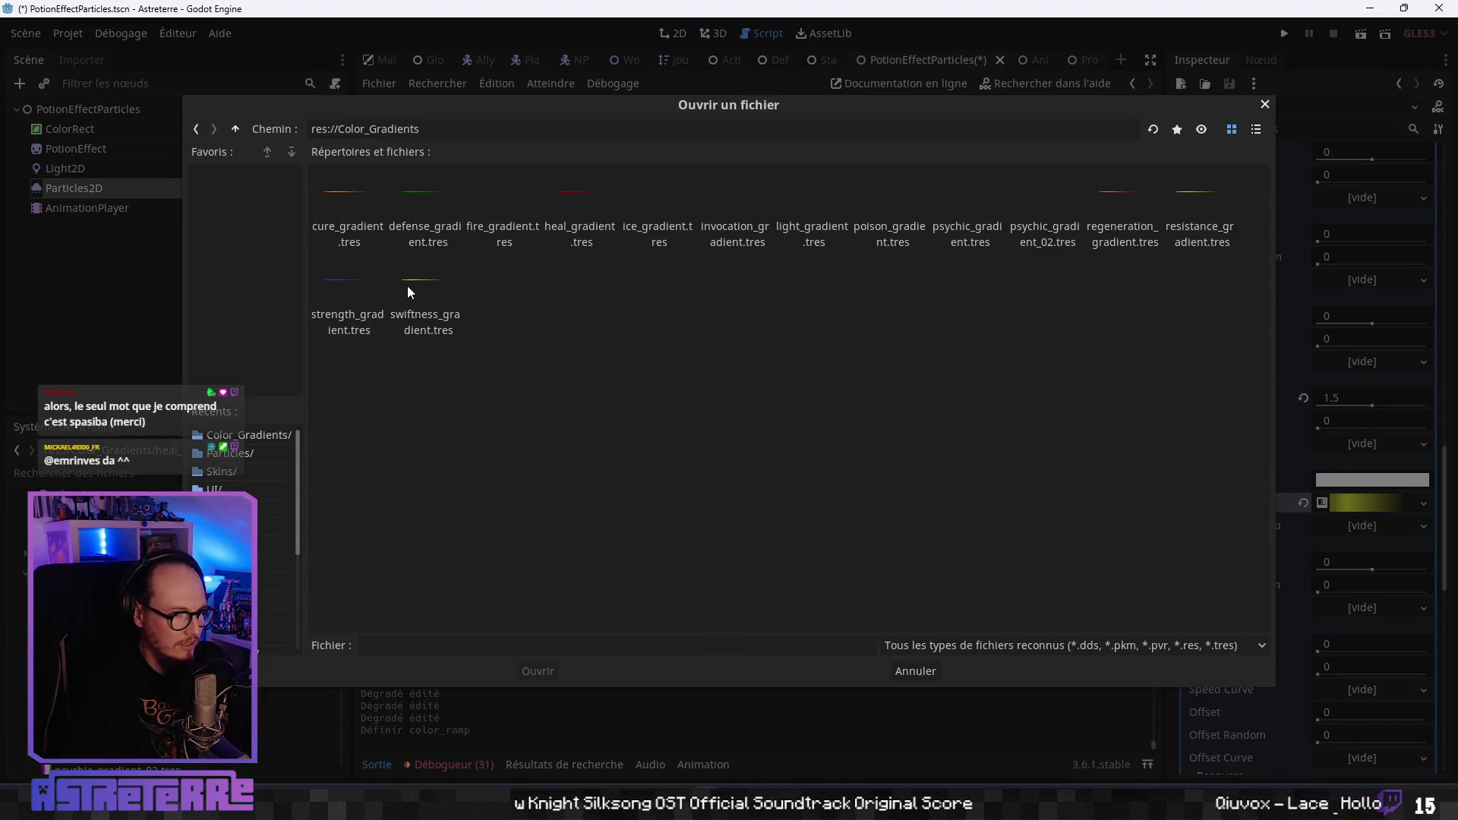
{"action": "left_click", "coordinate": [407, 286]}
{"action": "left_click", "coordinate": [537, 671]}
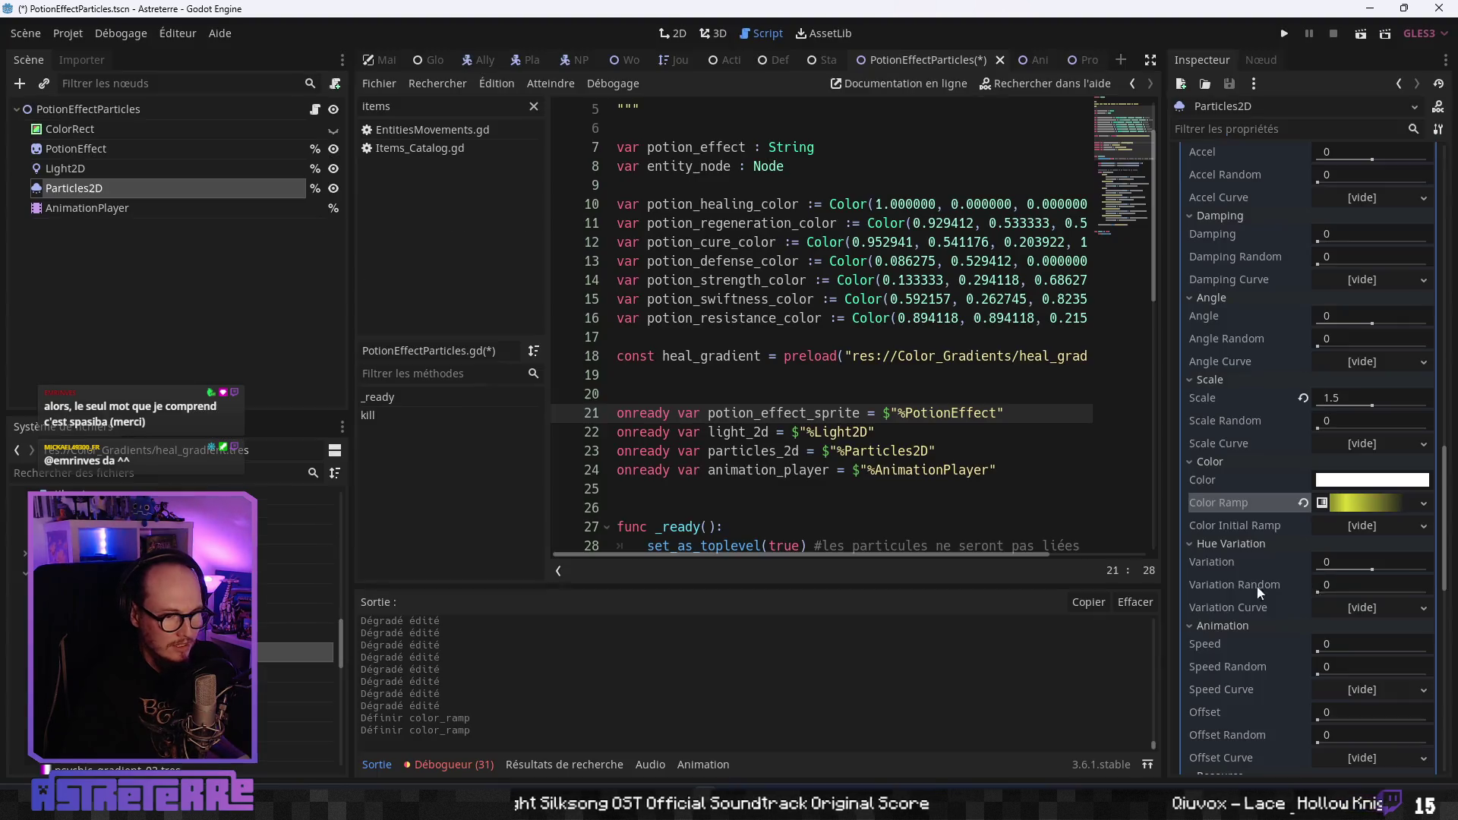
Set the gradient's left stop to purple 9743d2 with alpha 118.
{"action": "left_click", "coordinate": [1375, 506]}
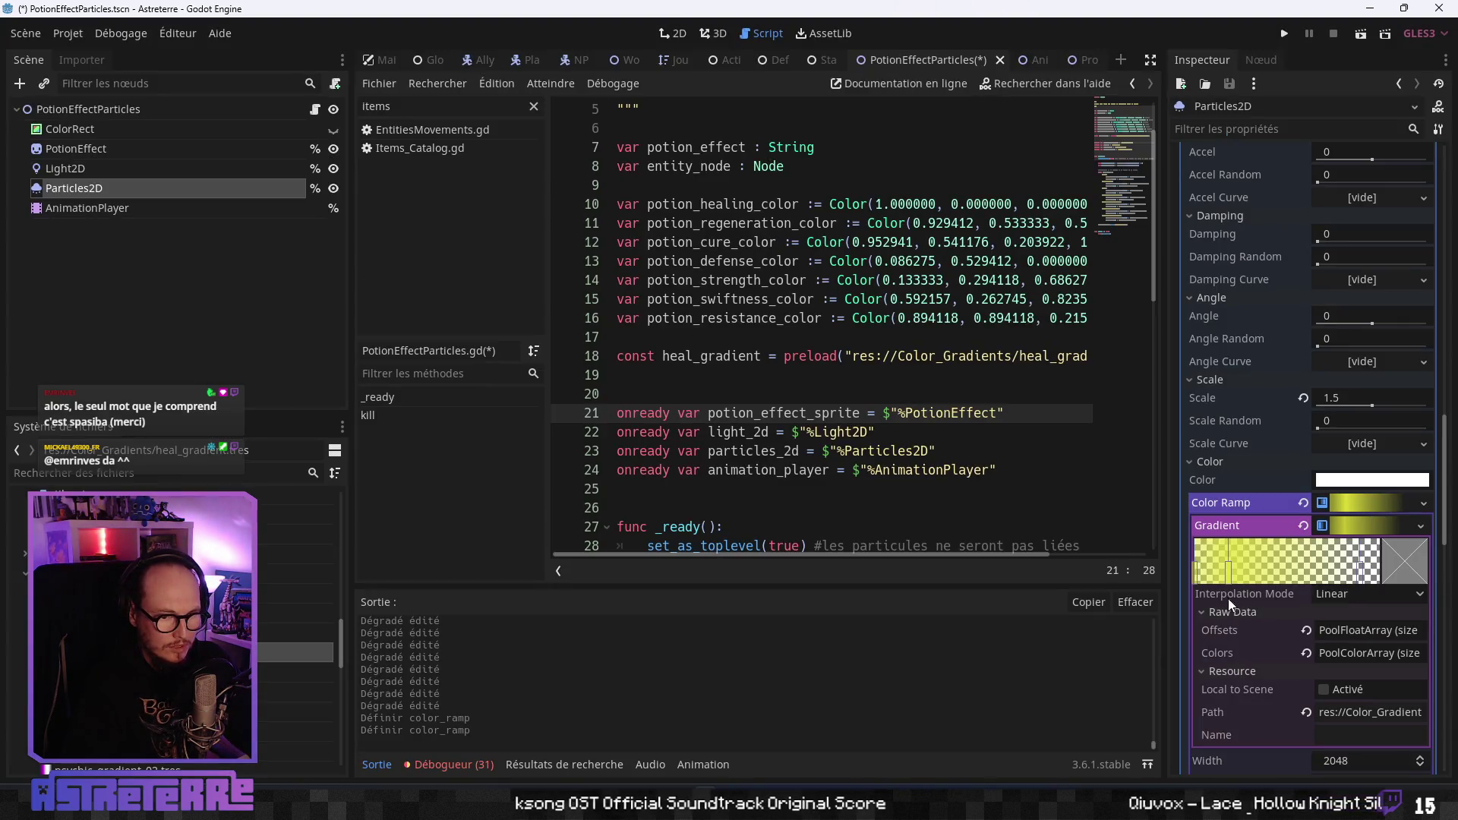
{"action": "left_click", "coordinate": [1198, 581]}
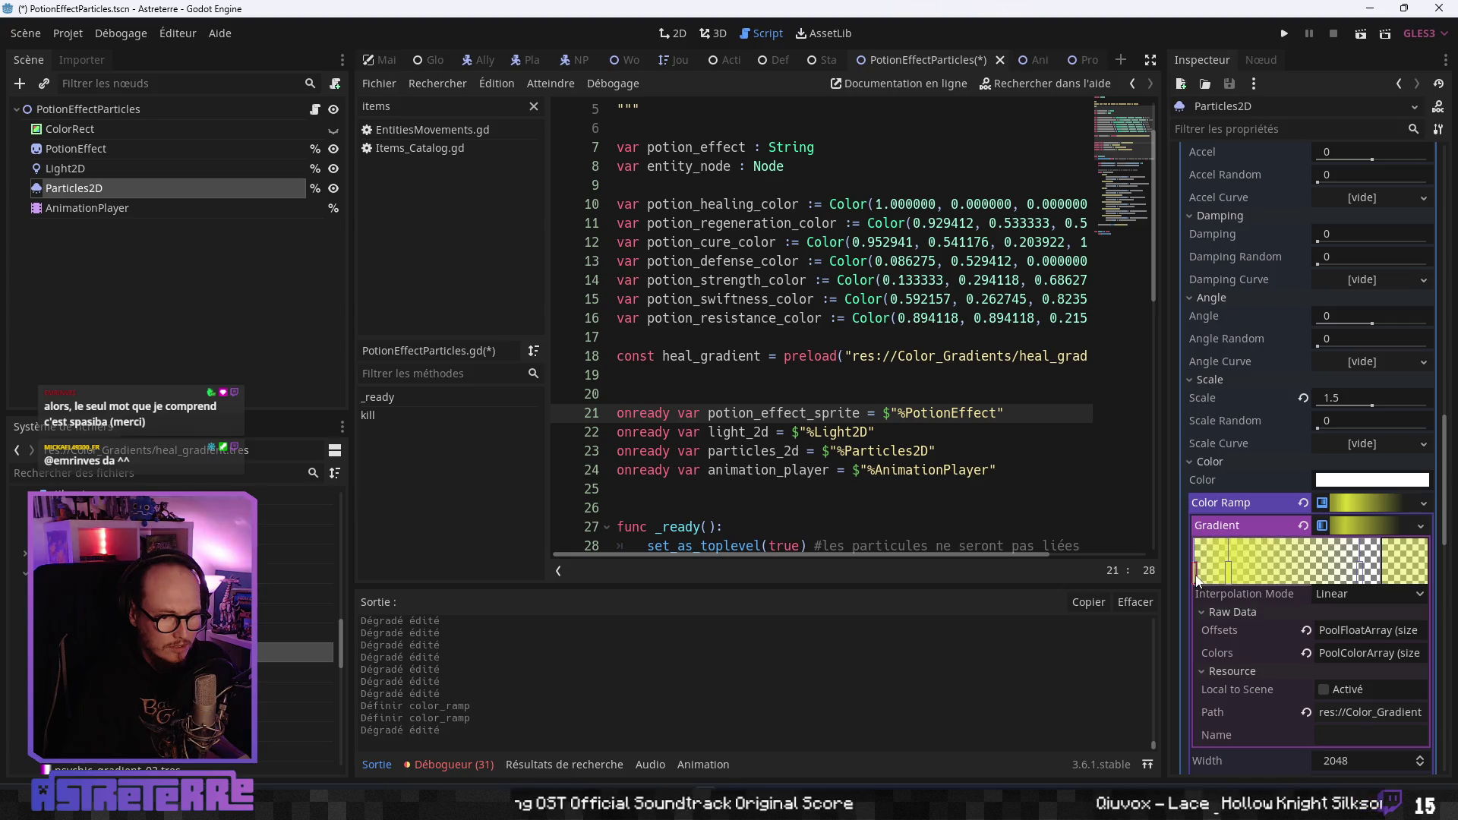
{"action": "left_click", "coordinate": [1398, 566]}
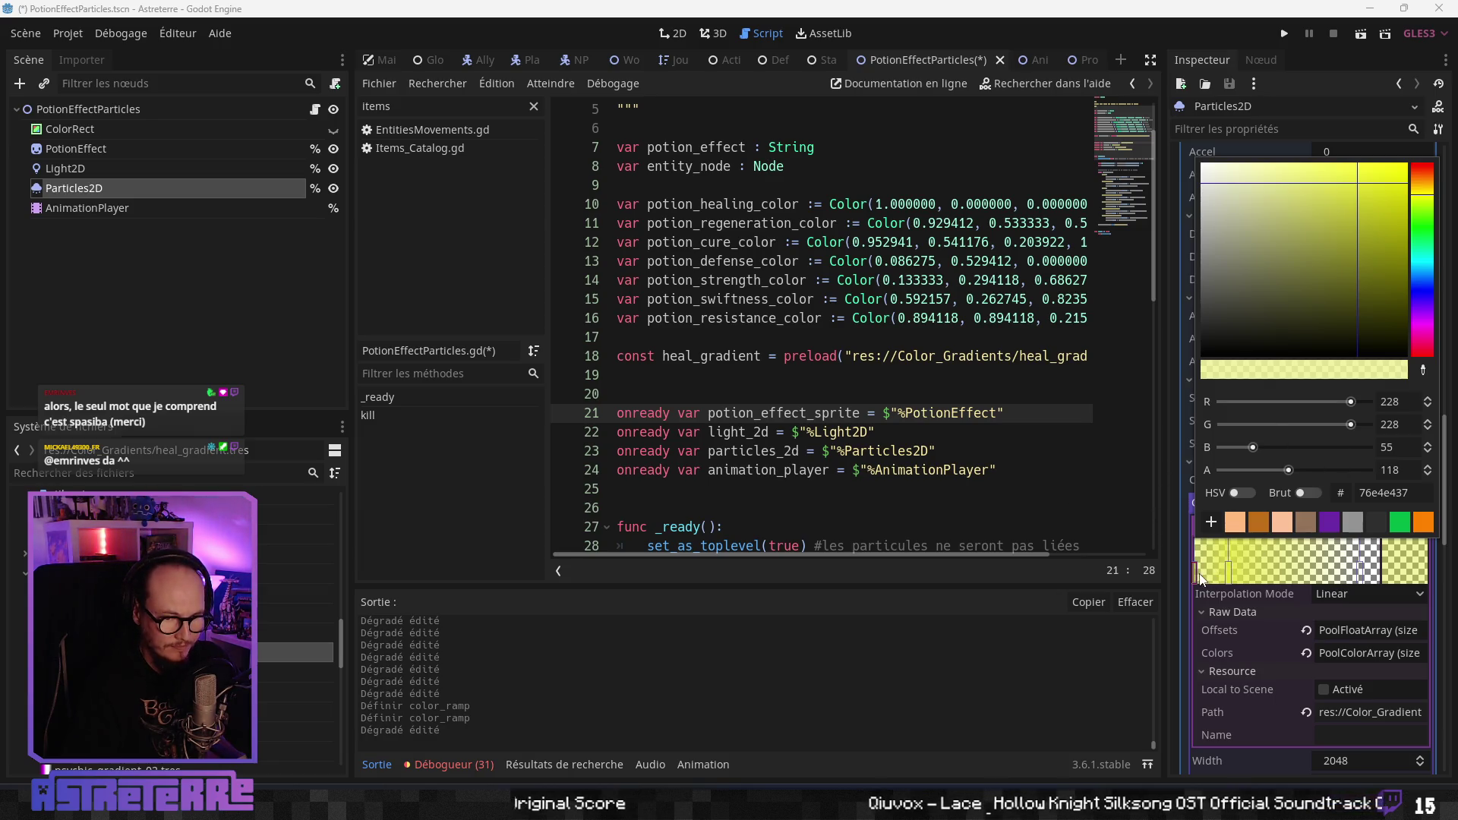
{"action": "left_click", "coordinate": [1424, 493]}
{"action": "key", "text": "ctrl+a"}
{"action": "type", "text": "9743d2"}
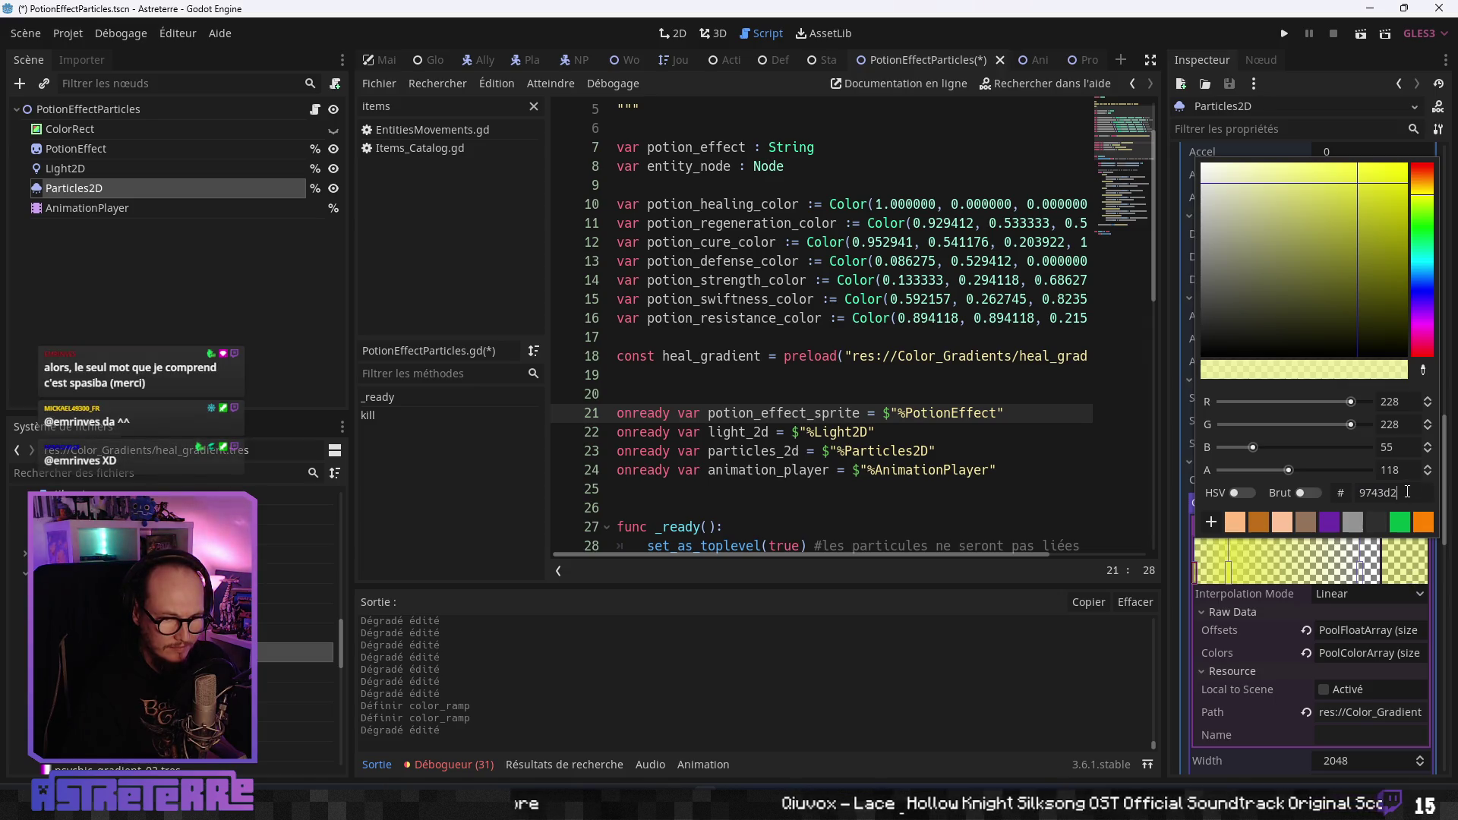
{"action": "key", "text": "Return"}
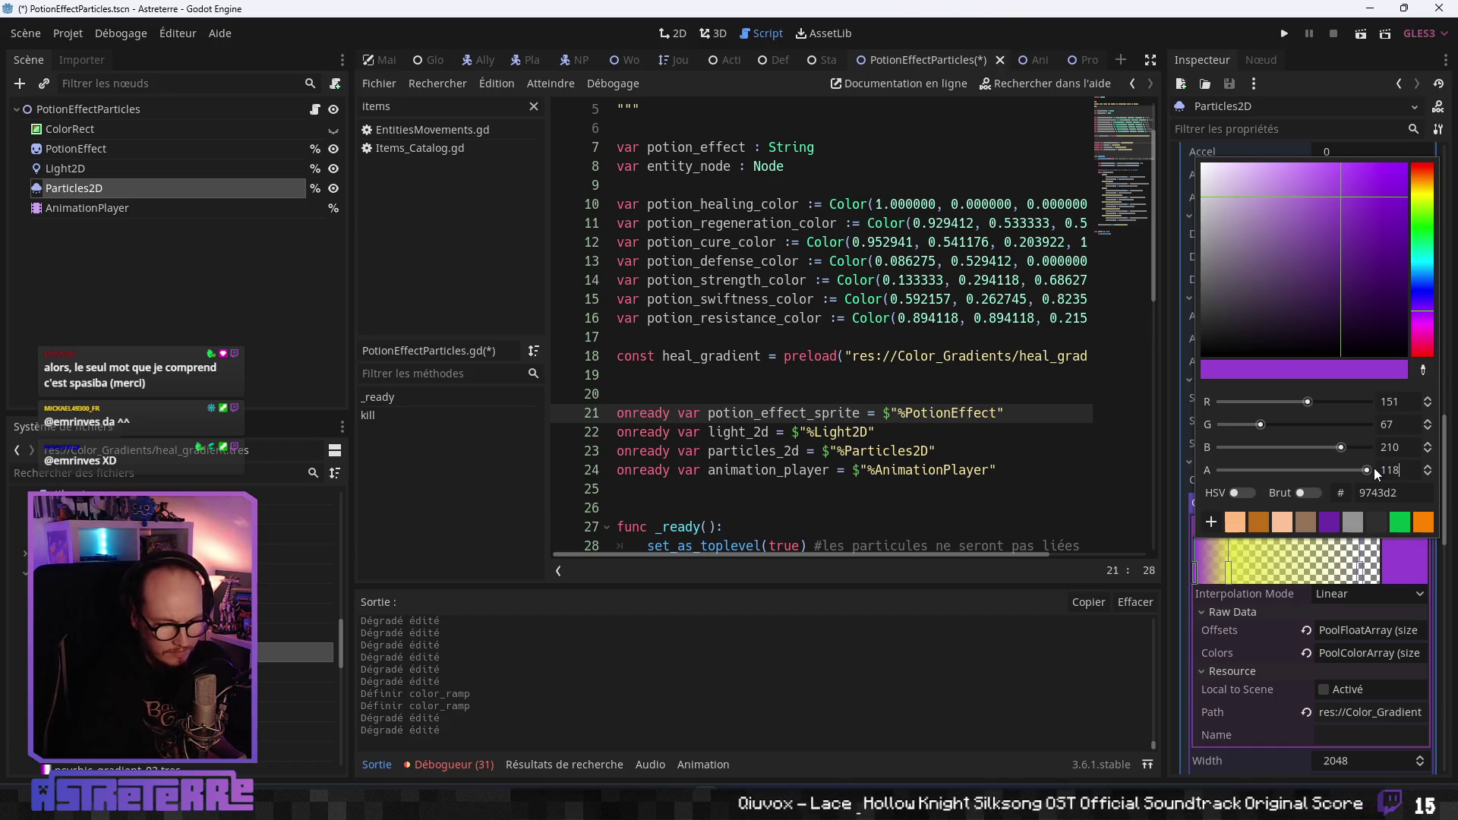
{"action": "type", "text": "118"}
{"action": "key", "text": "Return"}
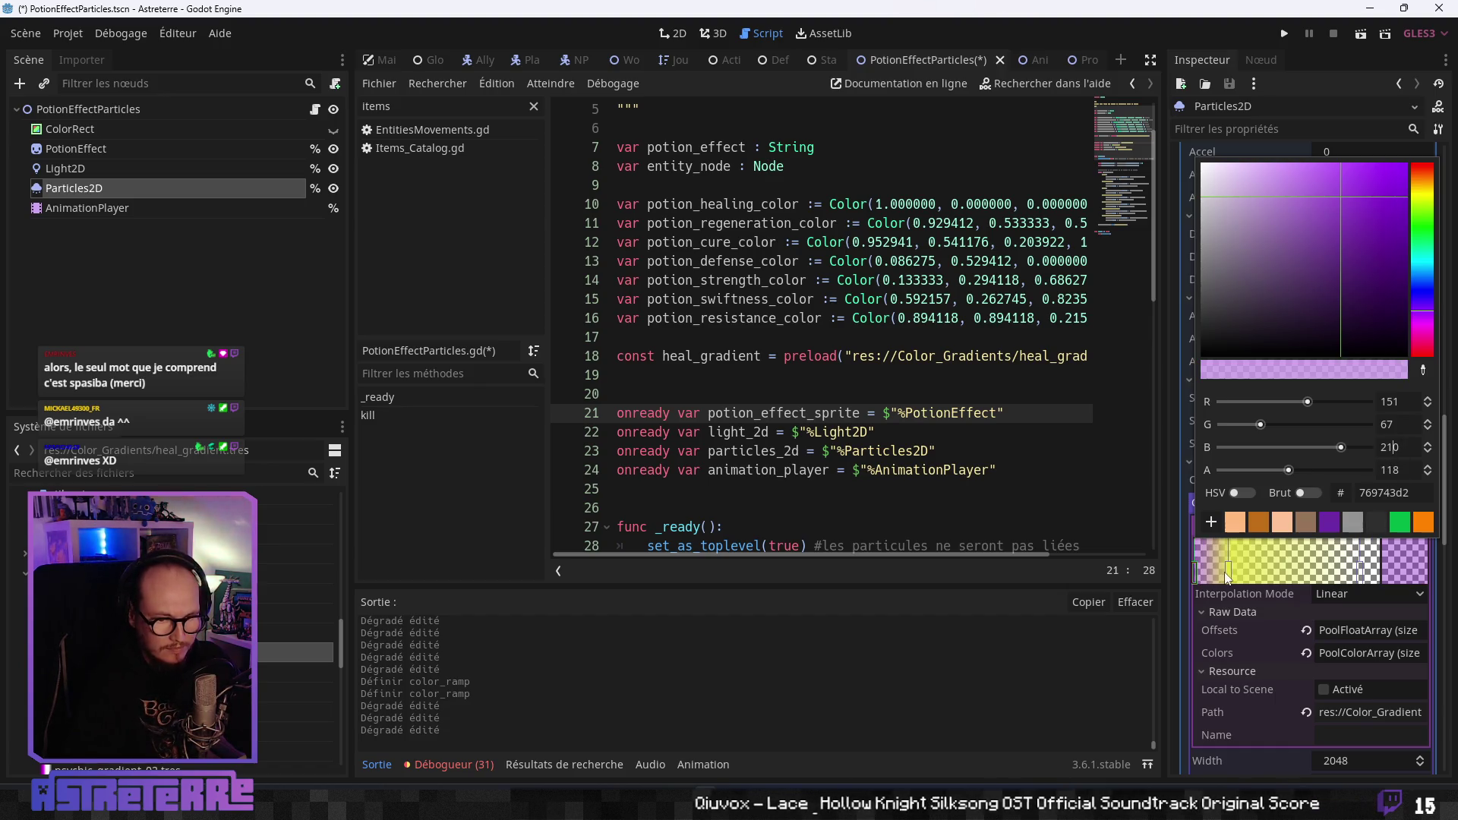
Make the middle stop purple 9743d2, keeping its alpha at 215.
{"action": "left_click", "coordinate": [1228, 576]}
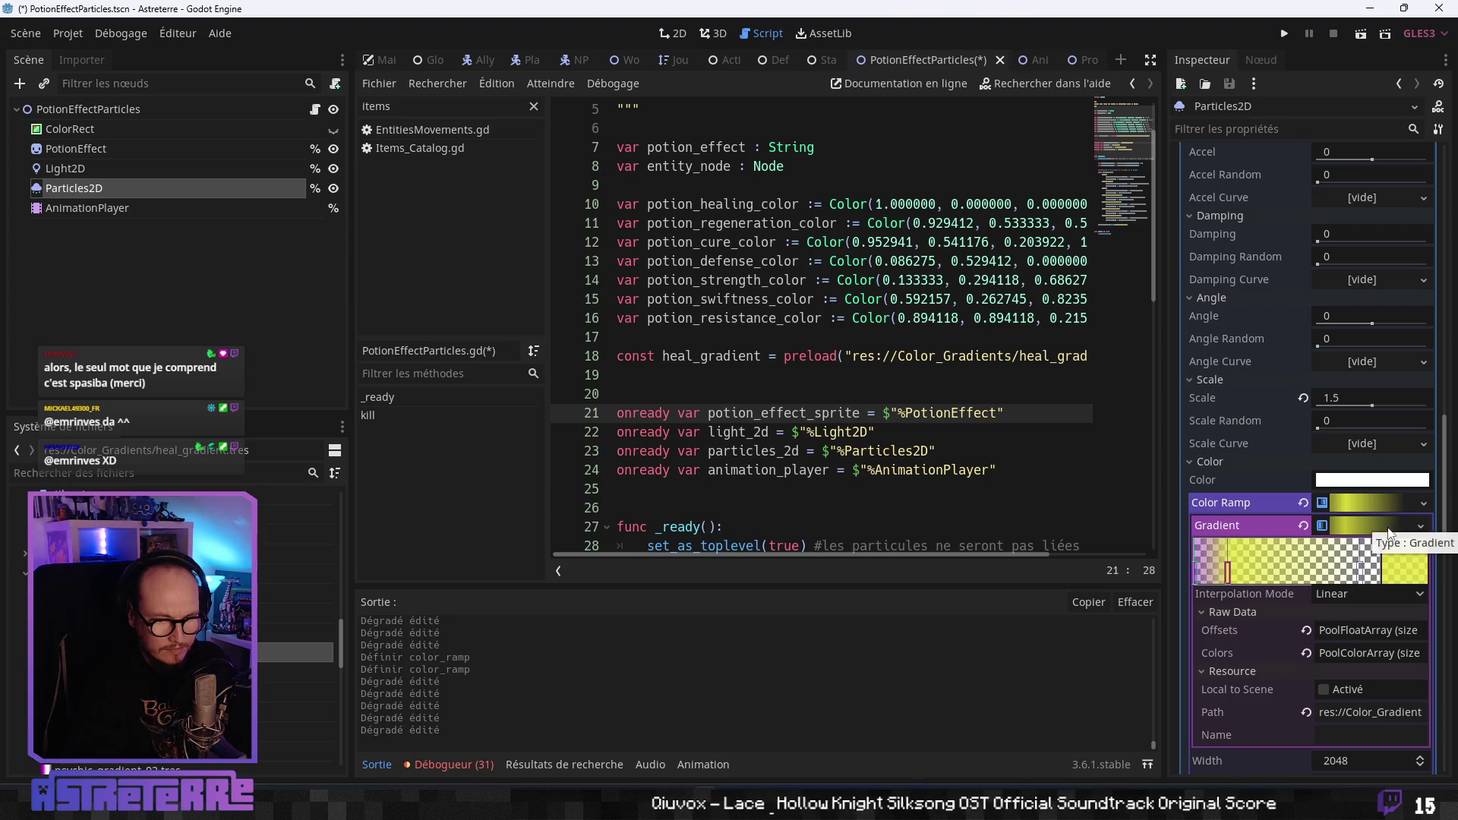
{"action": "left_click", "coordinate": [1394, 540]}
{"action": "left_click", "coordinate": [1424, 493]}
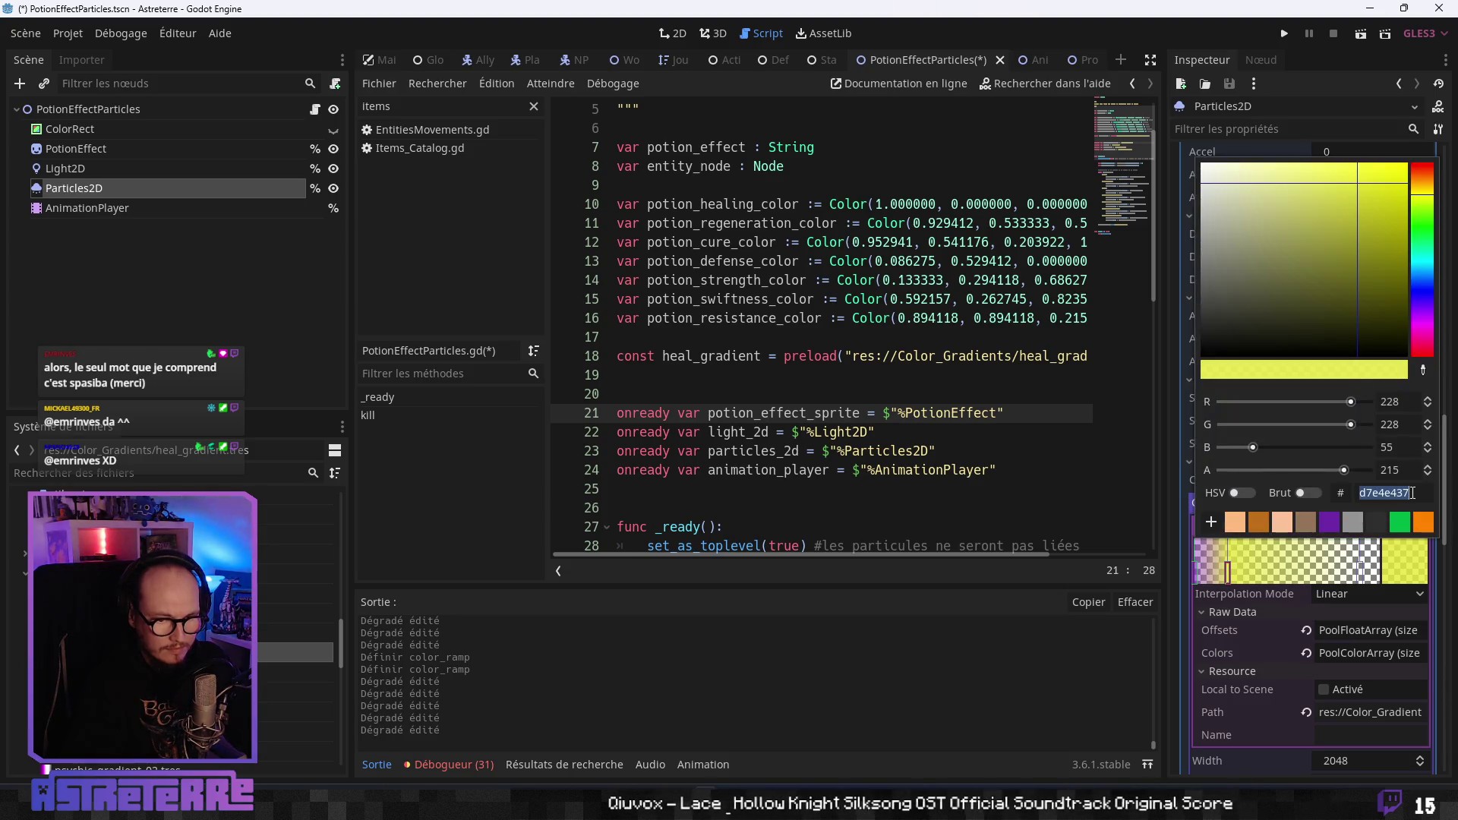
{"action": "key", "text": "ctrl+v"}
{"action": "double_click", "coordinate": [1390, 470]}
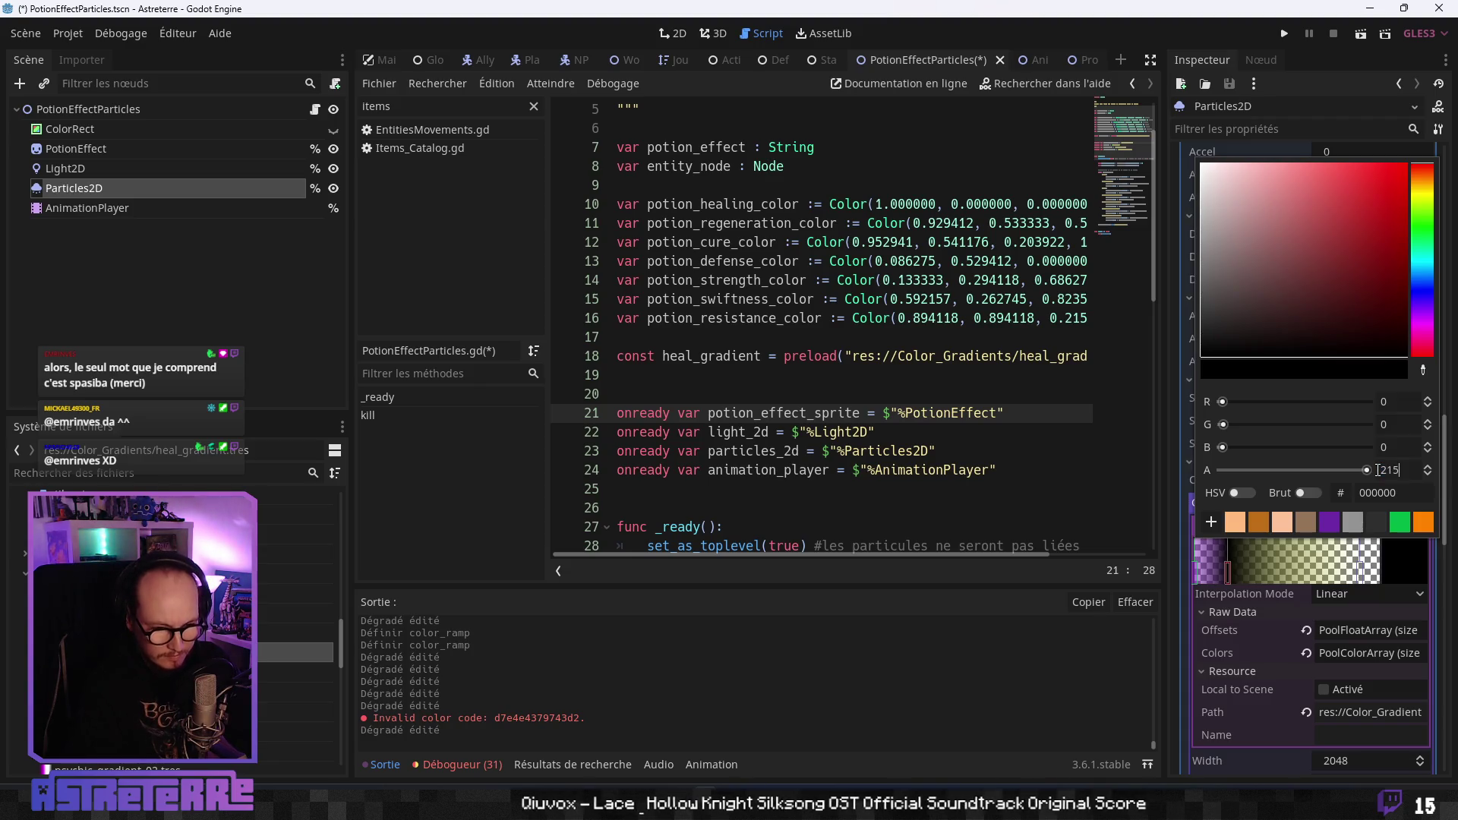
{"action": "key", "text": "Tab"}
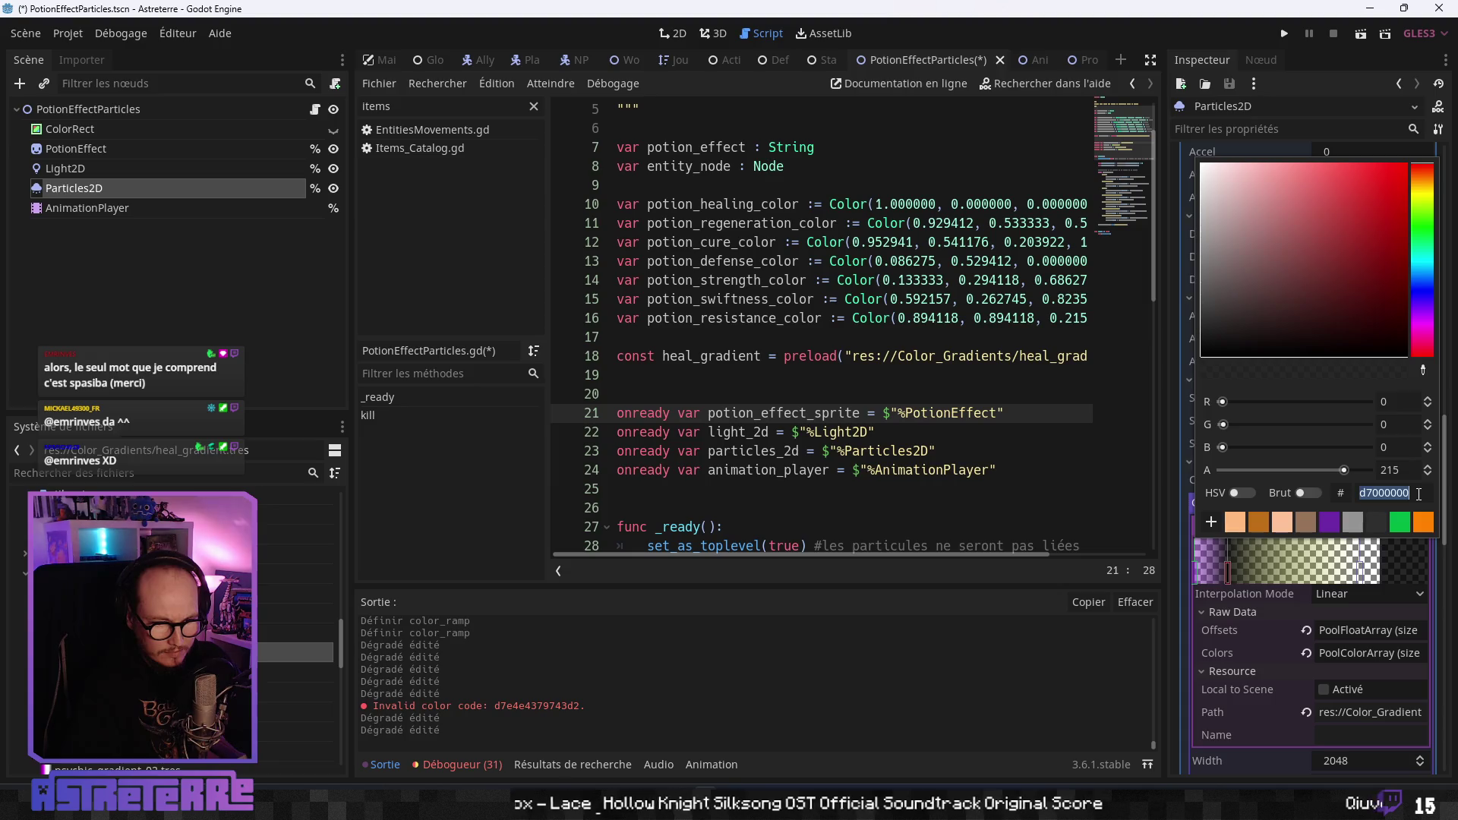
{"action": "type", "text": "9743d2"}
{"action": "key", "text": "Return"}
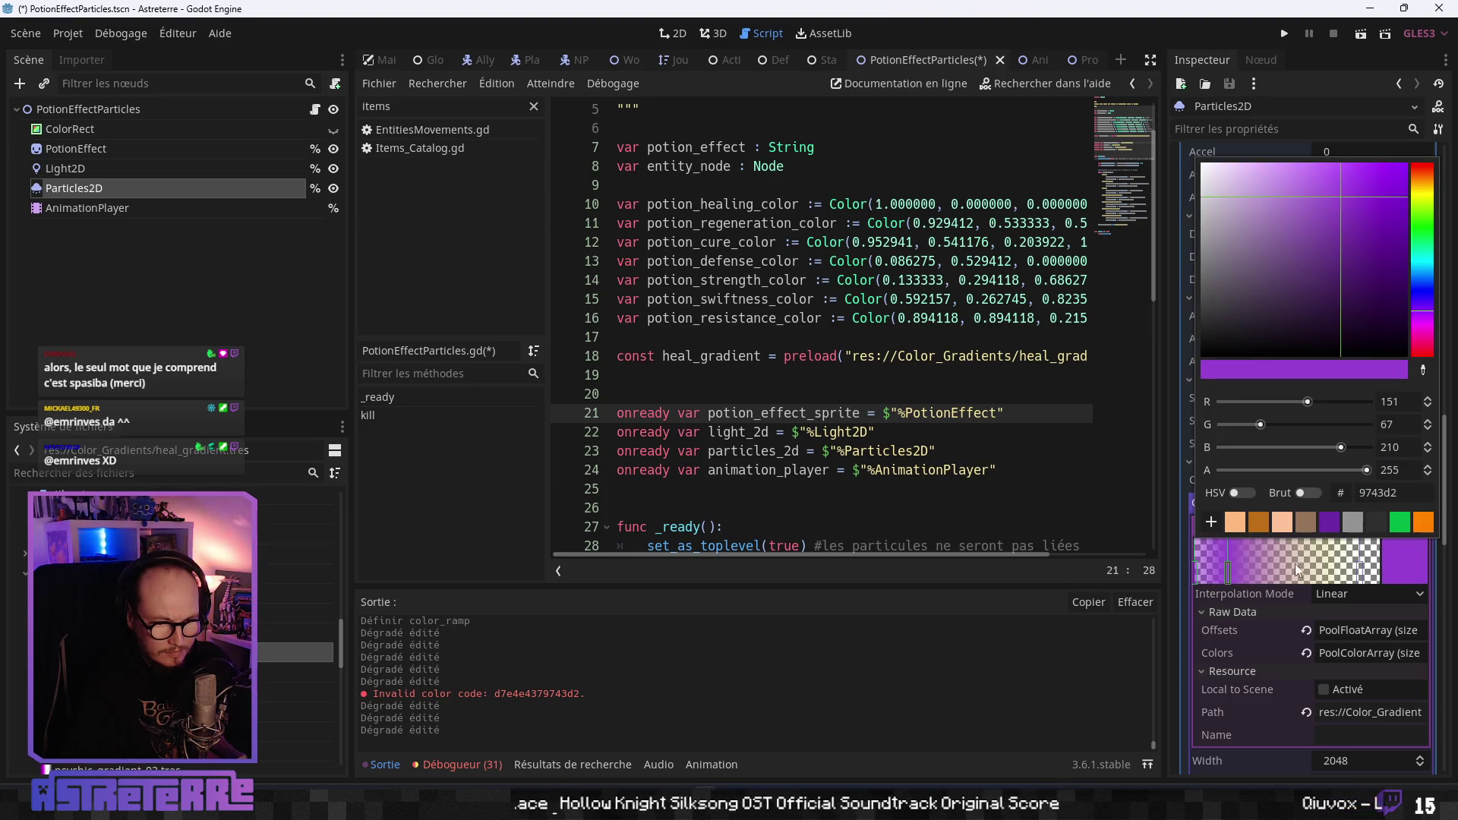
Recolour the transparent right stop to 9743d2 and close the gradient editor.
{"action": "left_click", "coordinate": [1360, 578]}
{"action": "double_click", "coordinate": [1359, 579]}
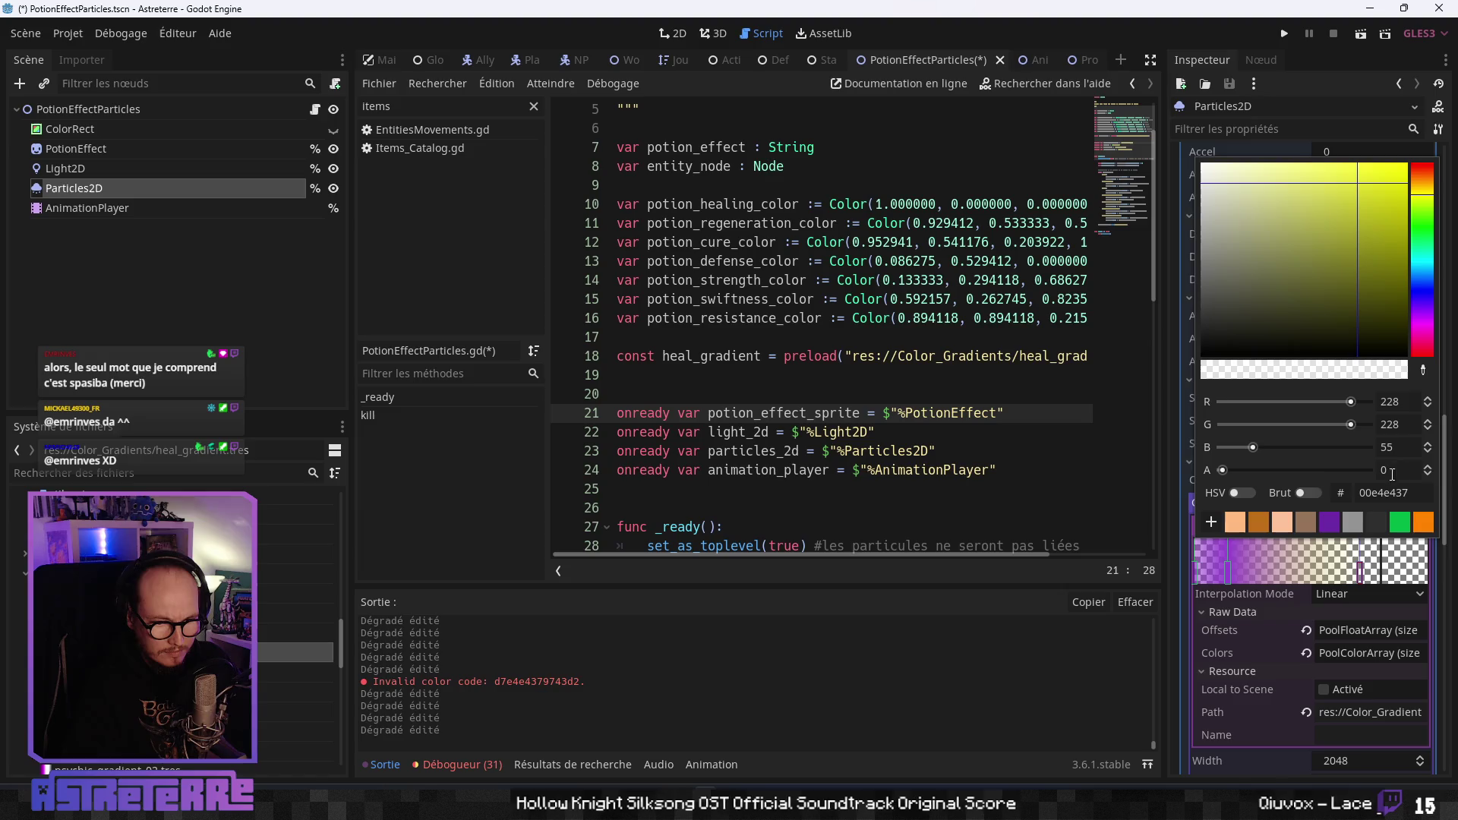
{"action": "double_click", "coordinate": [1417, 493]}
{"action": "type", "text": "9743d2"}
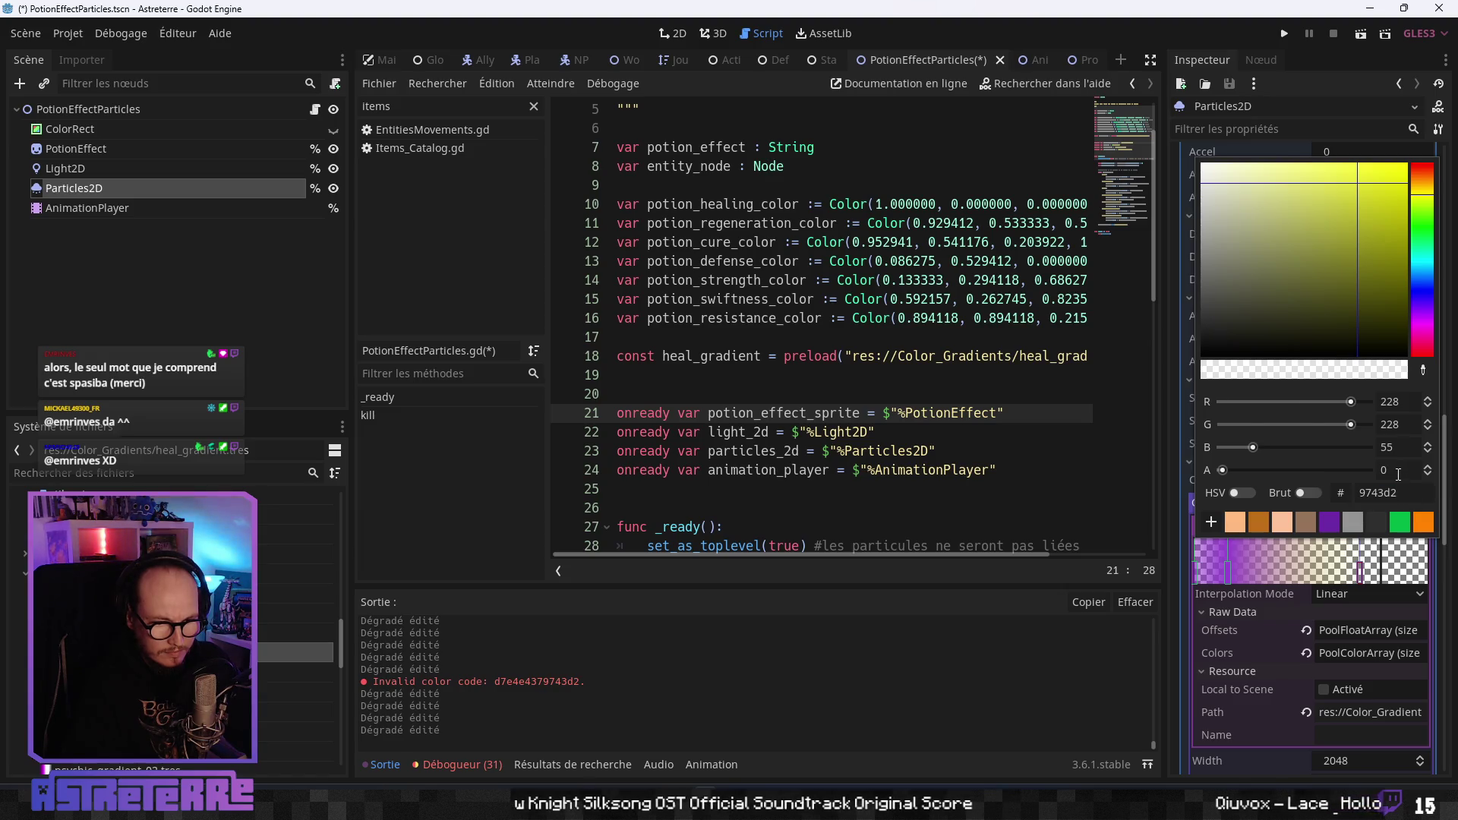
{"action": "key", "text": "Return"}
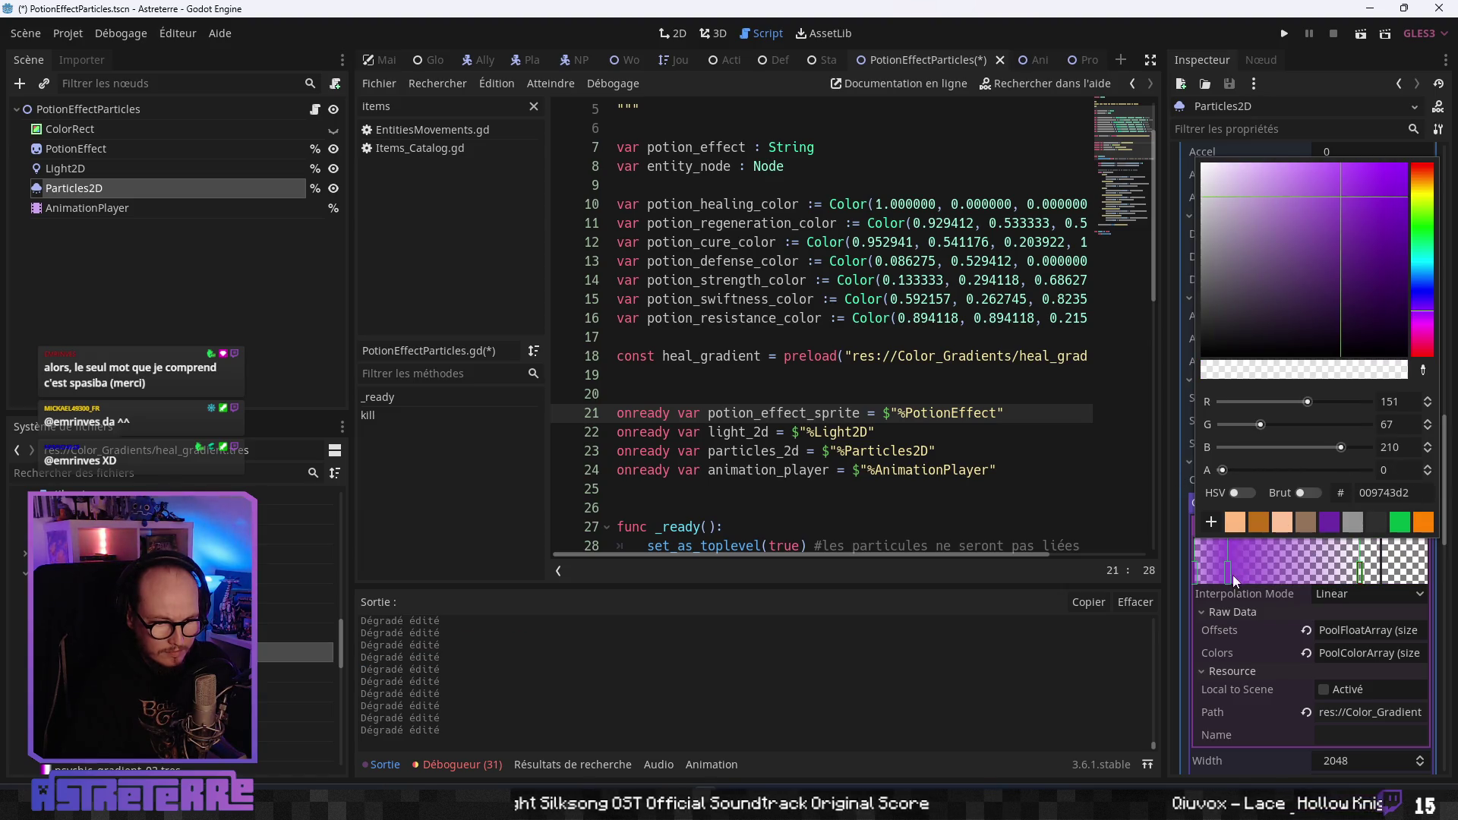
{"action": "left_click", "coordinate": [1227, 572]}
{"action": "left_click", "coordinate": [1370, 525]}
Save the edited swiftness gradient resource.
{"action": "left_click", "coordinate": [1386, 502]}
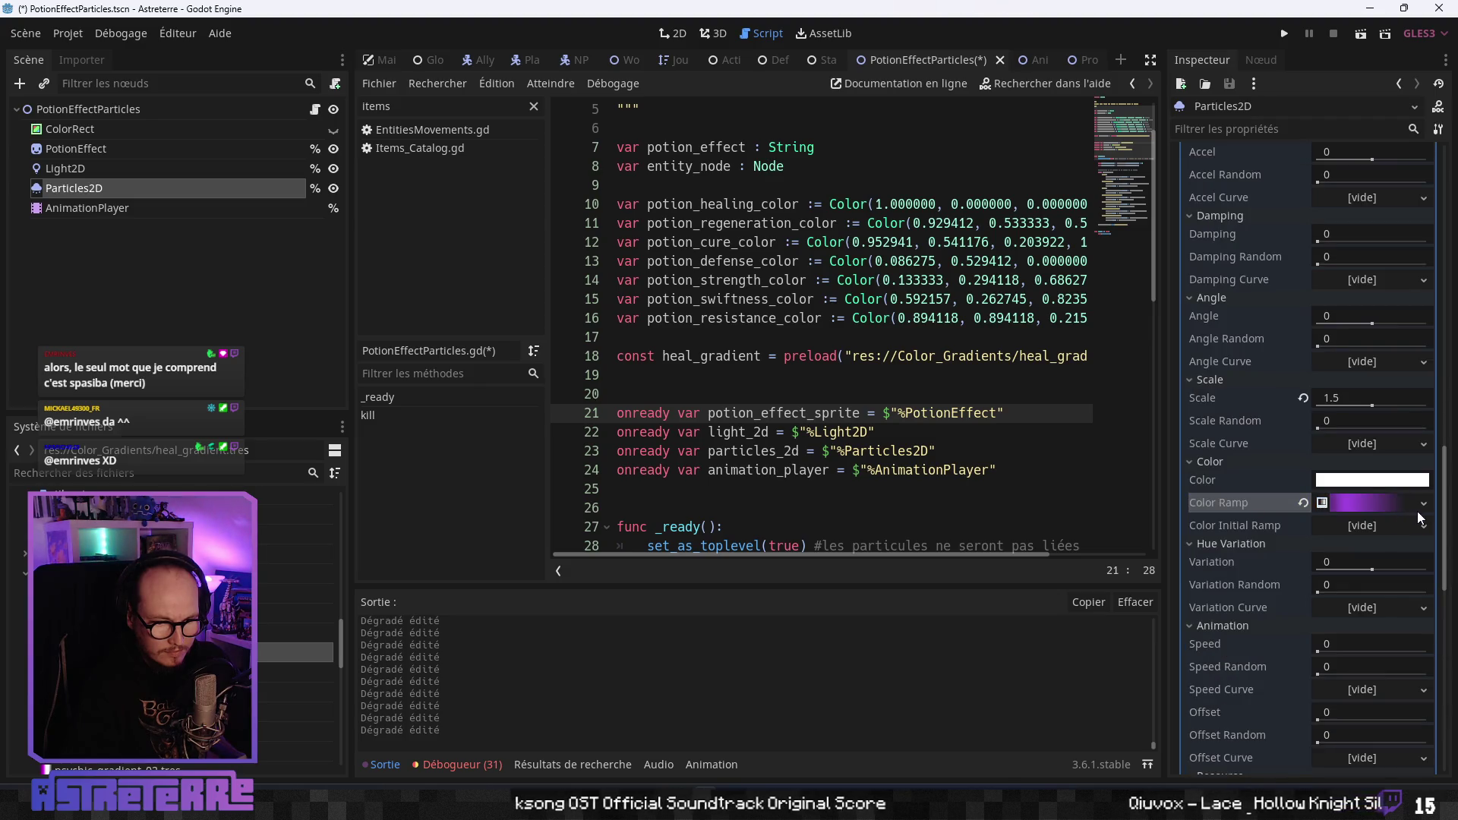
{"action": "left_click", "coordinate": [1418, 511]}
{"action": "left_click", "coordinate": [1272, 648]}
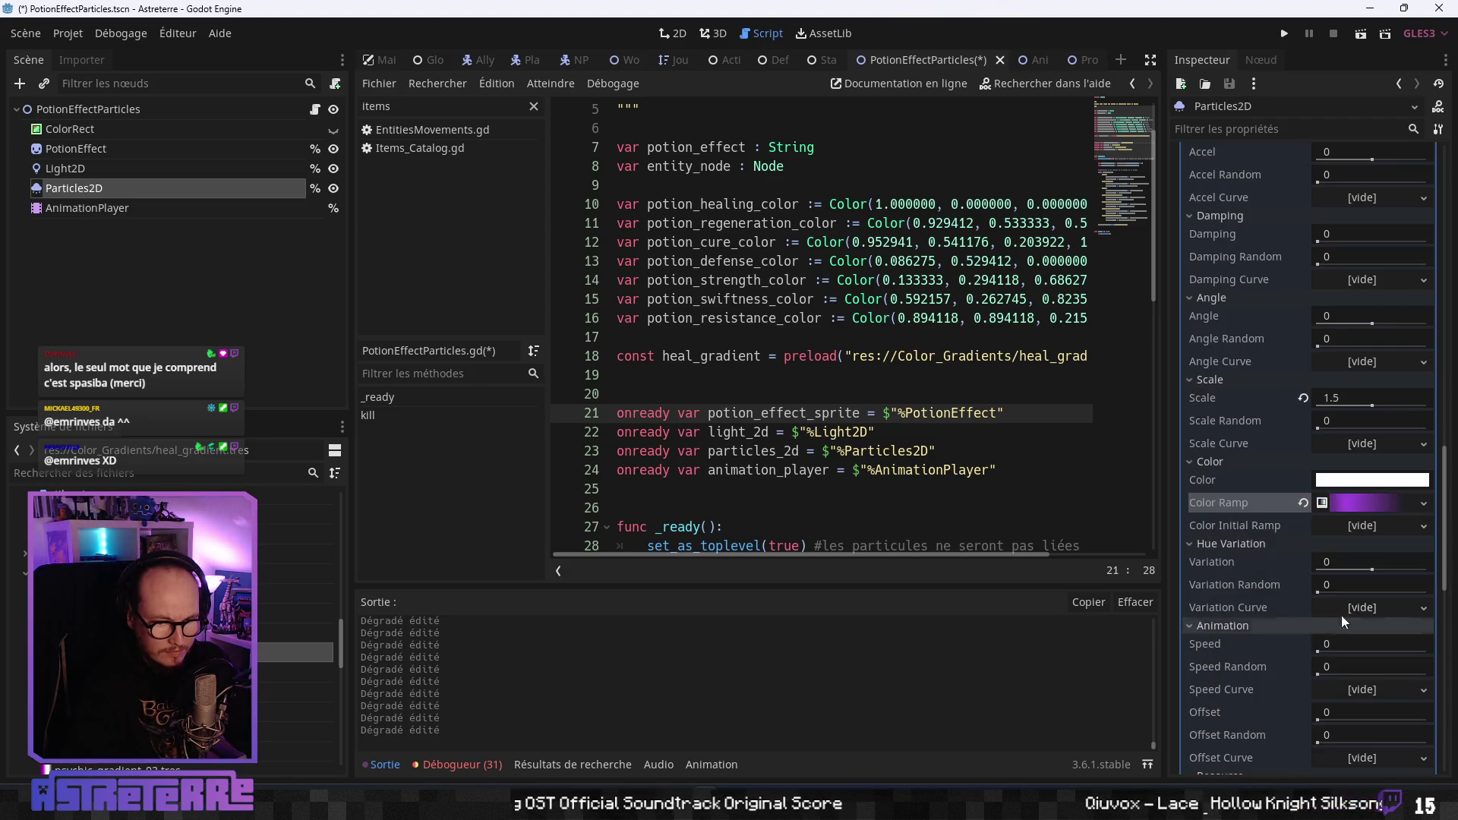
Load strength_gradient.tres from Color_Gradients onto the colour ramp.
{"action": "left_click", "coordinate": [1423, 502]}
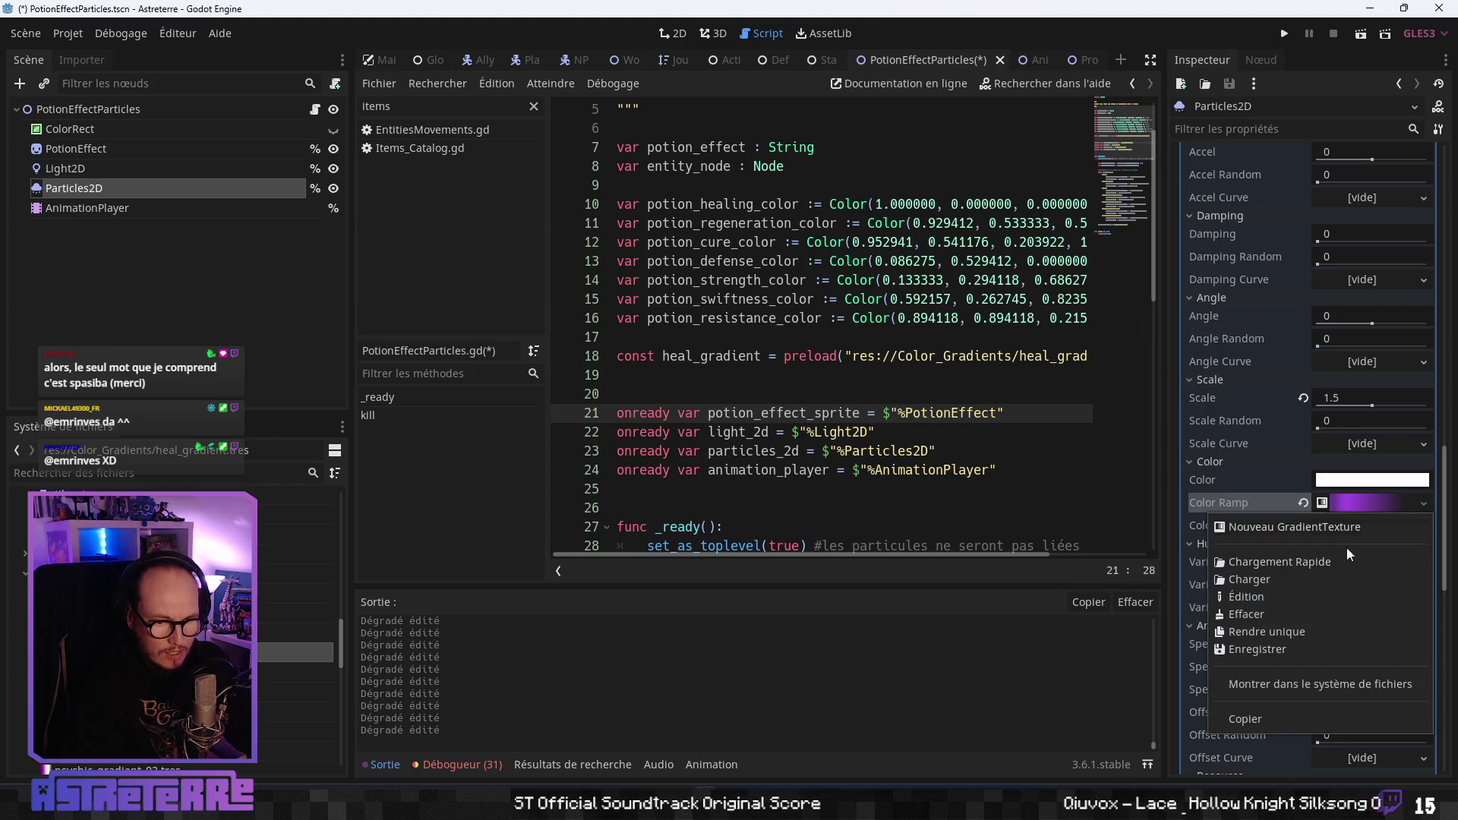
{"action": "left_click", "coordinate": [1264, 580]}
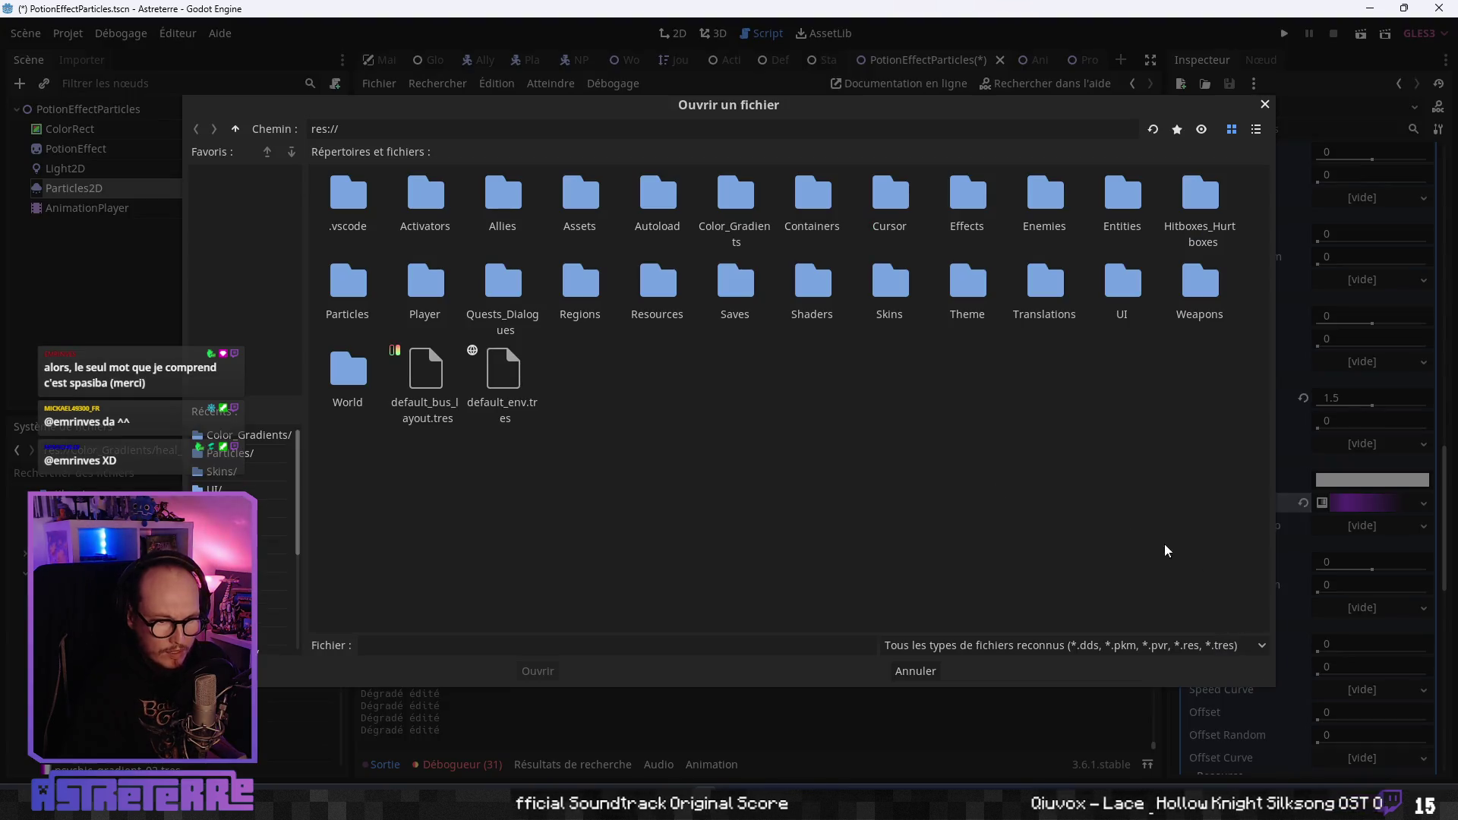
{"action": "double_click", "coordinate": [729, 201]}
{"action": "left_click", "coordinate": [346, 287]}
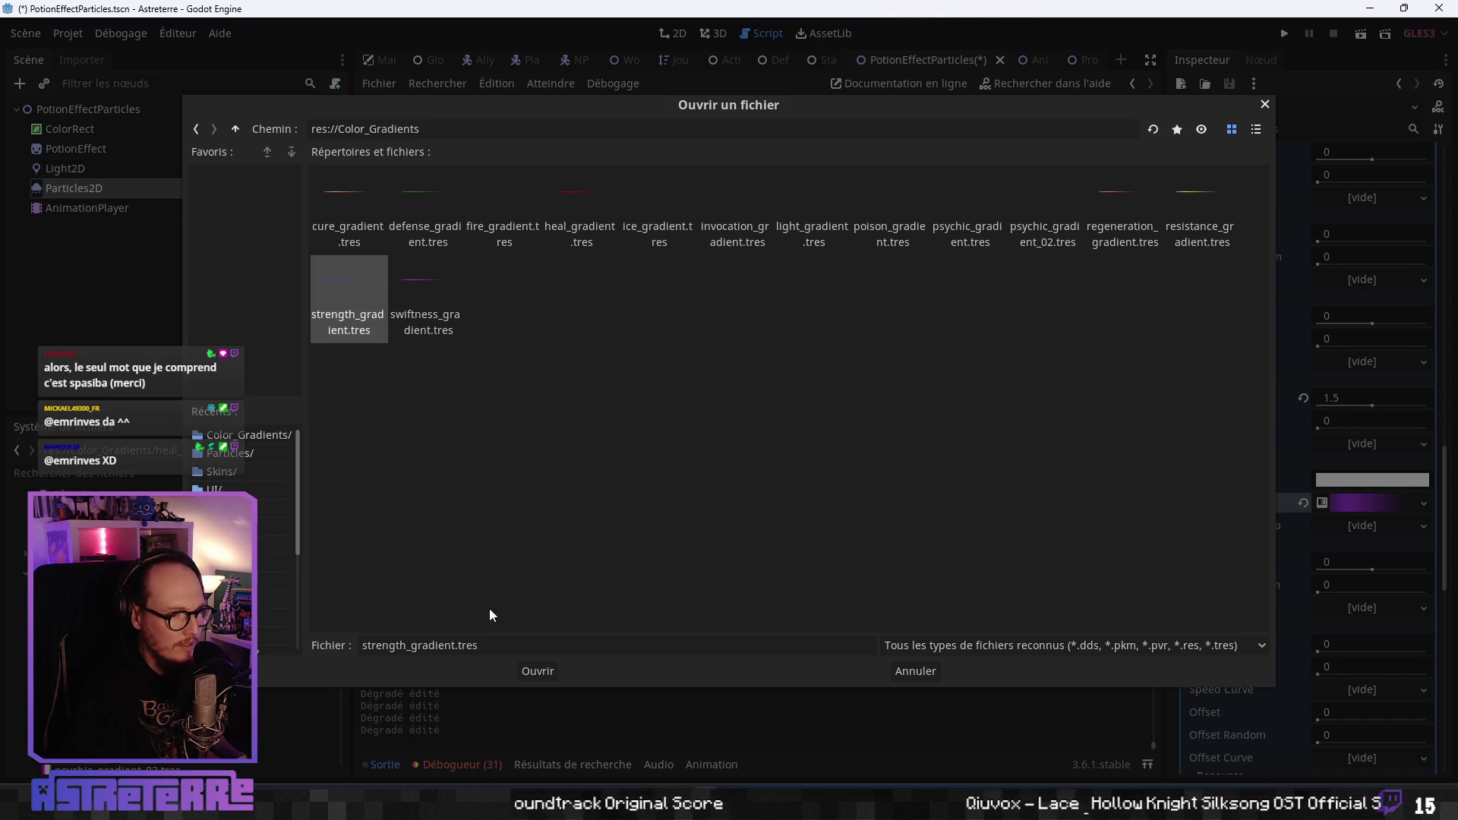
{"action": "left_click", "coordinate": [541, 673]}
{"action": "left_click", "coordinate": [1380, 505]}
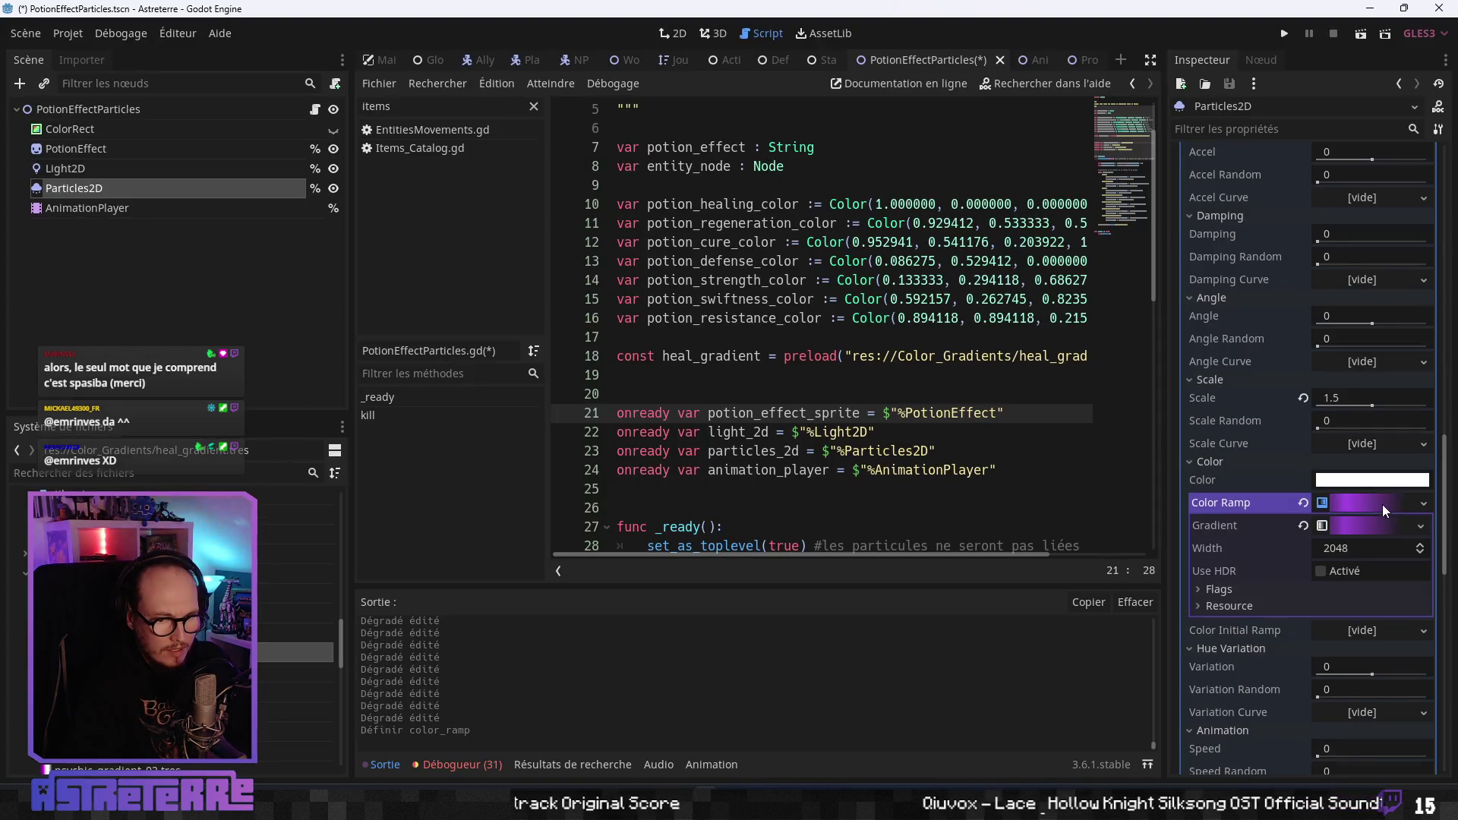
Reload strength_gradient.tres and select a purple stop in its gradient editor.
{"action": "left_click", "coordinate": [1422, 504]}
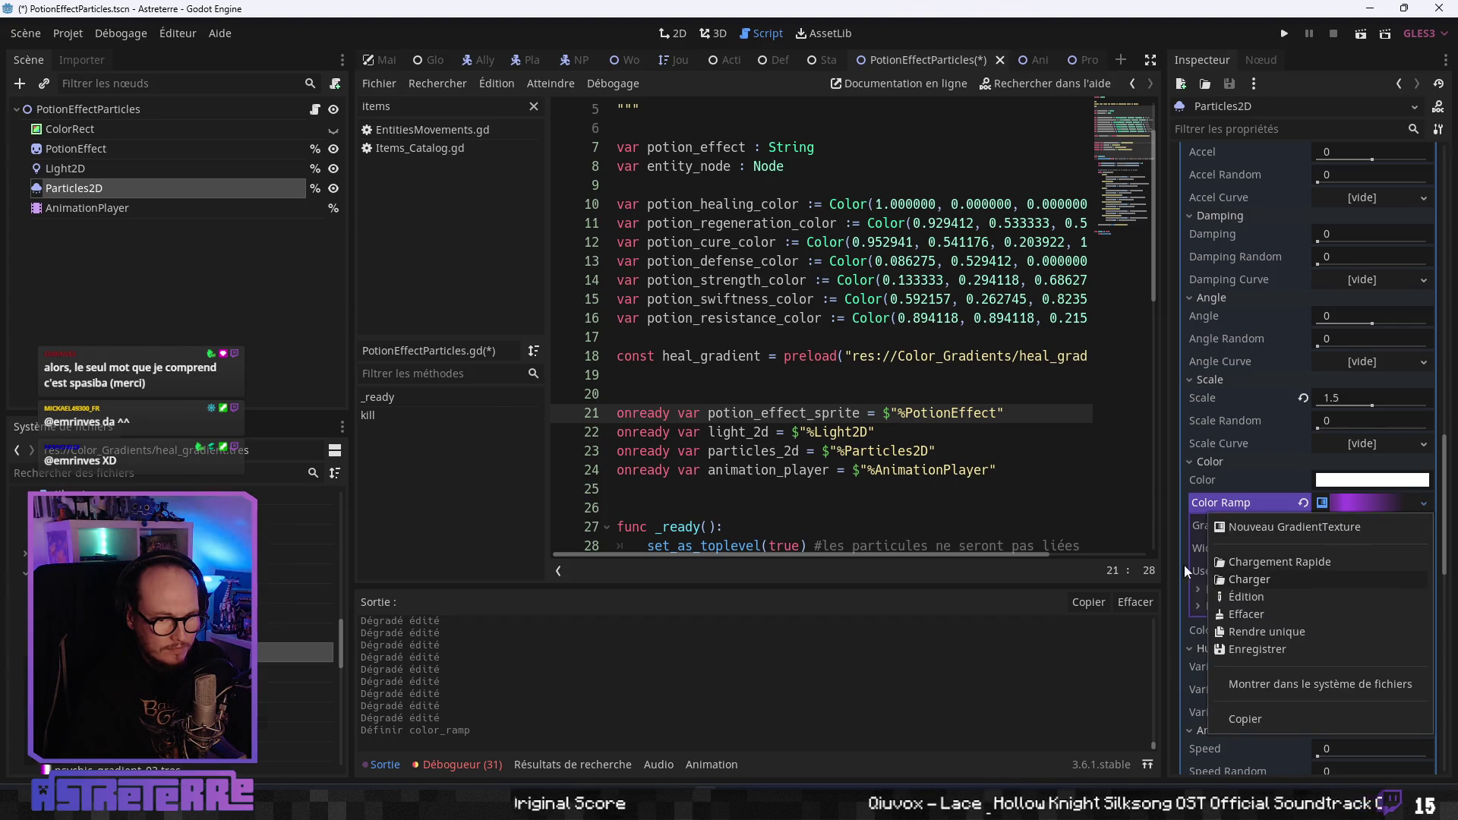
{"action": "left_click", "coordinate": [1246, 579]}
{"action": "double_click", "coordinate": [735, 199]}
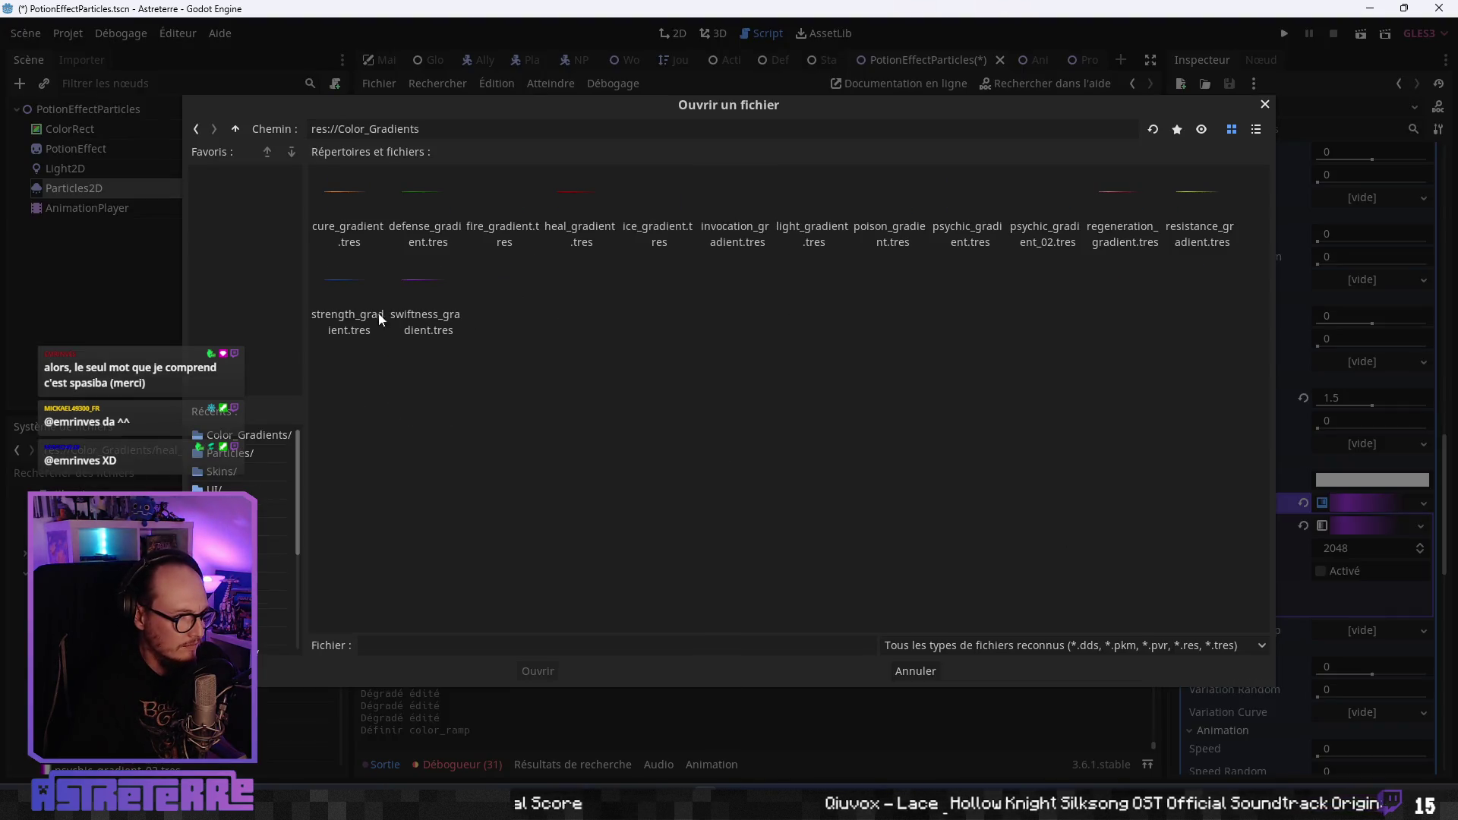
{"action": "left_click", "coordinate": [348, 298]}
{"action": "key", "text": "Return"}
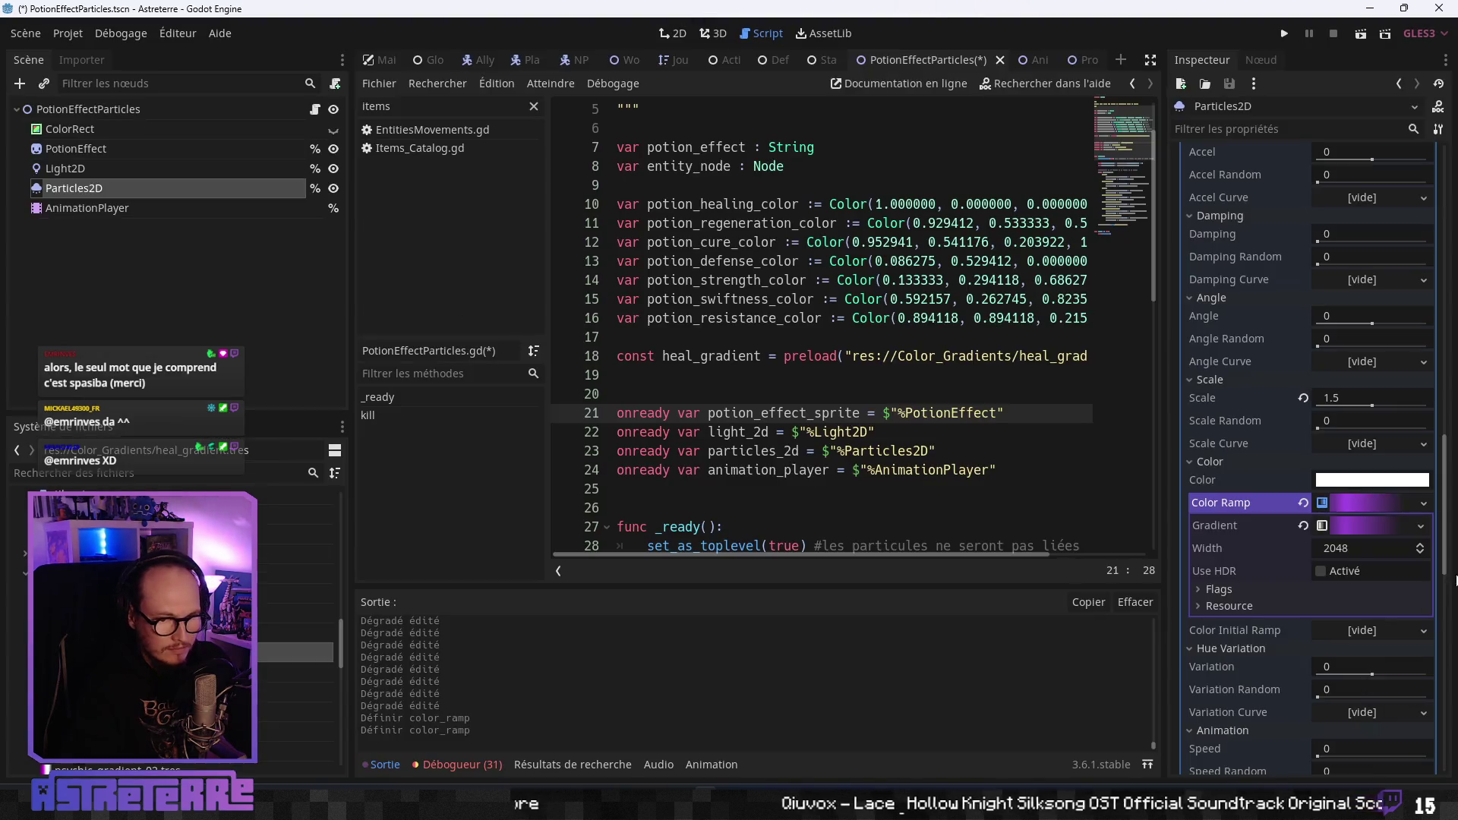
{"action": "left_click", "coordinate": [1378, 525]}
{"action": "left_click", "coordinate": [1227, 571]}
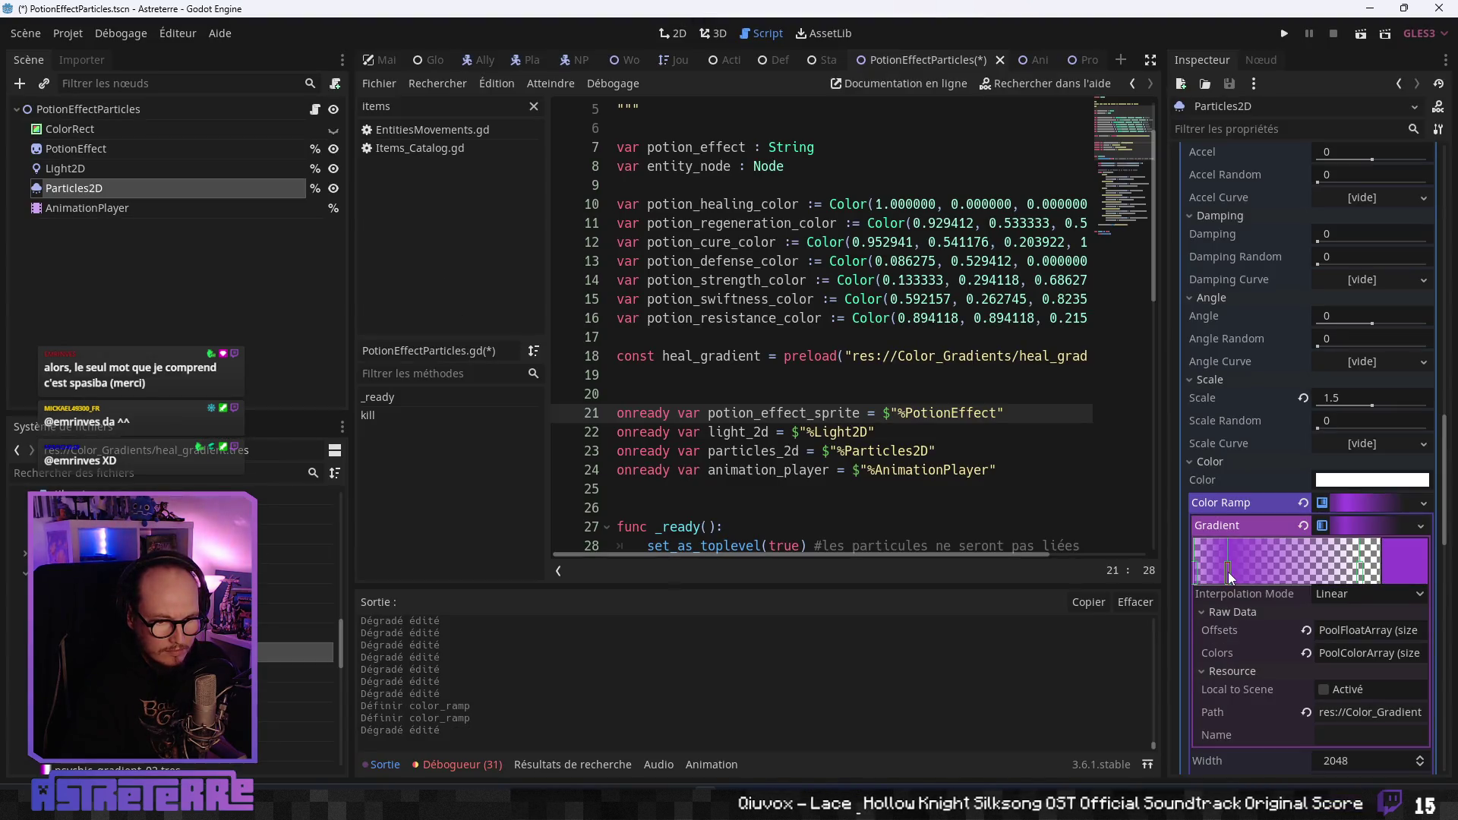
Clear the colour ramp, reload strength_gradient.tres, and inspect its first colour stop.
{"action": "left_click", "coordinate": [1303, 503]}
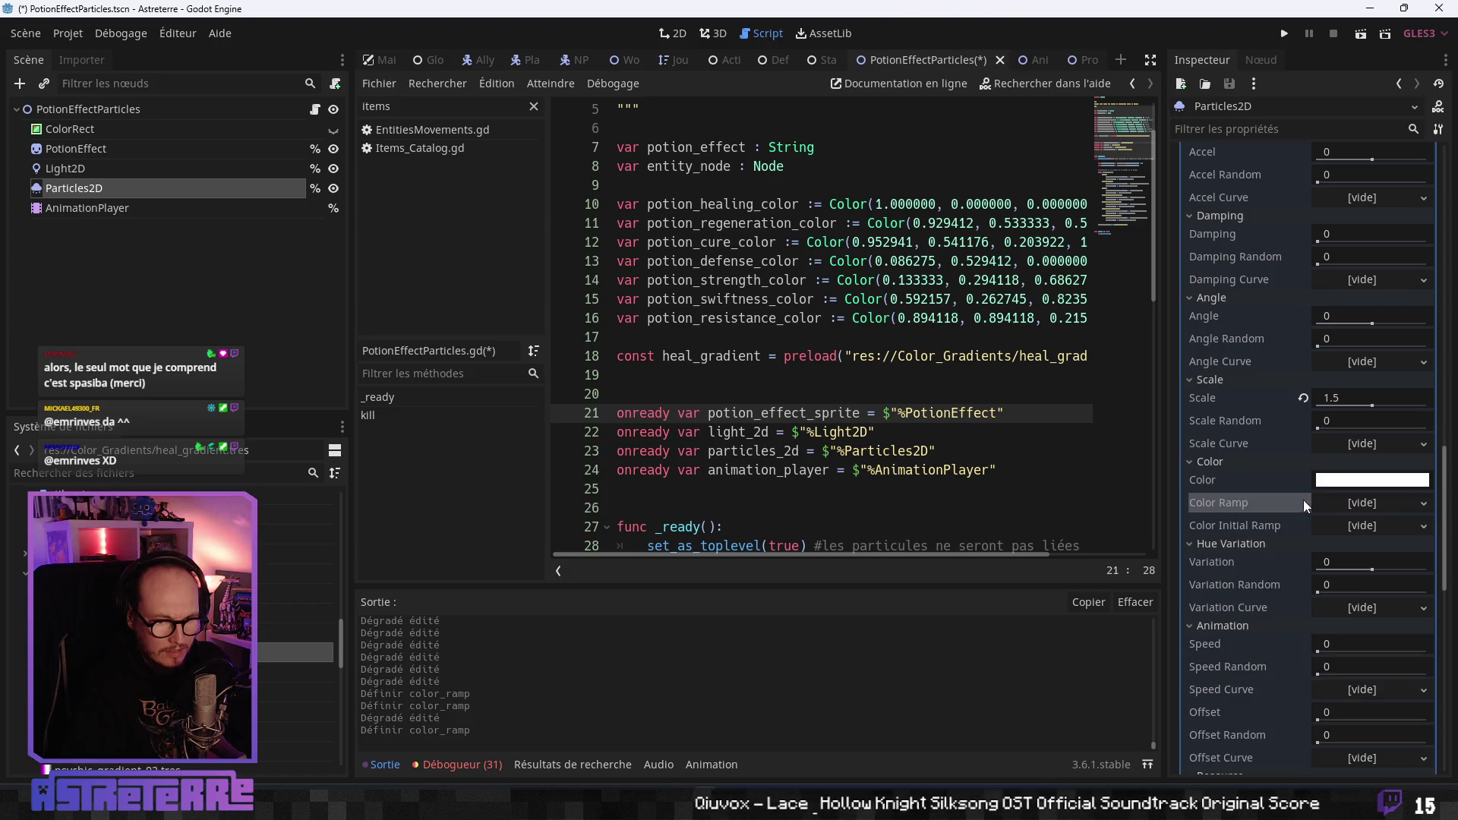
{"action": "left_click", "coordinate": [1383, 504]}
{"action": "left_click", "coordinate": [1315, 581]}
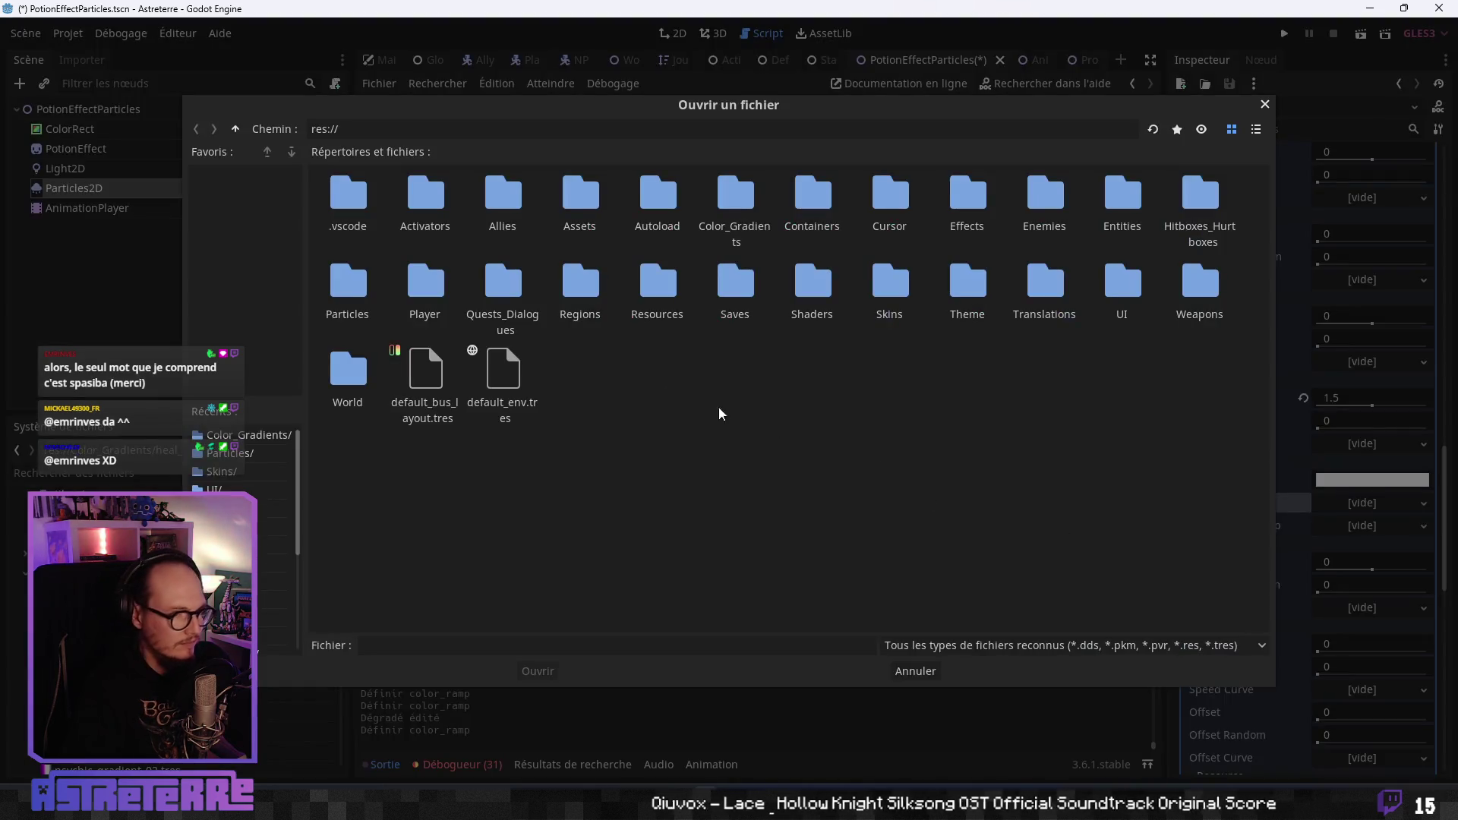
{"action": "double_click", "coordinate": [732, 220]}
{"action": "left_click", "coordinate": [316, 306]}
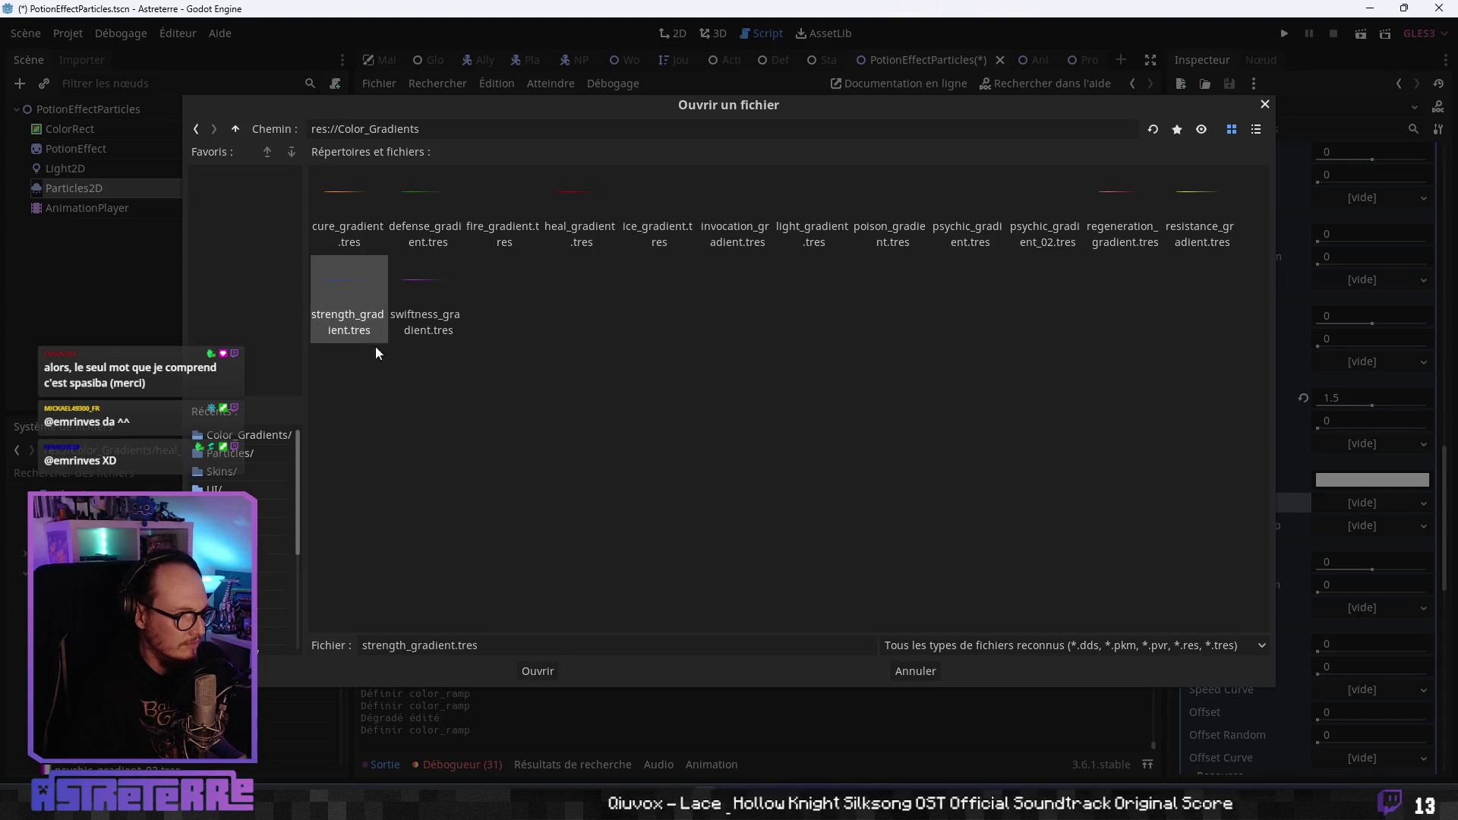
{"action": "left_click", "coordinate": [536, 671]}
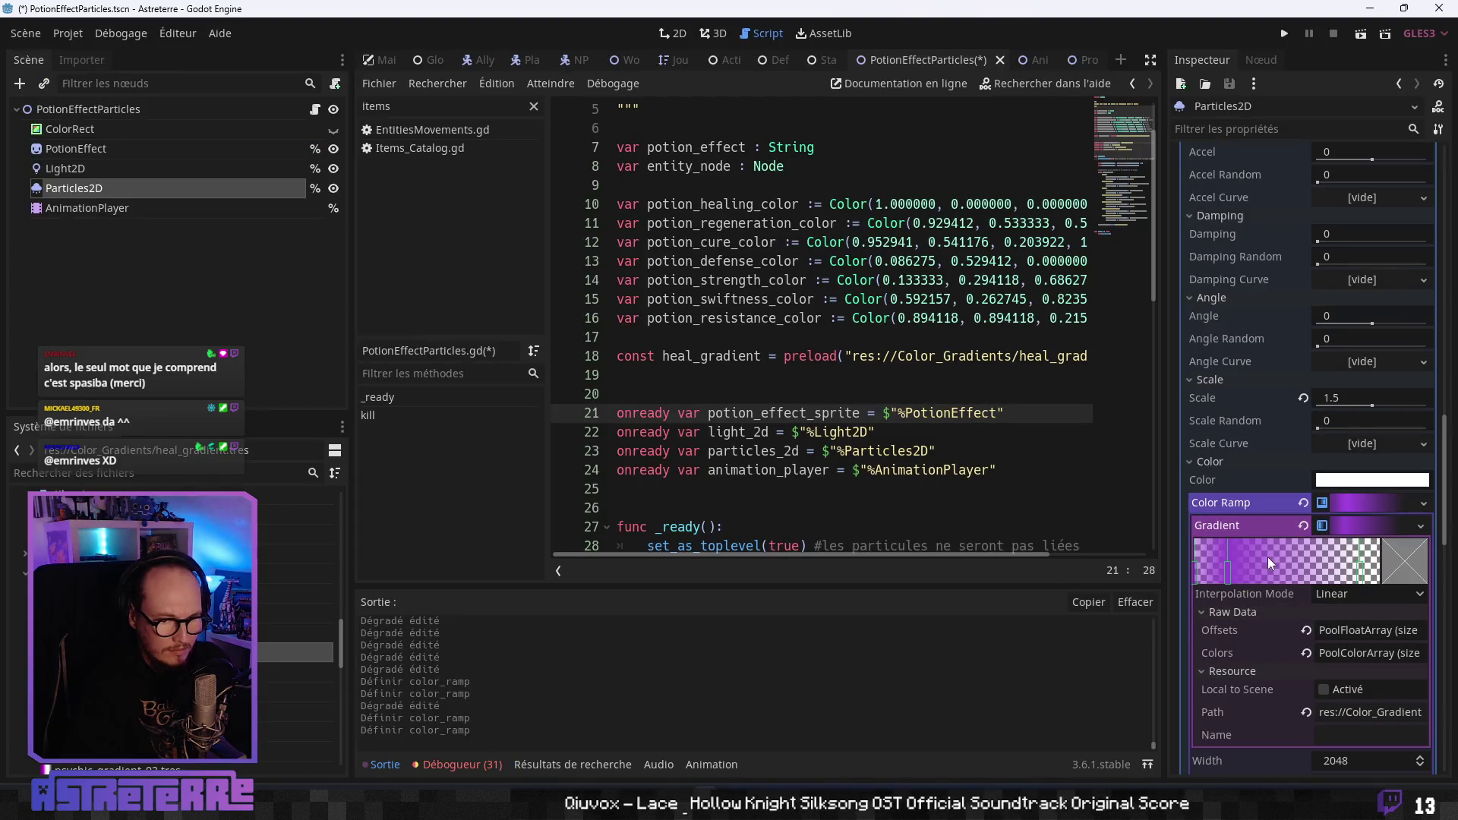
{"action": "left_click", "coordinate": [1195, 571]}
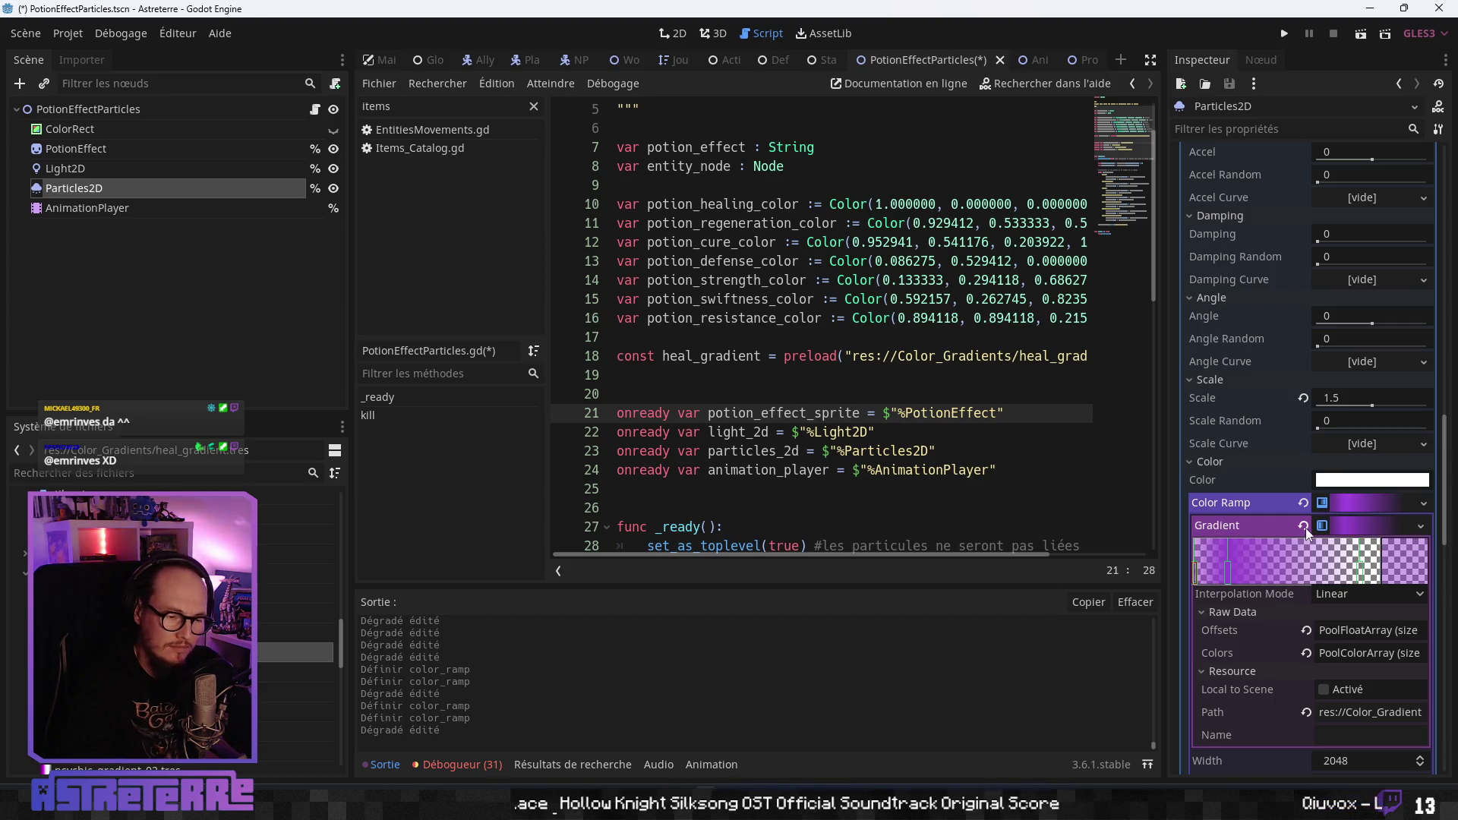
{"action": "left_click", "coordinate": [1403, 503]}
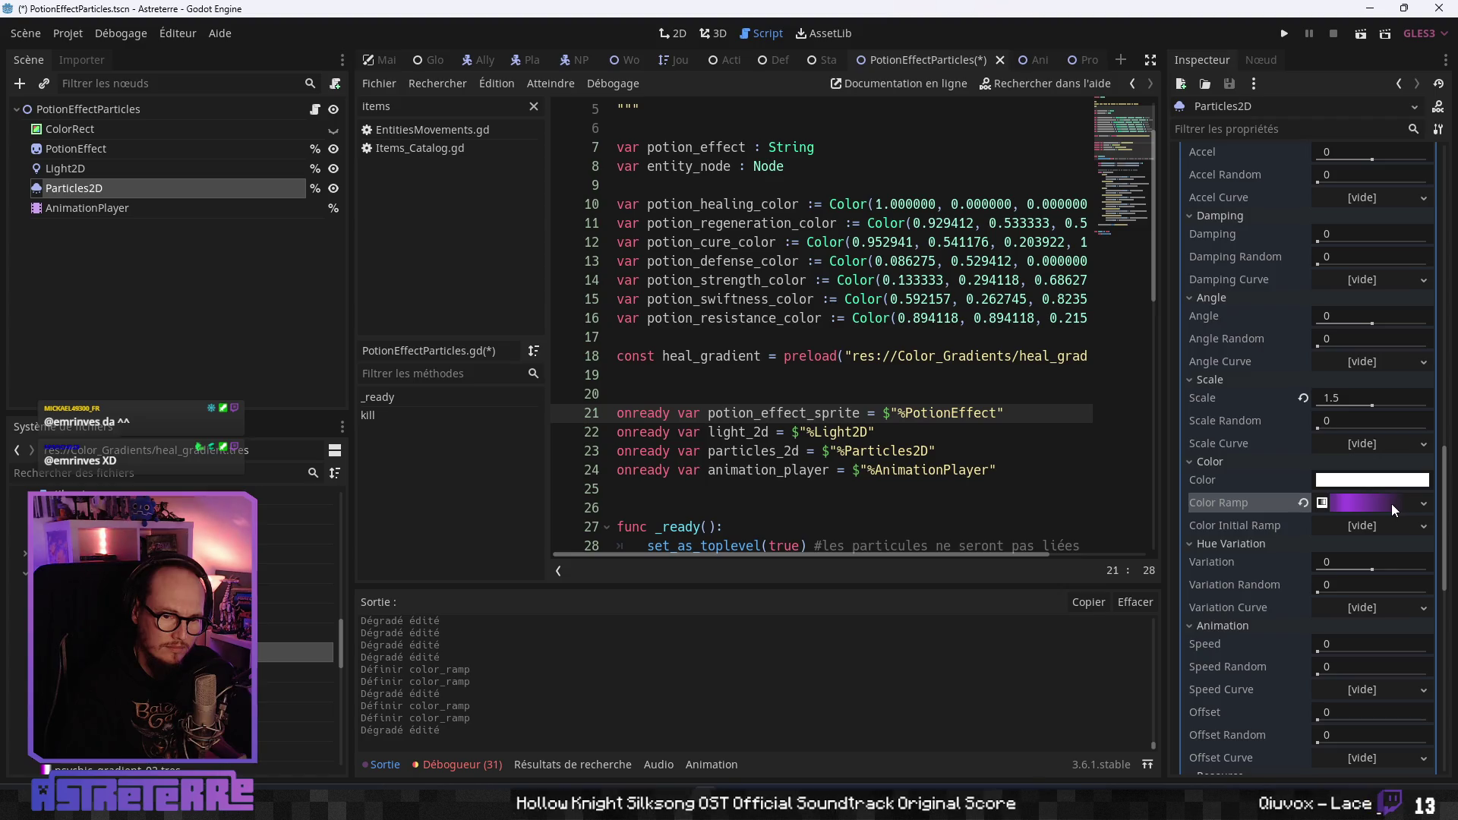
{"action": "left_click", "coordinate": [1390, 505]}
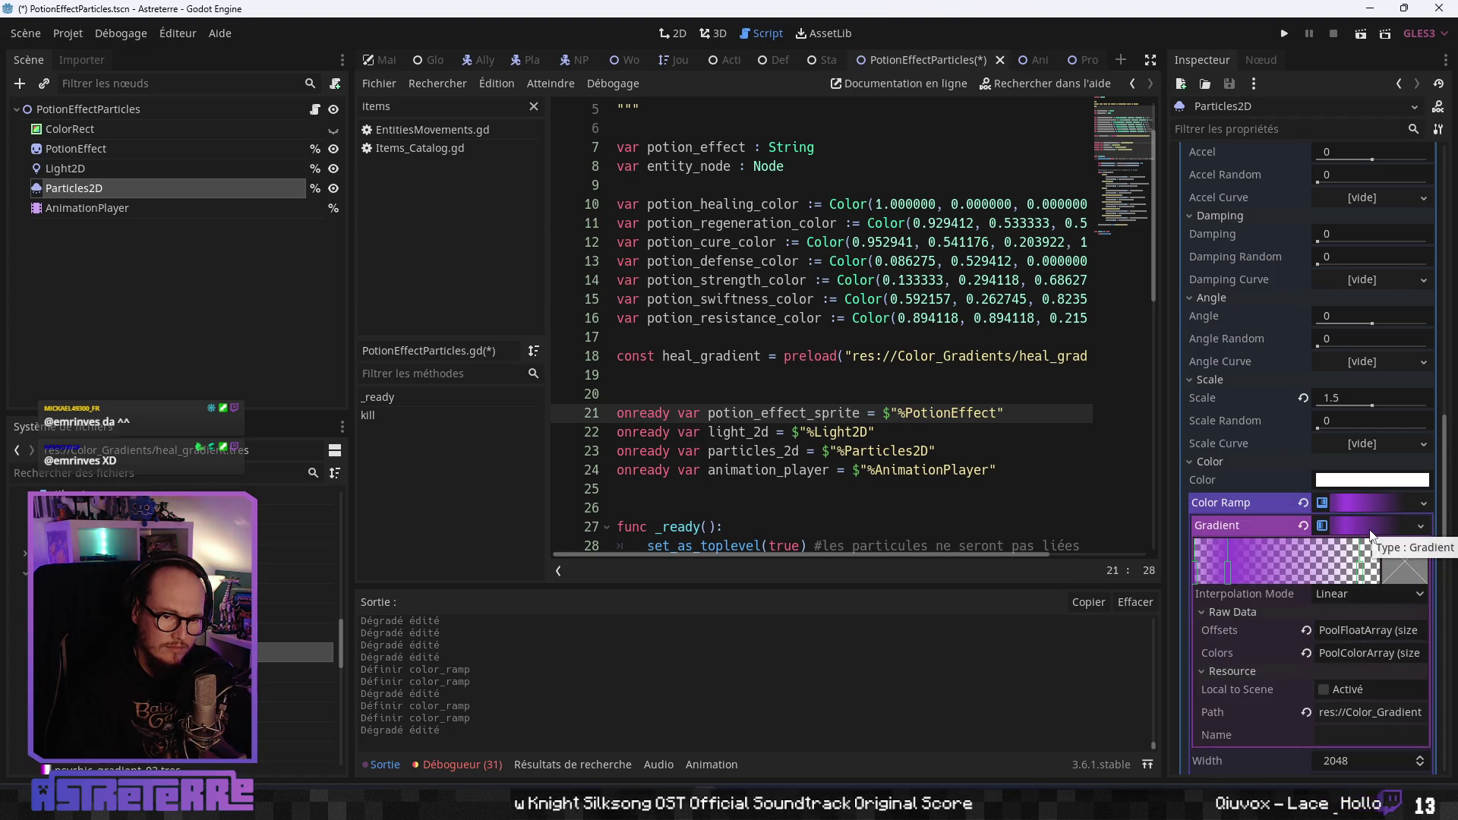
{"action": "left_click", "coordinate": [1413, 504]}
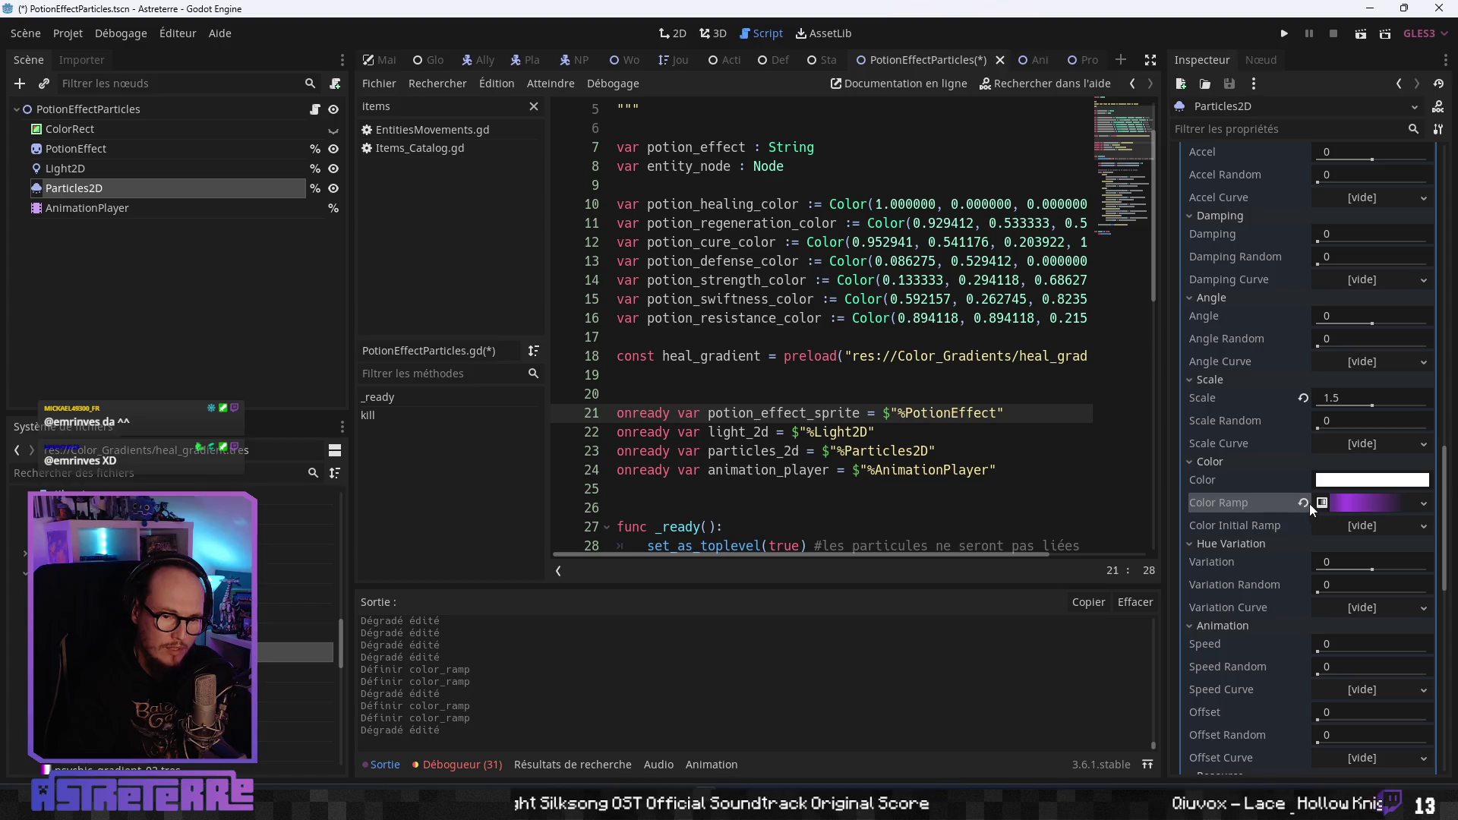
Clear the colour ramp and load heal_gradient.tres from Color_Gradients.
{"action": "left_click", "coordinate": [1304, 504]}
{"action": "left_click", "coordinate": [1418, 501]}
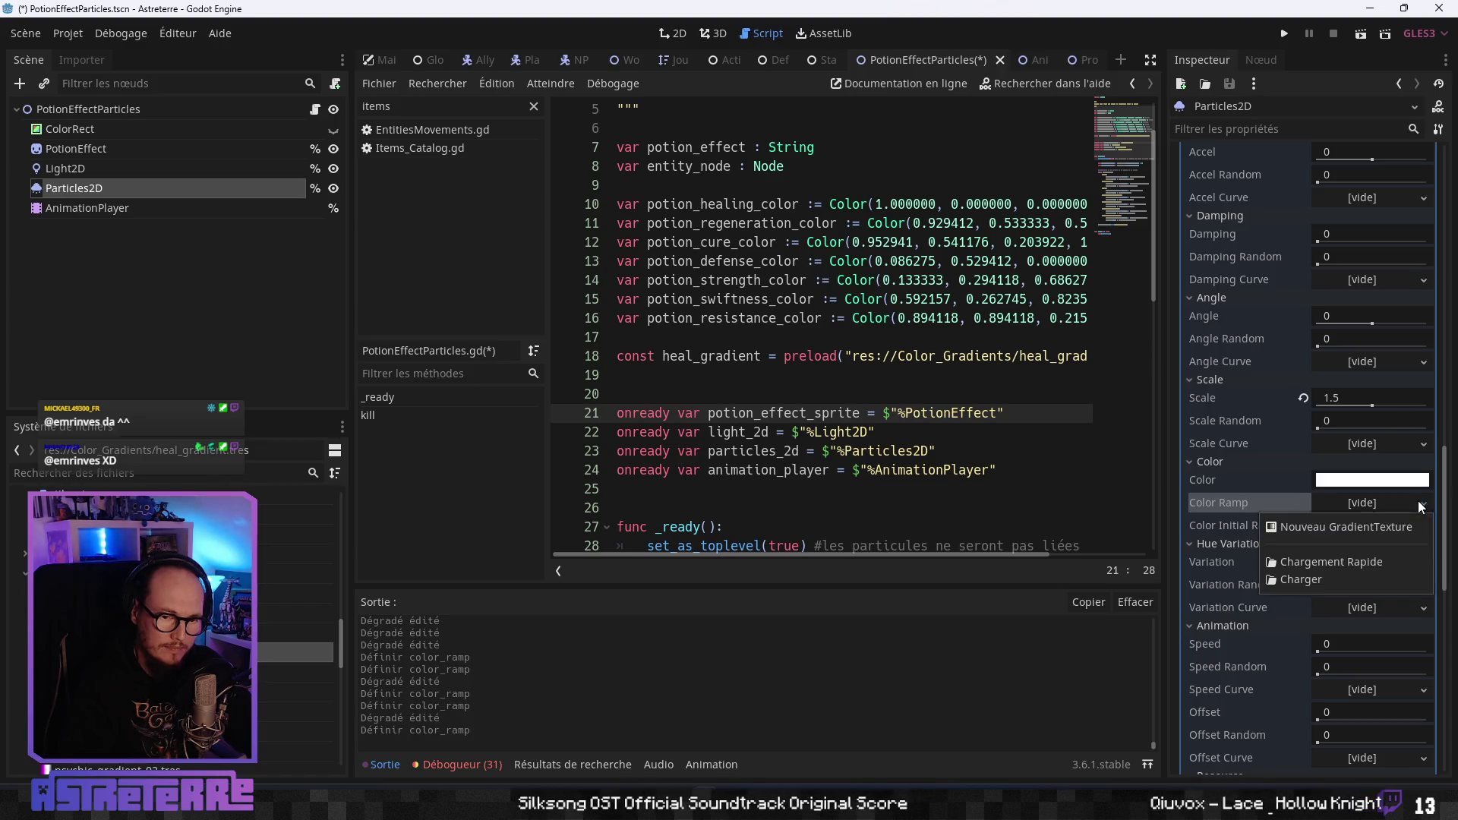
{"action": "left_click", "coordinate": [1303, 580]}
{"action": "double_click", "coordinate": [732, 199]}
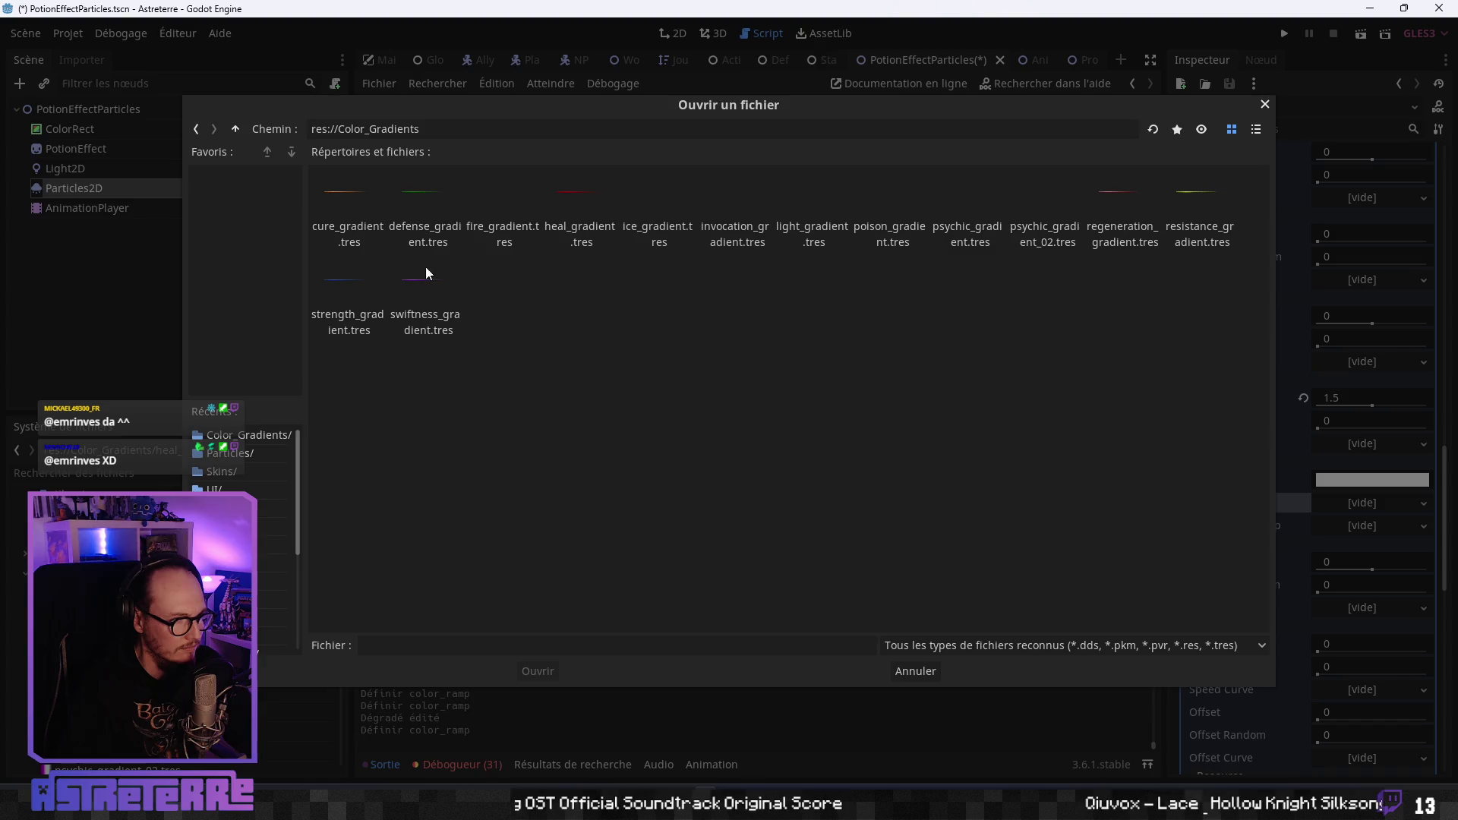
{"action": "left_click", "coordinate": [576, 202]}
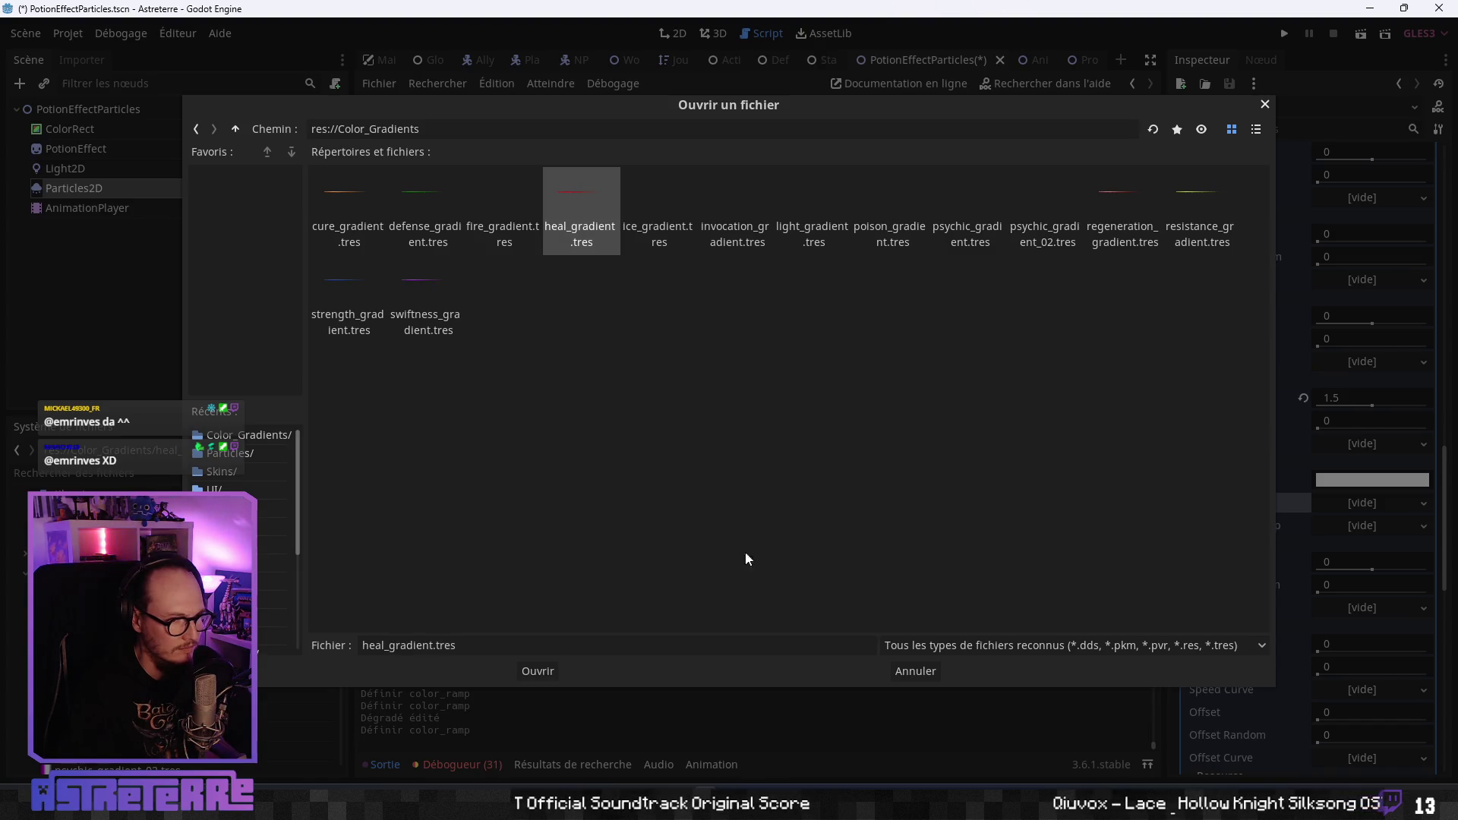
{"action": "left_click", "coordinate": [538, 671]}
Toggle the gradient's Local to Scene option on and back off.
{"action": "left_click", "coordinate": [1377, 502]}
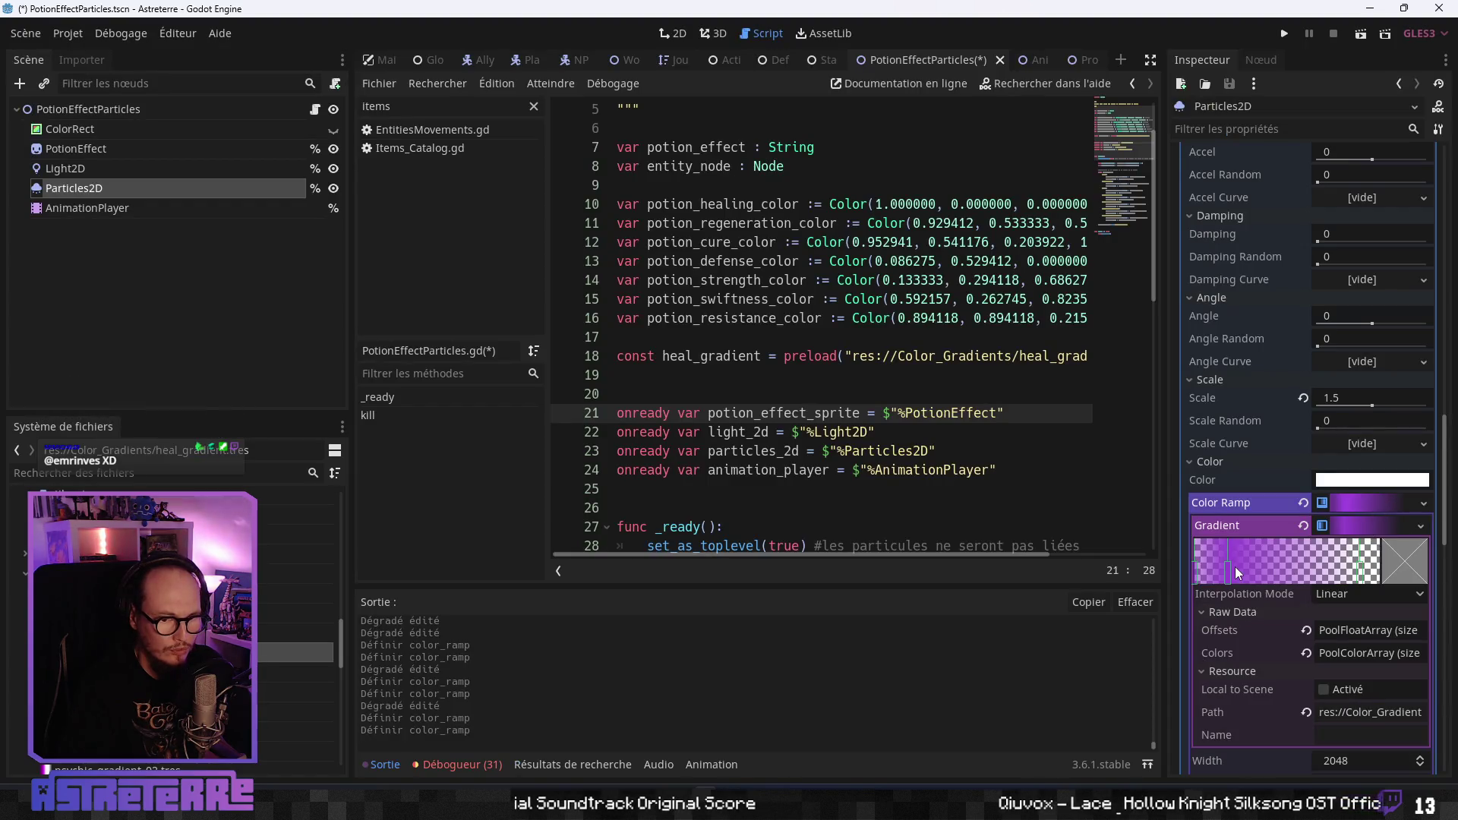
{"action": "scroll", "coordinate": [1254, 600], "scroll_direction": "down", "scroll_amount": 2}
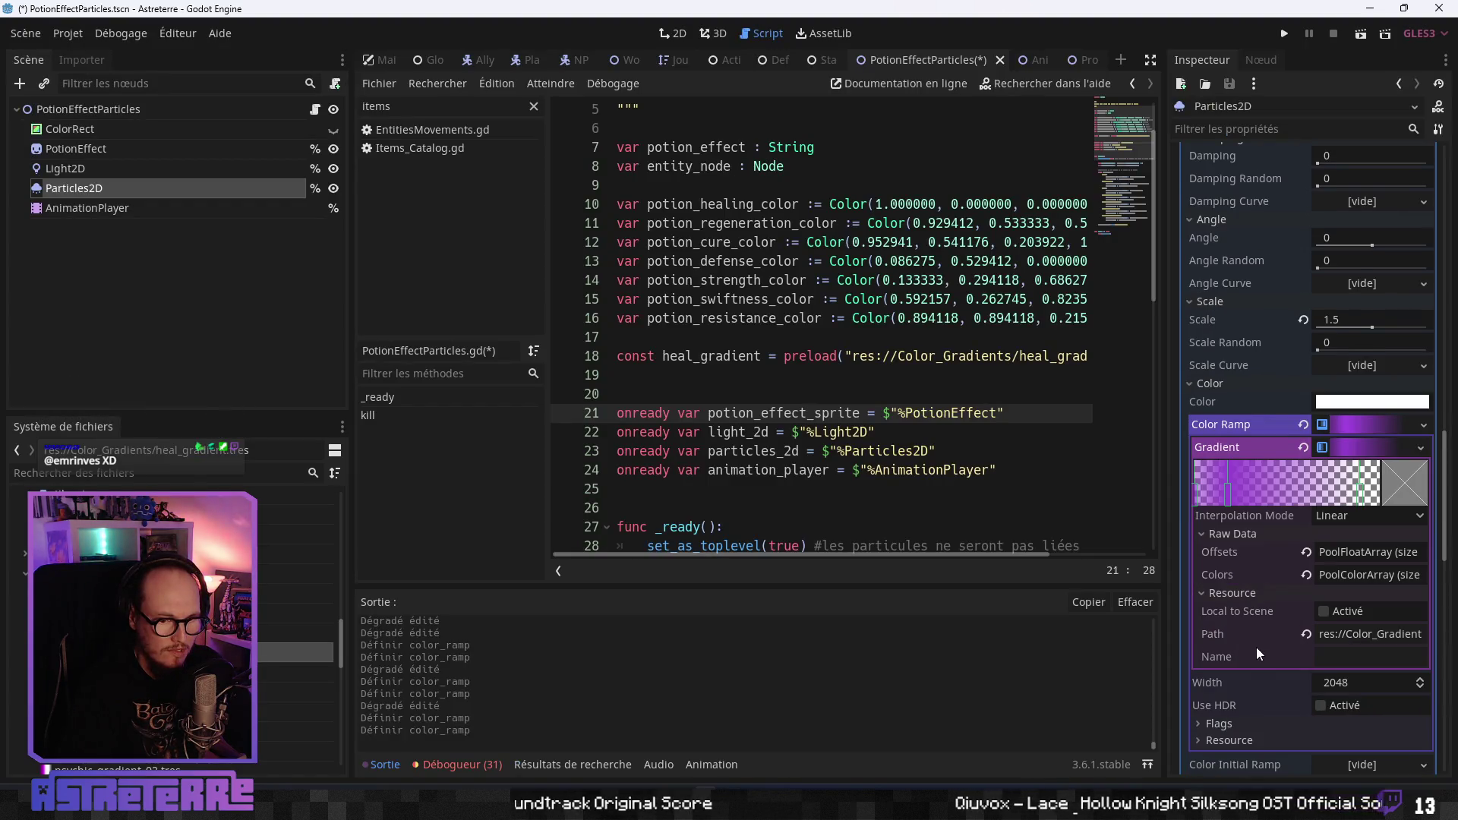
{"action": "left_click", "coordinate": [1322, 611]}
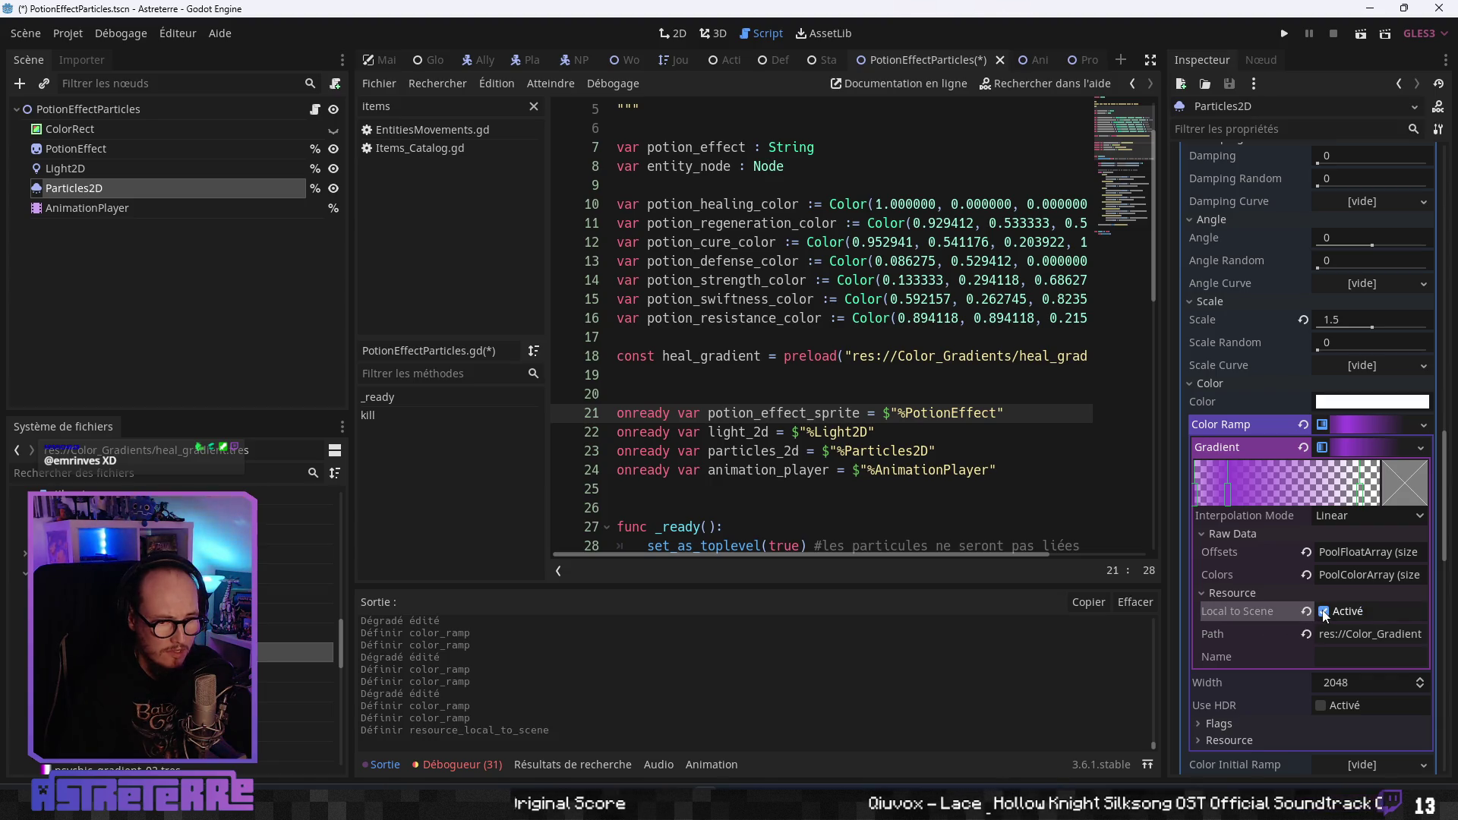
{"action": "left_click", "coordinate": [1324, 611]}
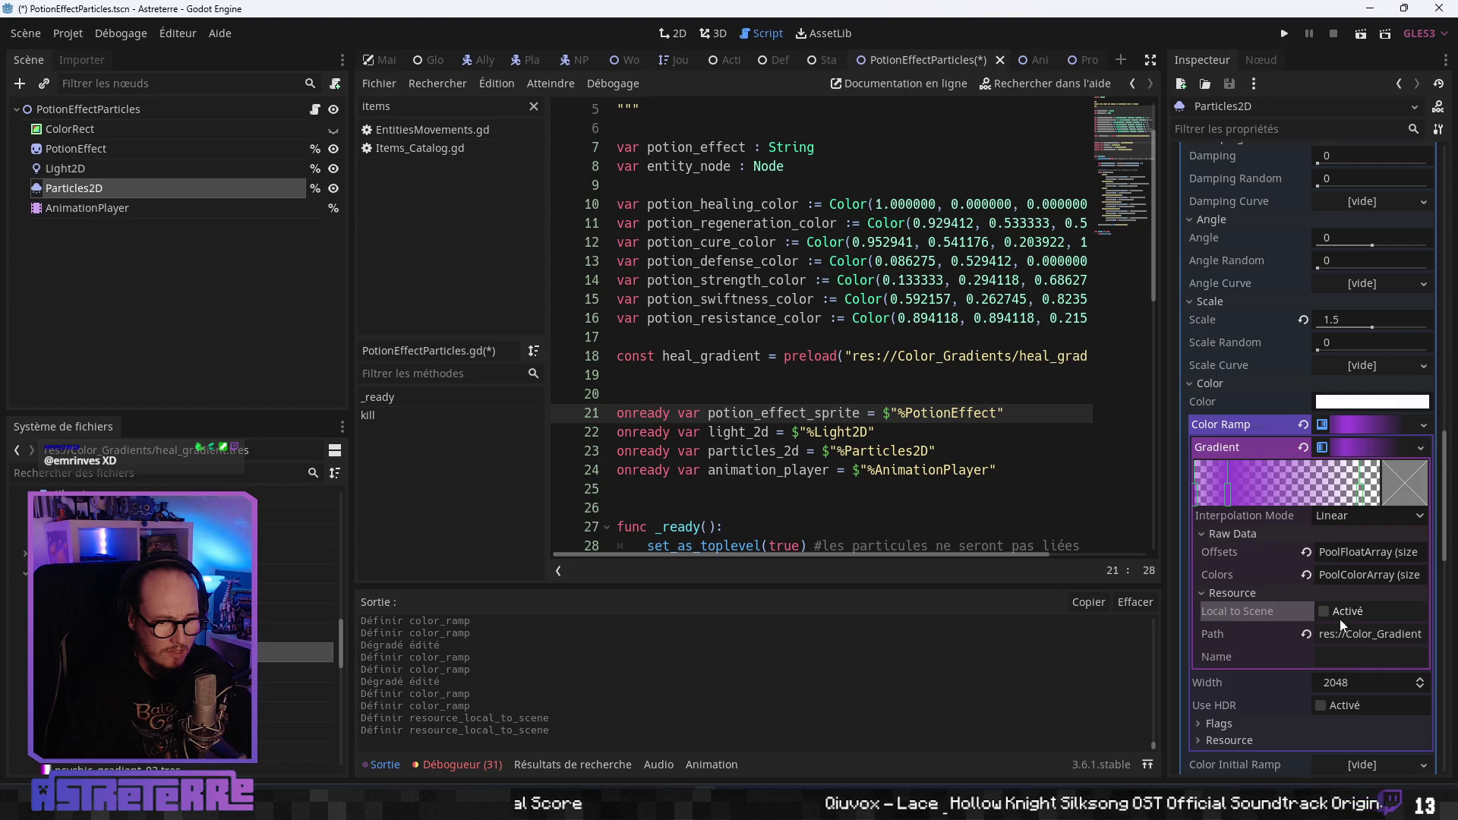
{"action": "mouse_move", "coordinate": [1363, 633]}
{"action": "left_mouse_down"}
{"action": "mouse_move", "coordinate": [1452, 633]}
{"action": "mouse_move", "coordinate": [1321, 635]}
{"action": "left_mouse_up"}
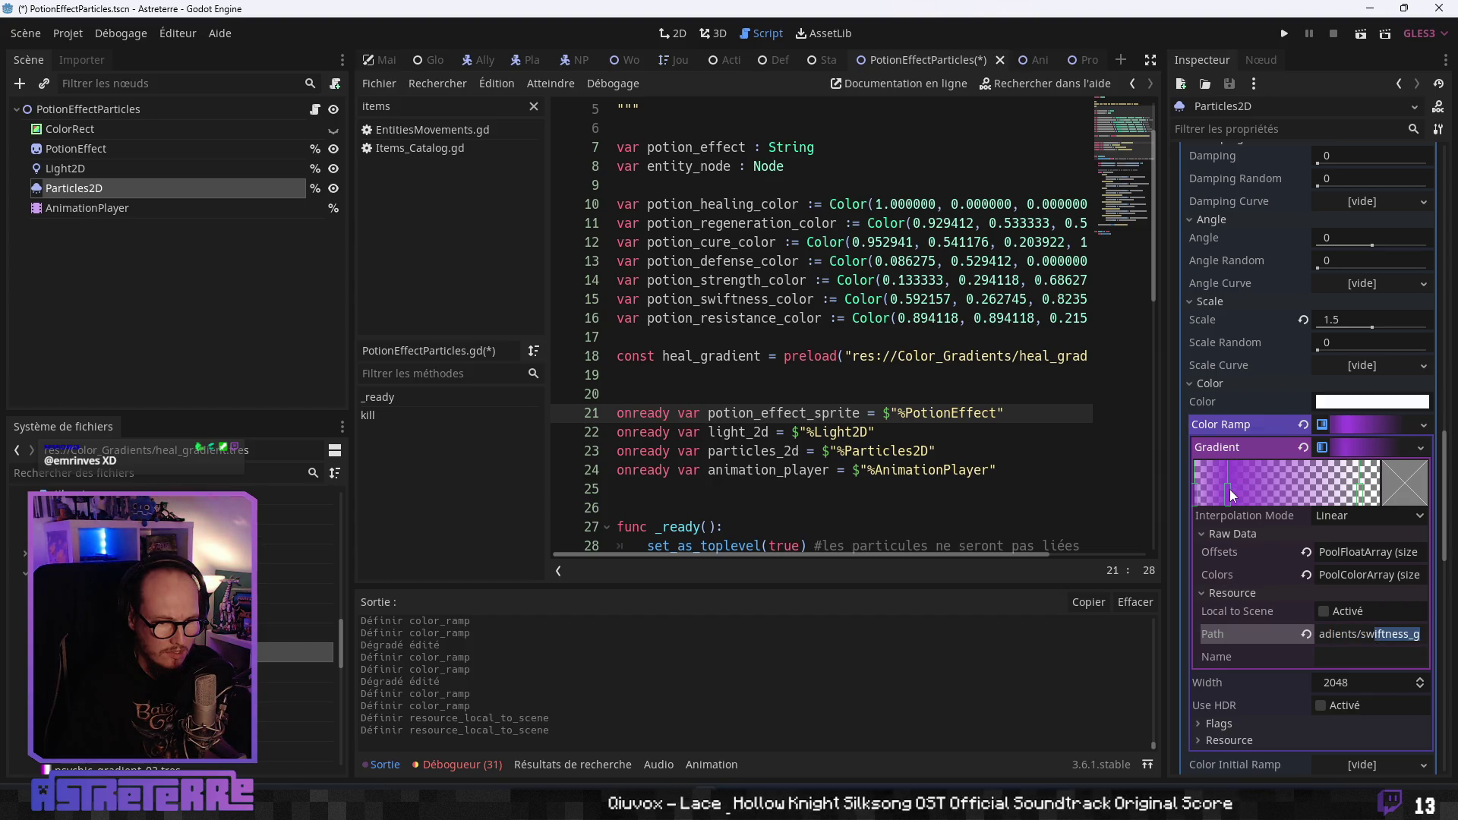
{"action": "left_click", "coordinate": [1361, 635]}
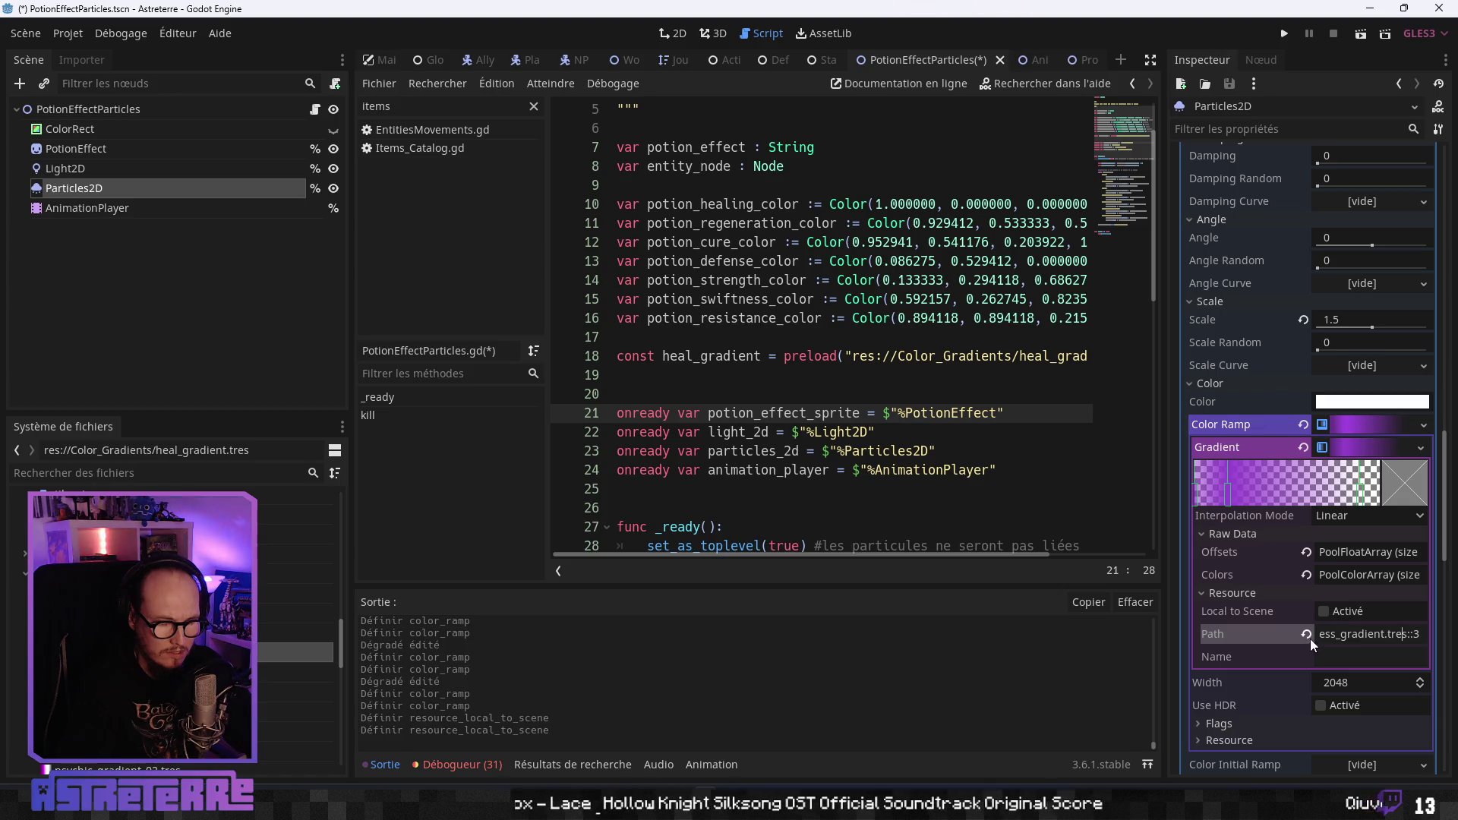
Load resistance_gradient.tres and select the inner gradient's resource path for editing.
{"action": "left_click", "coordinate": [1302, 425]}
{"action": "left_click", "coordinate": [1324, 431]}
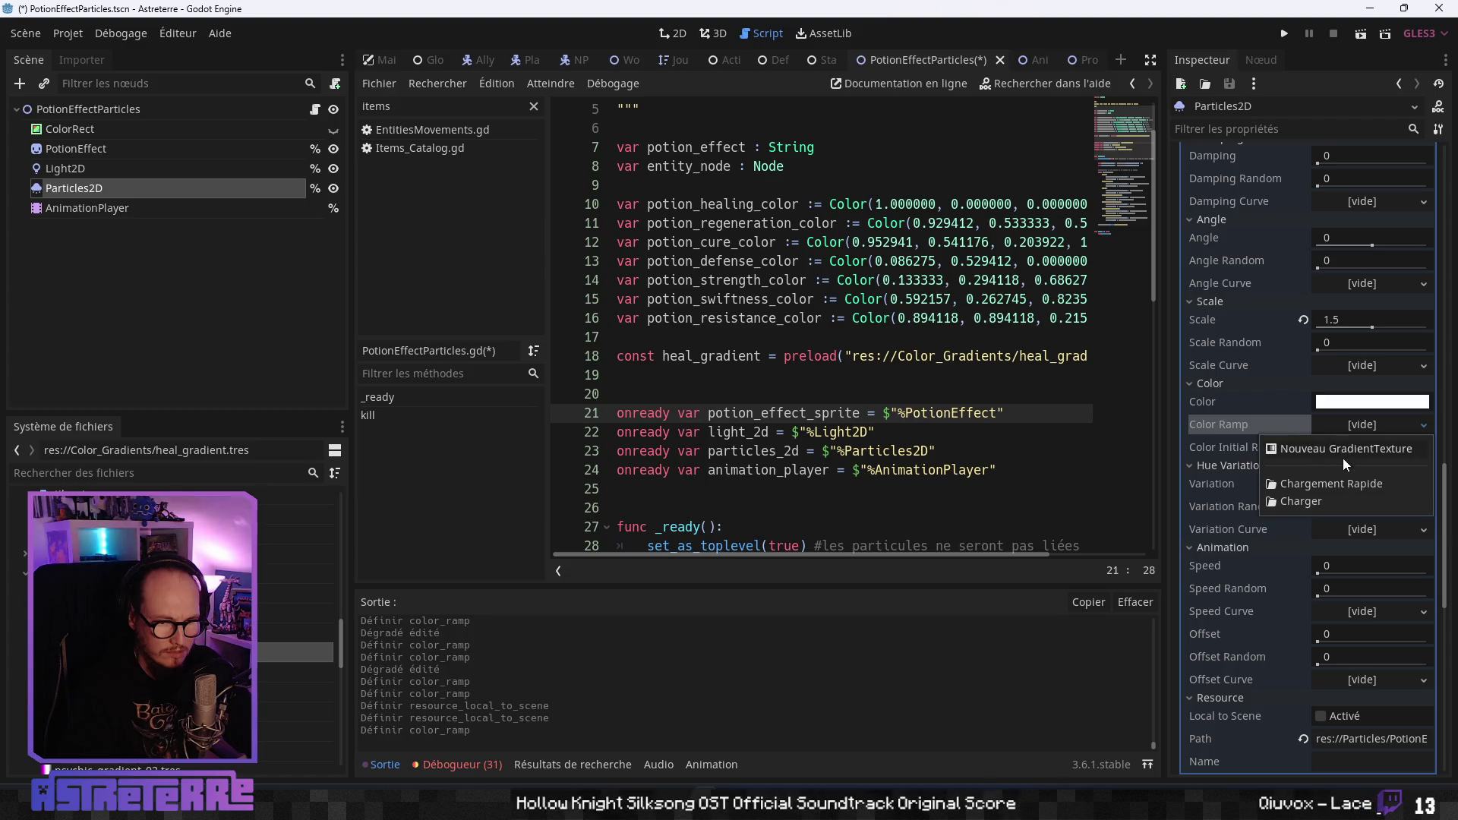
{"action": "left_click", "coordinate": [1304, 503]}
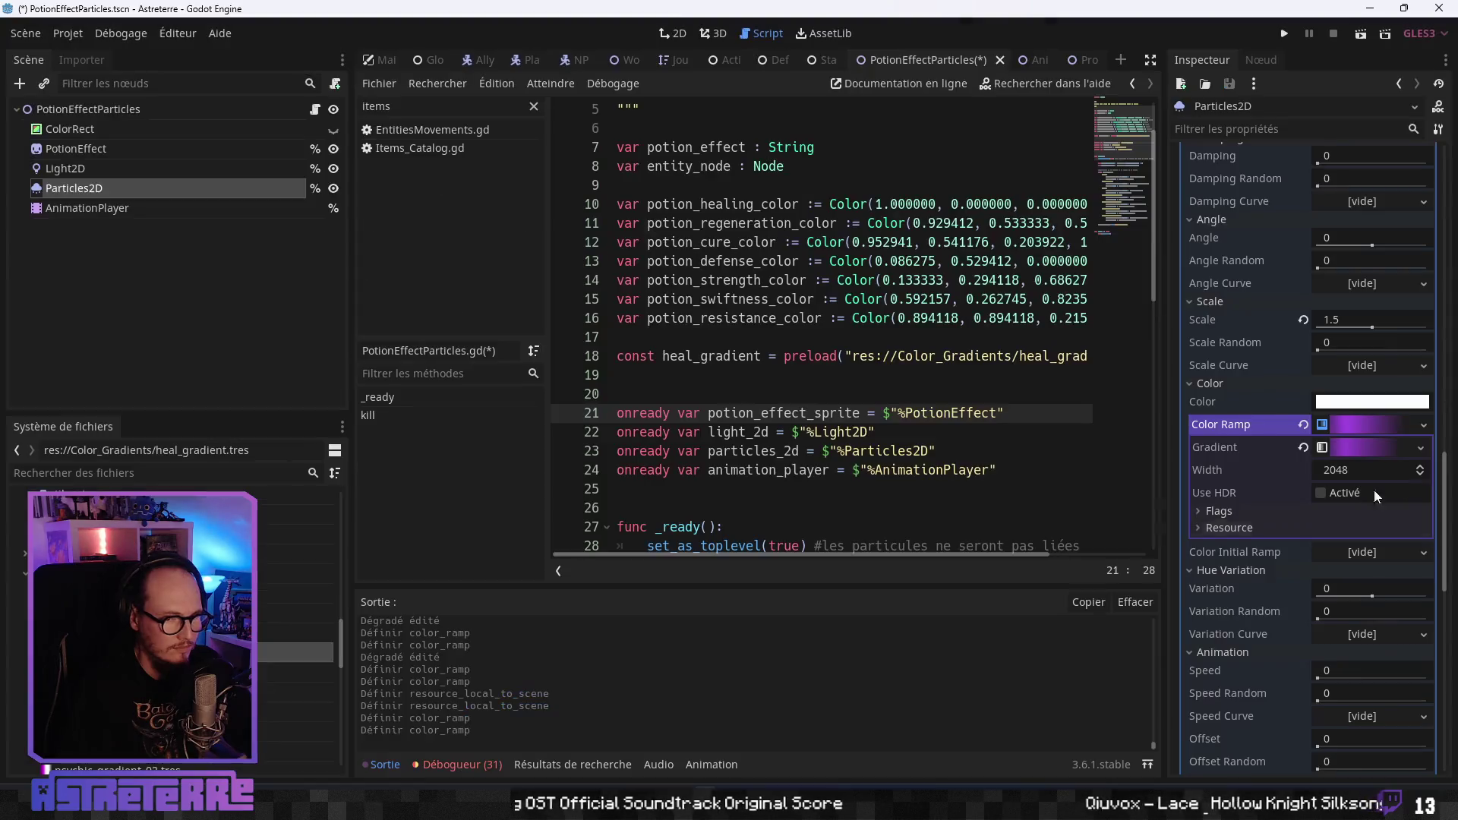
{"action": "left_click", "coordinate": [1366, 447]}
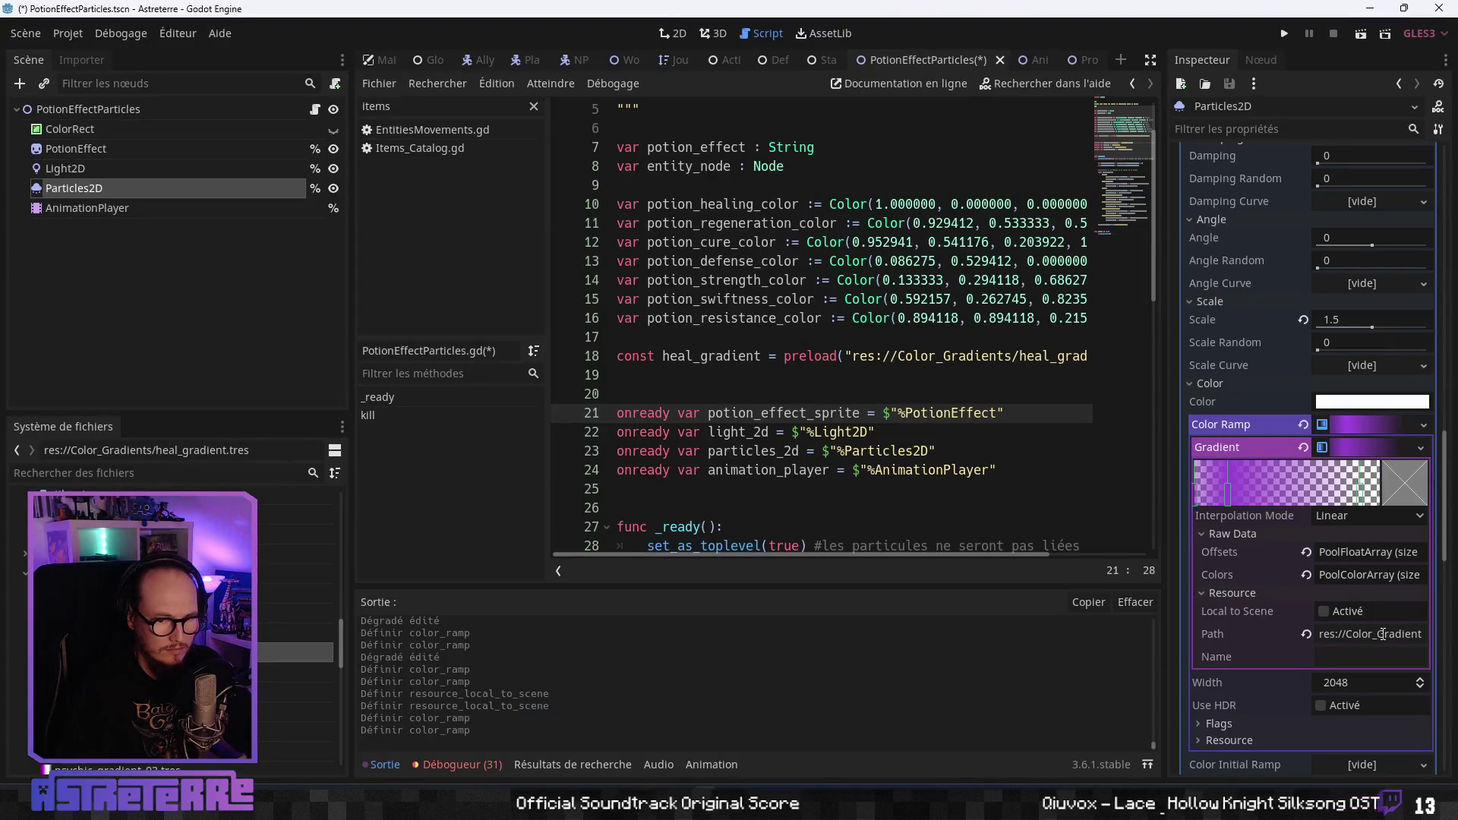
{"action": "left_click_drag", "start_coordinate": [1360, 635], "coordinate": [1424, 636]}
{"action": "left_click", "coordinate": [1402, 636]}
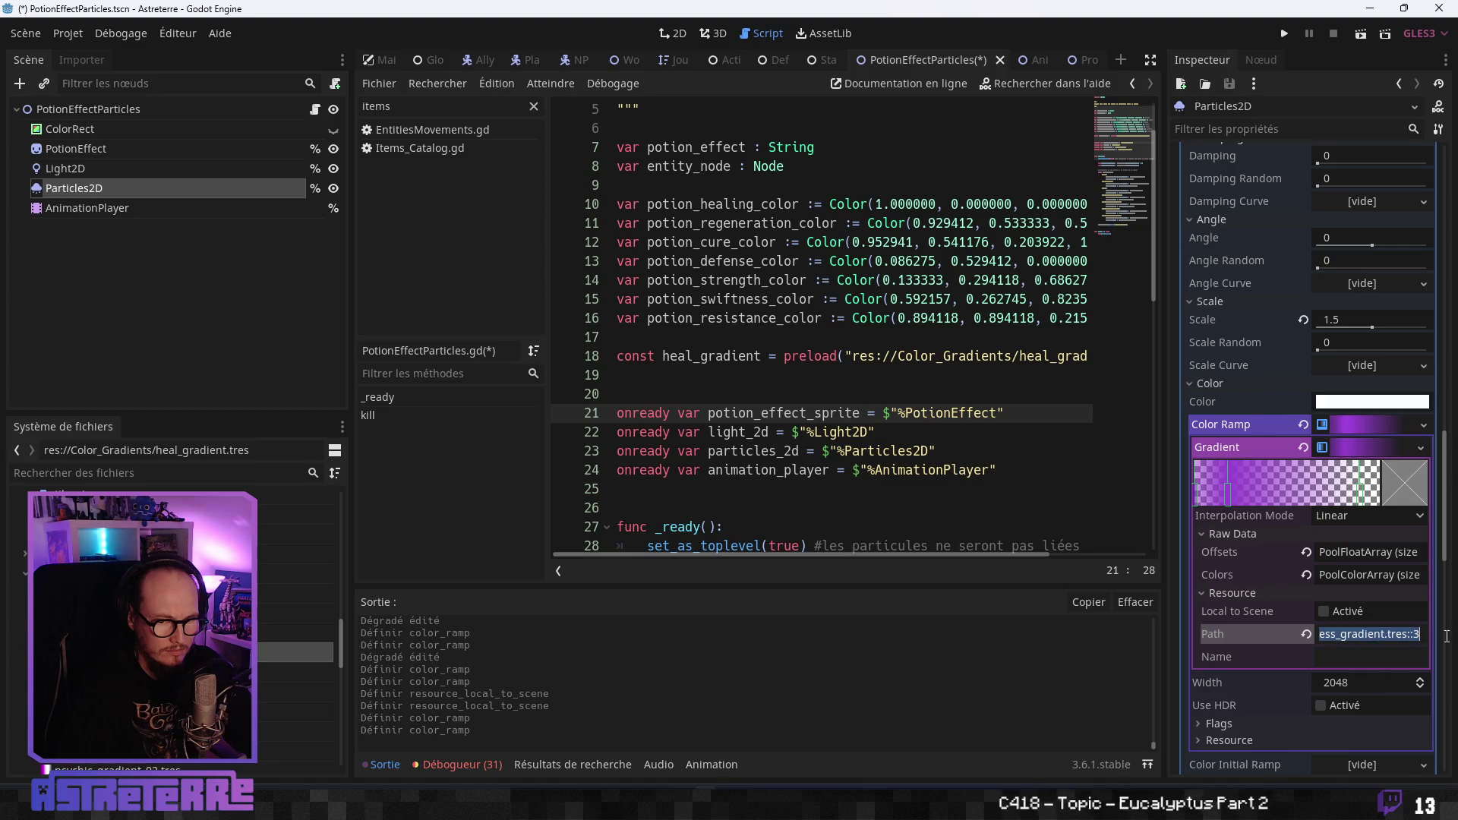
{"action": "left_click", "coordinate": [1341, 637]}
{"action": "left_click_drag", "start_coordinate": [1307, 637], "coordinate": [1363, 636]}
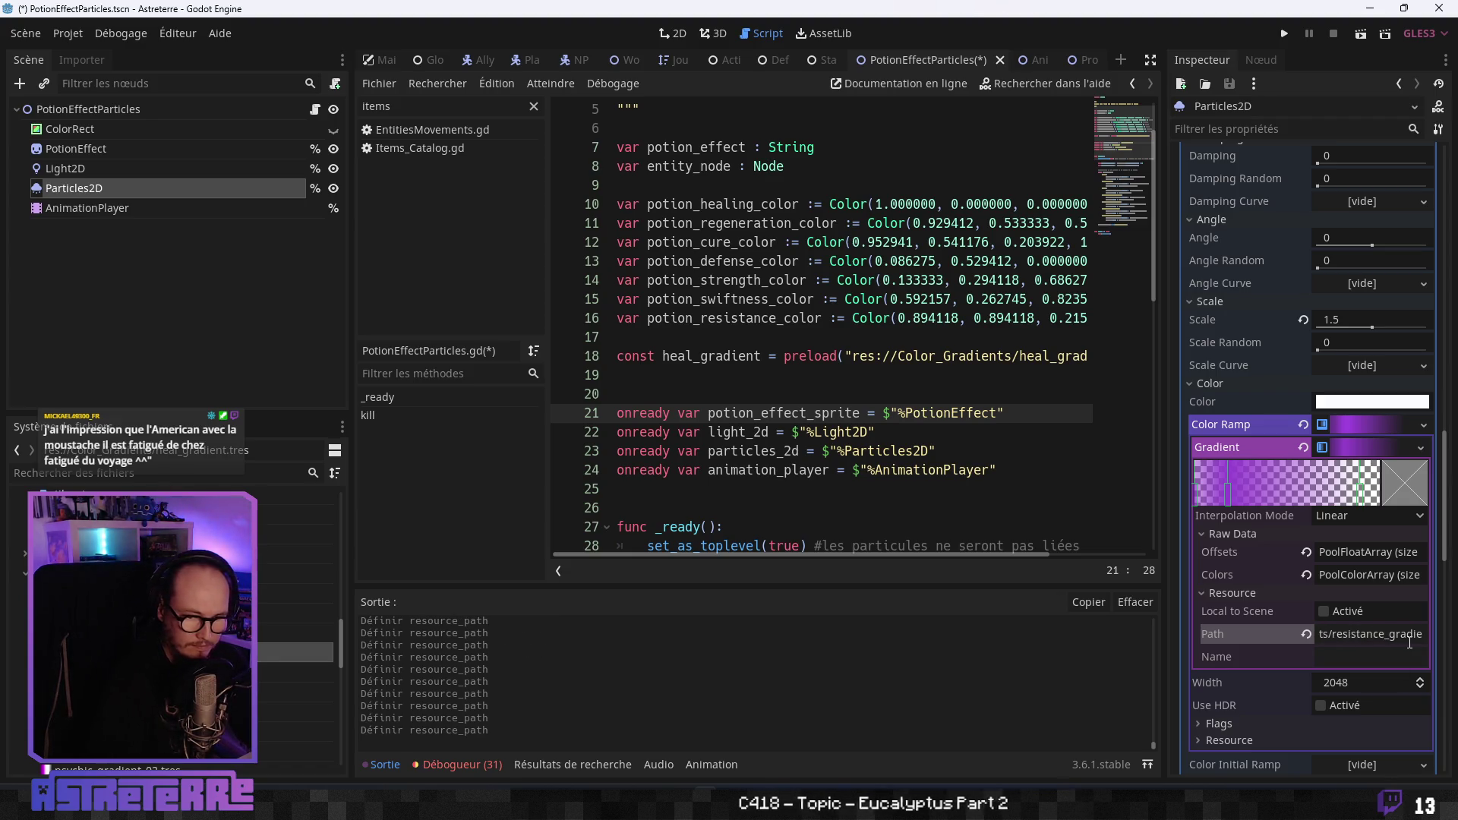
Review the three gradient colours, then switch to the 2D workspace.
{"action": "left_click", "coordinate": [1377, 570]}
{"action": "left_click", "coordinate": [1377, 571]}
{"action": "left_click", "coordinate": [1377, 575]}
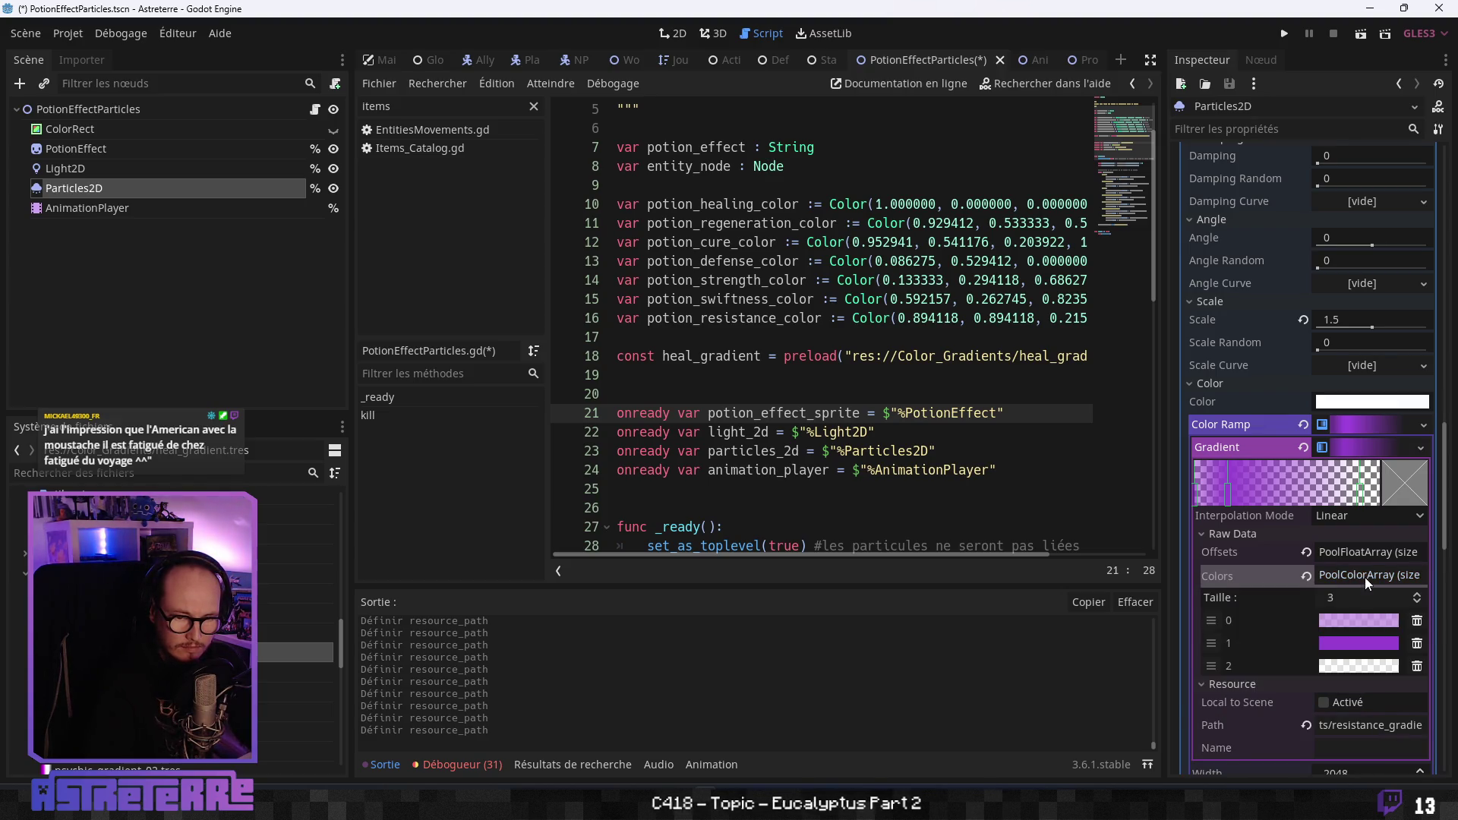
{"action": "left_click", "coordinate": [1365, 577]}
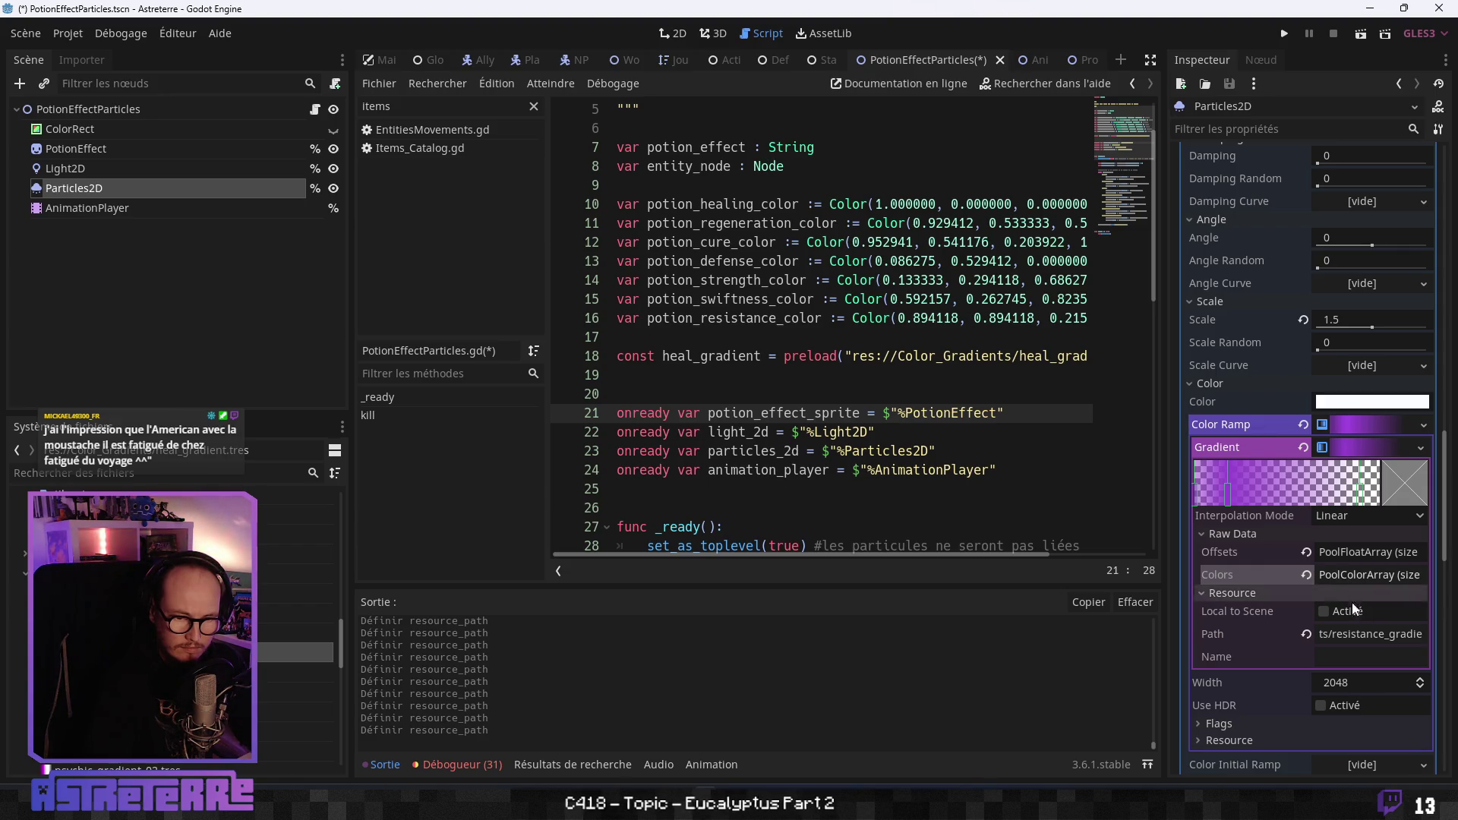
{"action": "left_click", "coordinate": [1365, 429]}
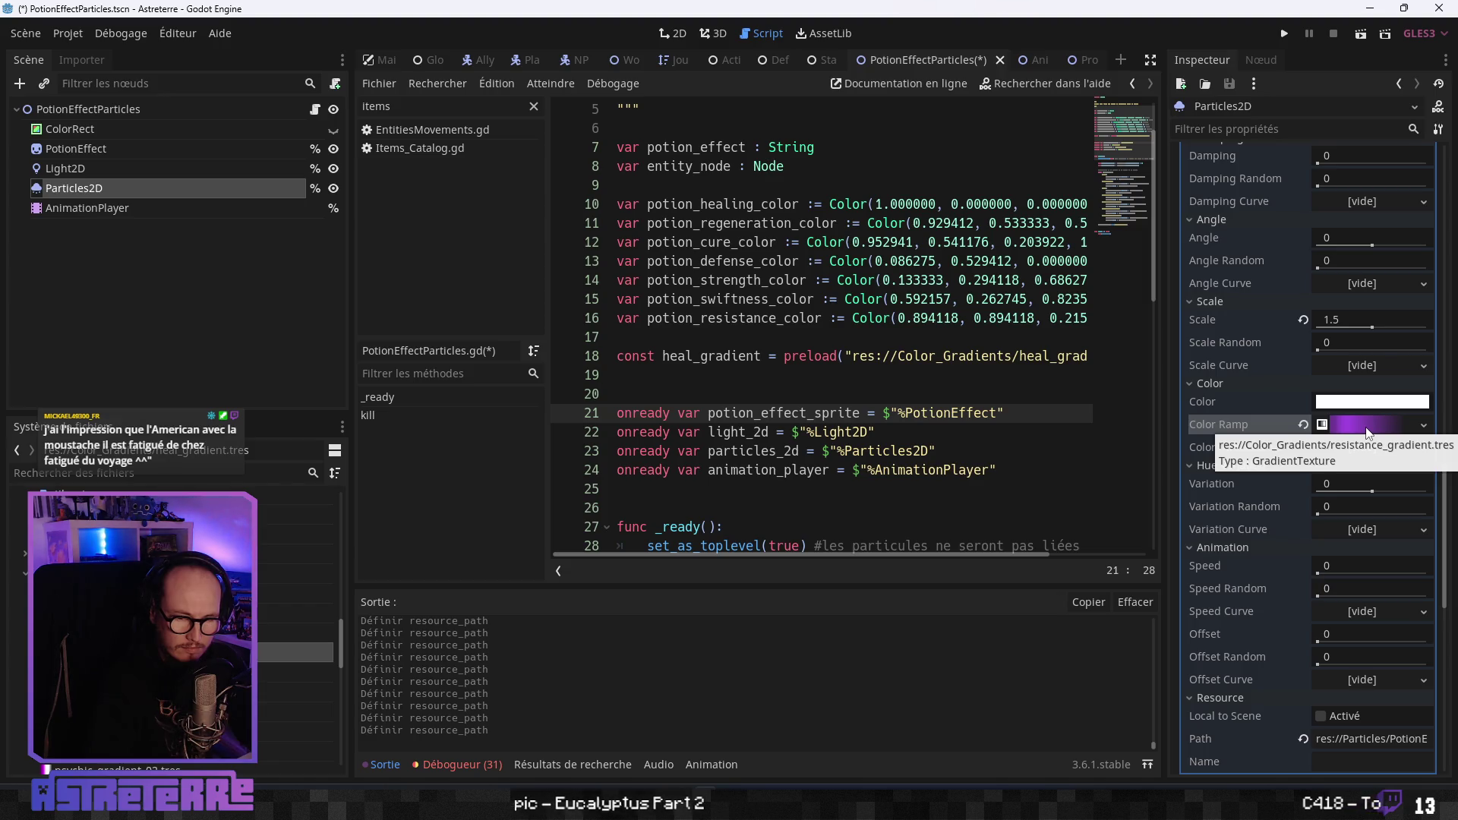
{"action": "left_click", "coordinate": [1365, 428]}
{"action": "left_click", "coordinate": [1361, 452]}
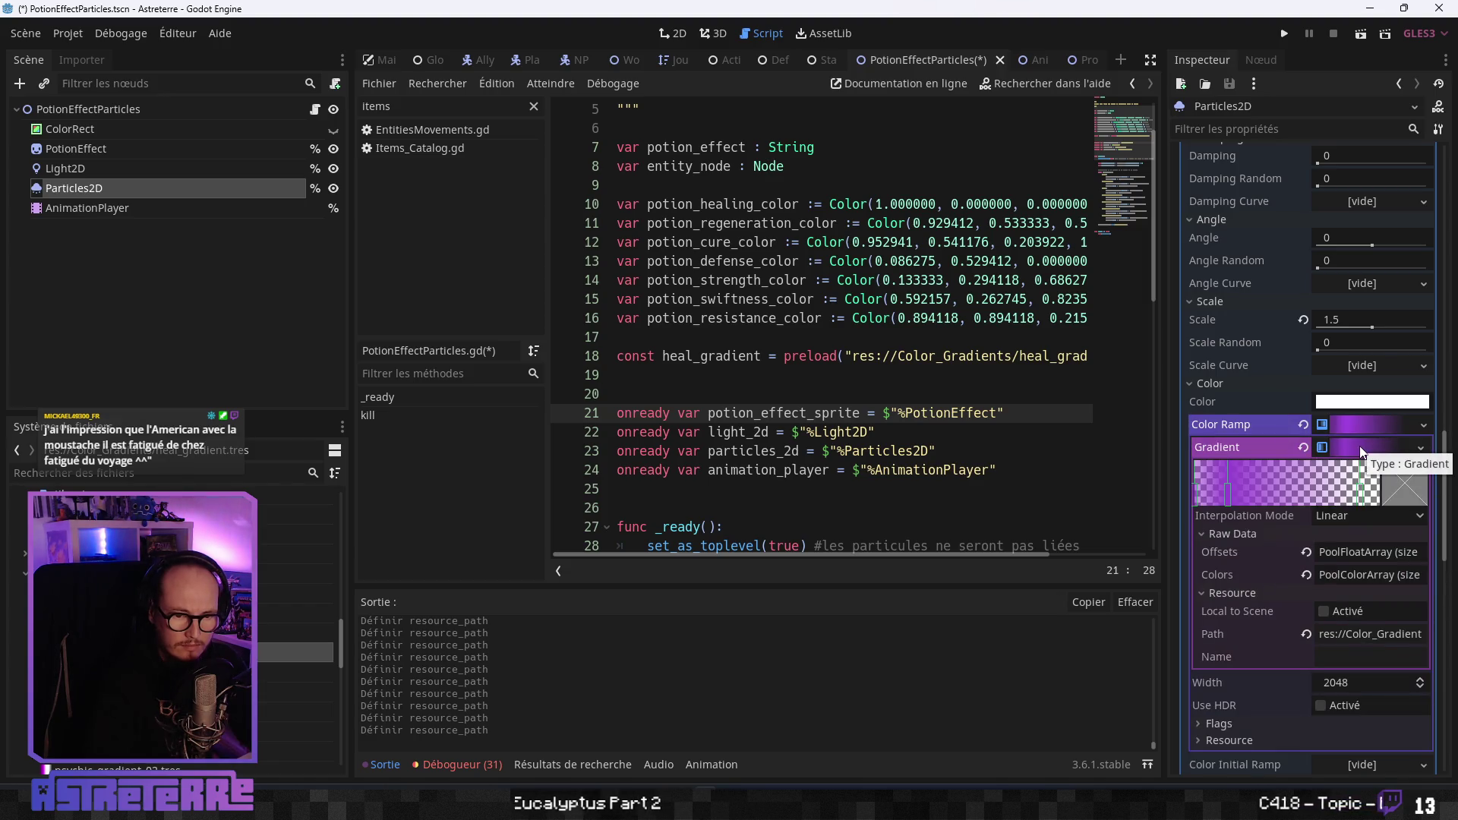
{"action": "scroll", "coordinate": [1291, 365], "scroll_direction": "up", "scroll_amount": 6}
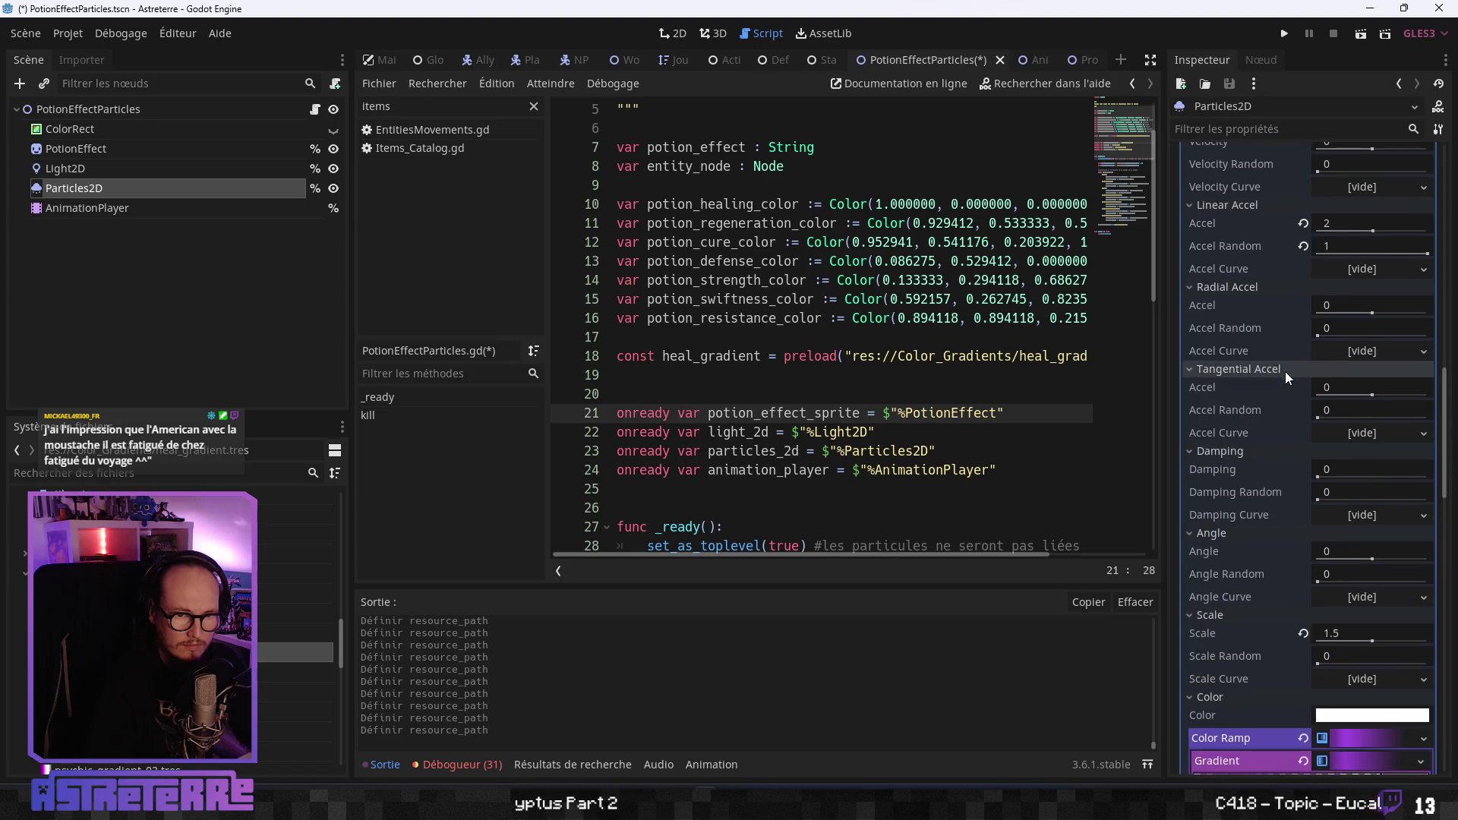
{"action": "left_click", "coordinate": [673, 33]}
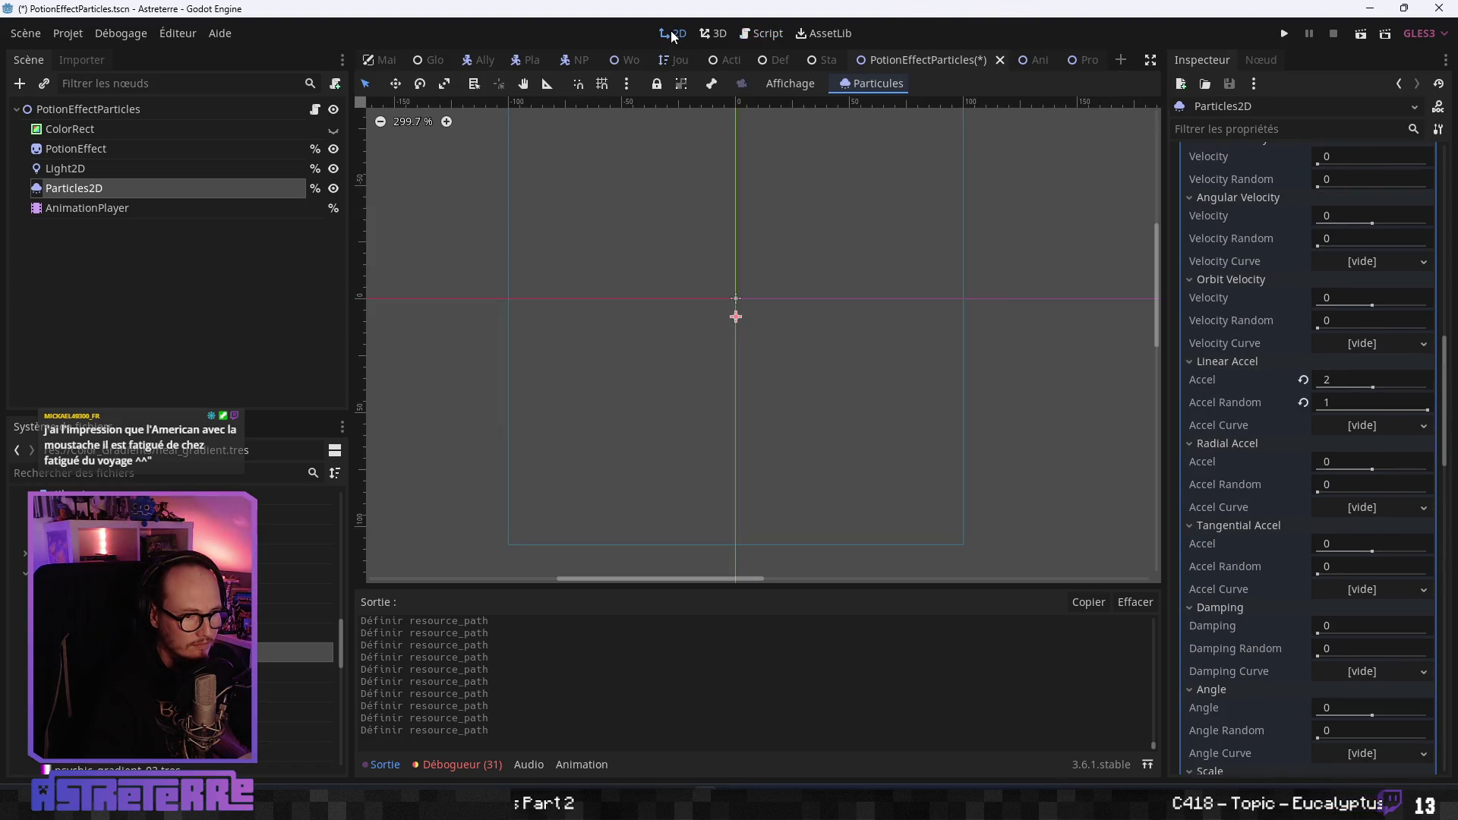
Run the project to test the resistance gradient particles.
{"action": "scroll", "coordinate": [1283, 478], "scroll_direction": "down", "scroll_amount": 7}
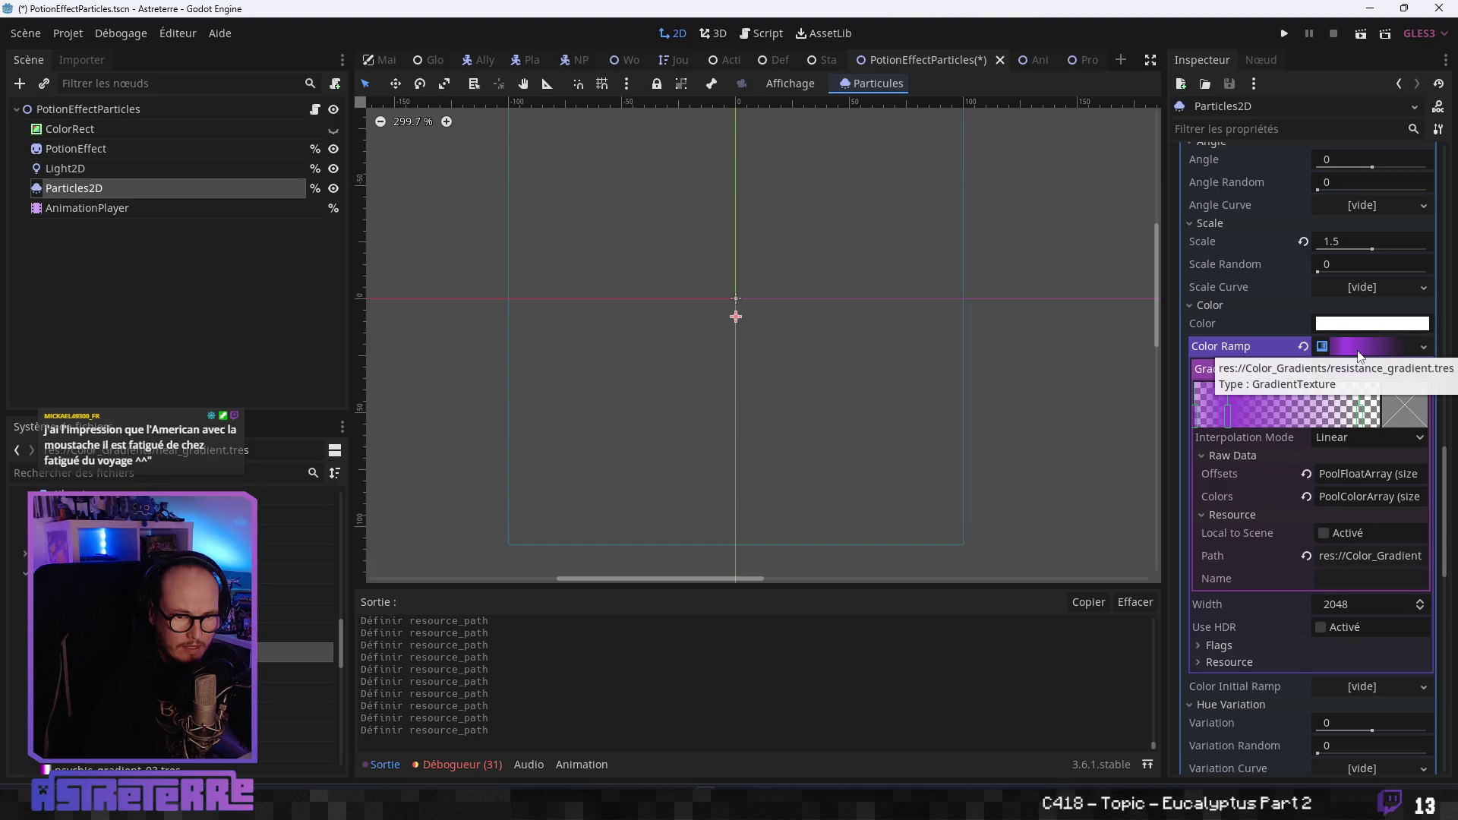
{"action": "left_click", "coordinate": [1284, 34]}
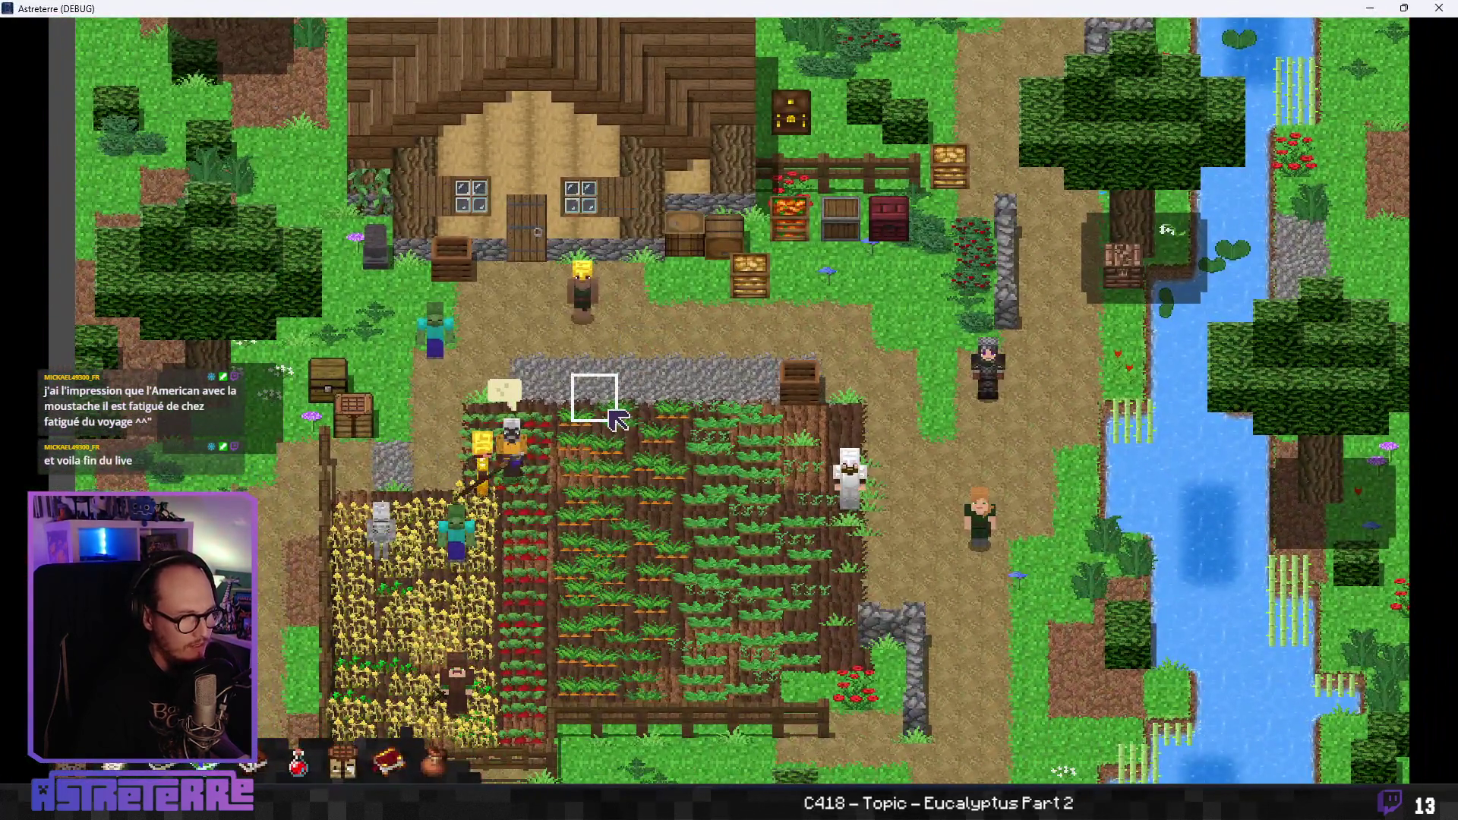
Walk onto the stone path and remove the gold helmet, chestplate and leggings.
{"action": "left_click", "coordinate": [612, 412]}
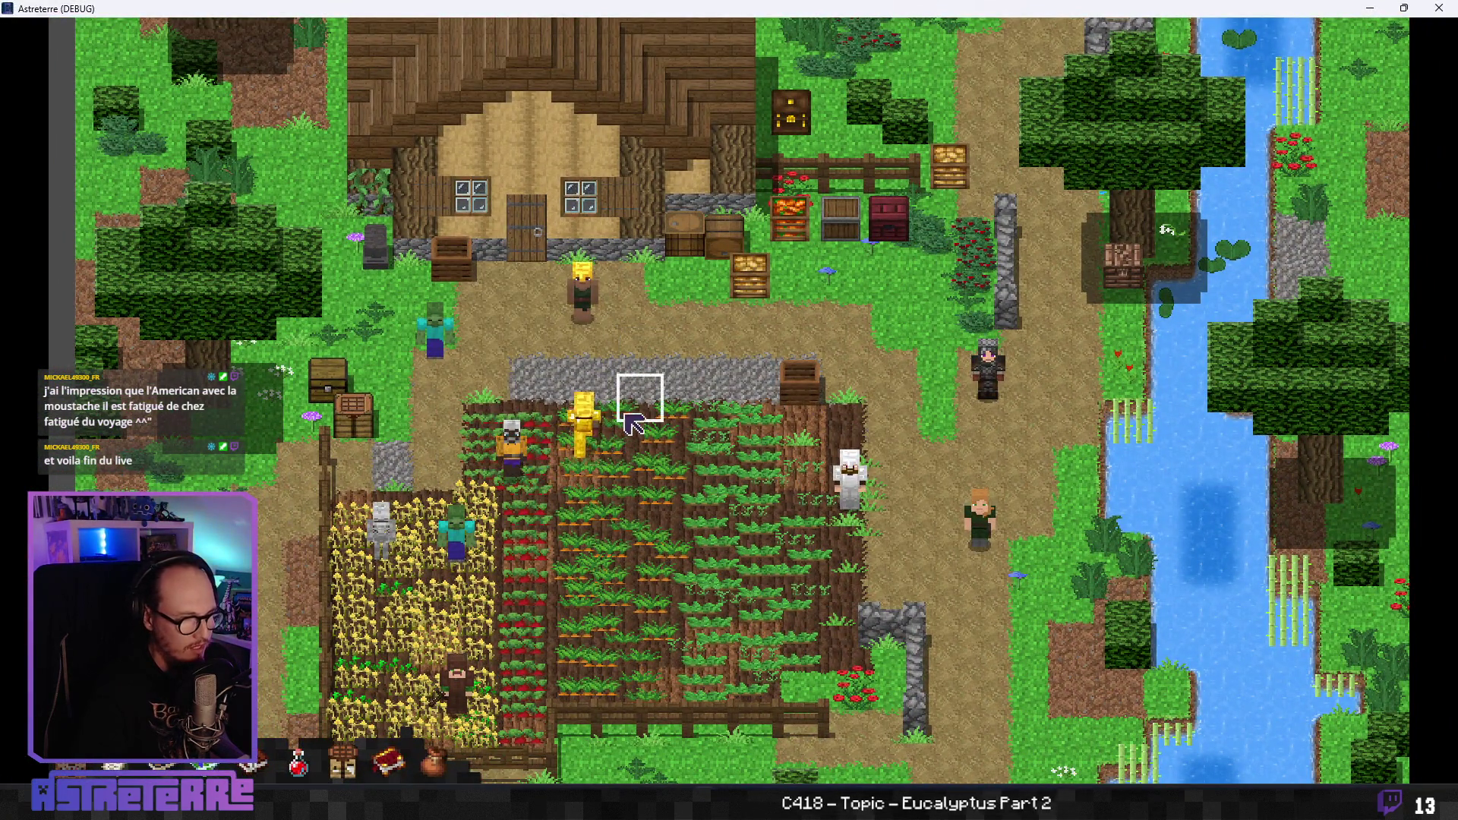
{"action": "key", "text": "e"}
{"action": "left_click", "coordinate": [414, 626]}
{"action": "left_click", "coordinate": [494, 626]}
{"action": "left_click", "coordinate": [568, 640]}
{"action": "key", "text": "e"}
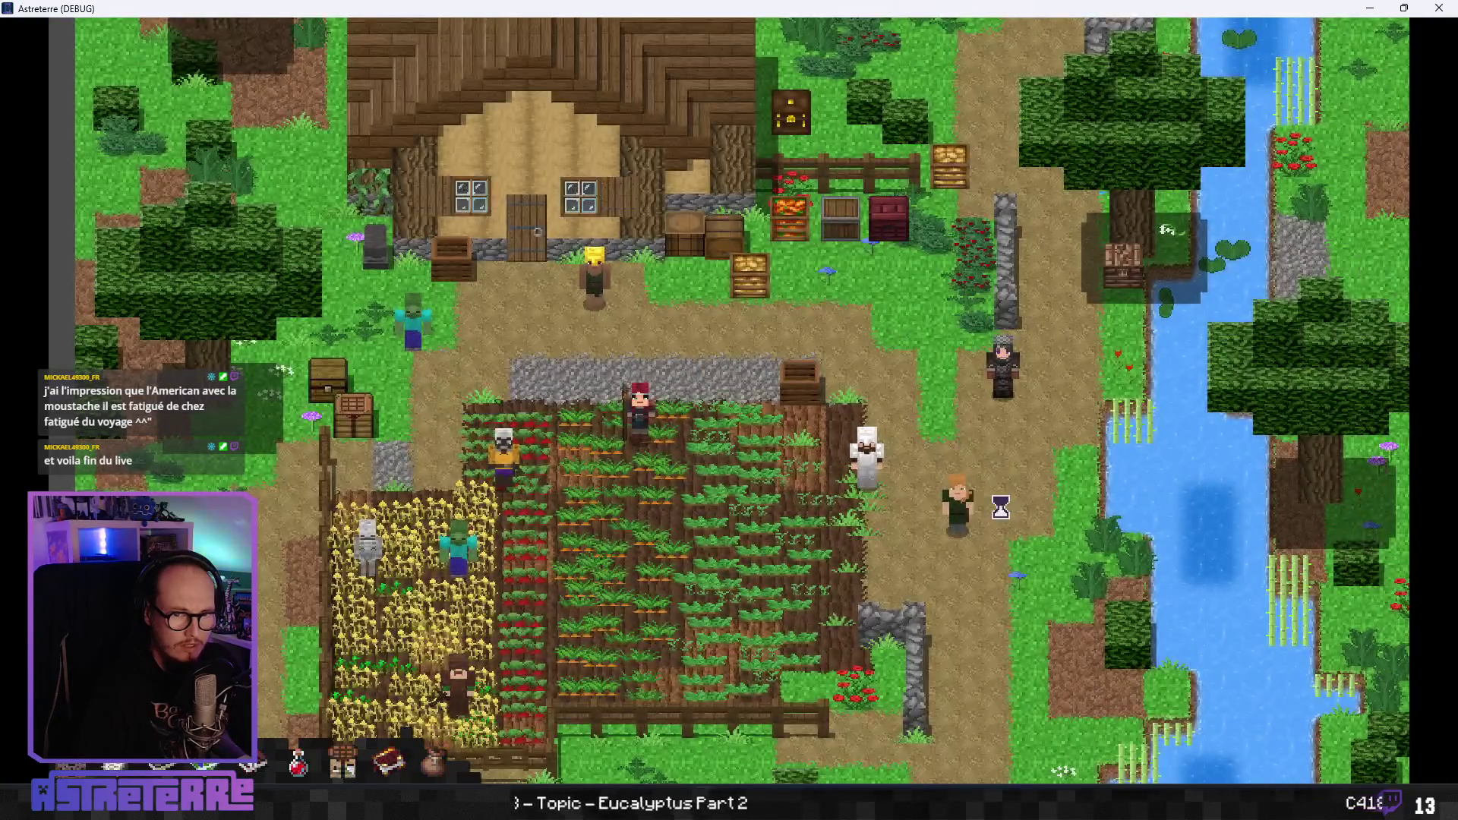
End placement and the turn, then have the character drink the minor resistance potion.
{"action": "left_click", "coordinate": [1383, 540]}
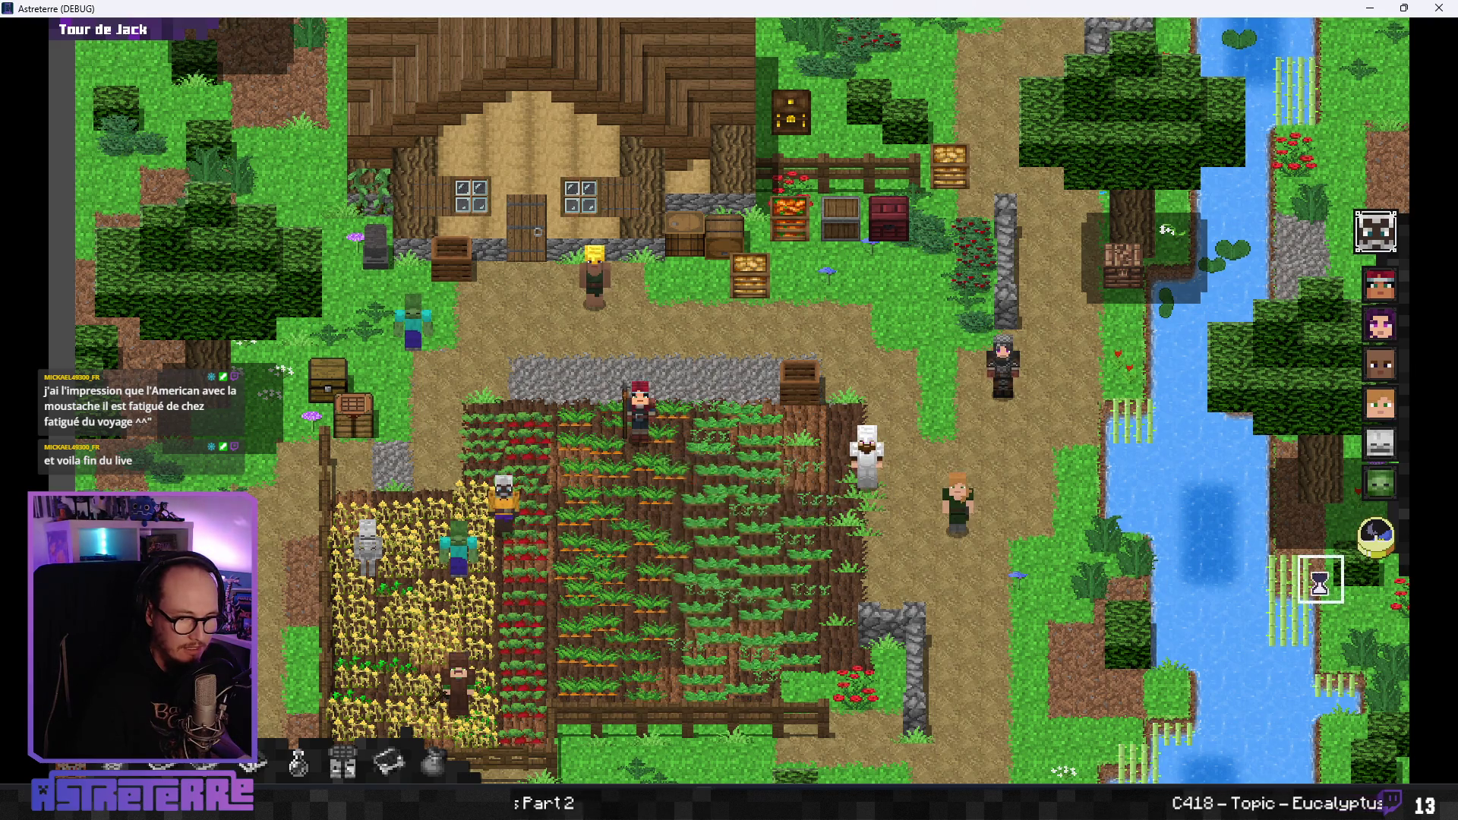
{"action": "left_click", "coordinate": [1387, 538]}
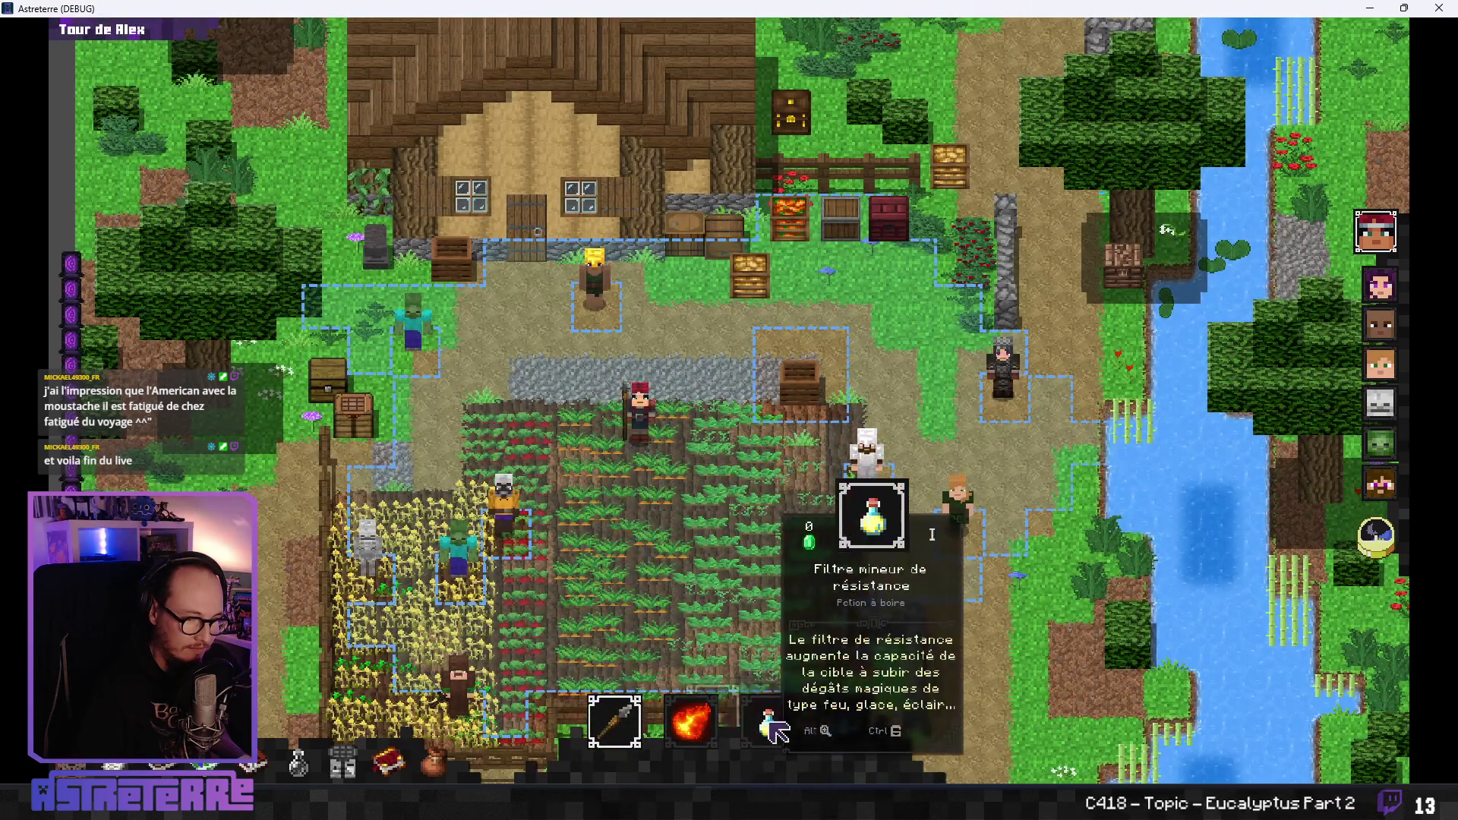
{"action": "left_click", "coordinate": [787, 710]}
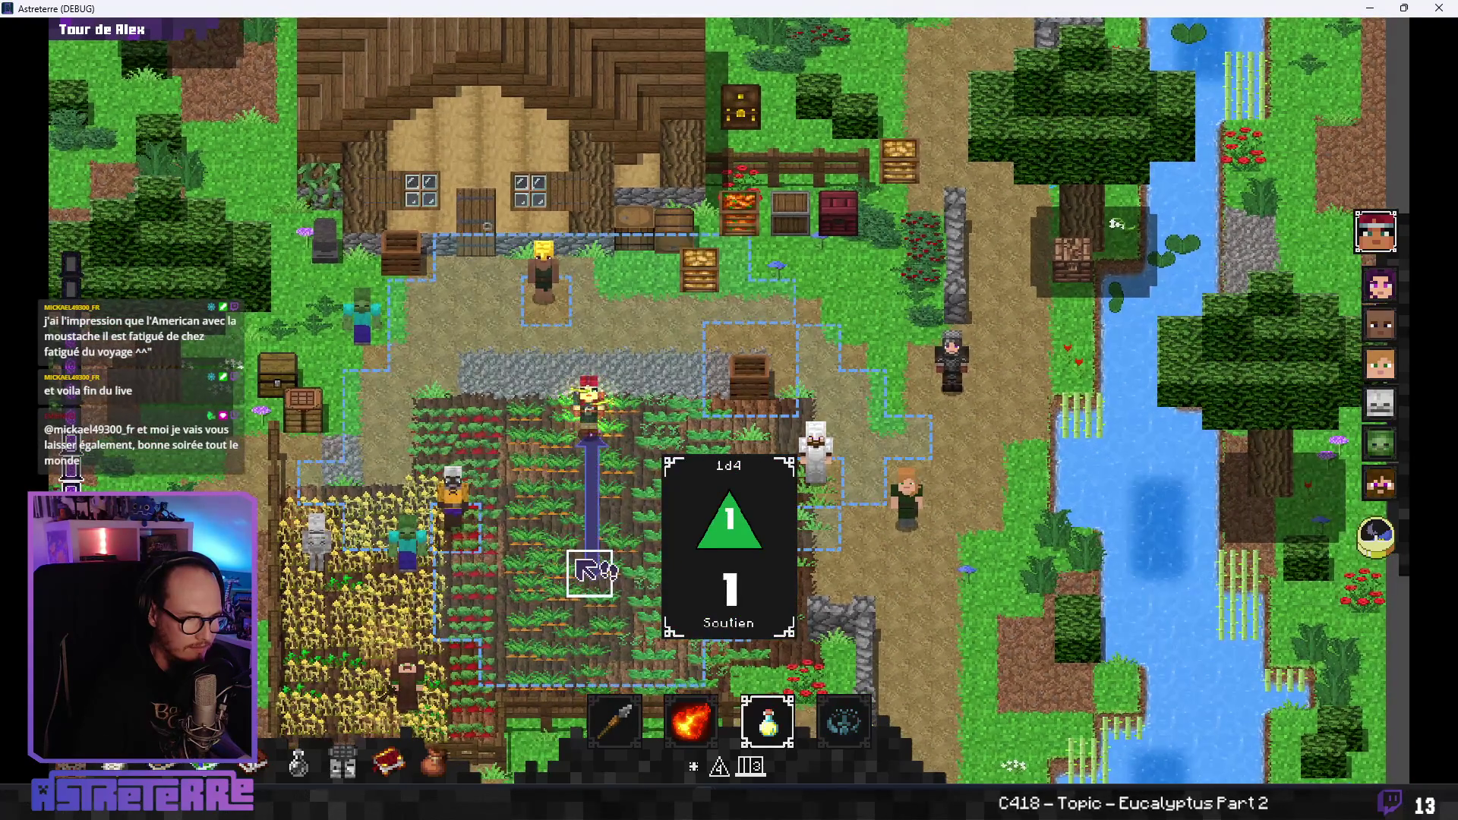
{"action": "left_click", "coordinate": [600, 445]}
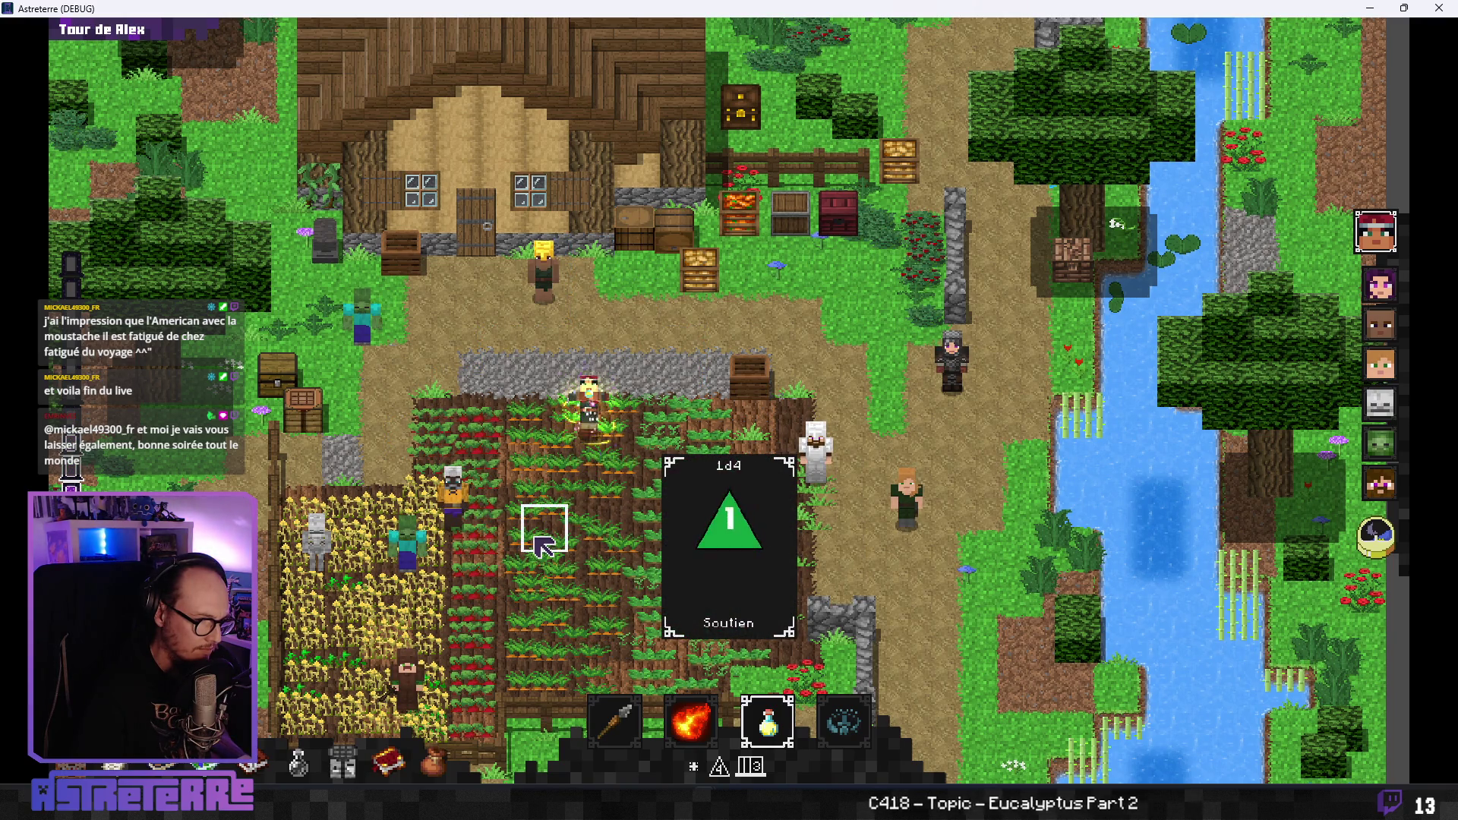
{"action": "scroll", "coordinate": [562, 501], "scroll_direction": "down", "scroll_amount": 2}
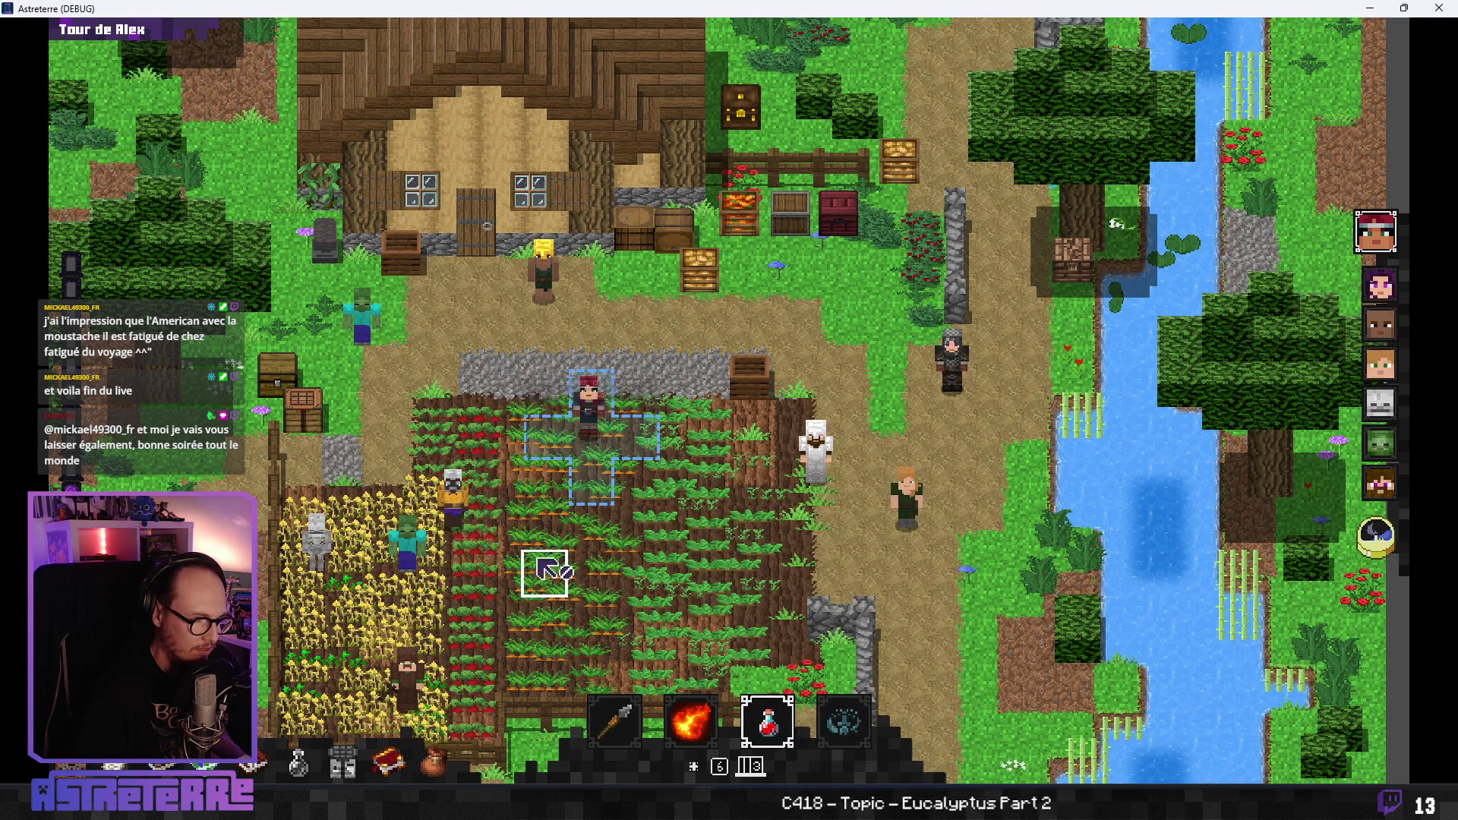
Run 'add action_points' in the console and use the rapidity potion on the character.
{"action": "left_click", "coordinate": [1057, 773]}
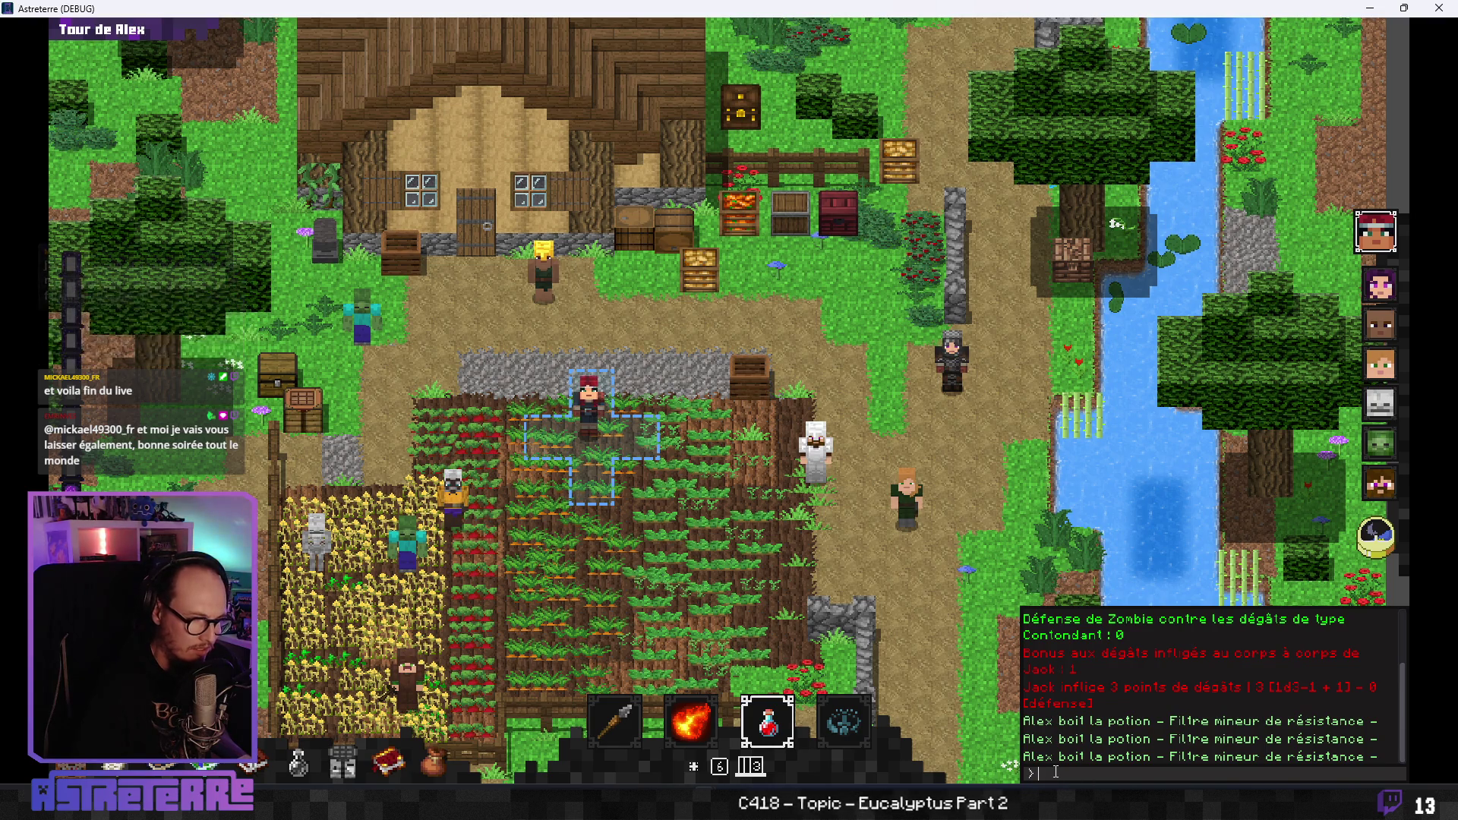
{"action": "type", "text": "add ac"}
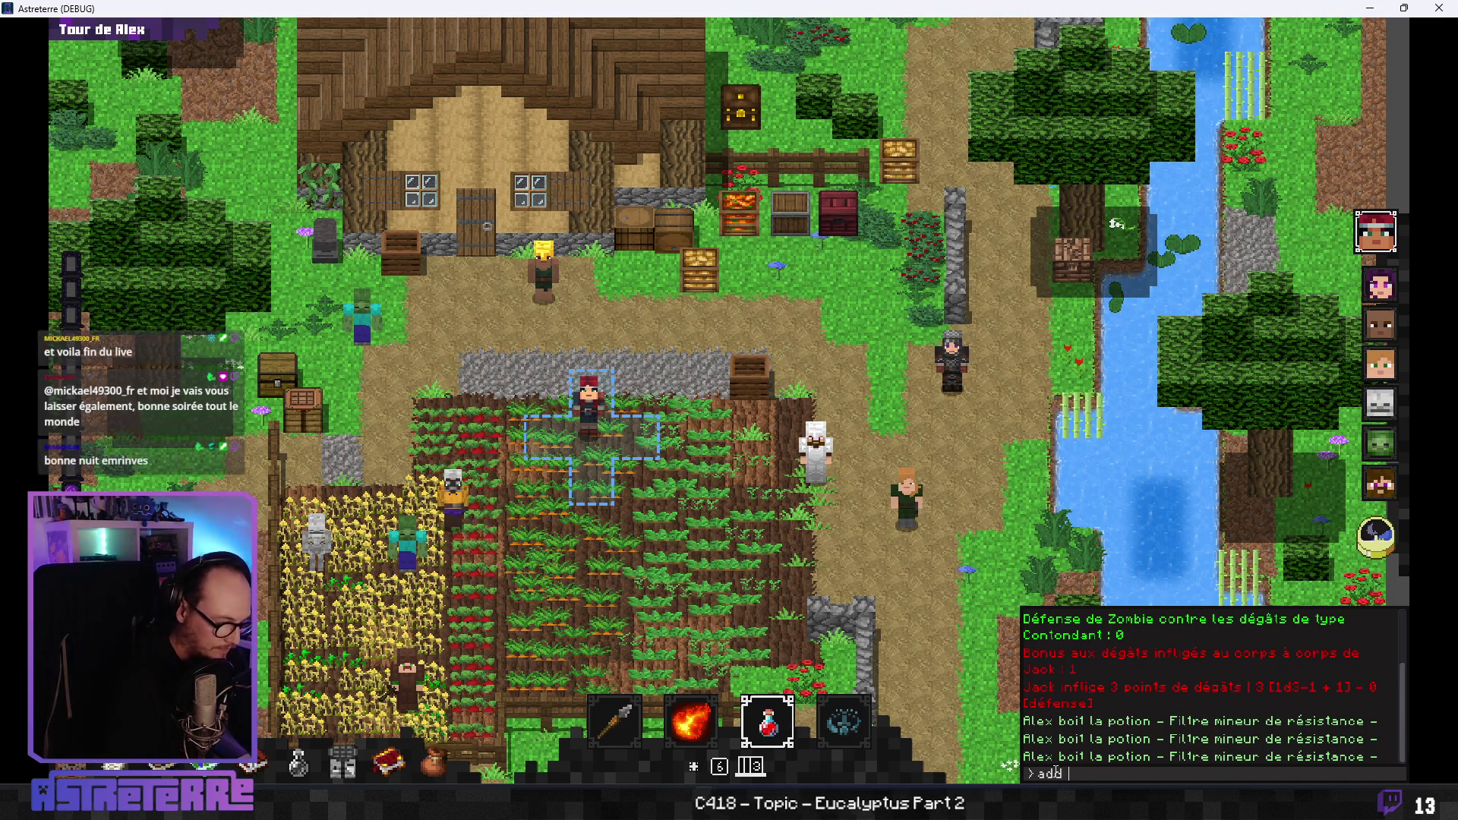
{"action": "type", "text": "tion_points 10"}
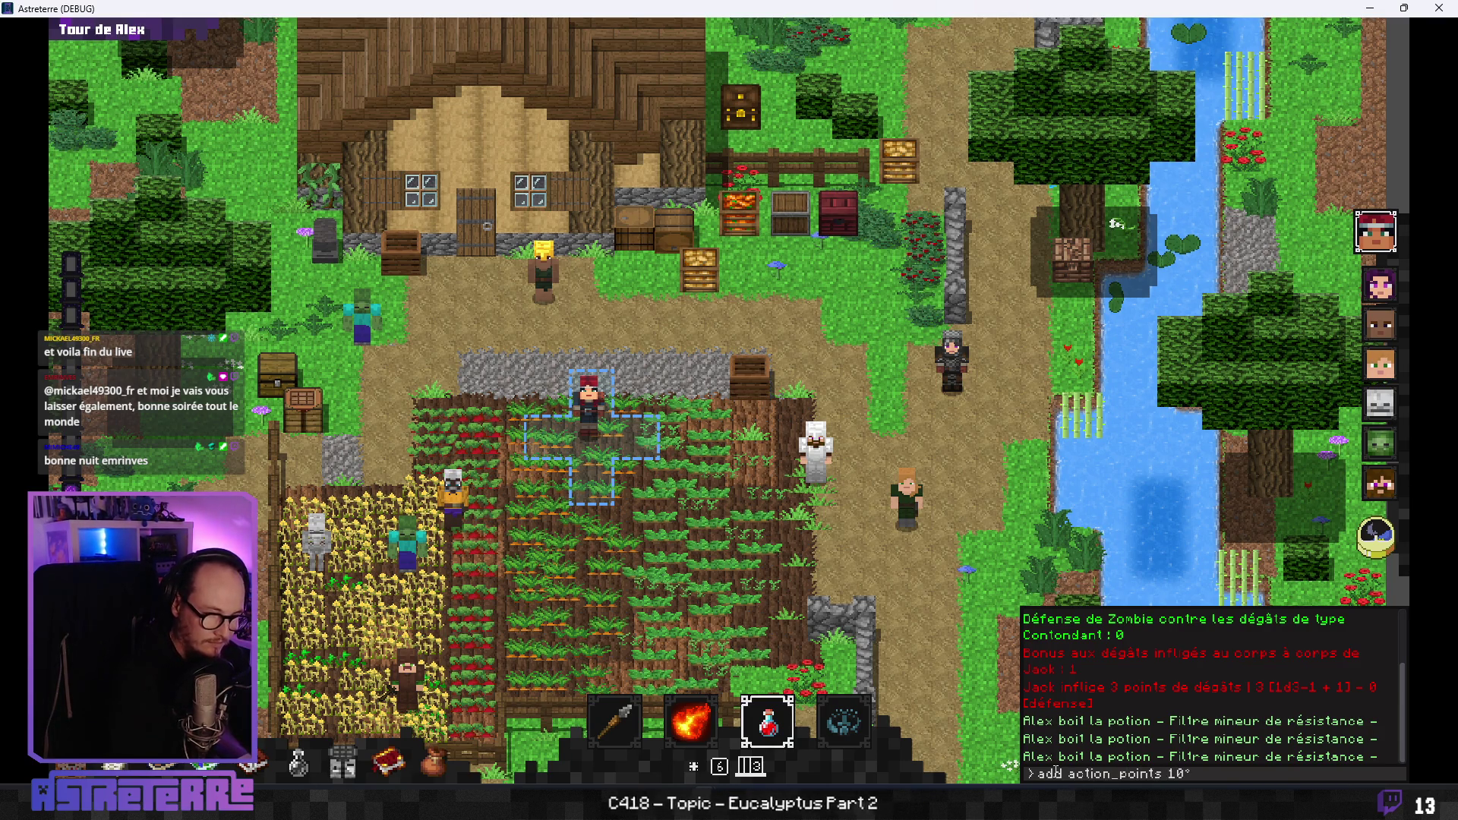
{"action": "key", "text": "Return"}
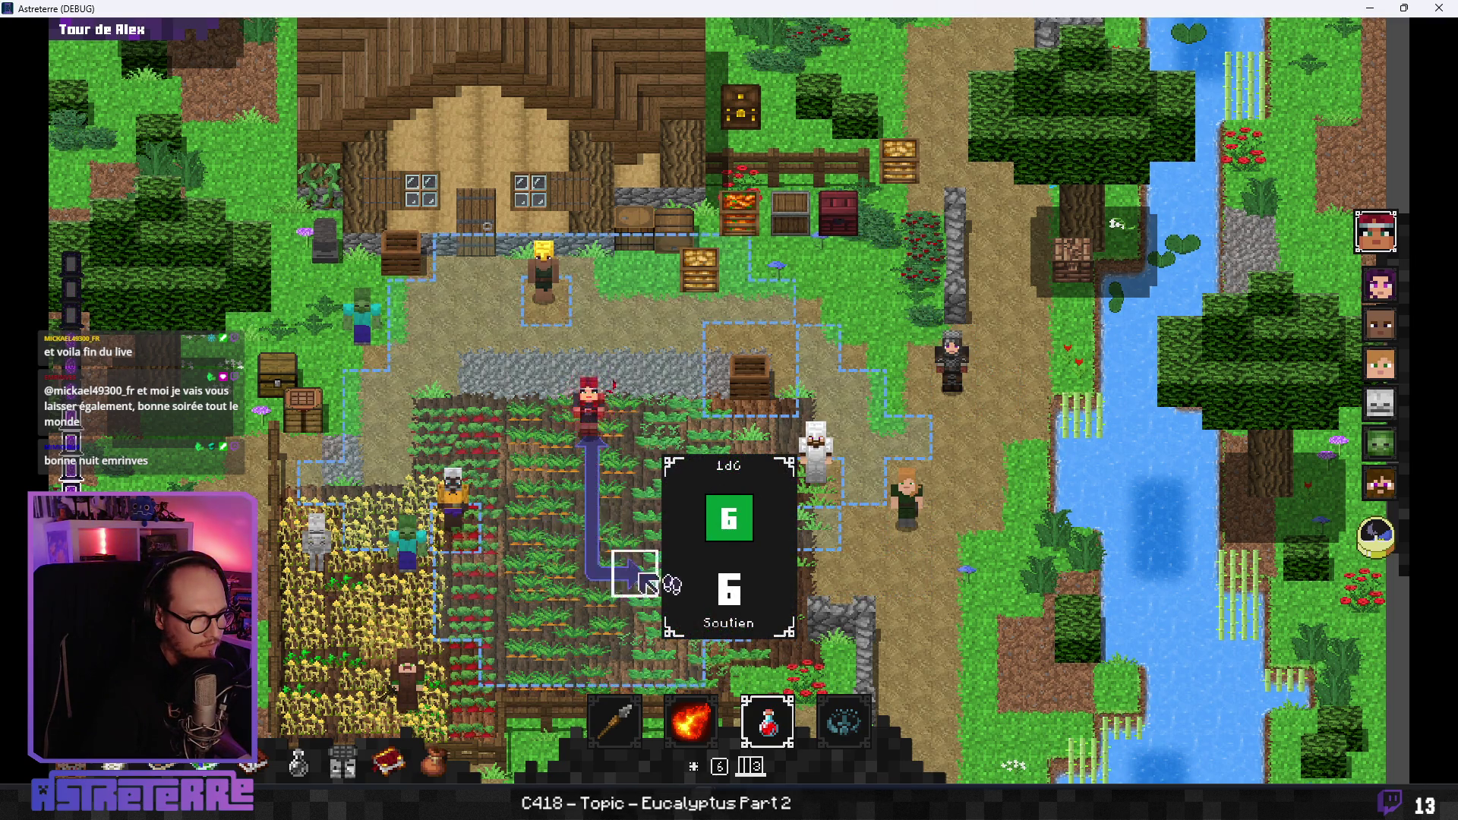
{"action": "scroll", "coordinate": [767, 721], "scroll_direction": "down", "scroll_amount": 1}
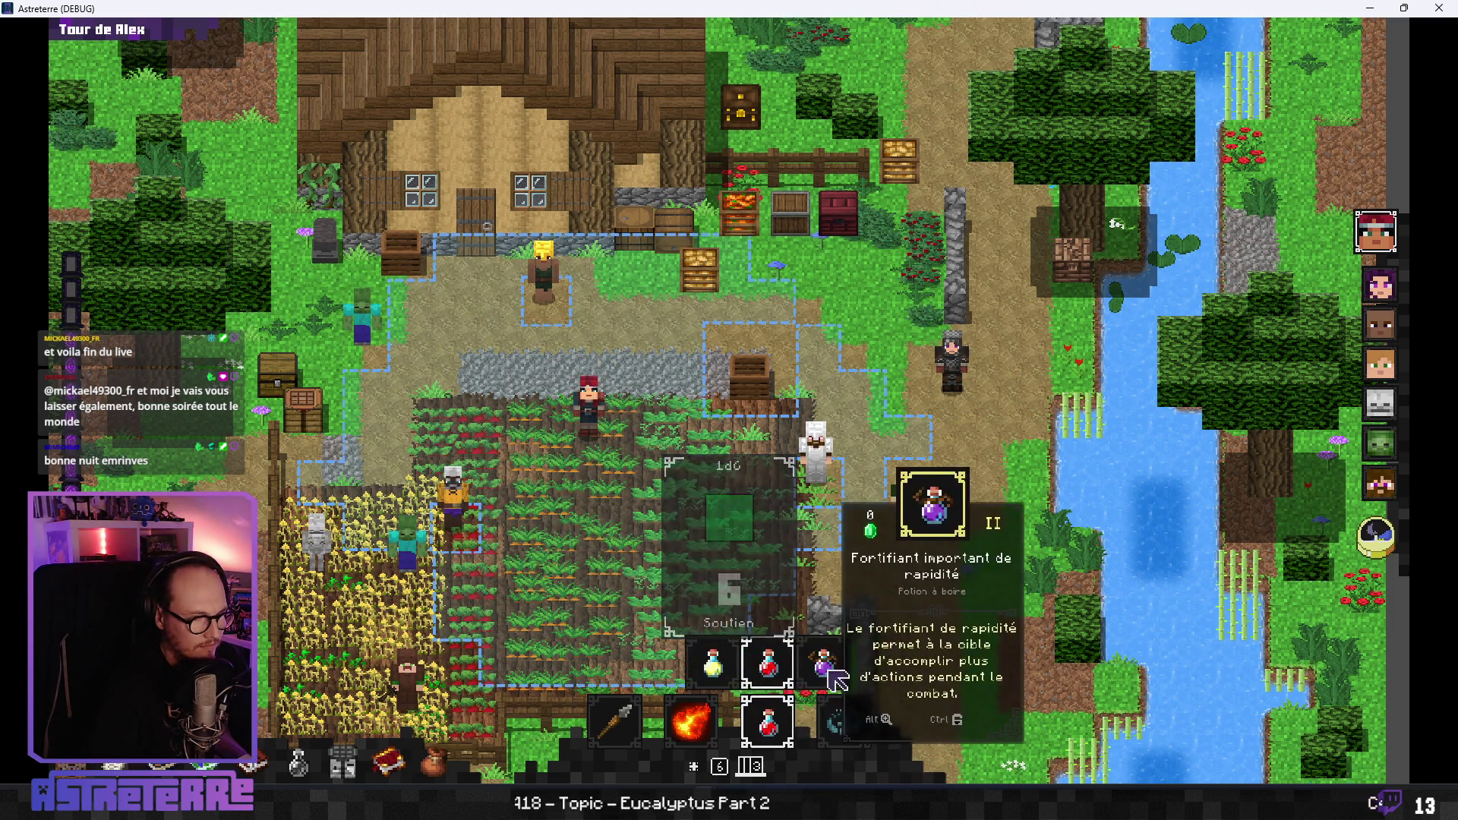
{"action": "left_click", "coordinate": [626, 497]}
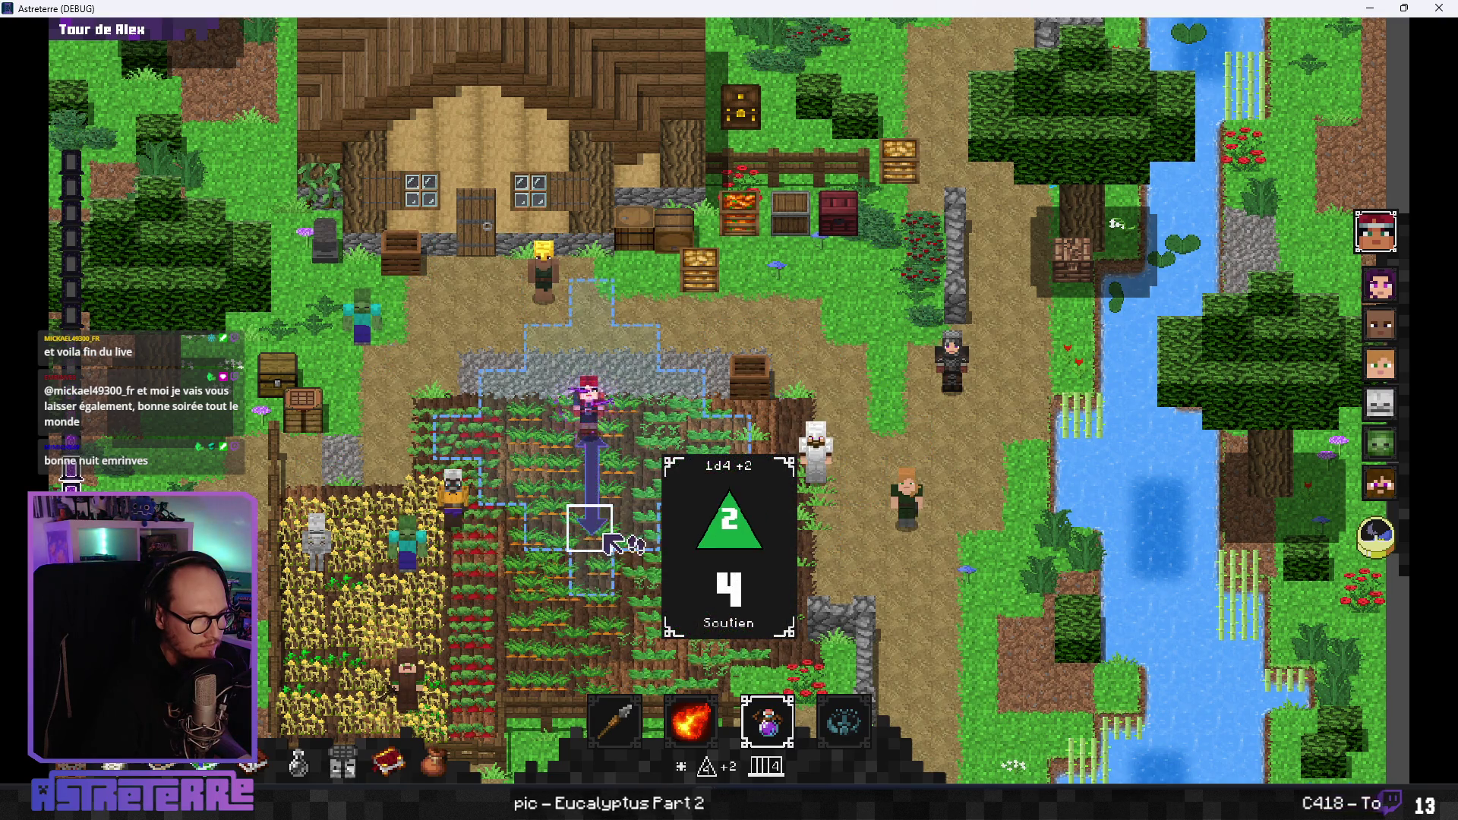
Repeat the action points command, use the rapidity potion again, and close the game.
{"action": "left_click", "coordinate": [1065, 772]}
{"action": "key", "text": "Up"}
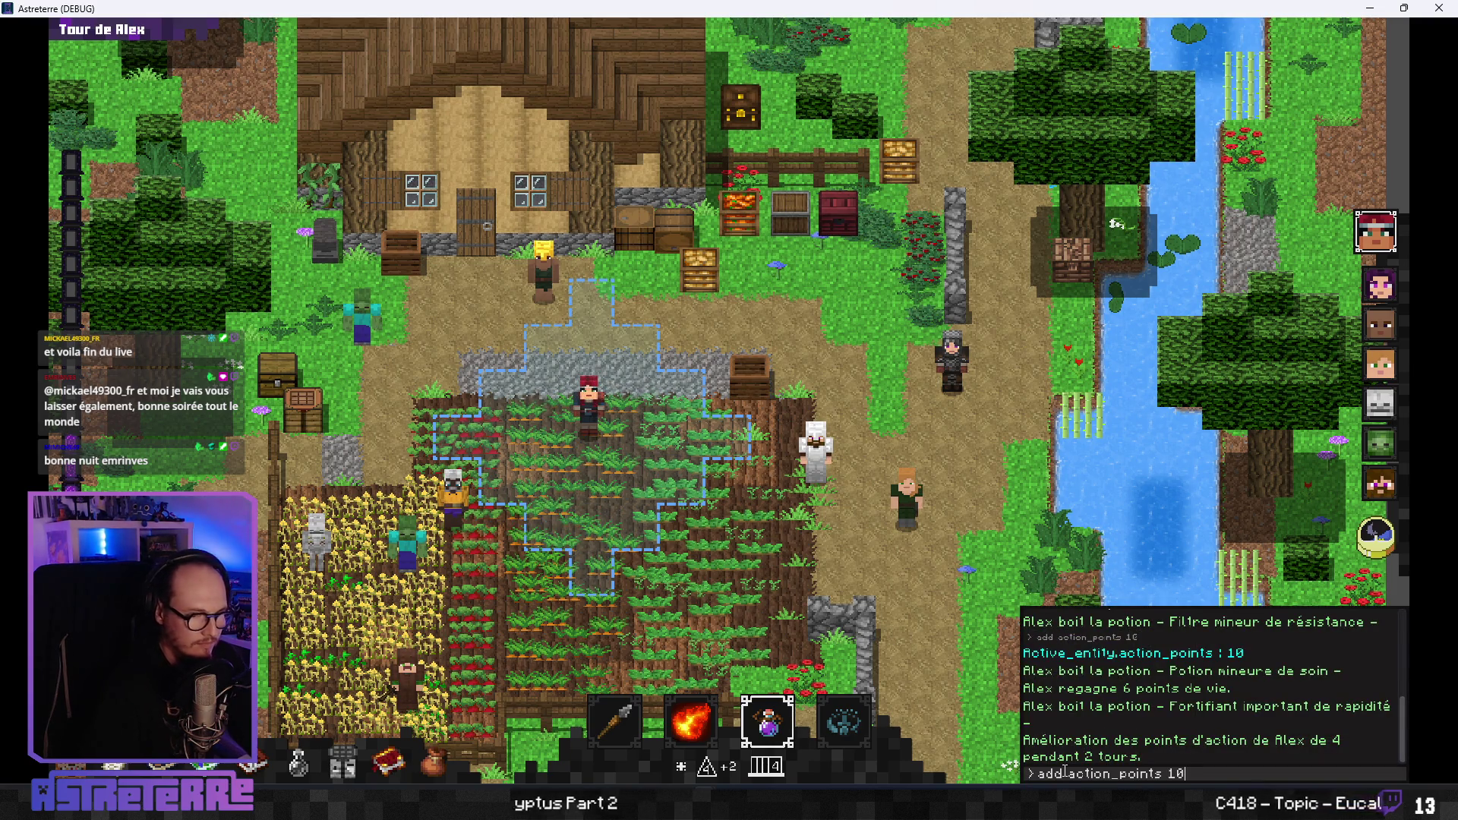
{"action": "key", "text": "Return"}
{"action": "left_click", "coordinate": [589, 414]}
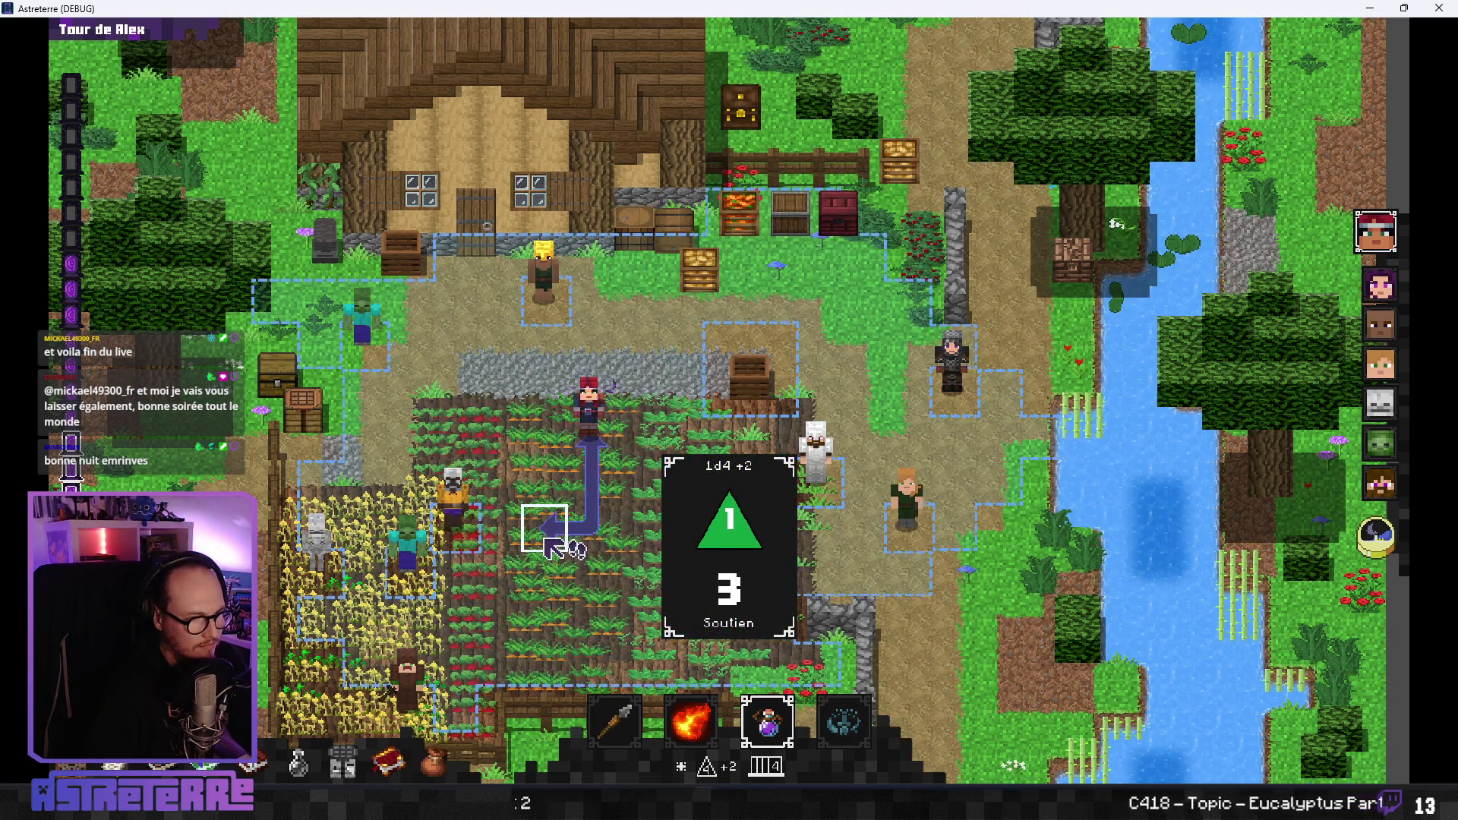
{"action": "scroll", "coordinate": [766, 721], "scroll_direction": "down", "scroll_amount": 1}
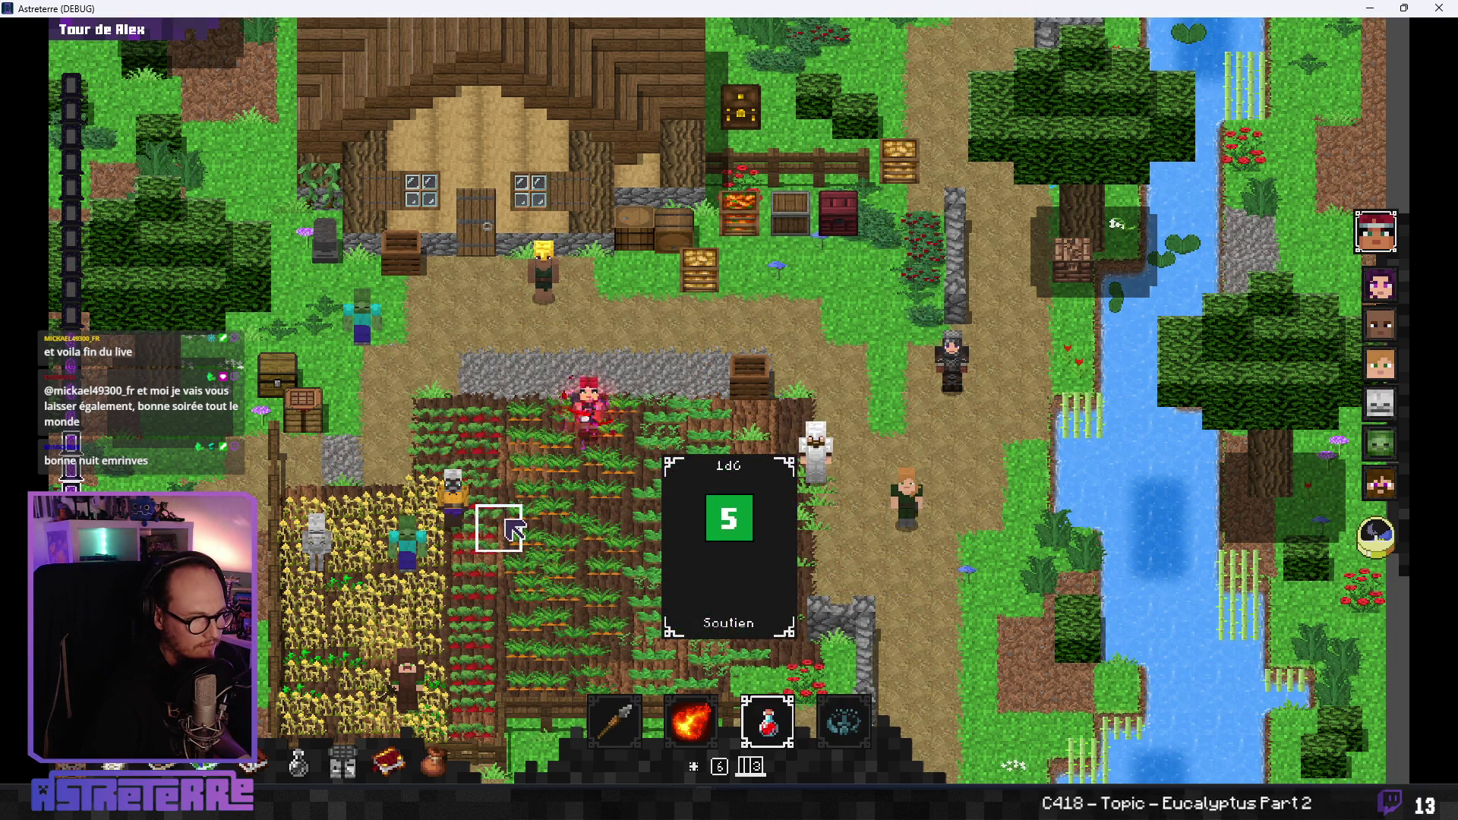
{"action": "scroll", "coordinate": [518, 531], "scroll_direction": "down", "scroll_amount": 1}
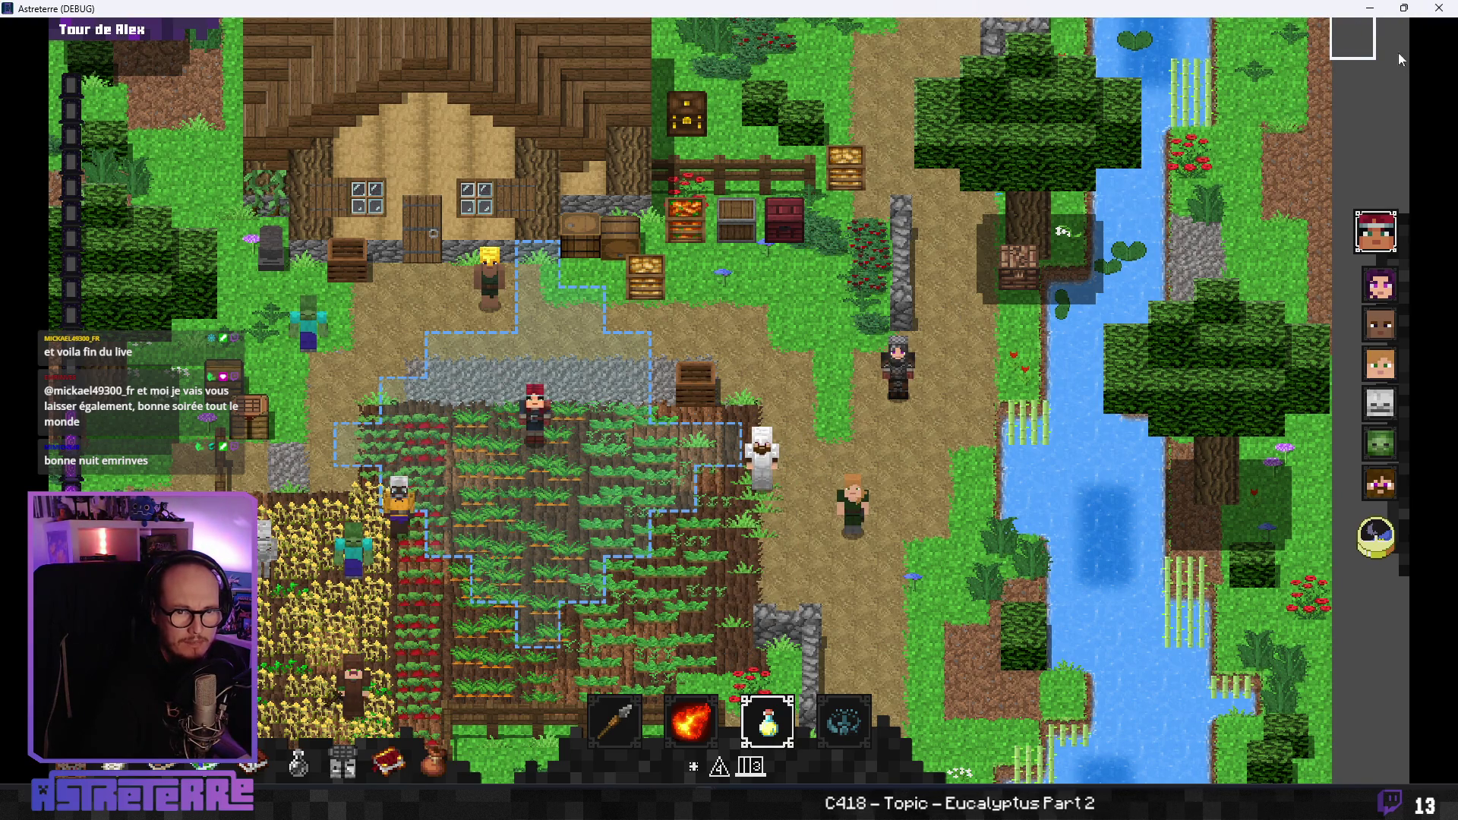
{"action": "left_click", "coordinate": [1437, 9]}
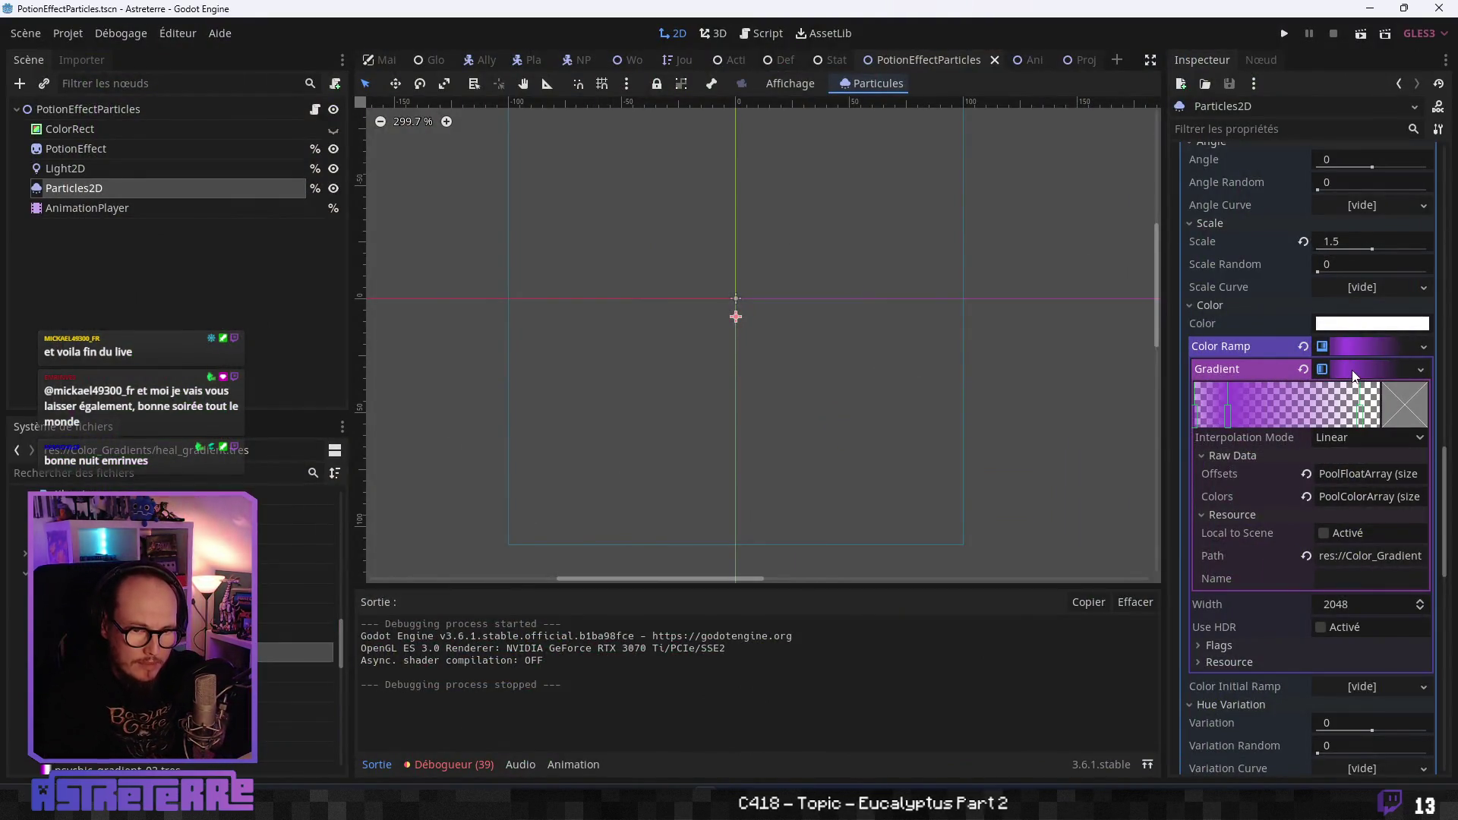
Browse into res://Color_Gradients to load a saved gradient file.
{"action": "left_click", "coordinate": [1421, 369]}
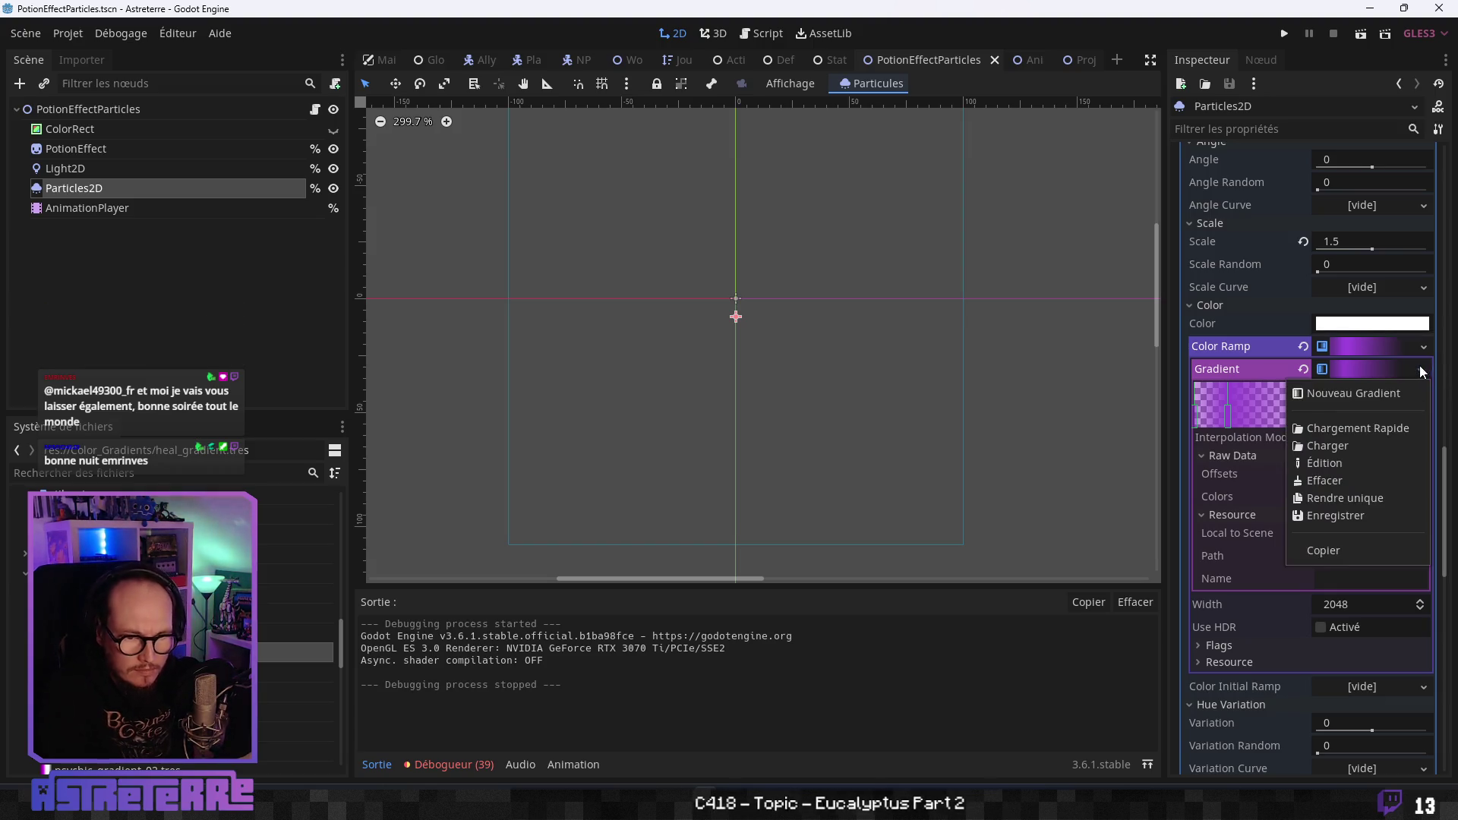
{"action": "left_click", "coordinate": [1336, 448]}
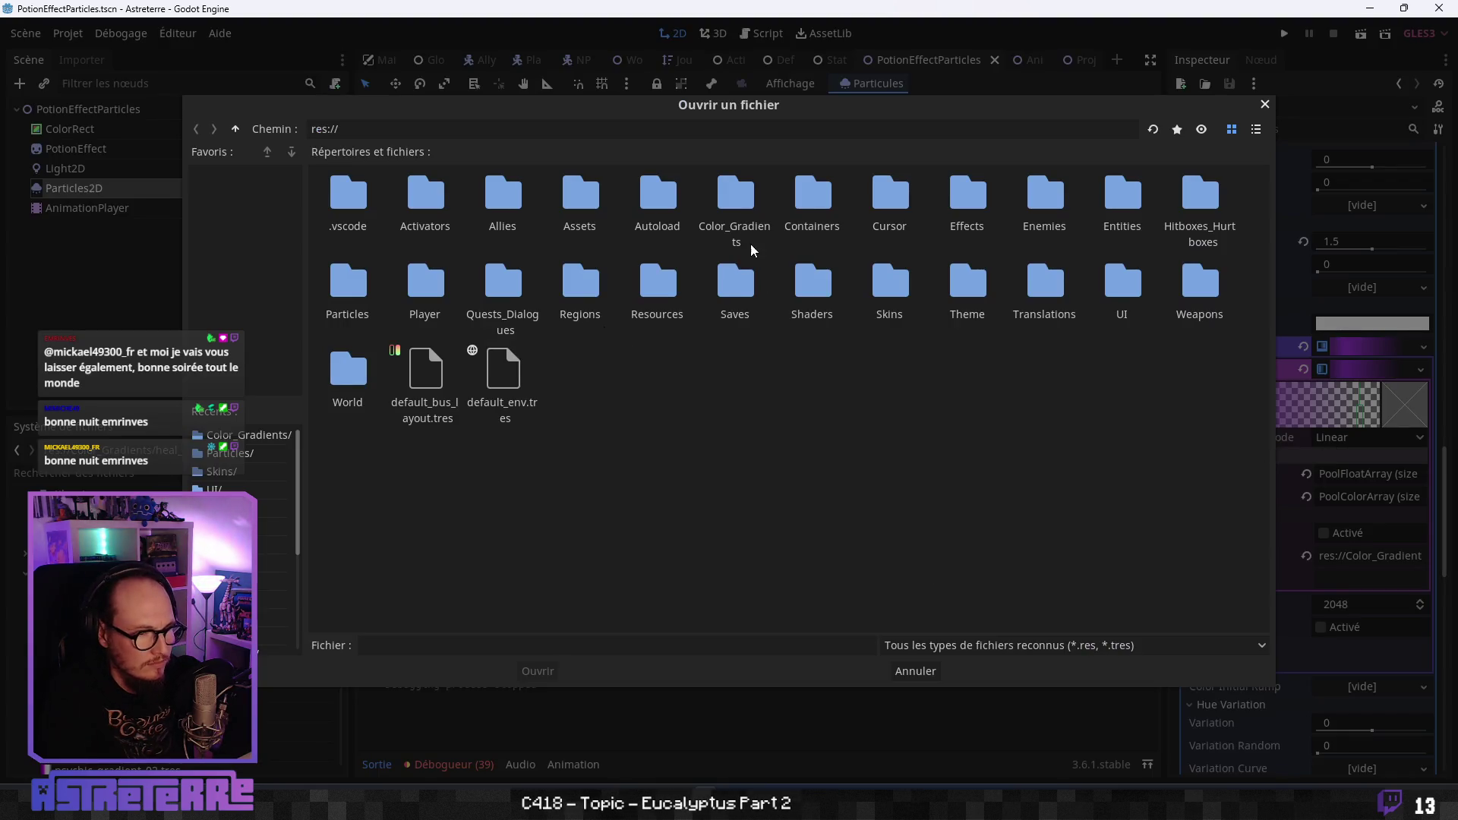
{"action": "double_click", "coordinate": [737, 205]}
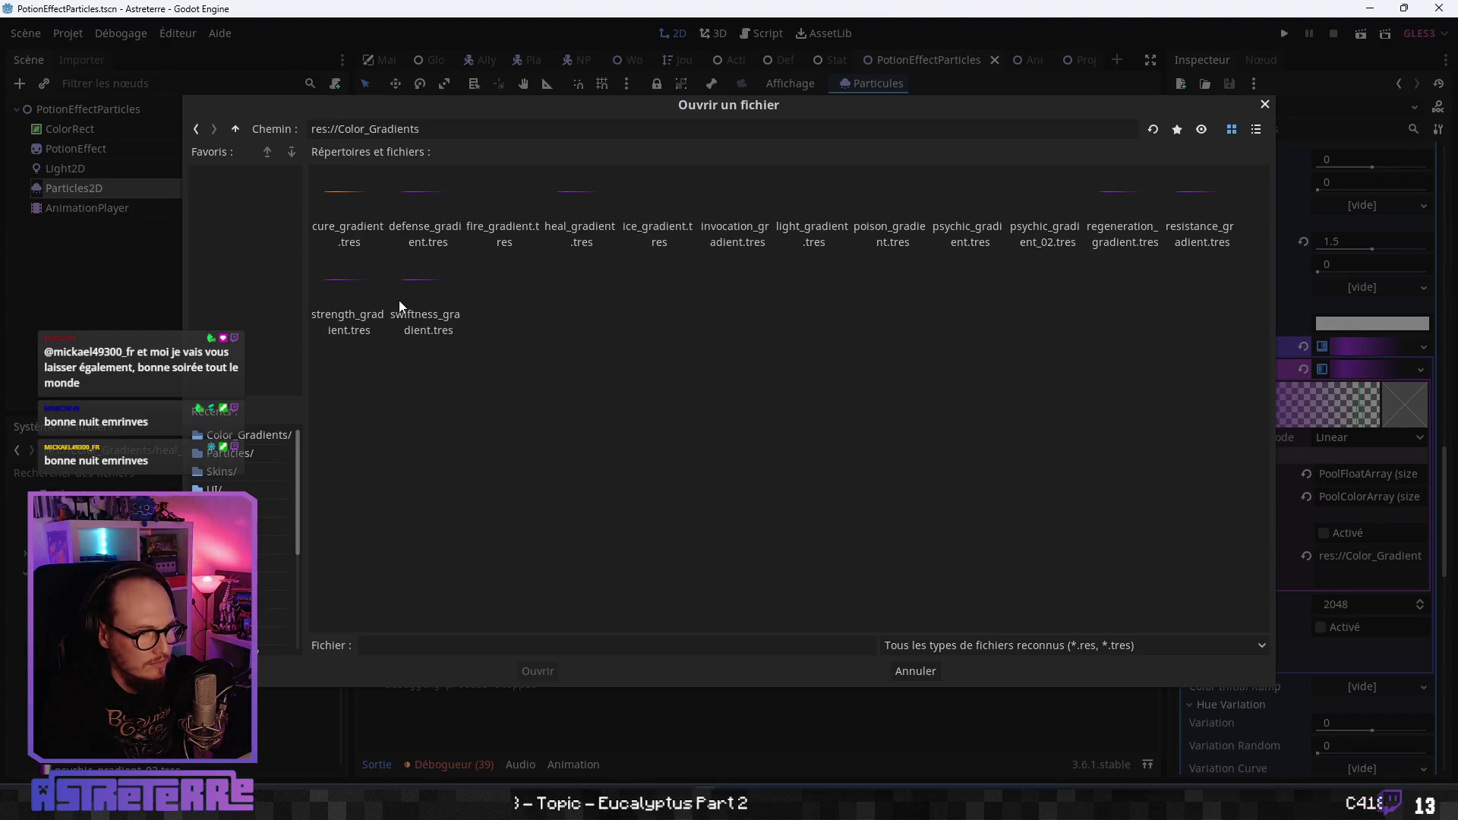
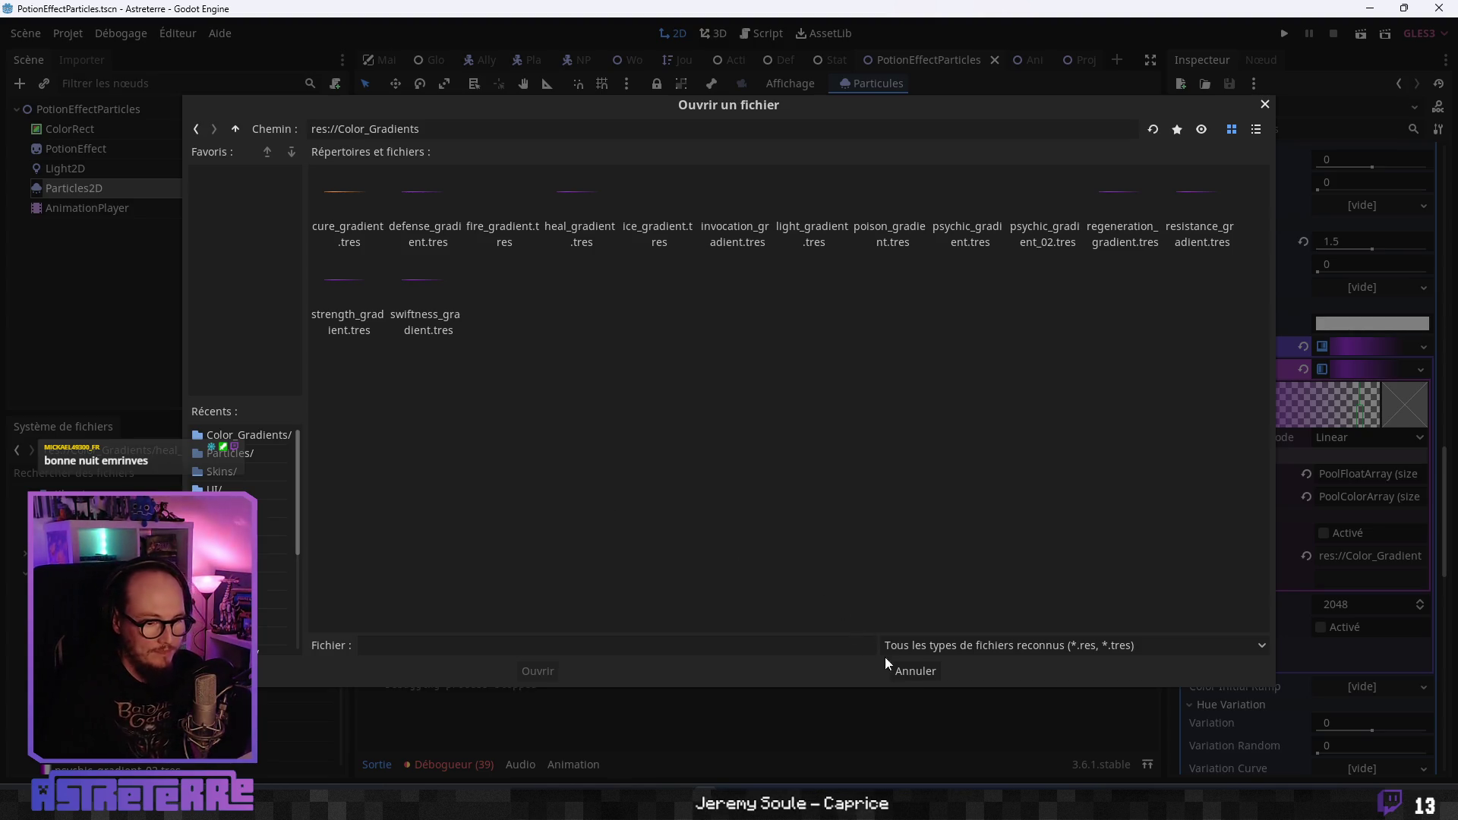
Cancel the file dialog and inspect the gradient's three purple colours and offsets 0, 0.18, 0.893.
{"action": "left_click", "coordinate": [907, 671]}
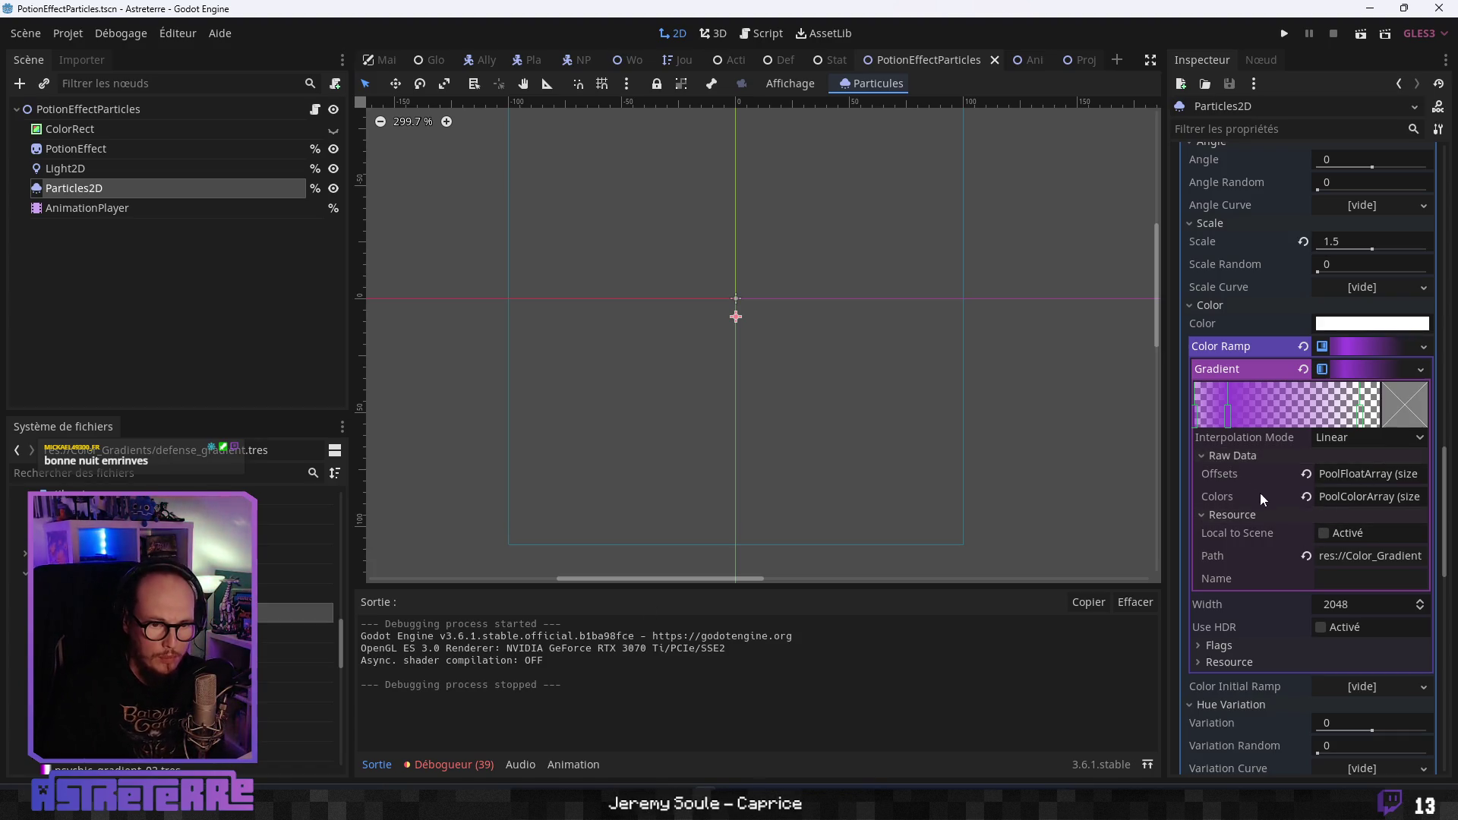
{"action": "left_click", "coordinate": [1353, 496]}
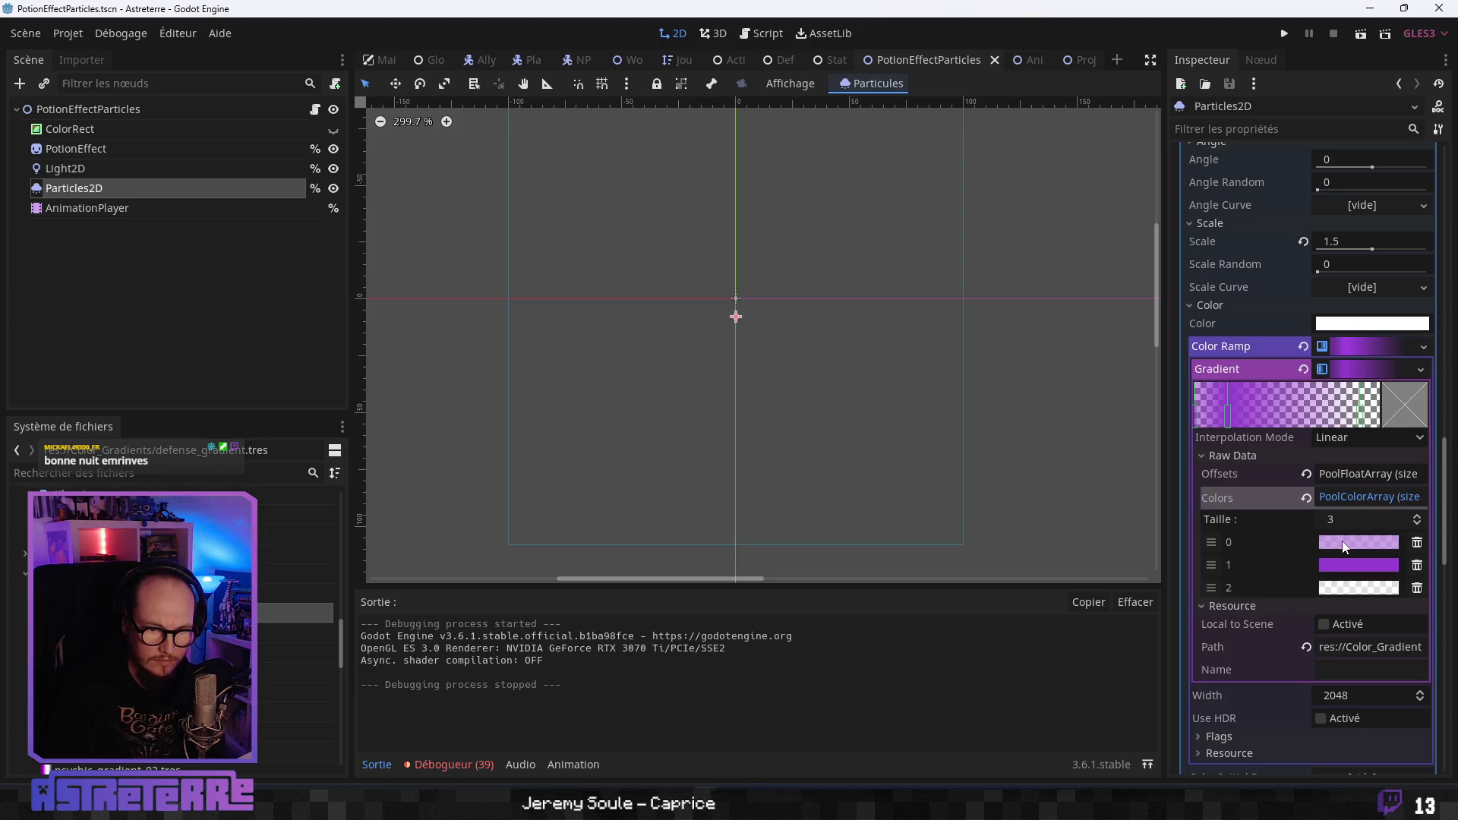
{"action": "mouse_move", "coordinate": [1343, 547]}
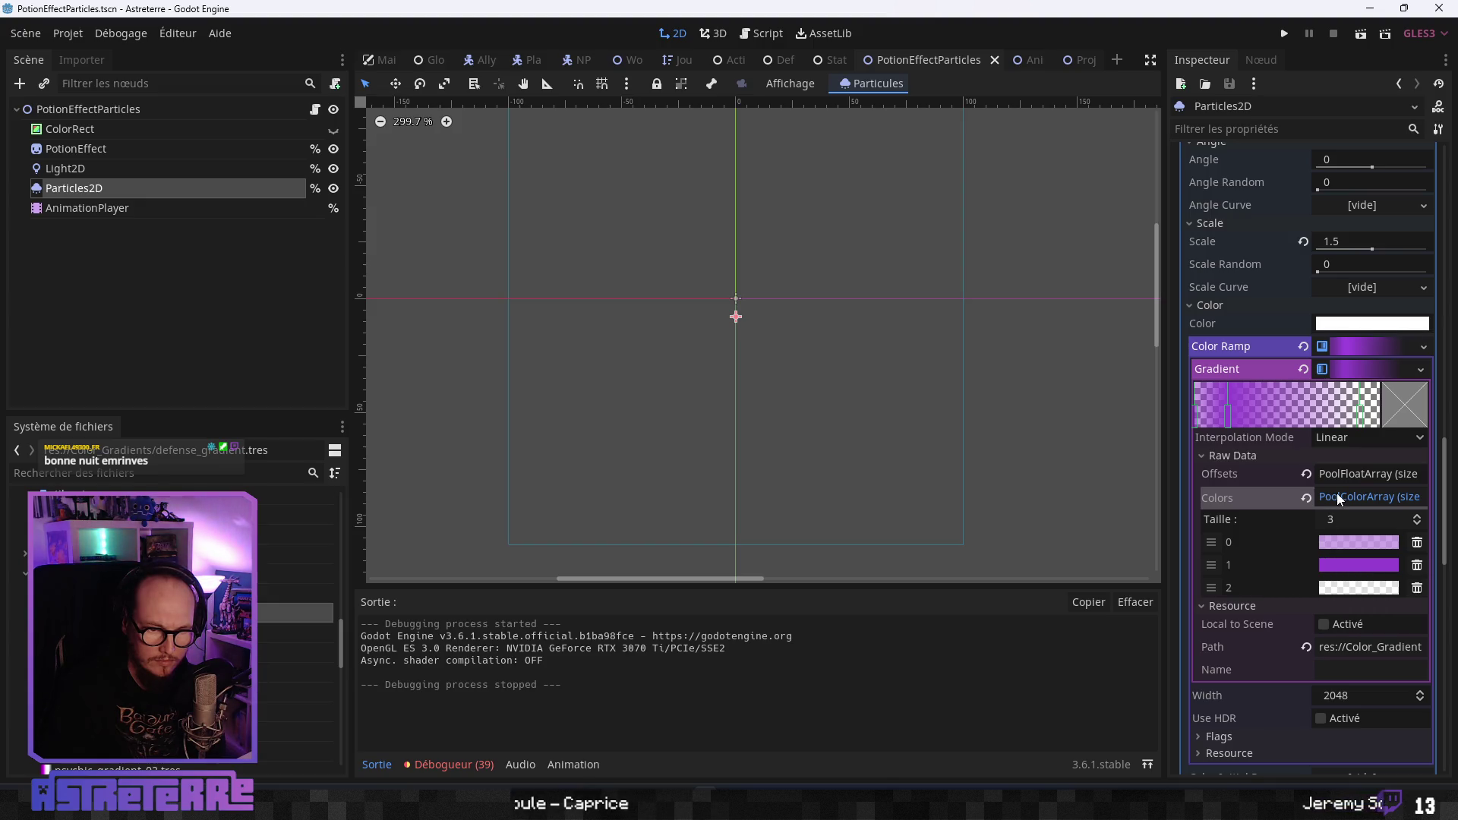
{"action": "left_click", "coordinate": [1347, 473]}
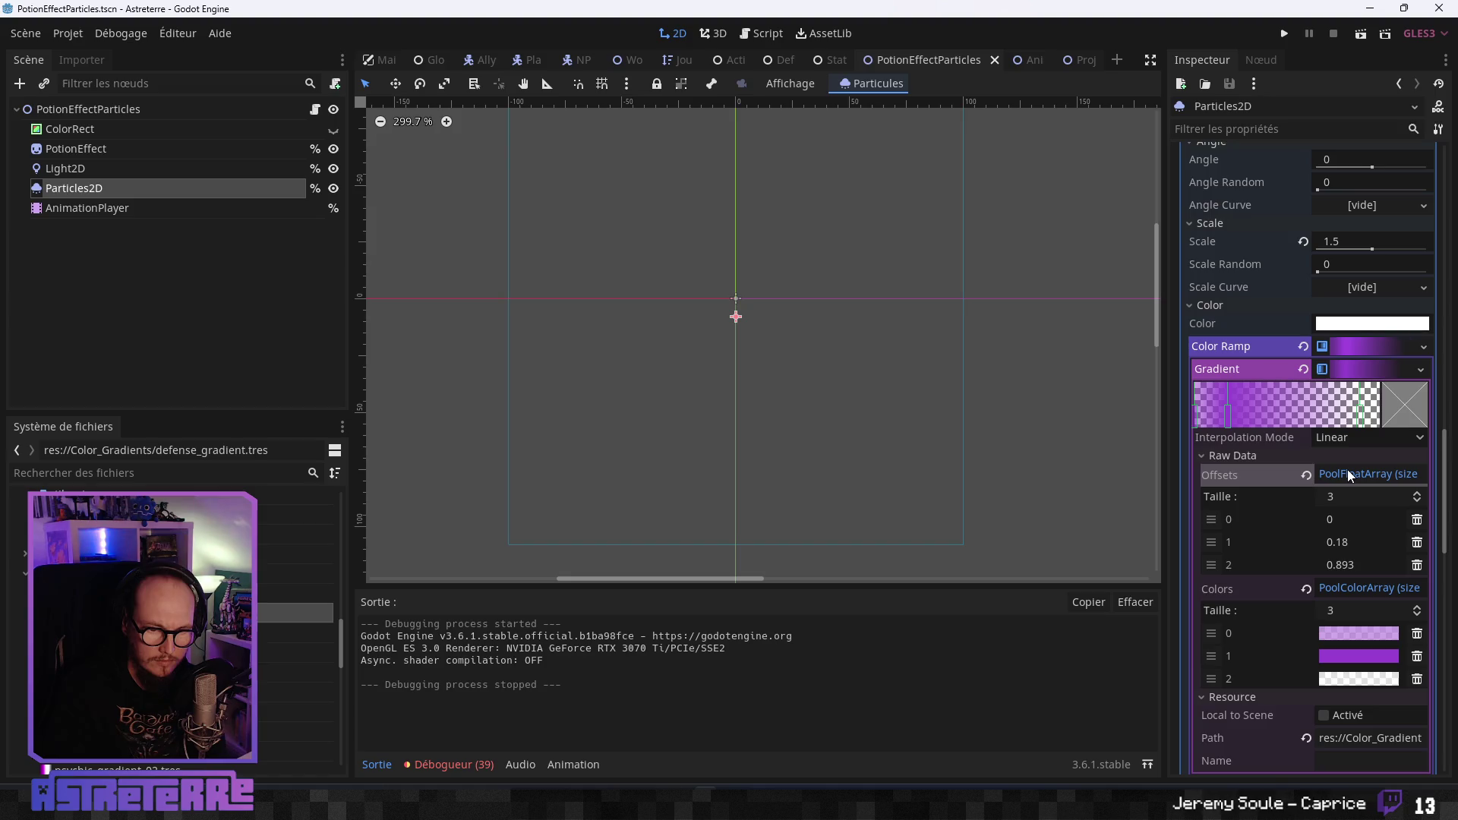
{"action": "left_click", "coordinate": [1346, 472]}
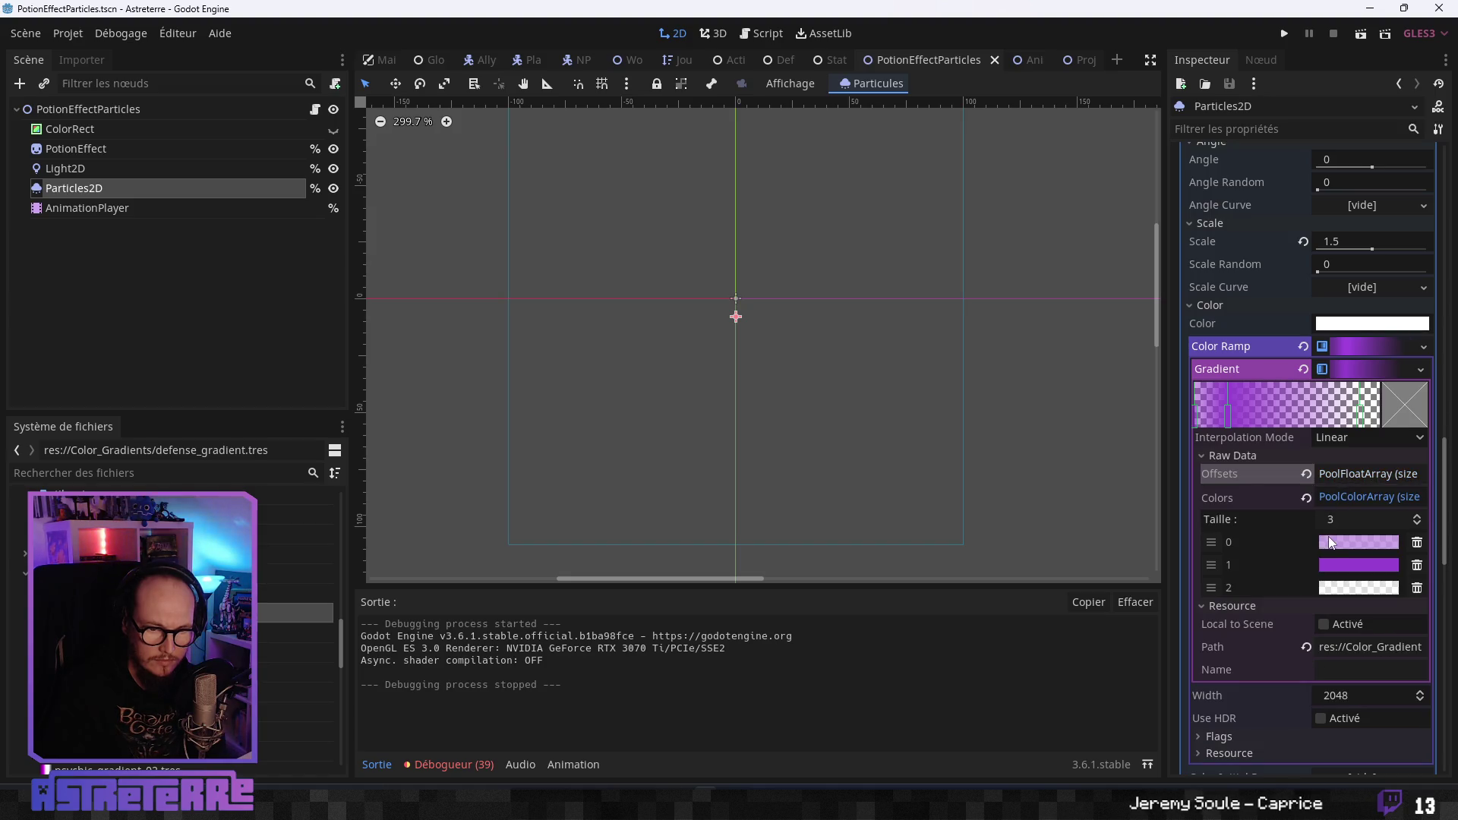
{"action": "mouse_move", "coordinate": [1331, 543]}
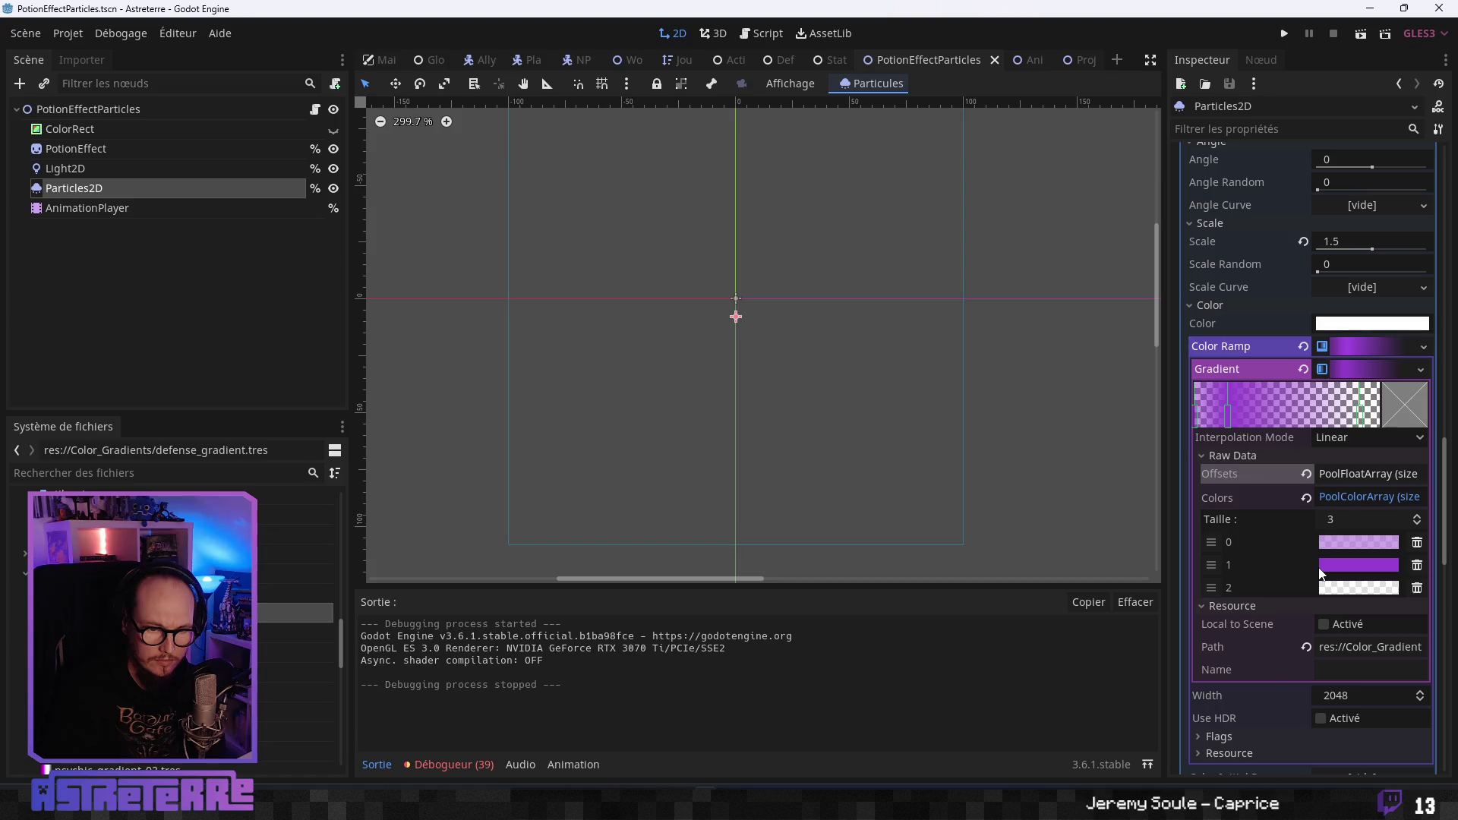
{"action": "mouse_move", "coordinate": [1327, 573]}
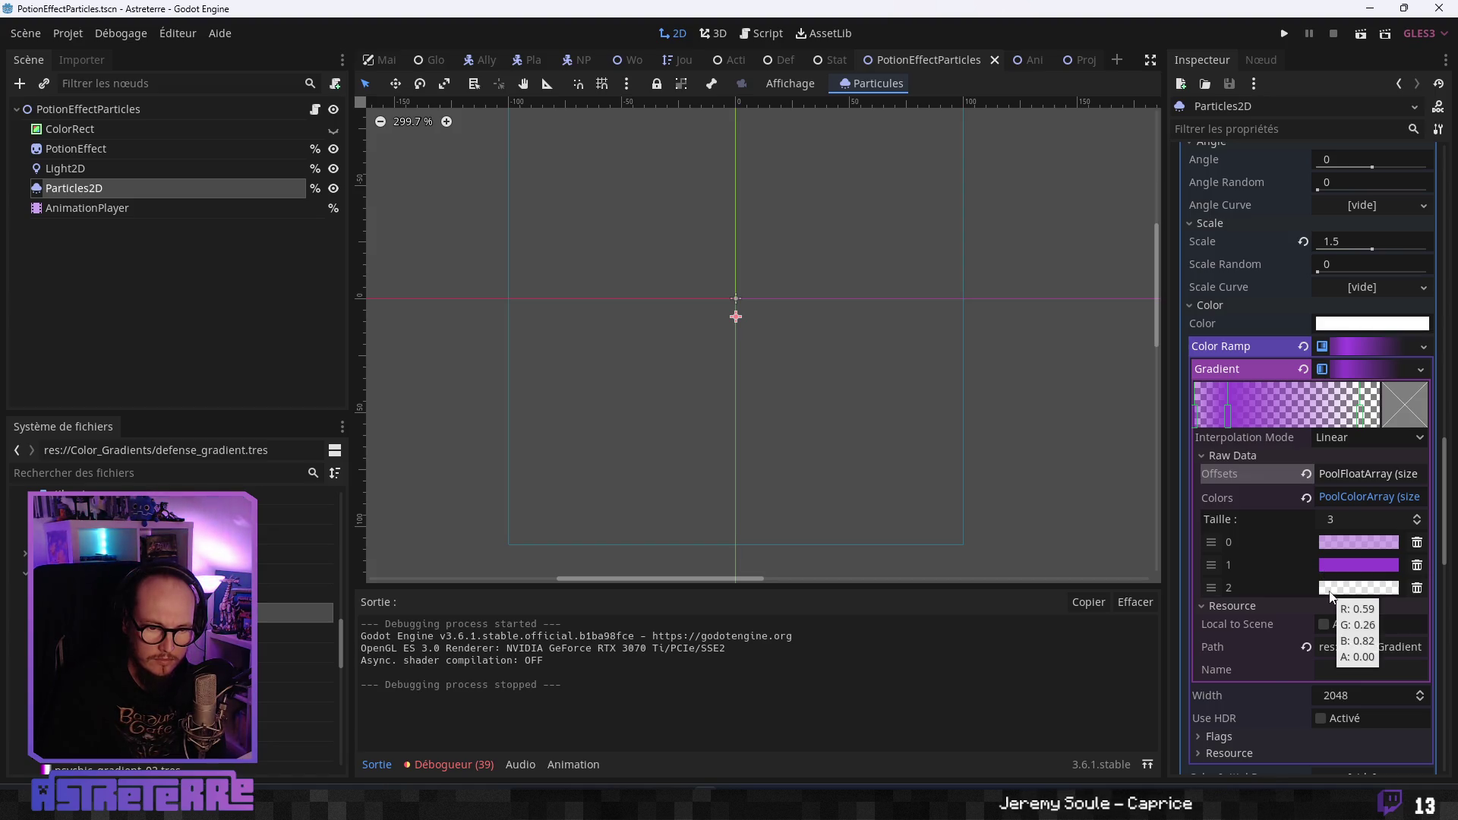
{"action": "left_click", "coordinate": [1350, 498]}
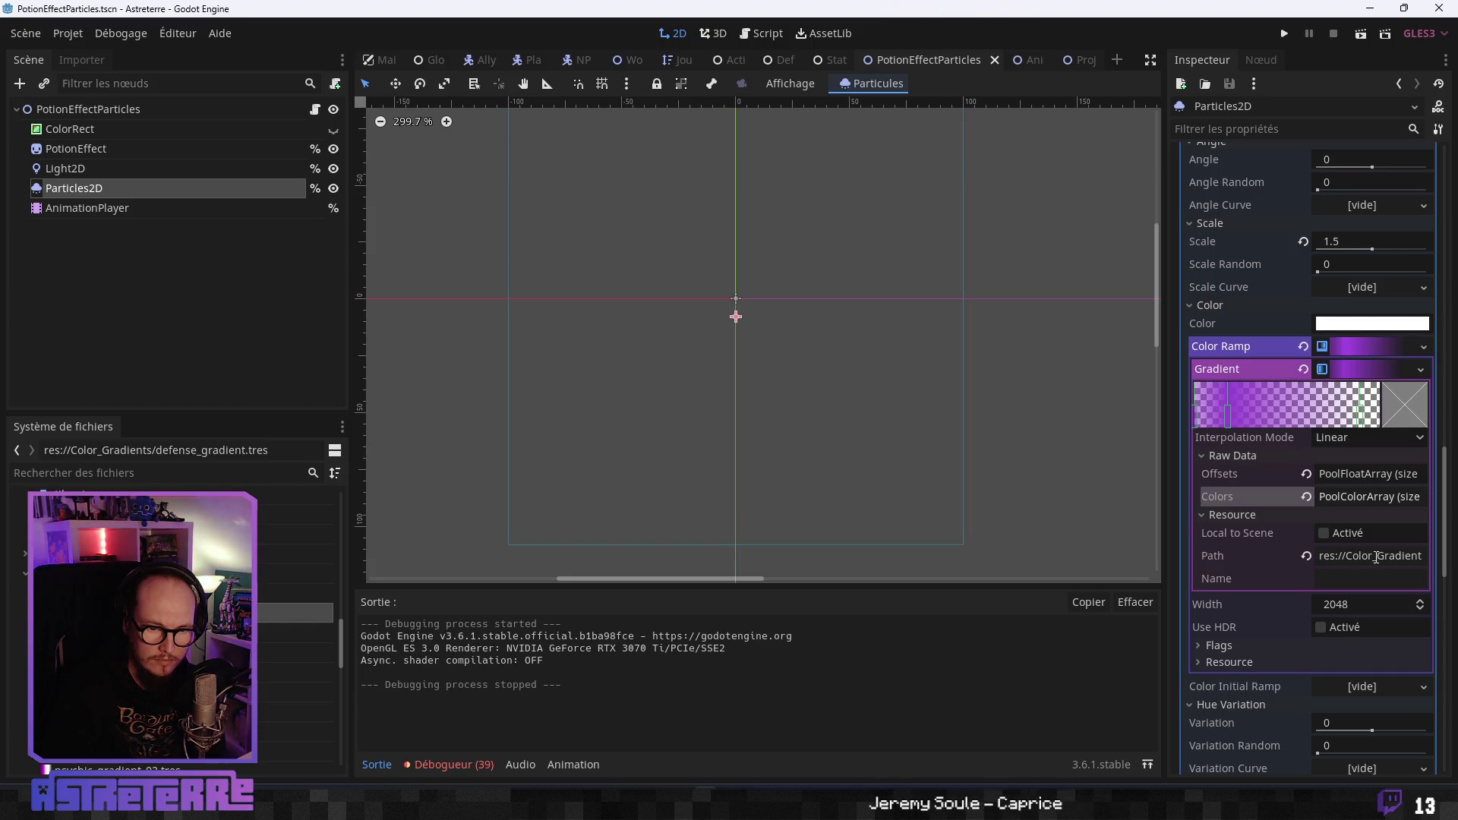
Select and read through the gradient's resource path text.
{"action": "double_click", "coordinate": [1375, 557]}
{"action": "left_click", "coordinate": [1351, 561]}
{"action": "double_click", "coordinate": [1351, 560]}
{"action": "left_click", "coordinate": [1377, 556]}
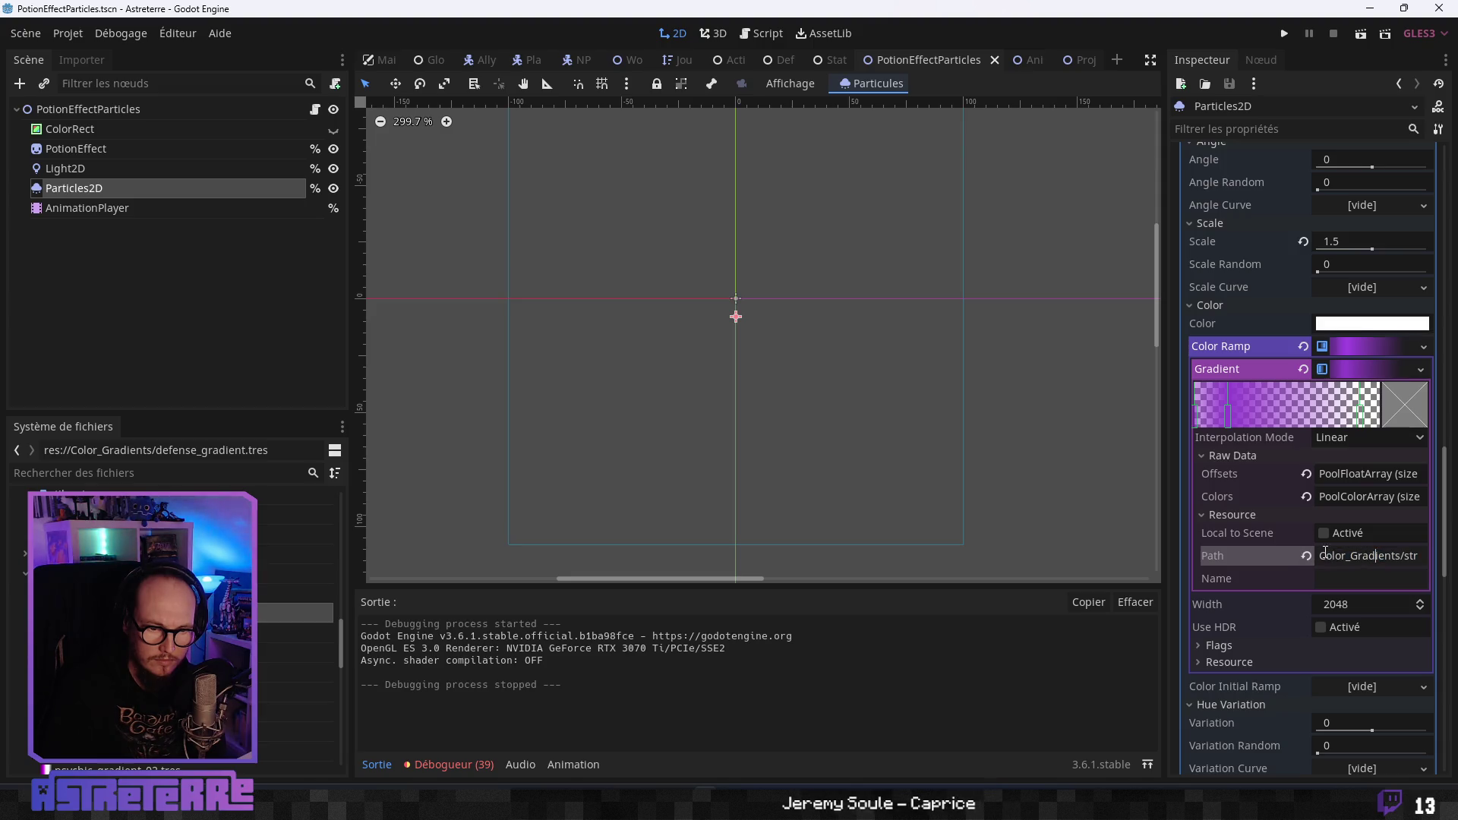
Expand the GradientTexture's Resource section and check its Color_Gradients file path.
{"action": "left_click", "coordinate": [1228, 646]}
{"action": "left_click", "coordinate": [1229, 646]}
{"action": "left_click", "coordinate": [1231, 661]}
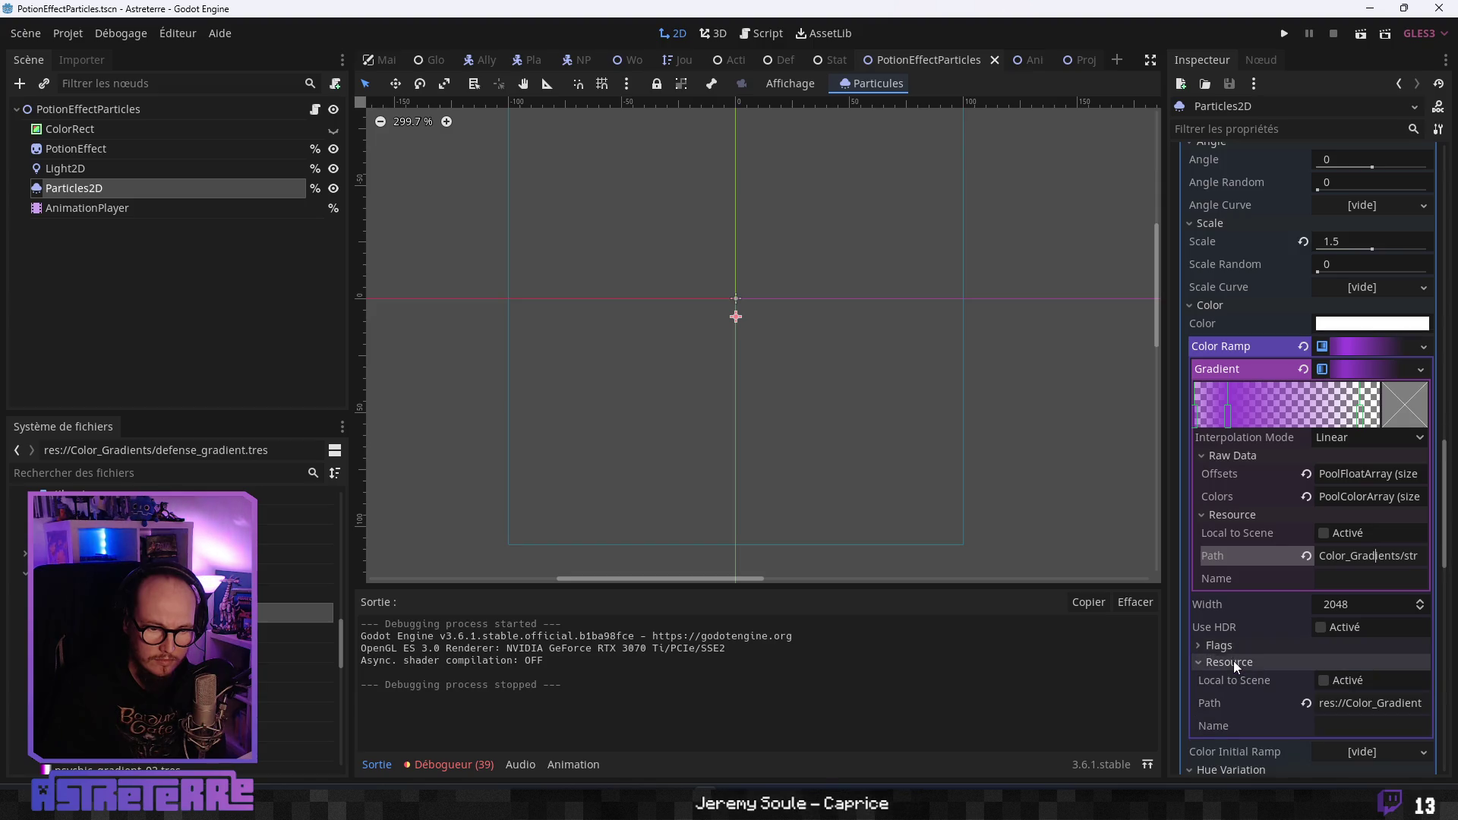
{"action": "scroll", "coordinate": [1256, 668], "scroll_direction": "down", "scroll_amount": 1}
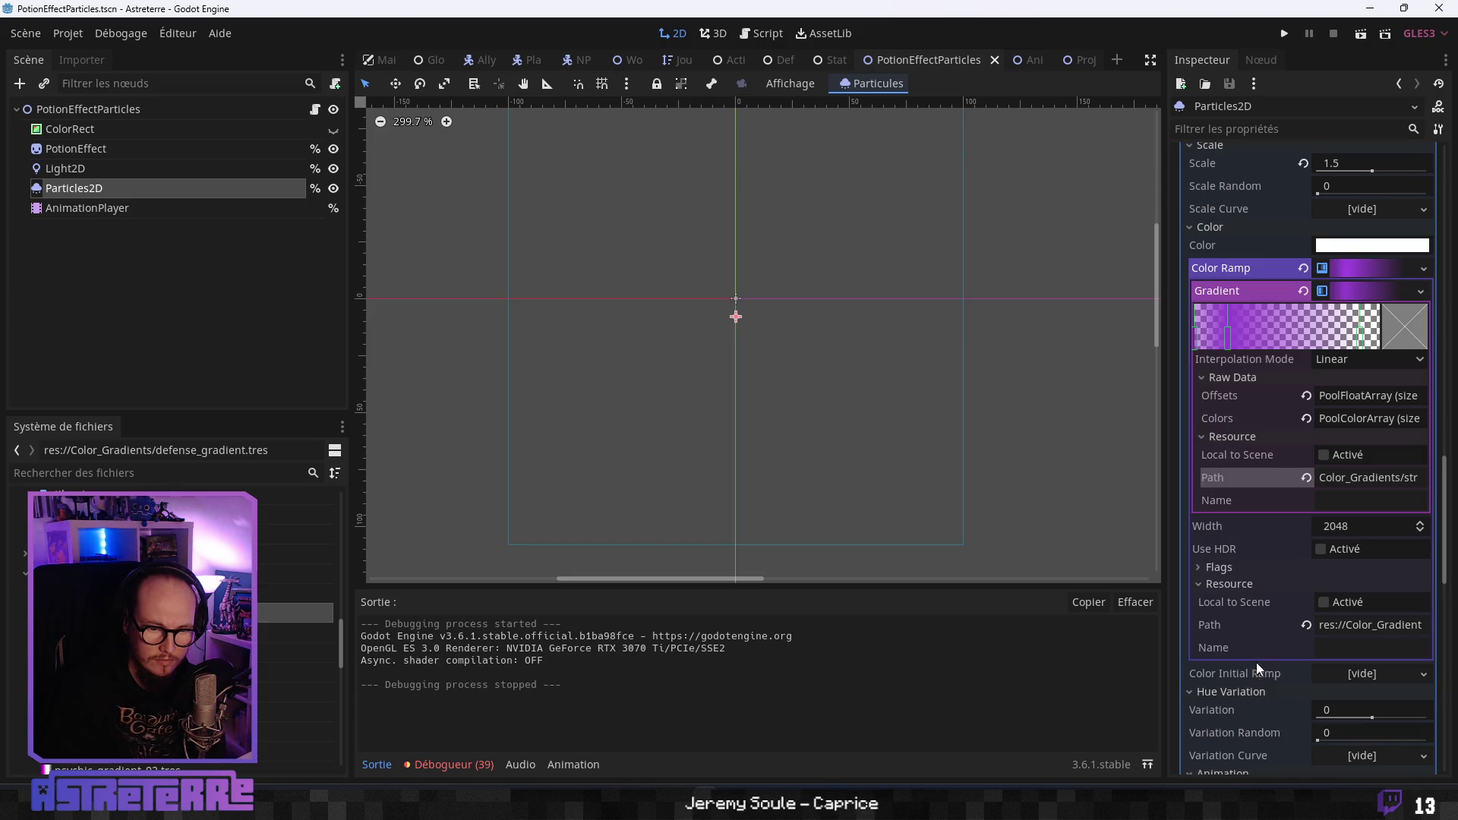
{"action": "left_click_drag", "start_coordinate": [1349, 626], "coordinate": [1440, 625]}
{"action": "left_click", "coordinate": [1357, 626]}
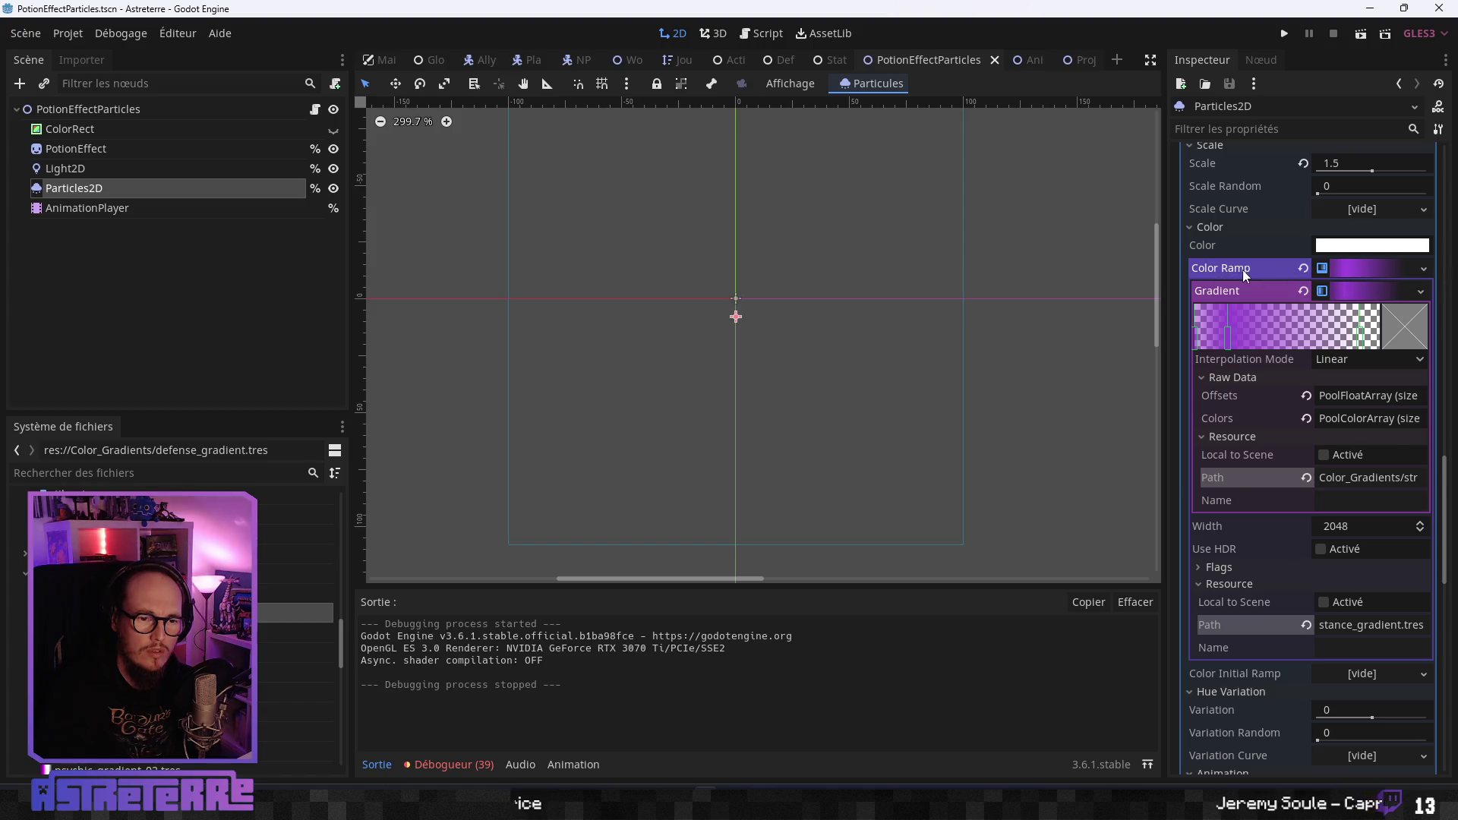
{"action": "mouse_move", "coordinate": [1242, 270]}
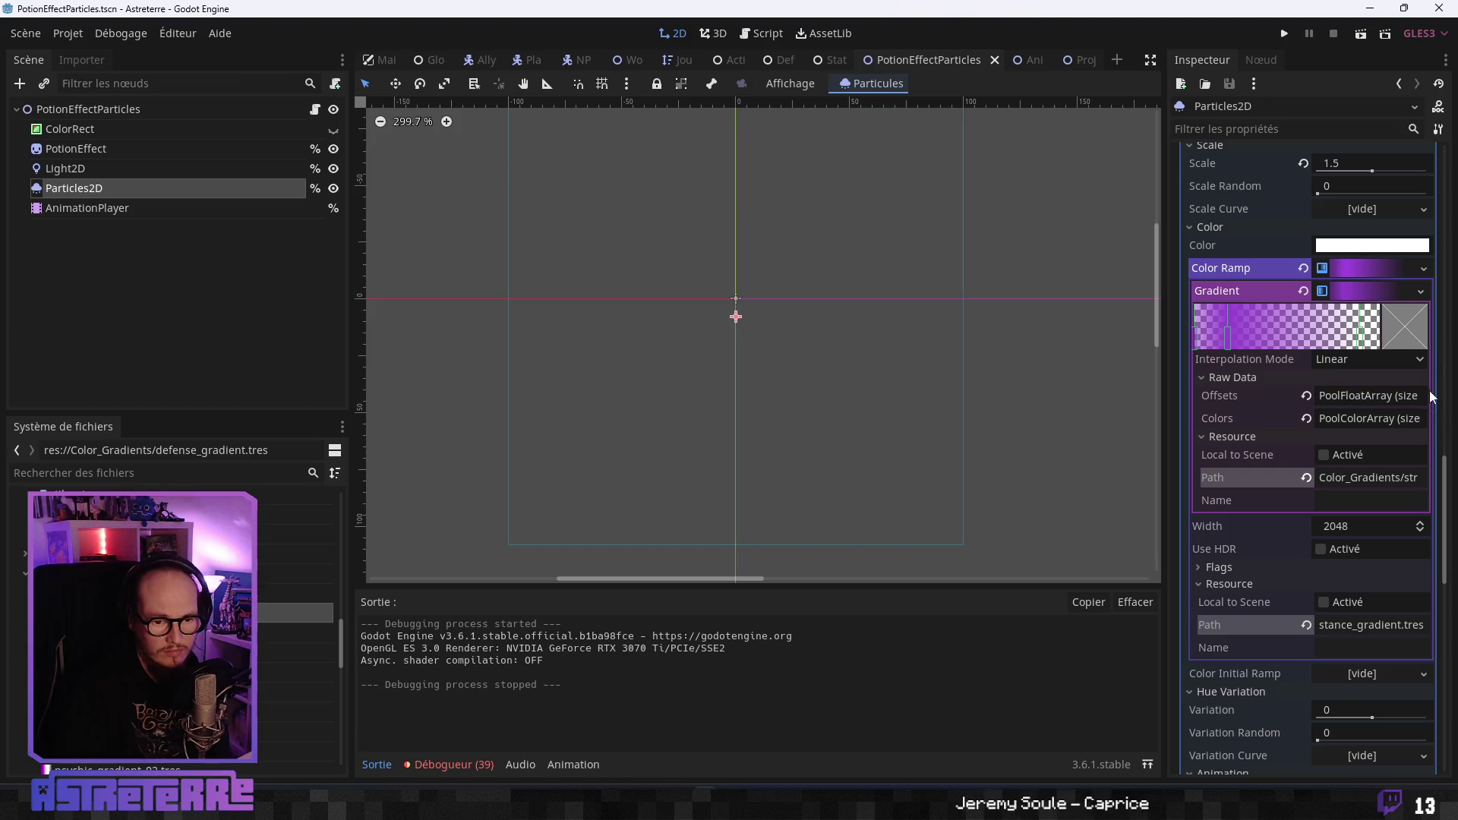
{"action": "left_click", "coordinate": [1421, 294]}
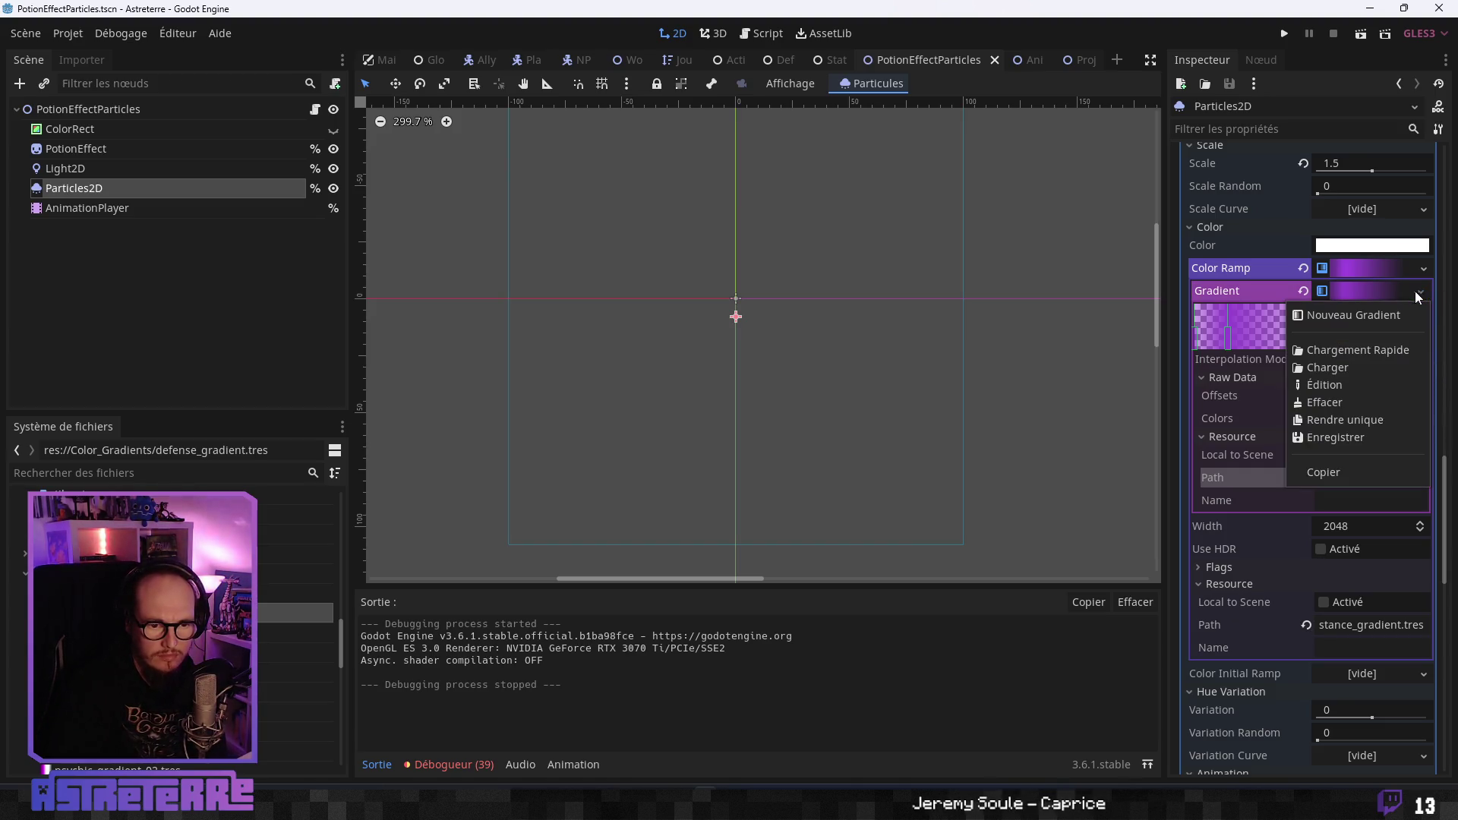
Try loading cure_gradient.tres, dismiss the wrong-type warning, then make the gradient unique.
{"action": "left_click", "coordinate": [1336, 367]}
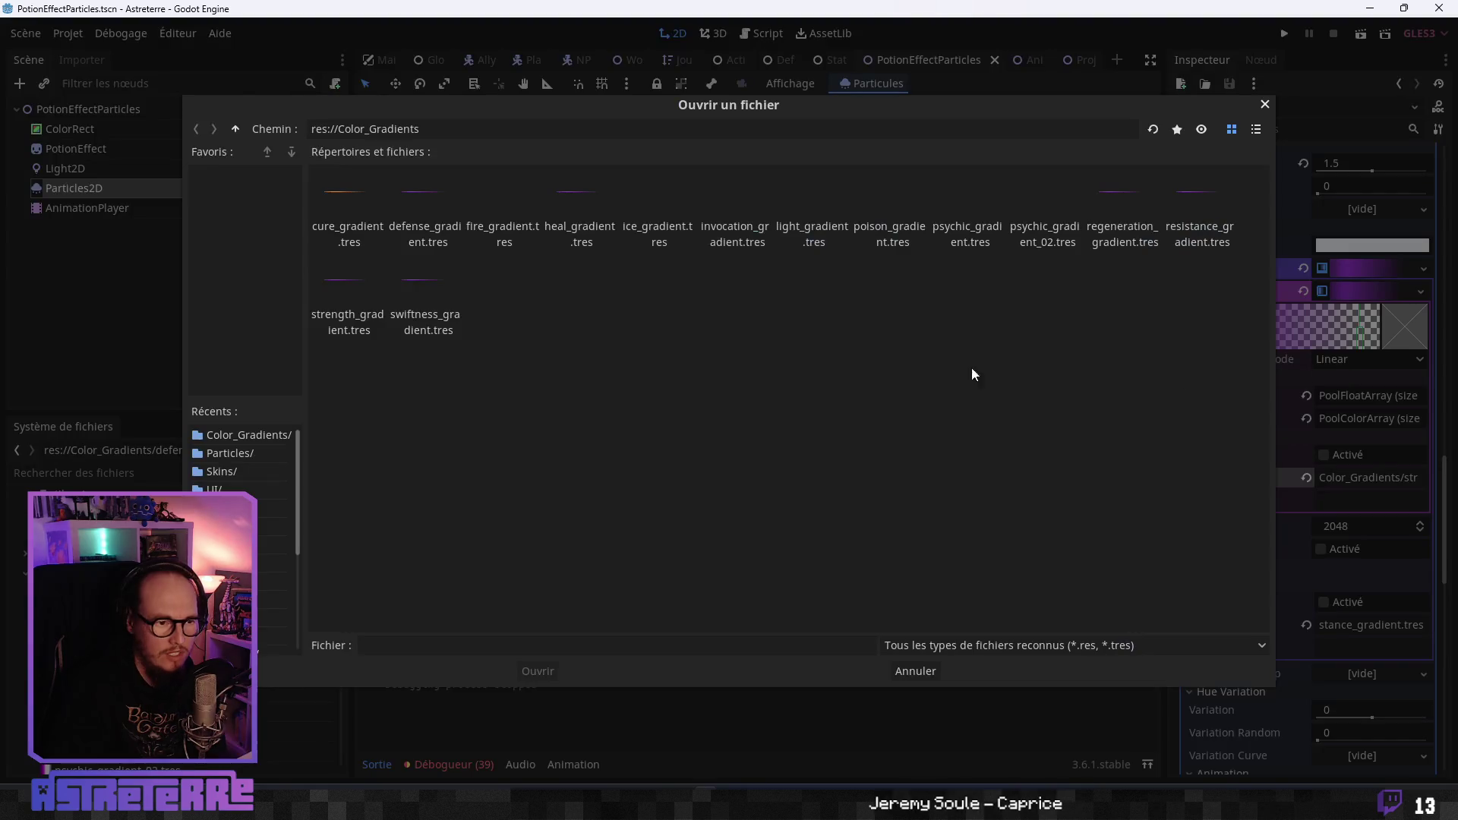
{"action": "left_click", "coordinate": [345, 218]}
{"action": "left_click", "coordinate": [540, 672]}
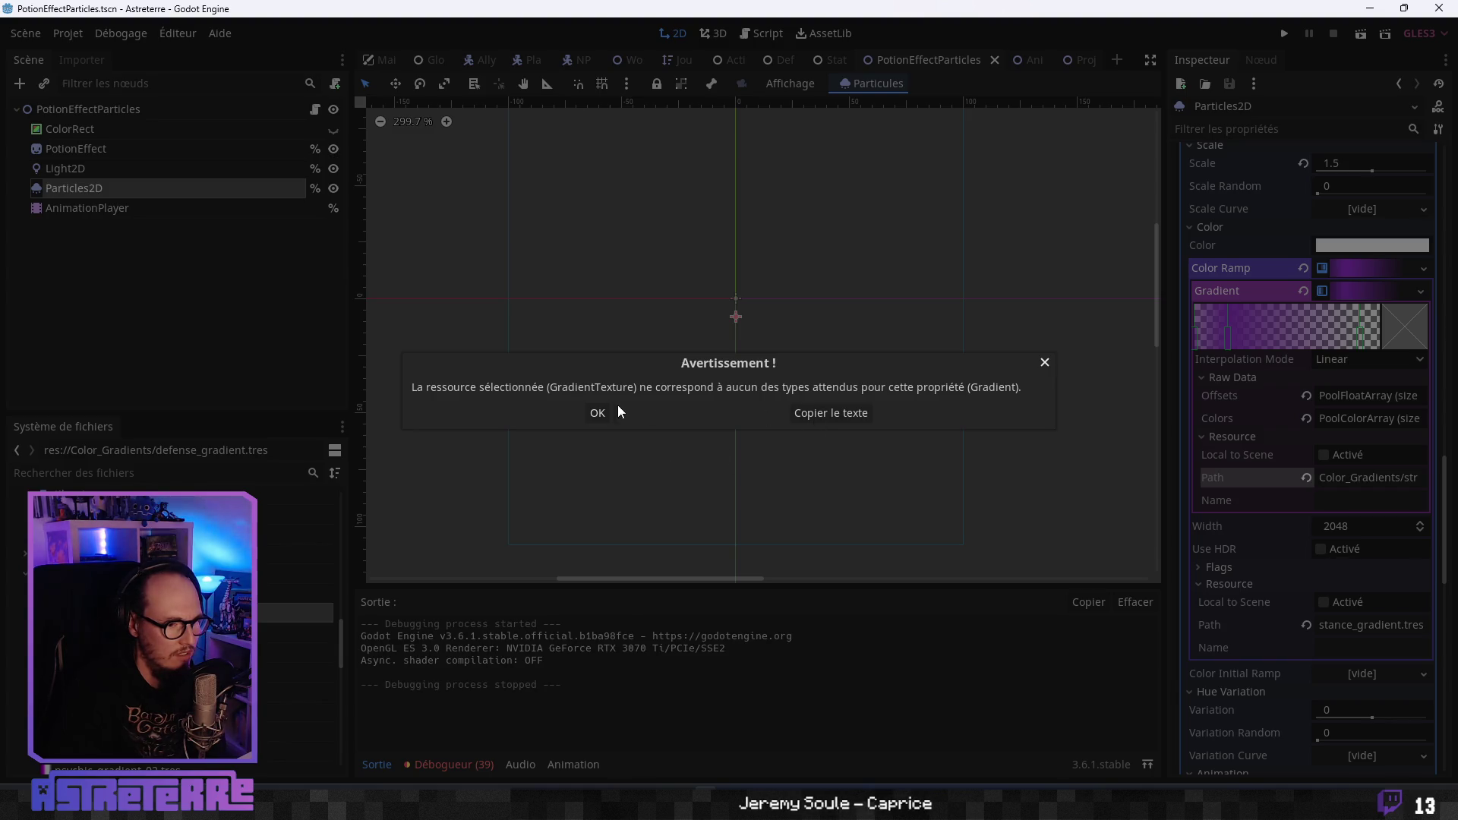
{"action": "left_click", "coordinate": [1045, 363]}
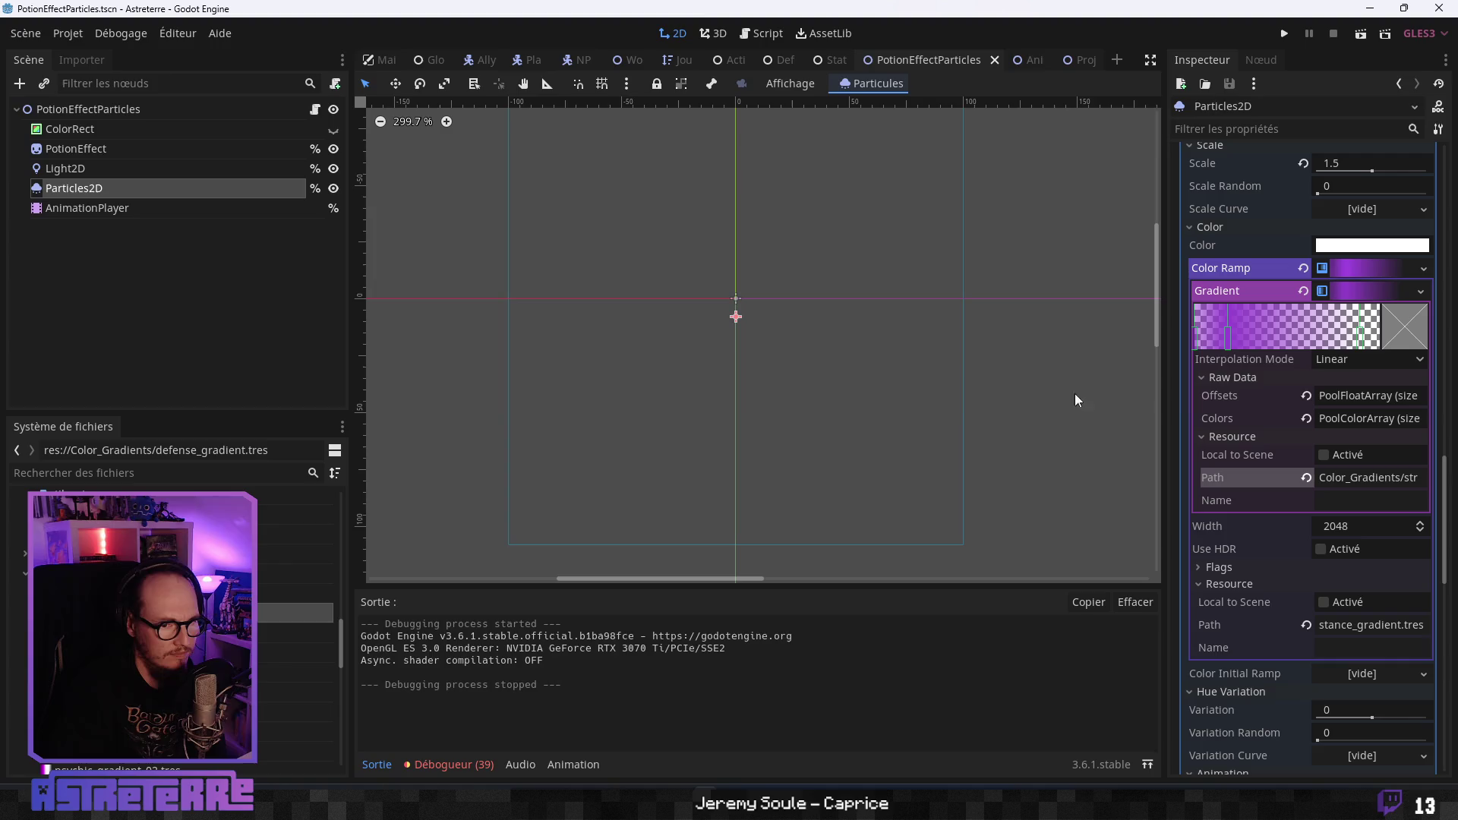
{"action": "left_click", "coordinate": [1420, 292]}
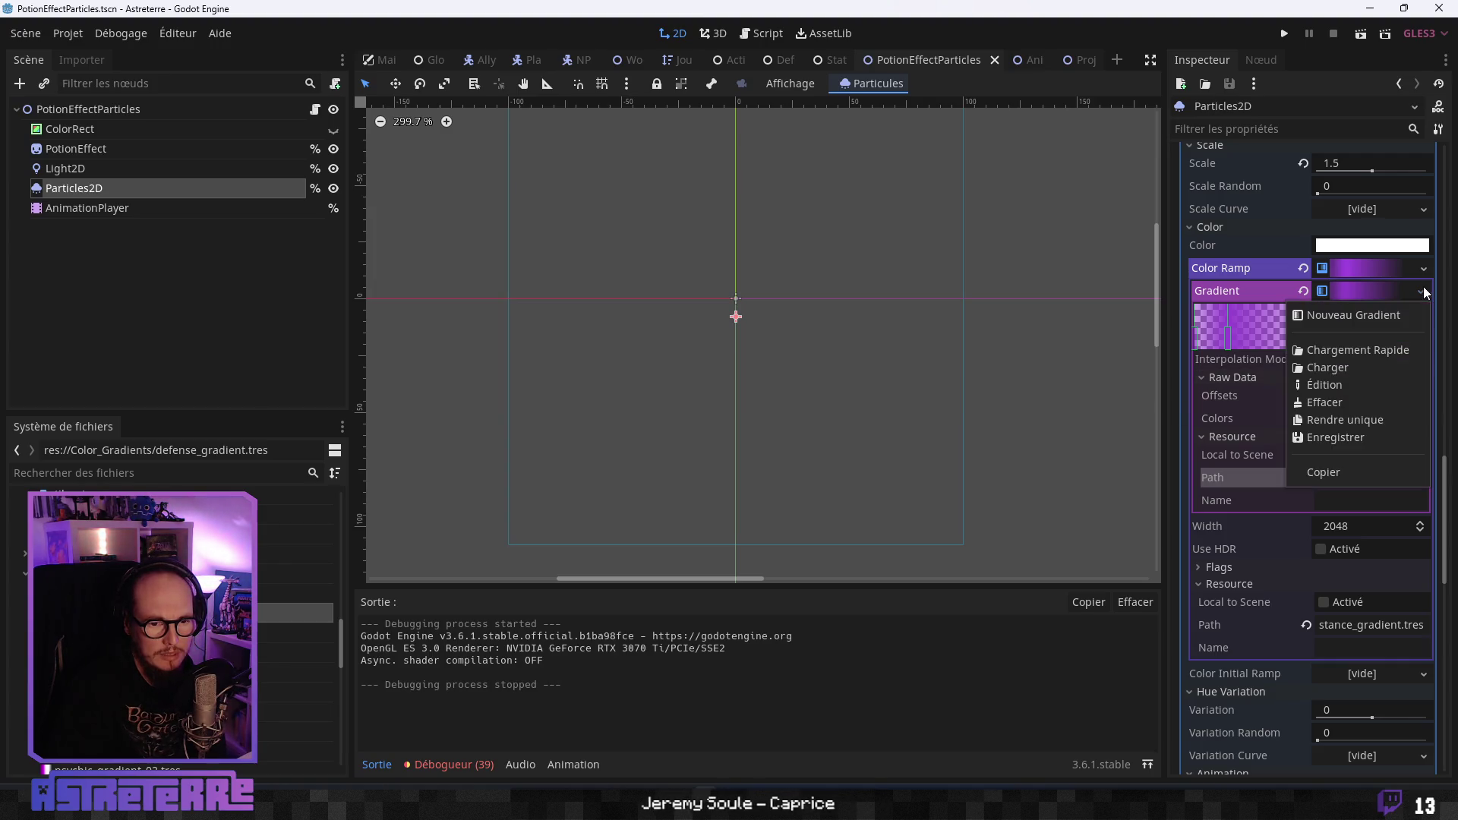
{"action": "left_click", "coordinate": [1347, 421]}
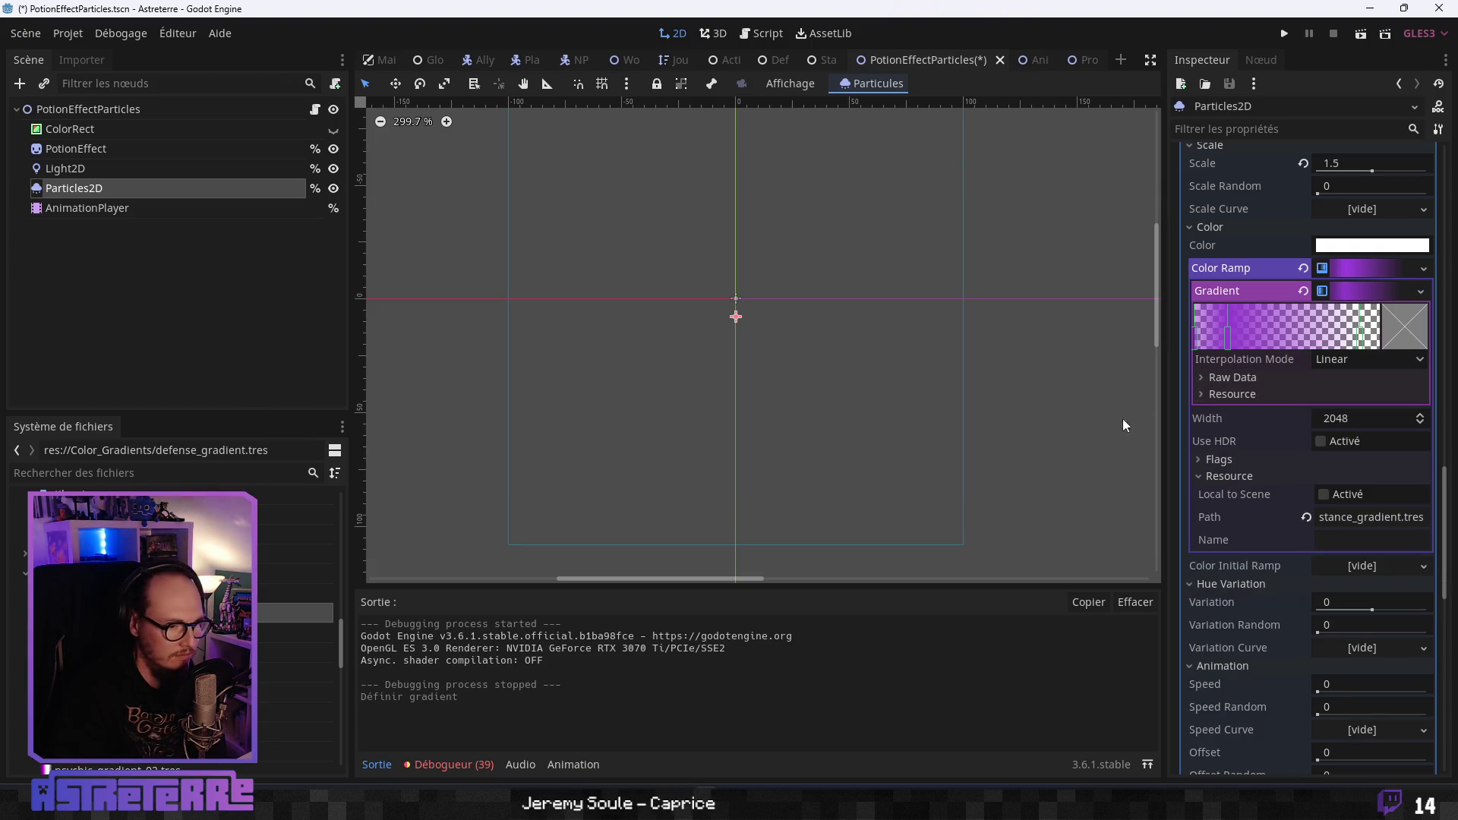
Save the gradient over swiftness_gradient.tres, confirming the overwrite.
{"action": "left_click", "coordinate": [1420, 291]}
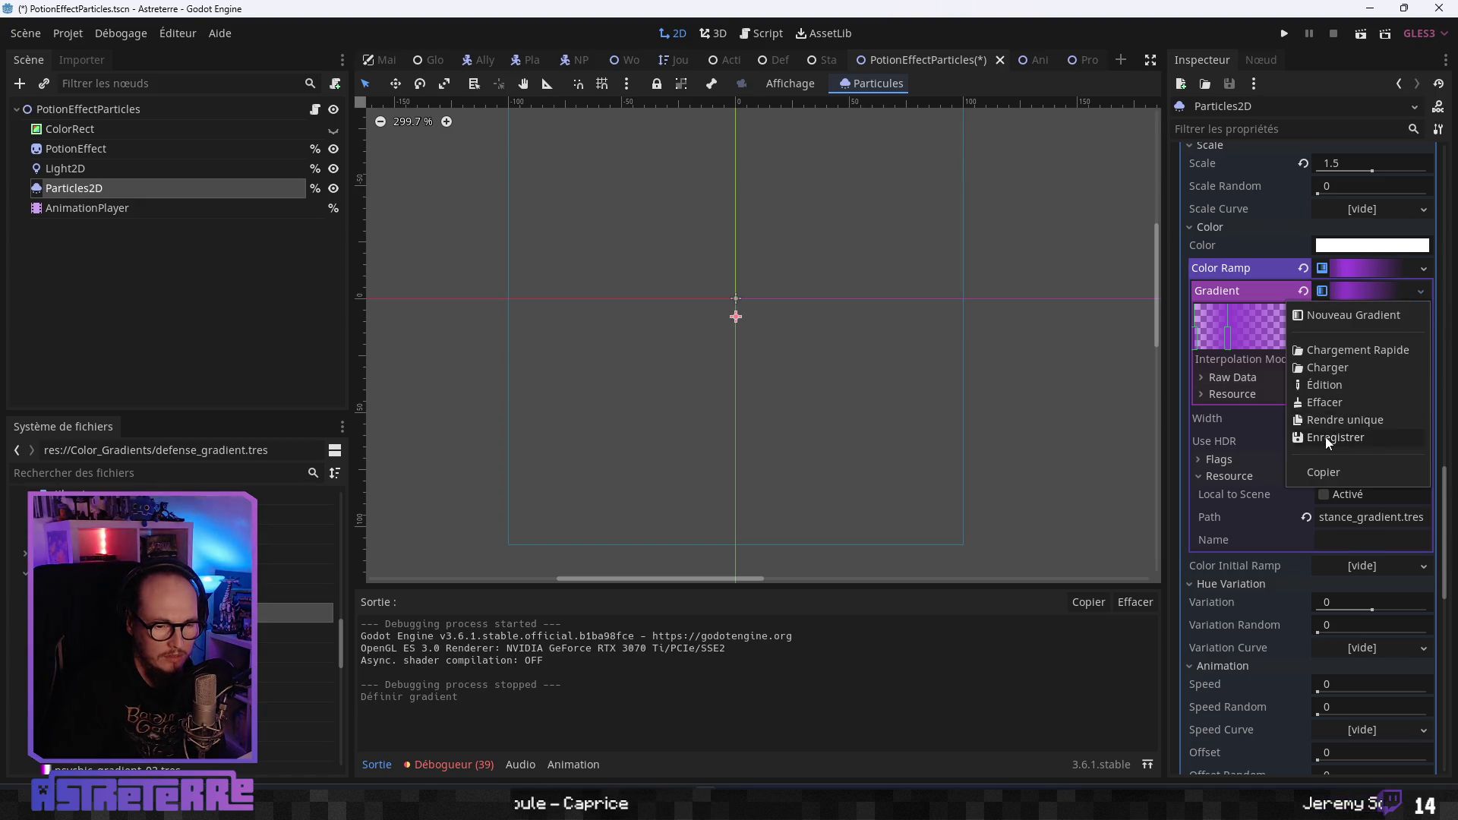
{"action": "left_click", "coordinate": [1326, 438]}
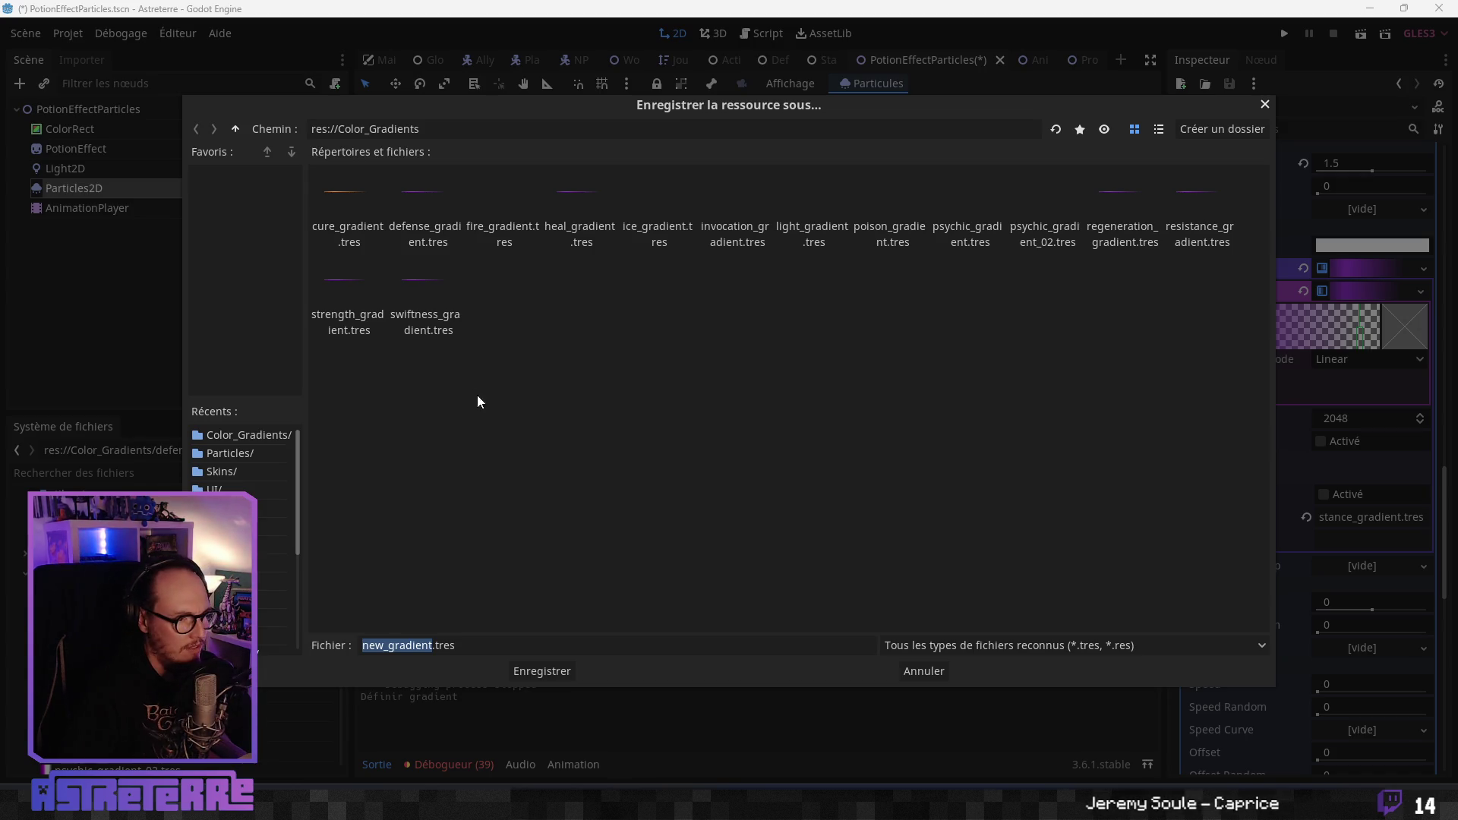
{"action": "left_click", "coordinate": [427, 304]}
{"action": "left_click", "coordinate": [542, 672]}
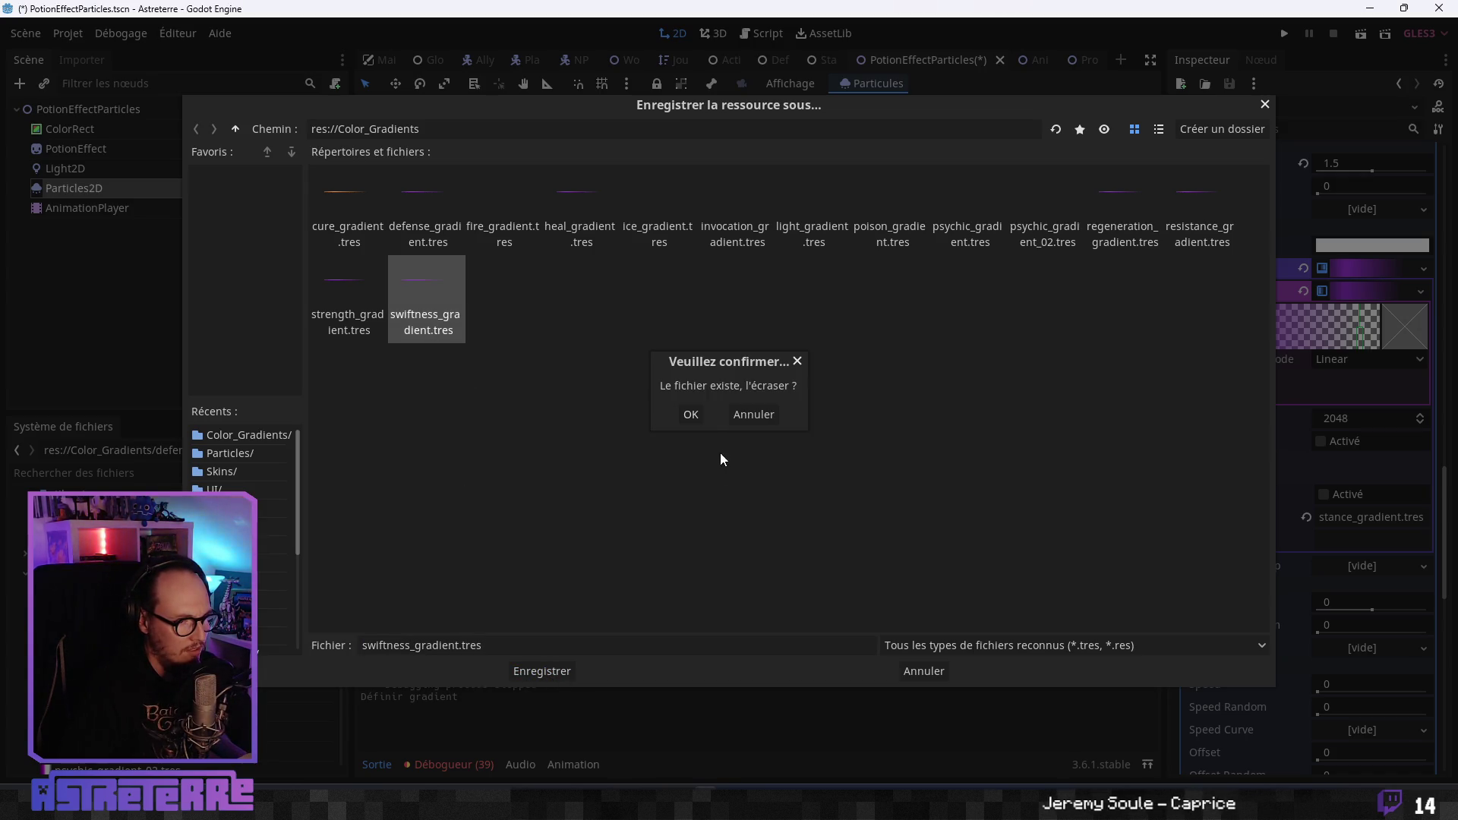
{"action": "left_click", "coordinate": [702, 418]}
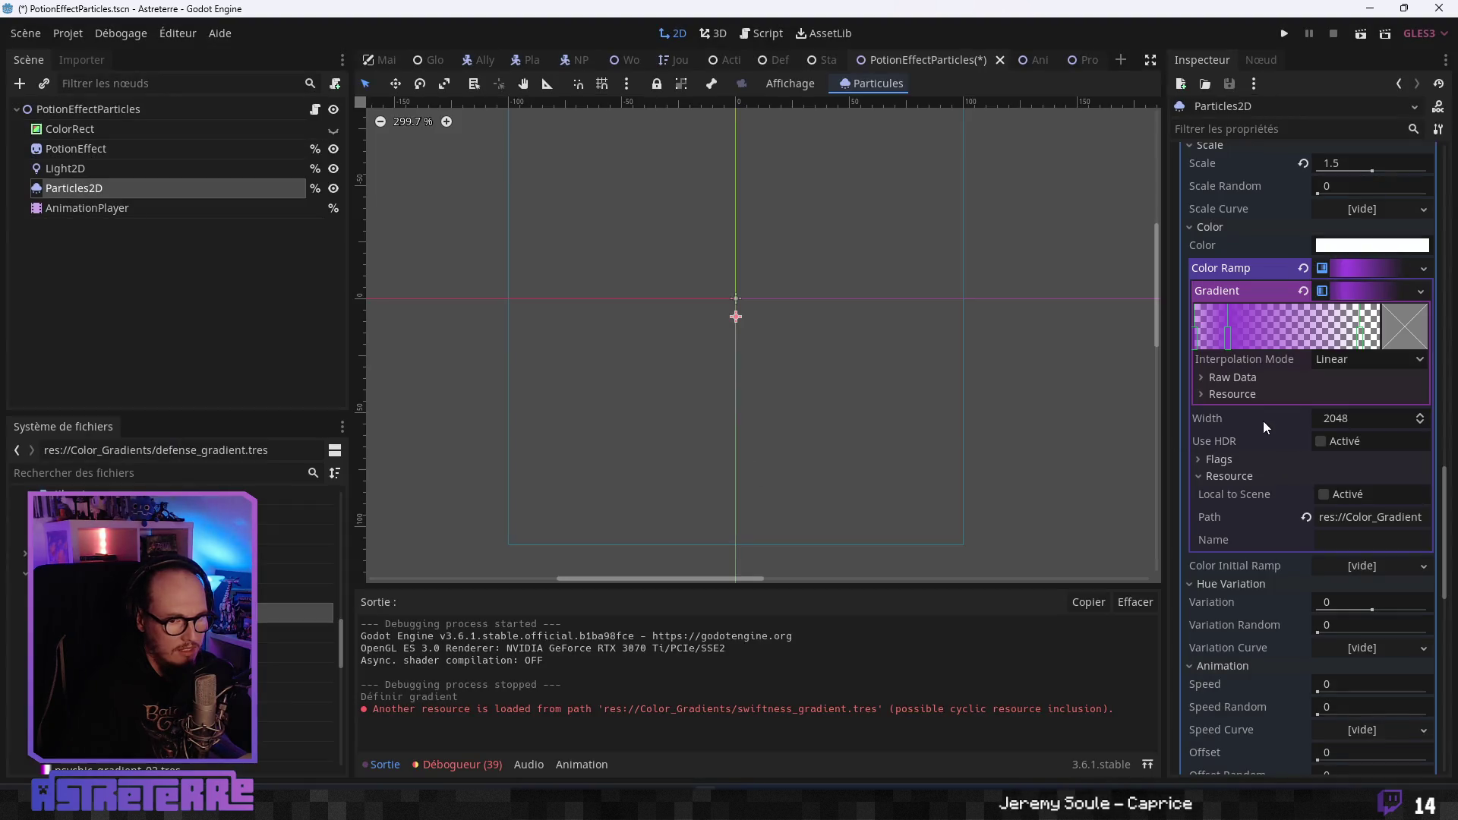
Make the gradient a unique copy again and select its leftmost stop.
{"action": "left_click", "coordinate": [1224, 381]}
{"action": "left_click", "coordinate": [1224, 381]}
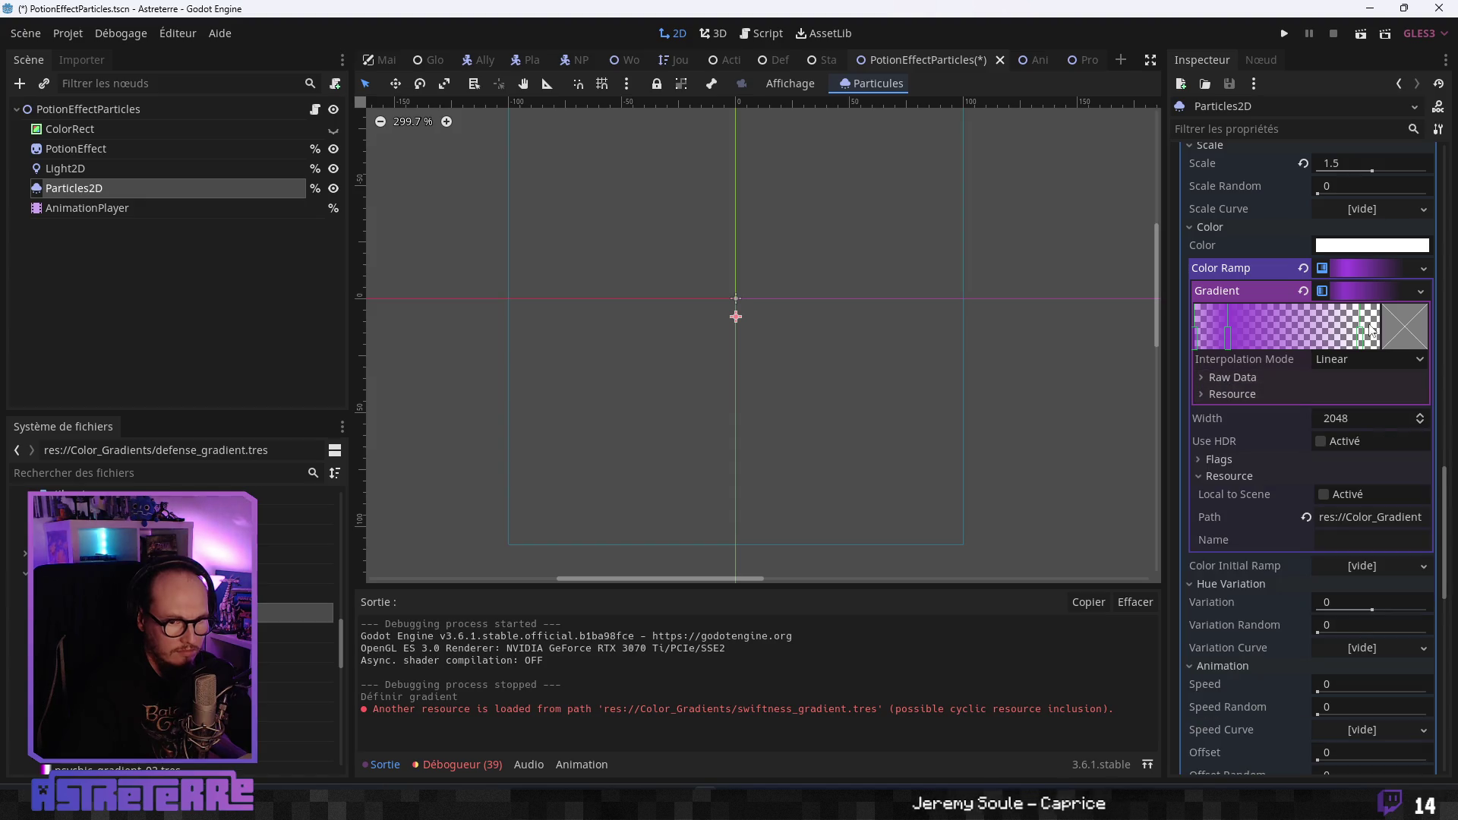
{"action": "left_click", "coordinate": [1421, 291]}
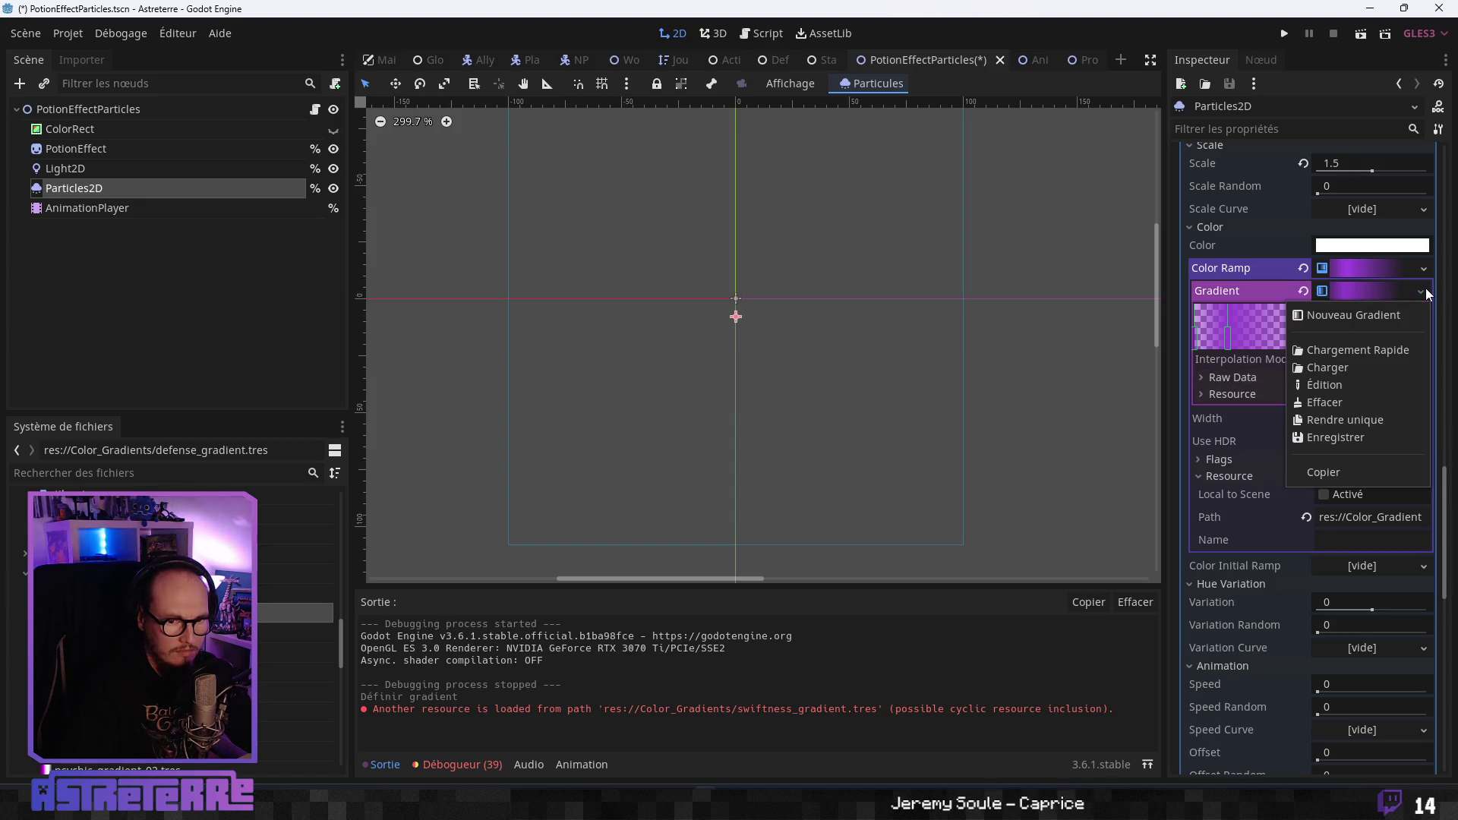
{"action": "left_click", "coordinate": [1370, 419]}
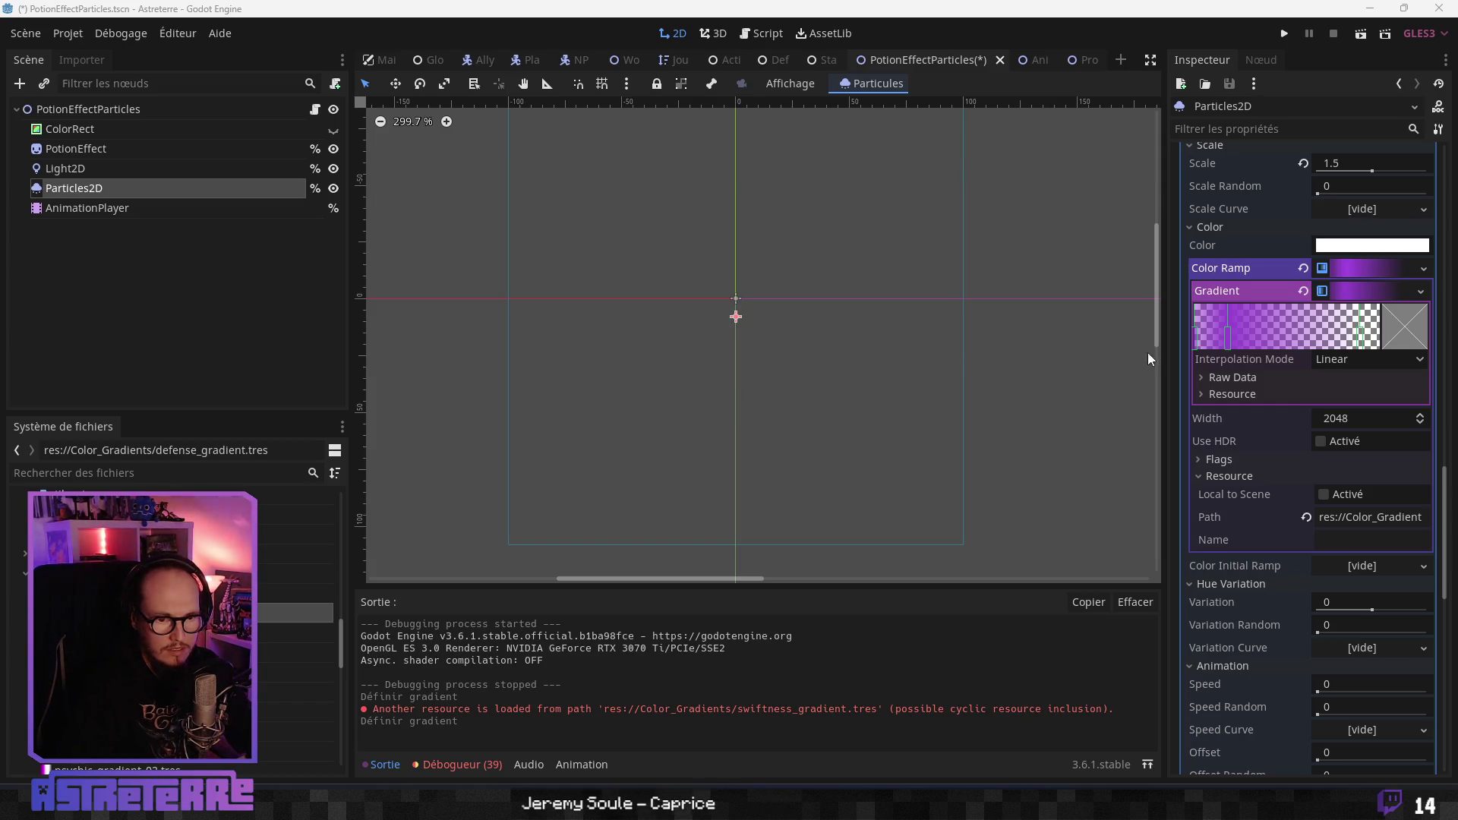
{"action": "left_click", "coordinate": [1195, 335]}
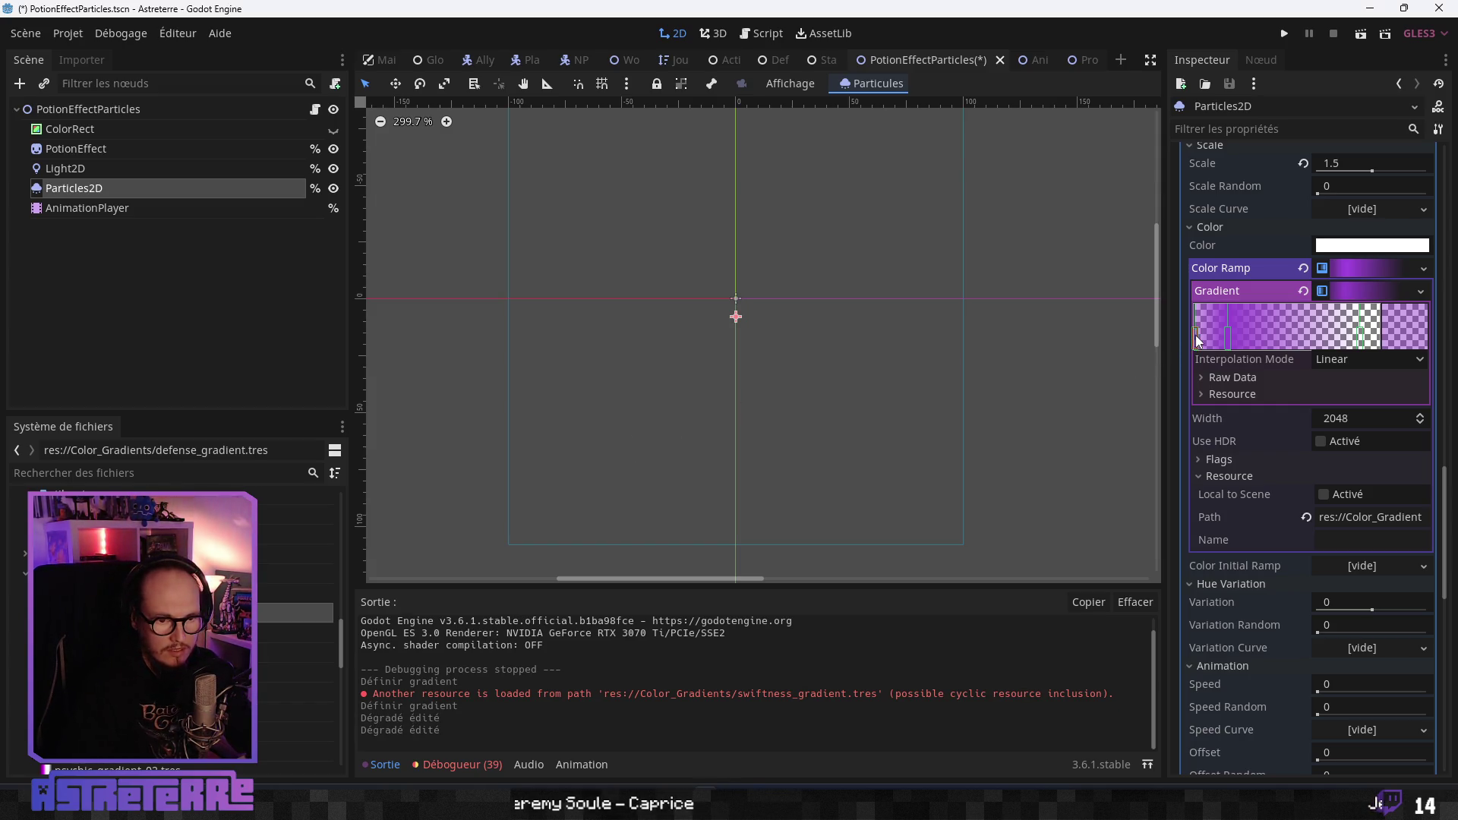
Recolour the leftmost gradient stop to yellow e4e437 with alpha 118.
{"action": "left_click", "coordinate": [1411, 329]}
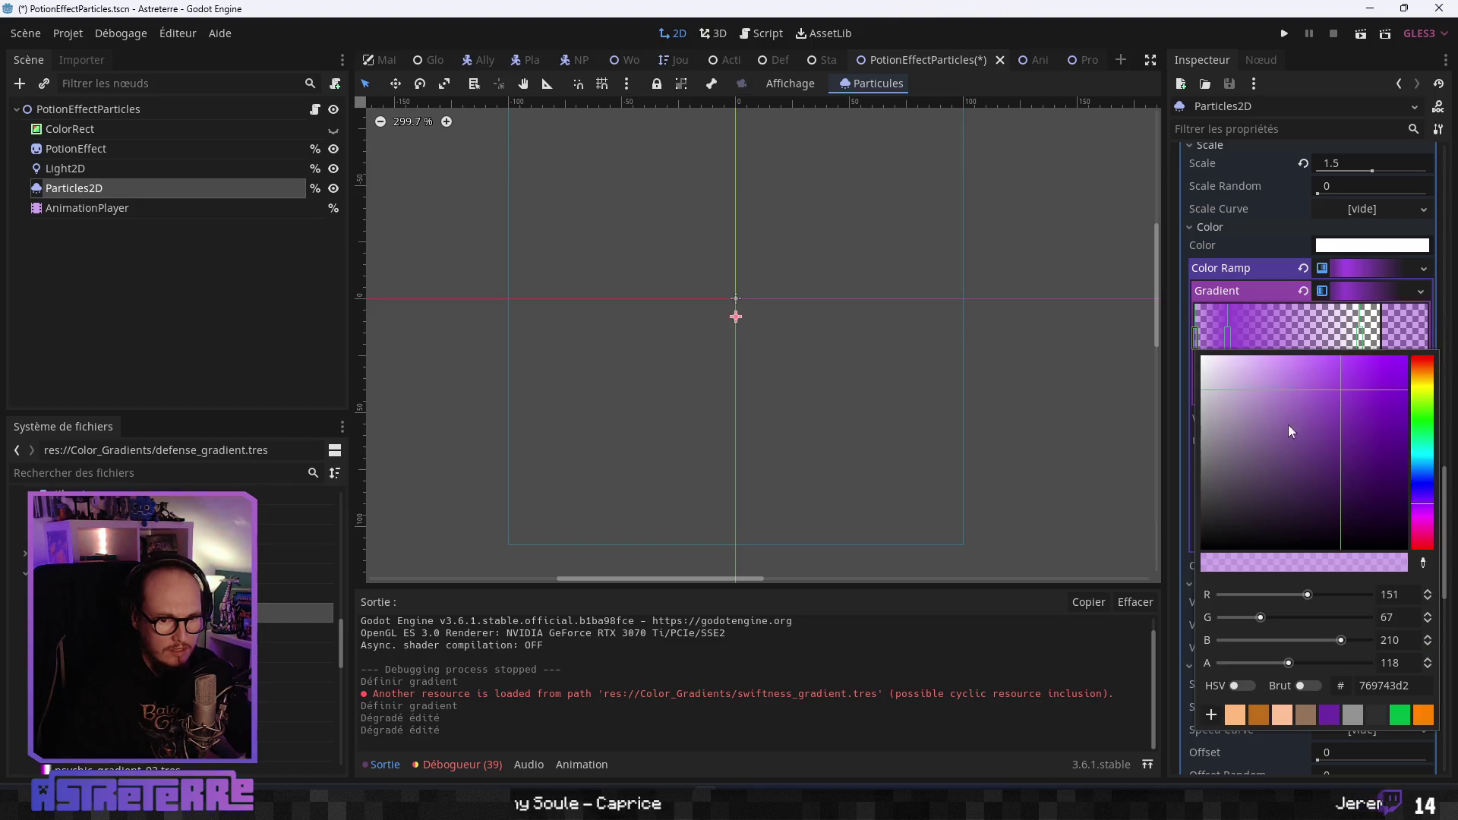
{"action": "left_click", "coordinate": [1410, 662]}
{"action": "key", "text": "ctrl+v"}
{"action": "key", "text": "BackSpace"}
{"action": "key", "text": "BackSpace"}
{"action": "key", "text": "BackSpace"}
{"action": "type", "text": "118"}
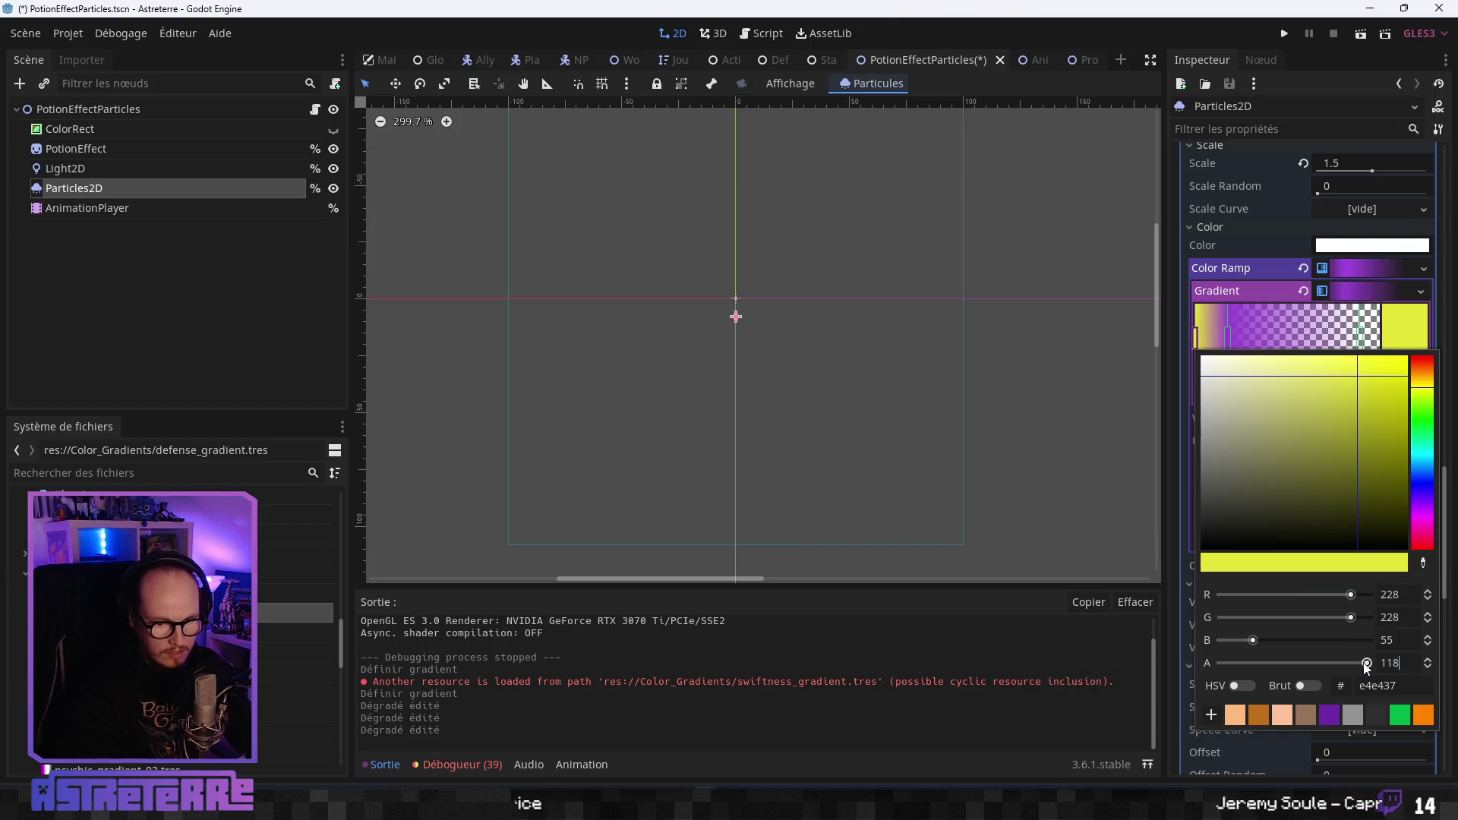
{"action": "key", "text": "Return"}
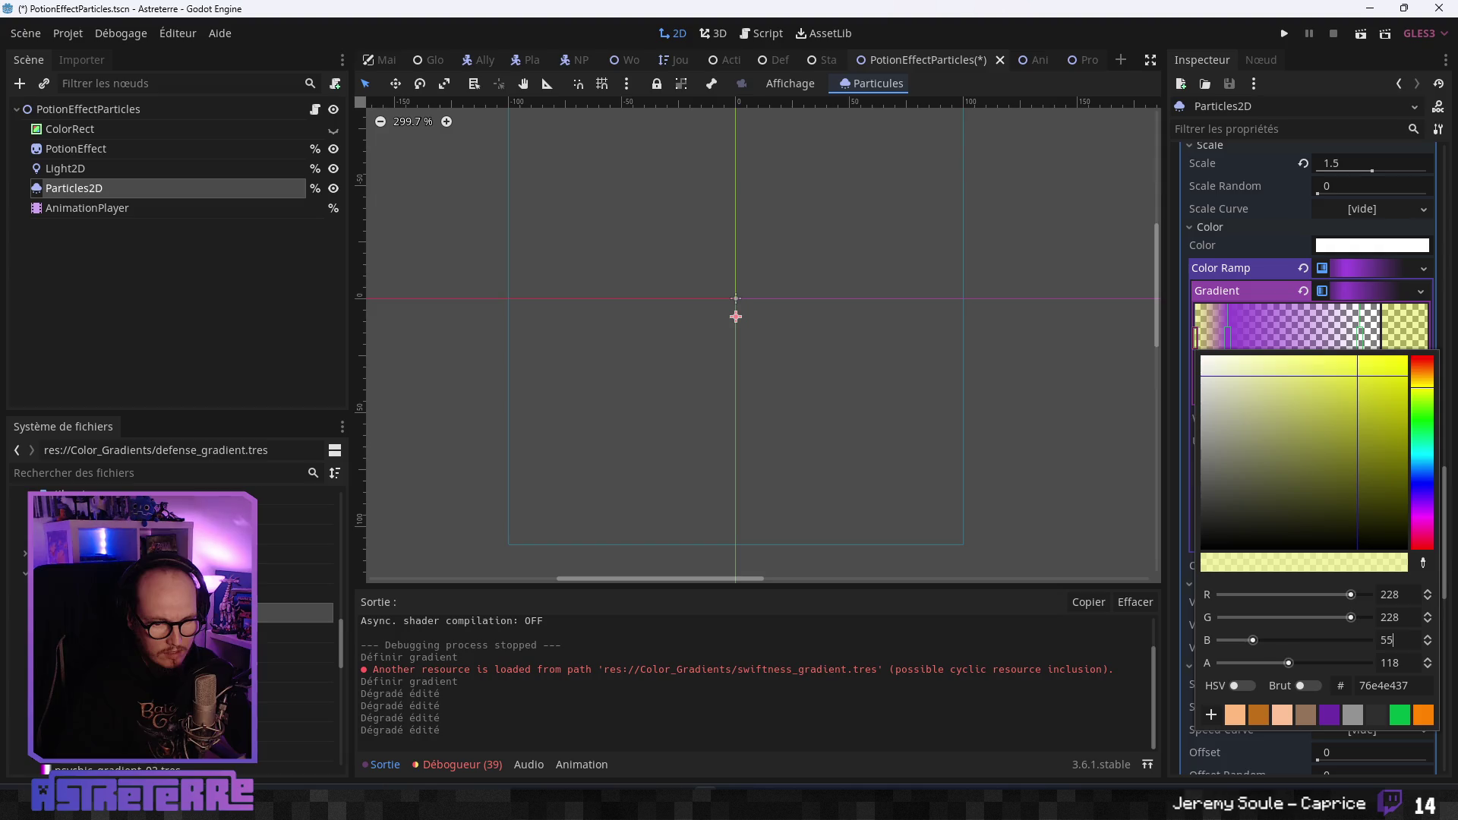
{"action": "key", "text": "Escape"}
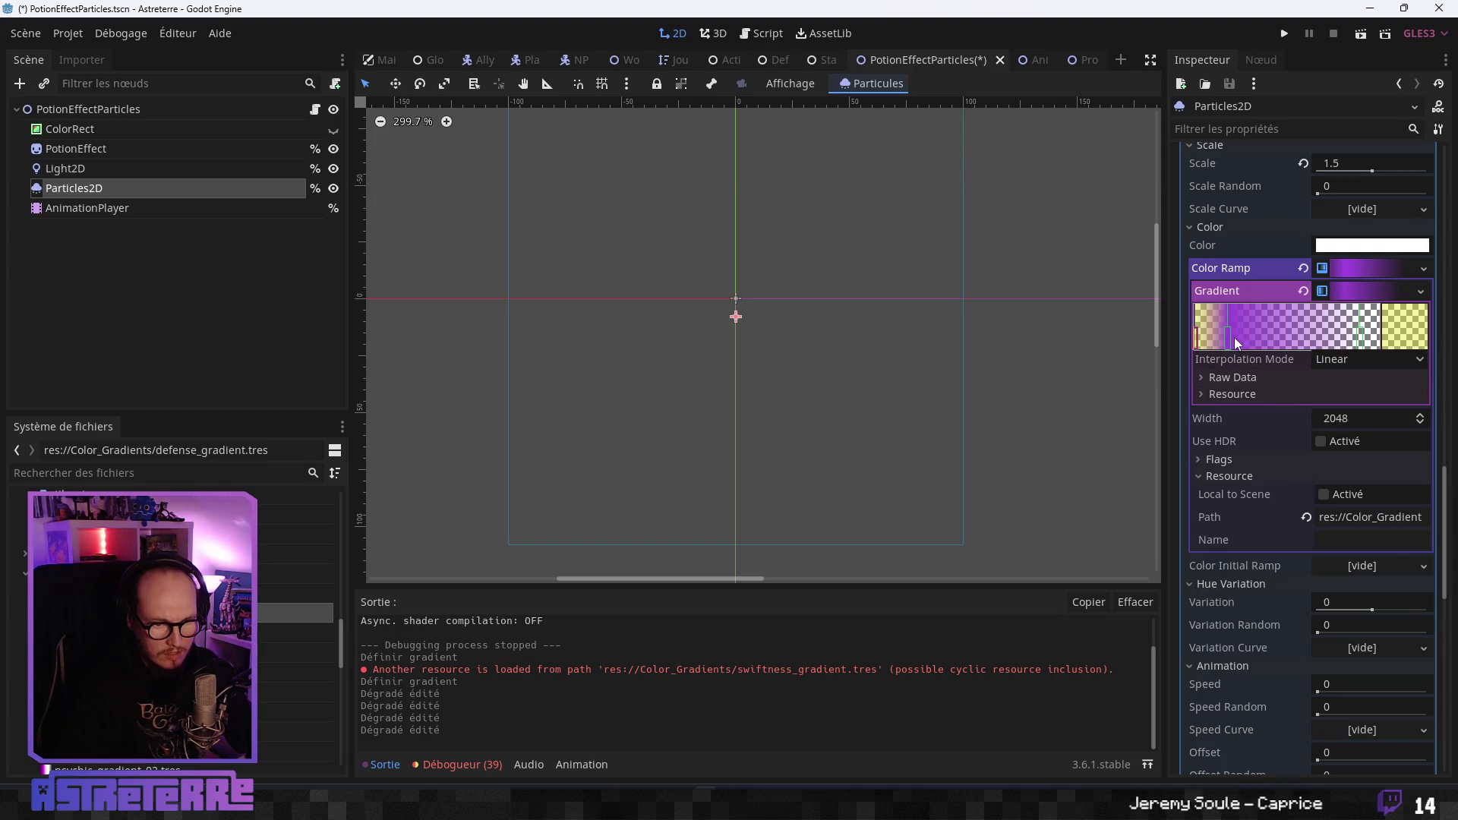
Set the next gradient stop to yellow e4e437 with alpha 214.
{"action": "left_click", "coordinate": [1227, 335]}
{"action": "left_click", "coordinate": [1382, 337]}
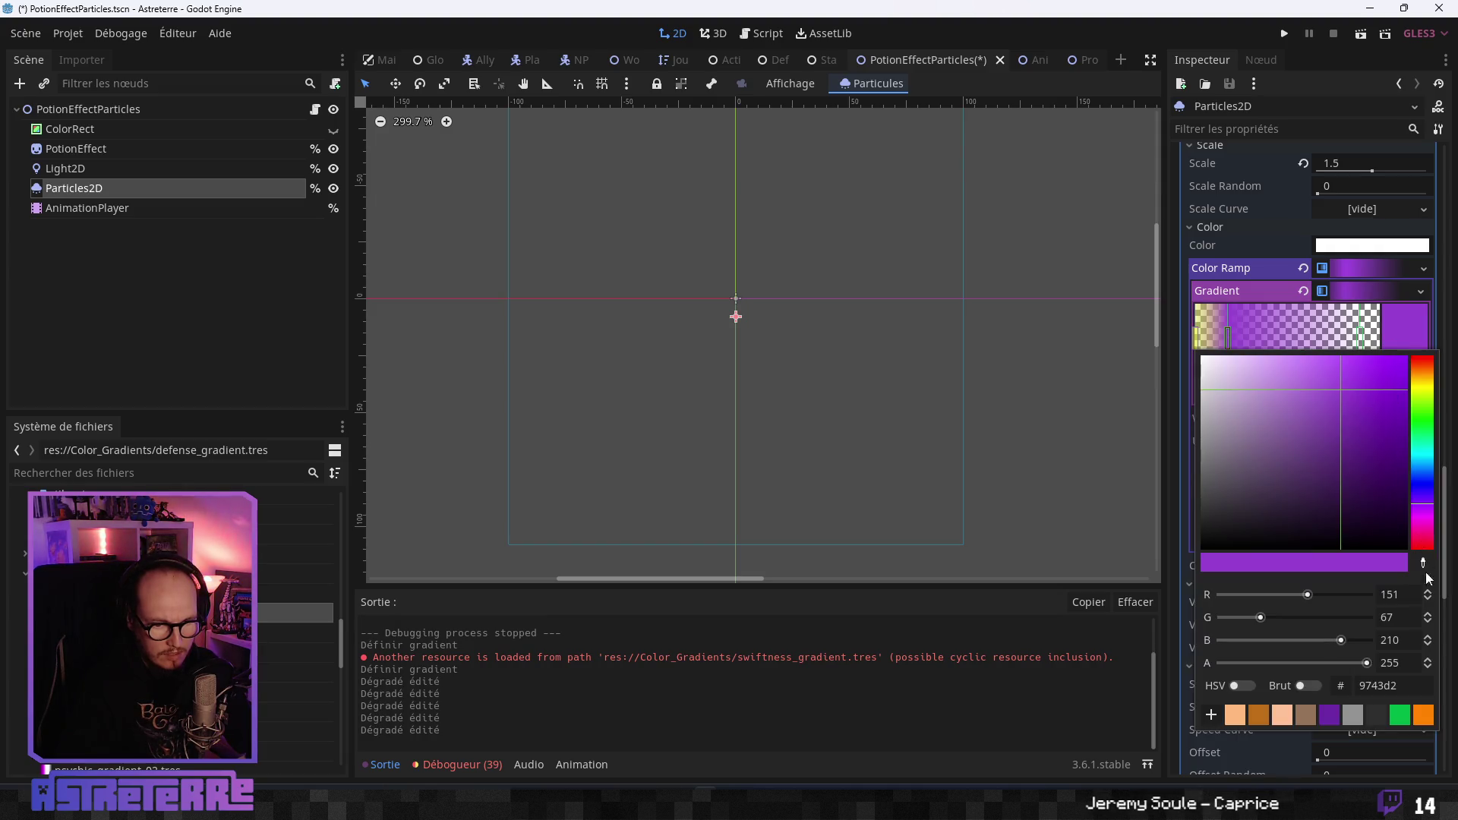
{"action": "left_click", "coordinate": [1367, 685]}
{"action": "type", "text": "e4e437"}
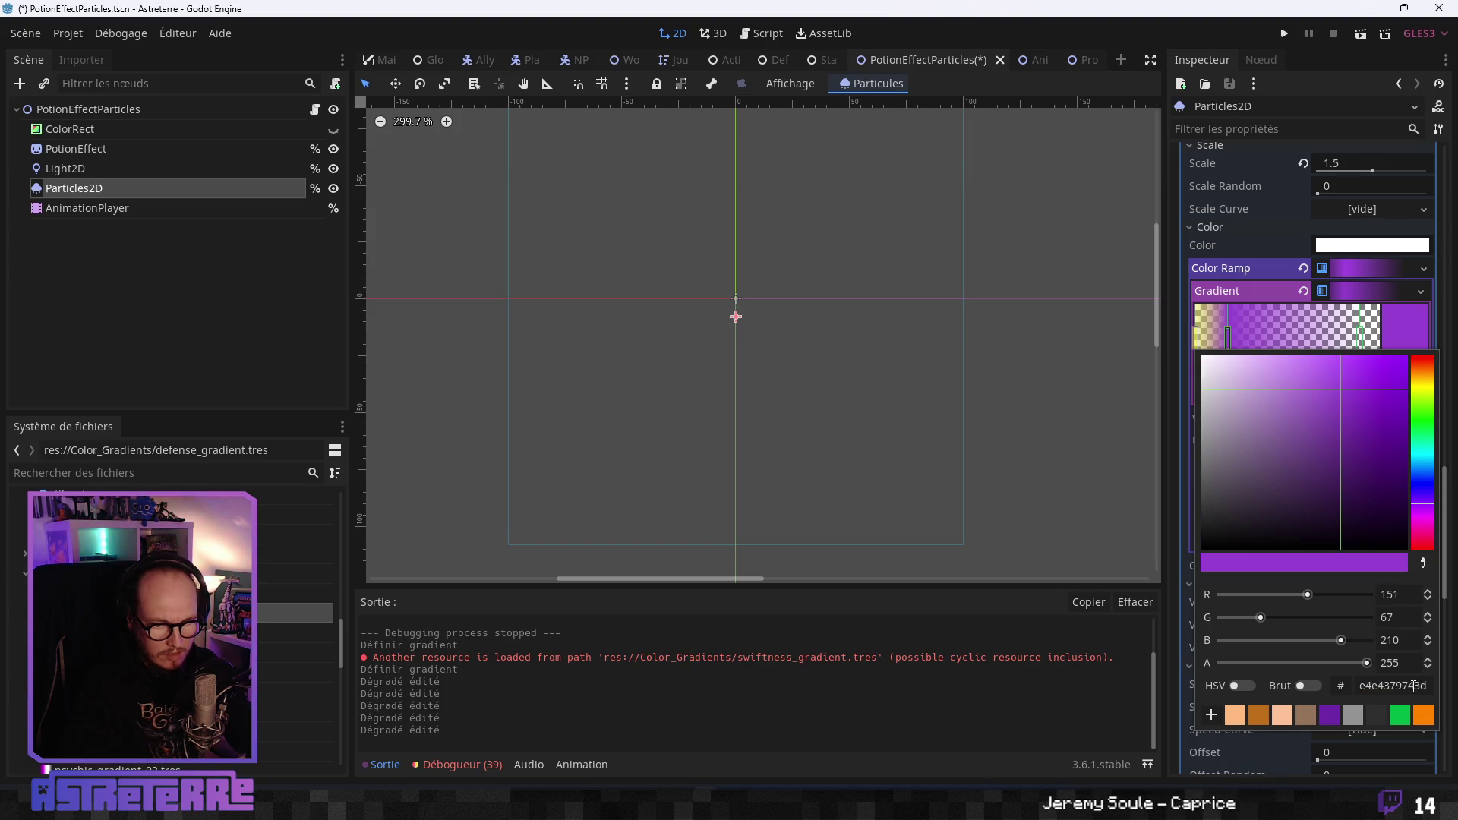
{"action": "key", "text": "Delete"}
{"action": "key", "text": "Delete"}
{"action": "key", "text": "Delete"}
{"action": "key", "text": "Return"}
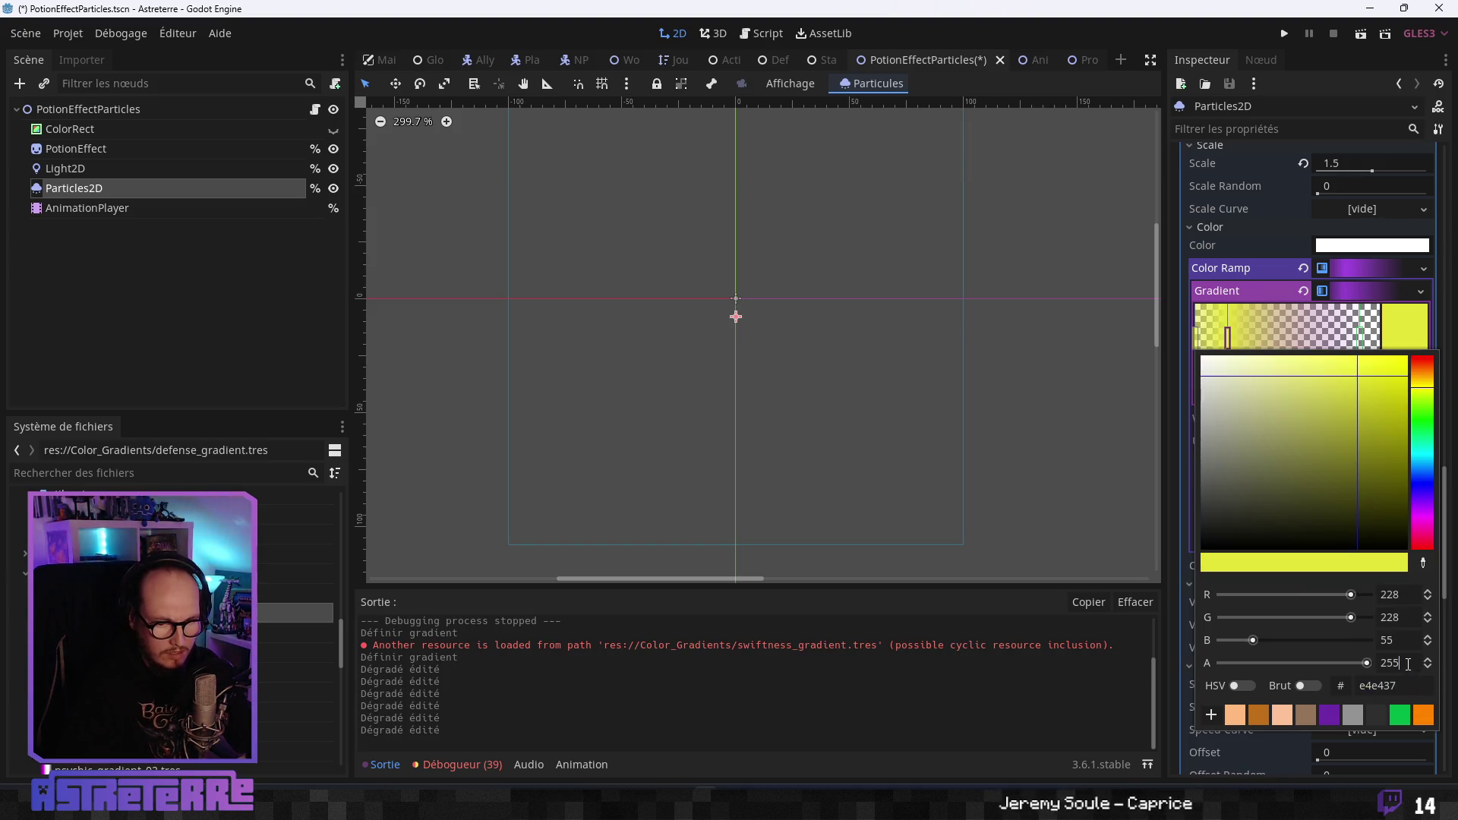
{"action": "type", "text": "214"}
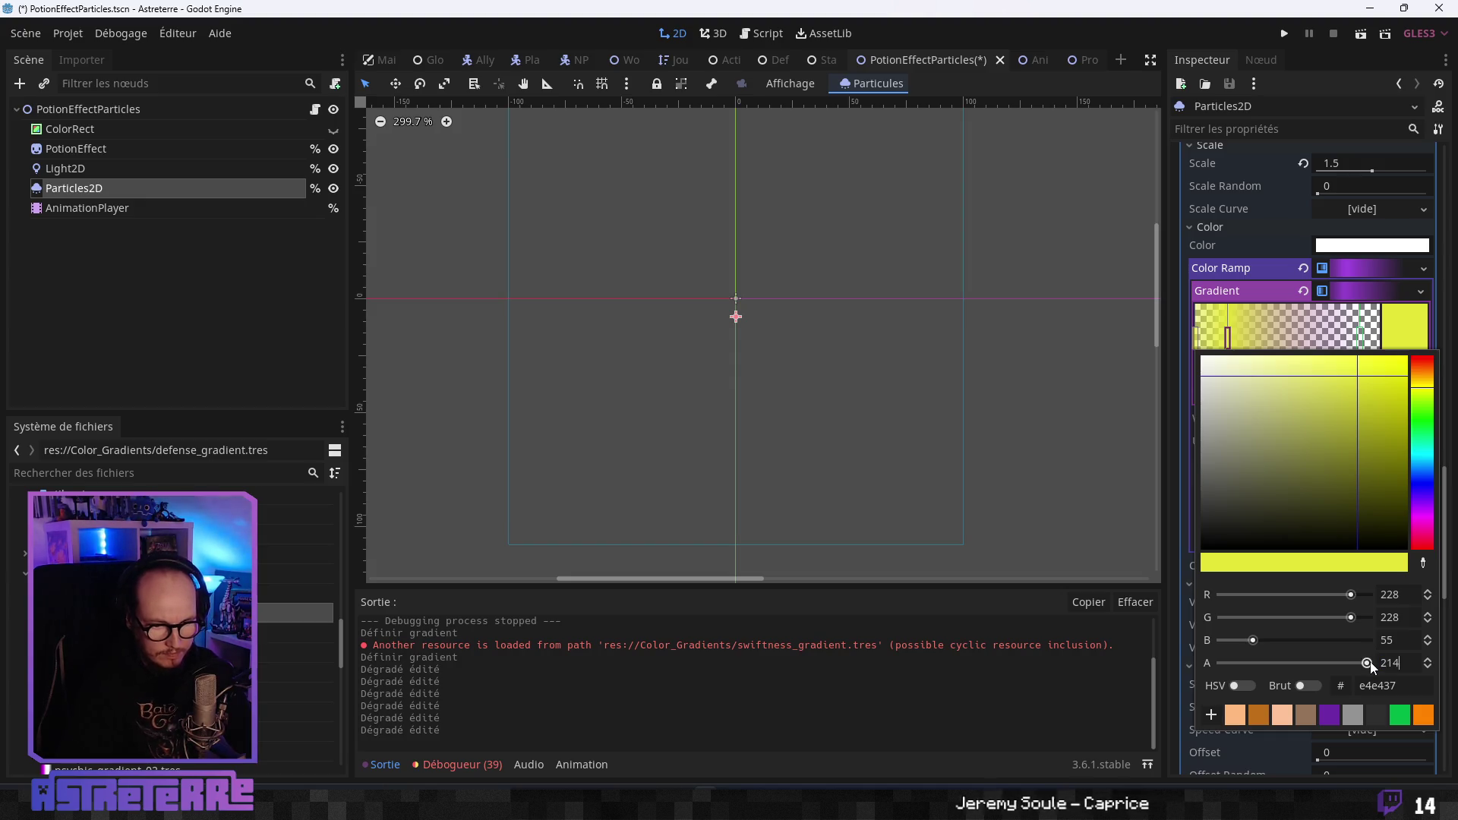
{"action": "key", "text": "Return"}
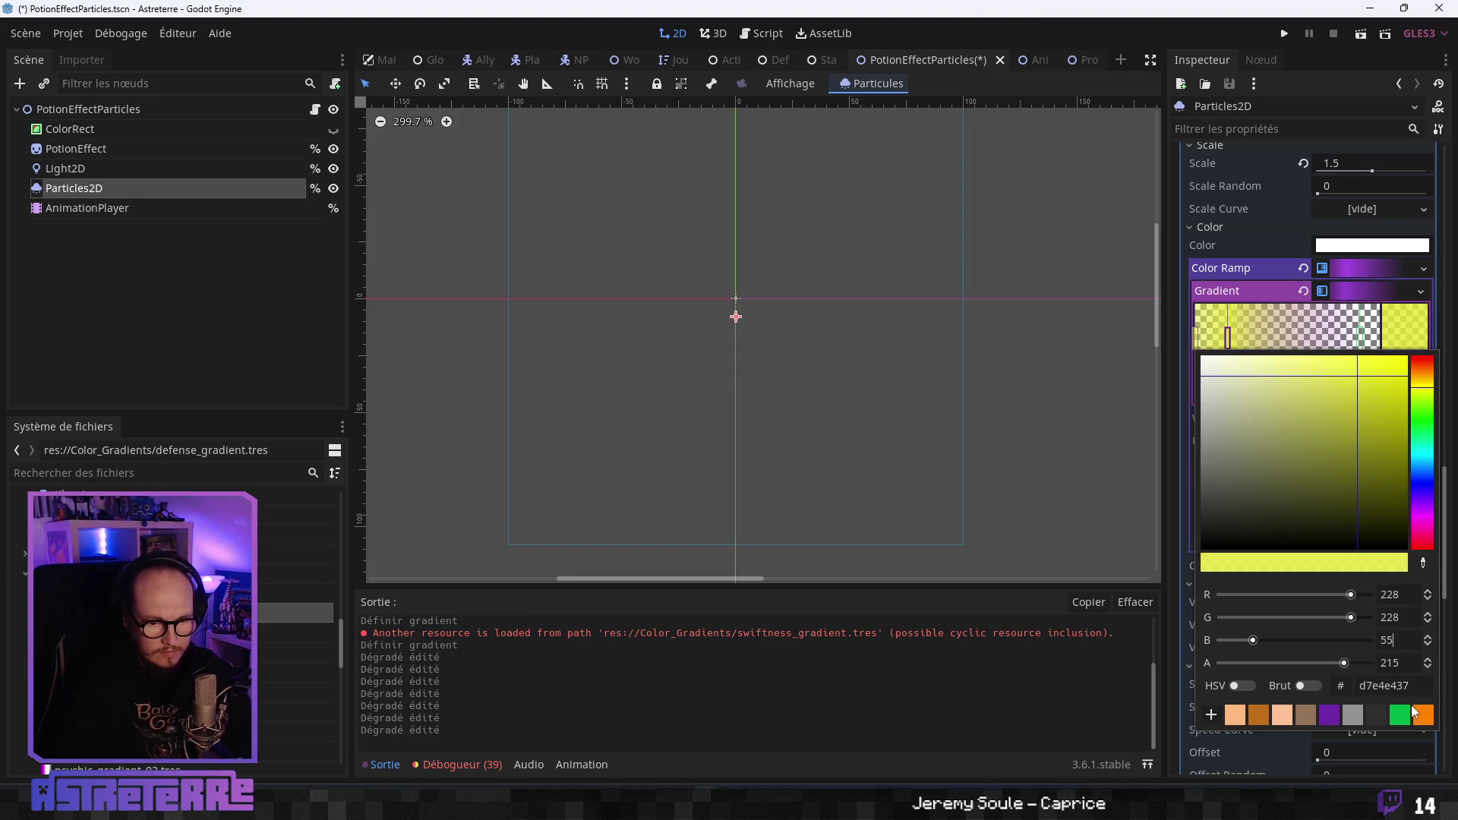
{"action": "left_click", "coordinate": [1445, 482]}
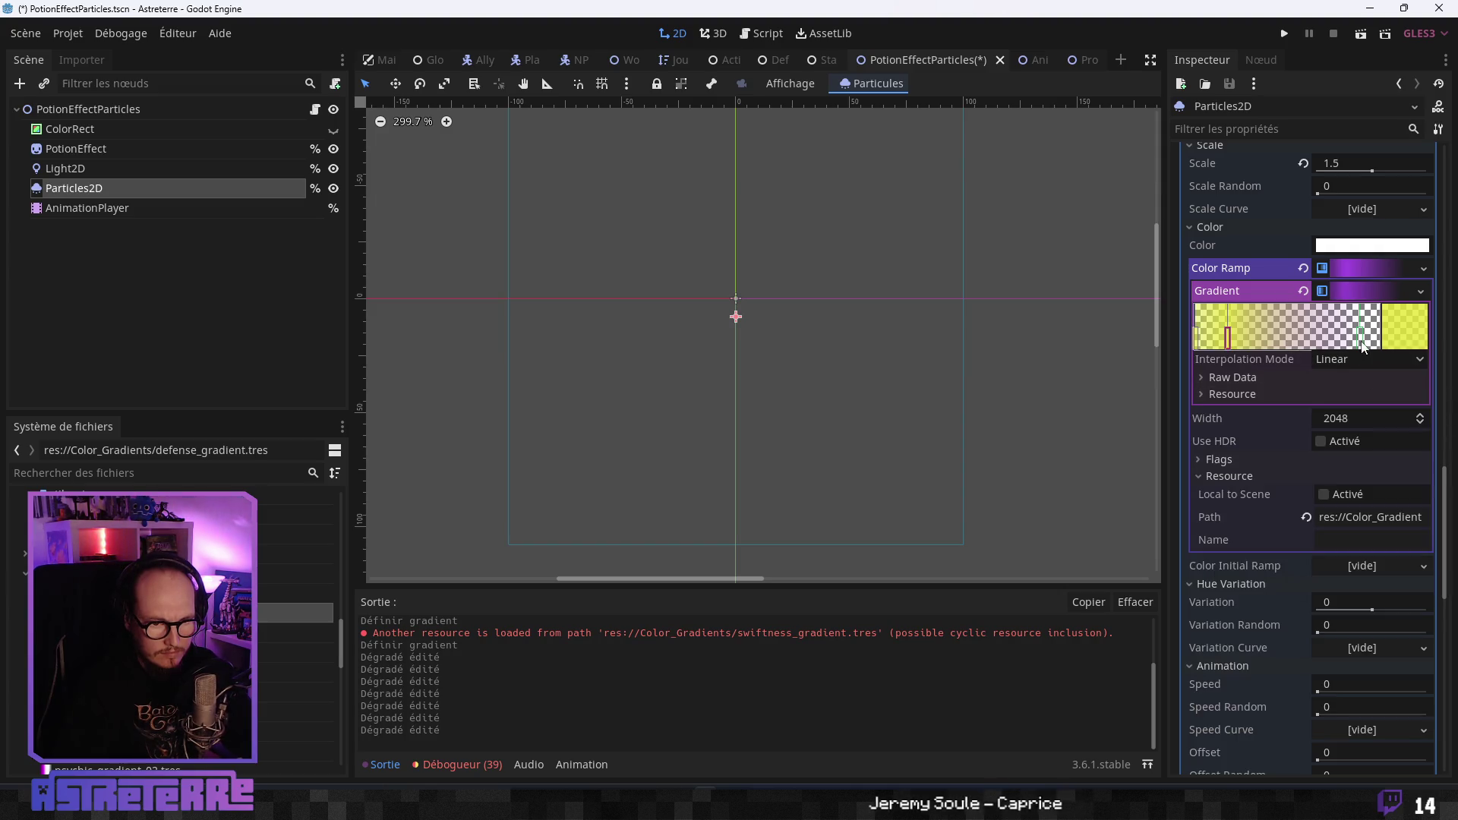
Set the other gradient stop to yellow e4e437 and make it fully transparent.
{"action": "left_click", "coordinate": [1362, 341]}
{"action": "left_click", "coordinate": [1404, 327]}
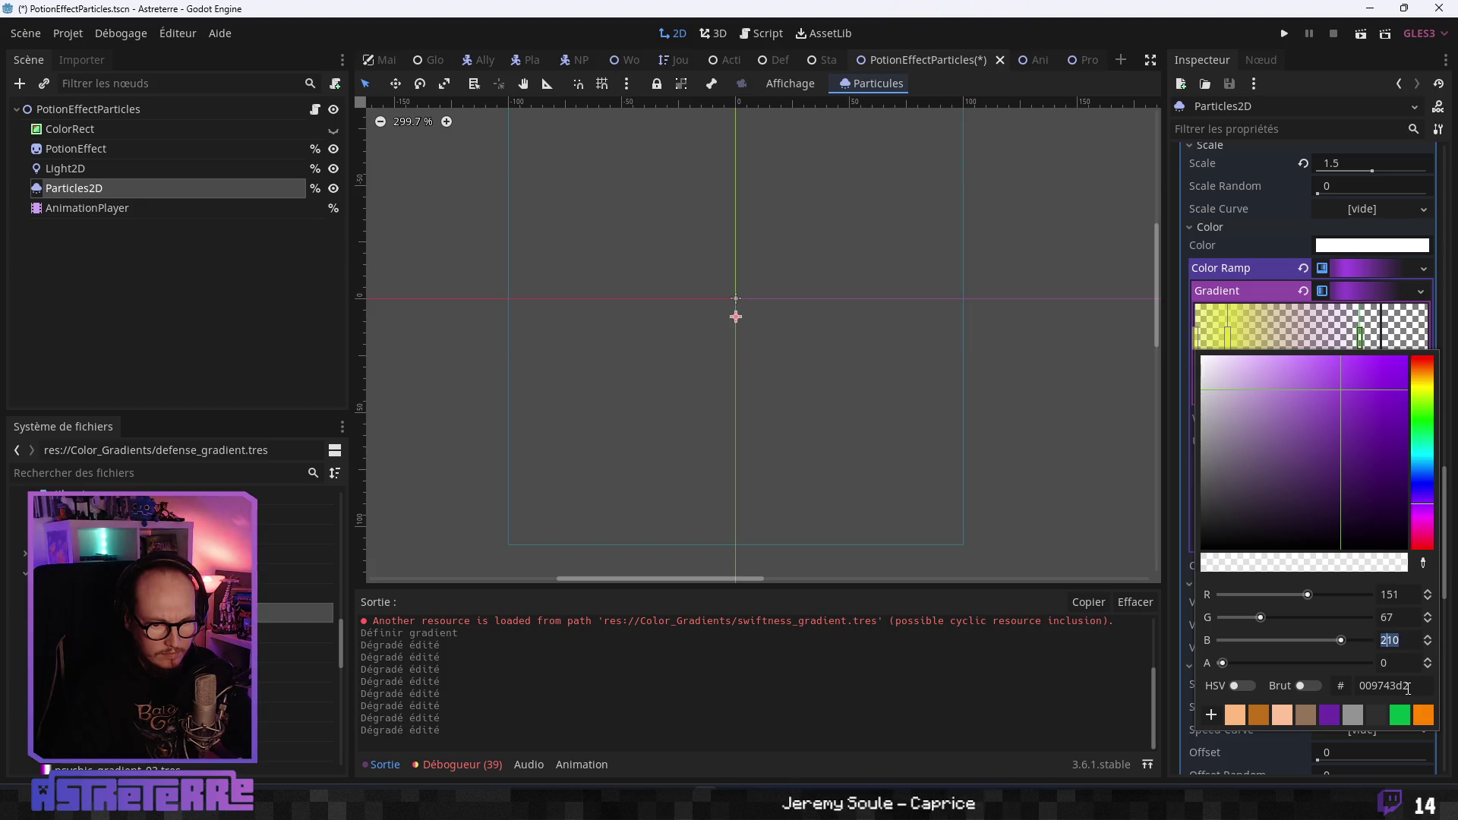
{"action": "left_click_drag", "start_coordinate": [1409, 686], "coordinate": [1332, 684]}
{"action": "key", "text": "ctrl+v"}
{"action": "key", "text": "Return"}
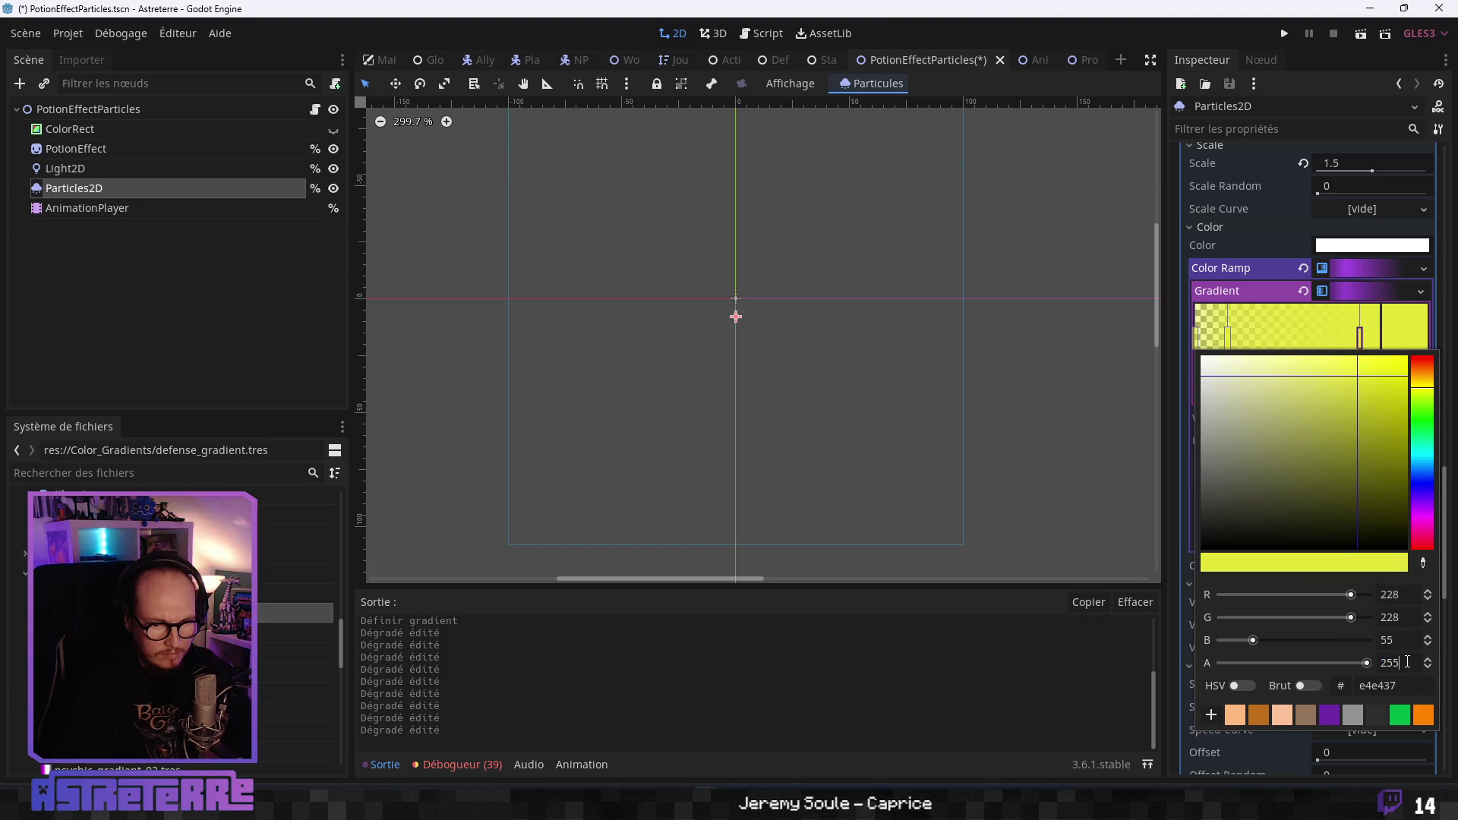
{"action": "key", "text": "Return"}
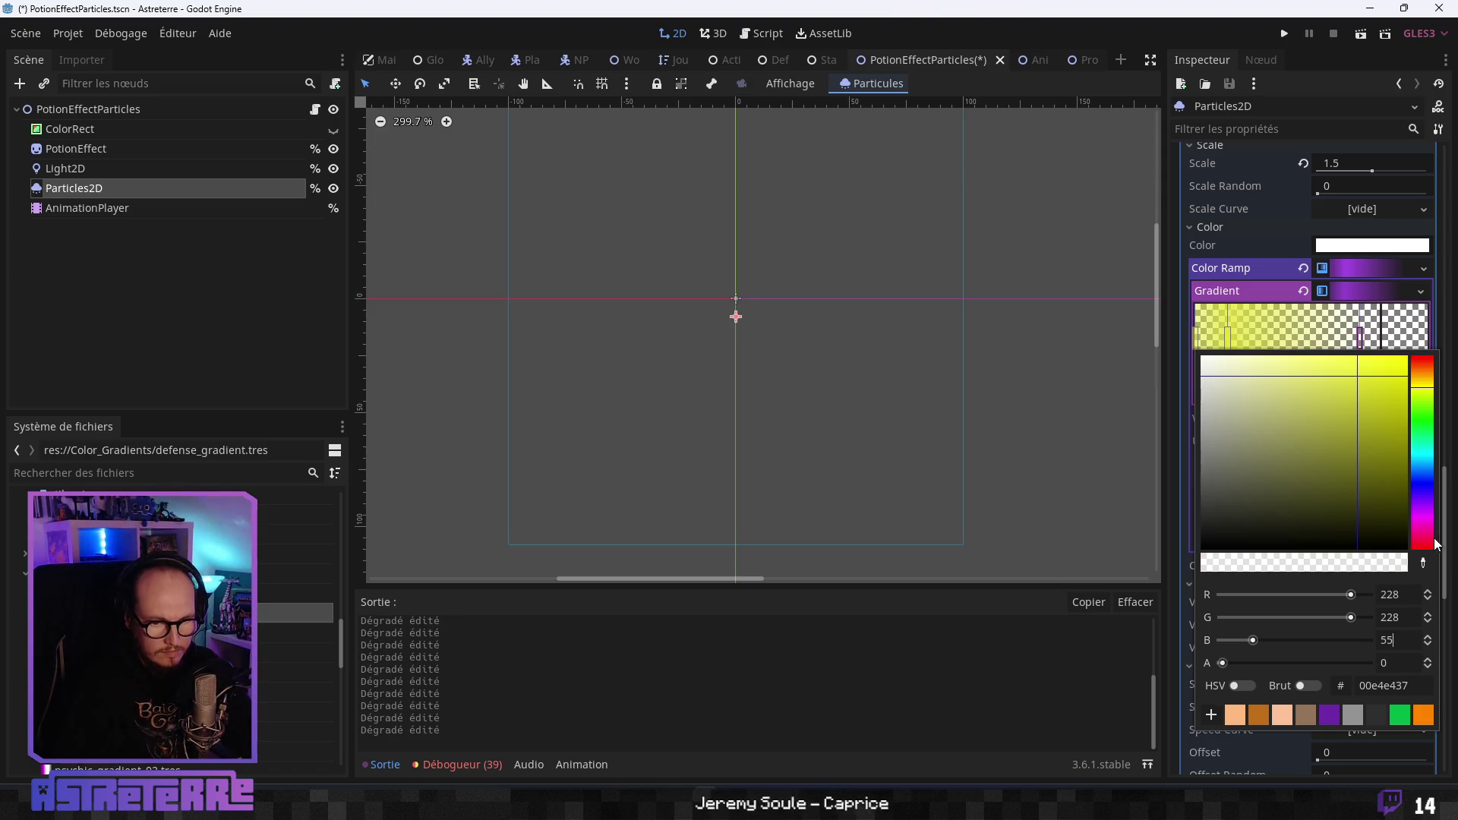
{"action": "left_click", "coordinate": [1445, 536]}
{"action": "left_click_drag", "start_coordinate": [1443, 489], "coordinate": [1439, 461]}
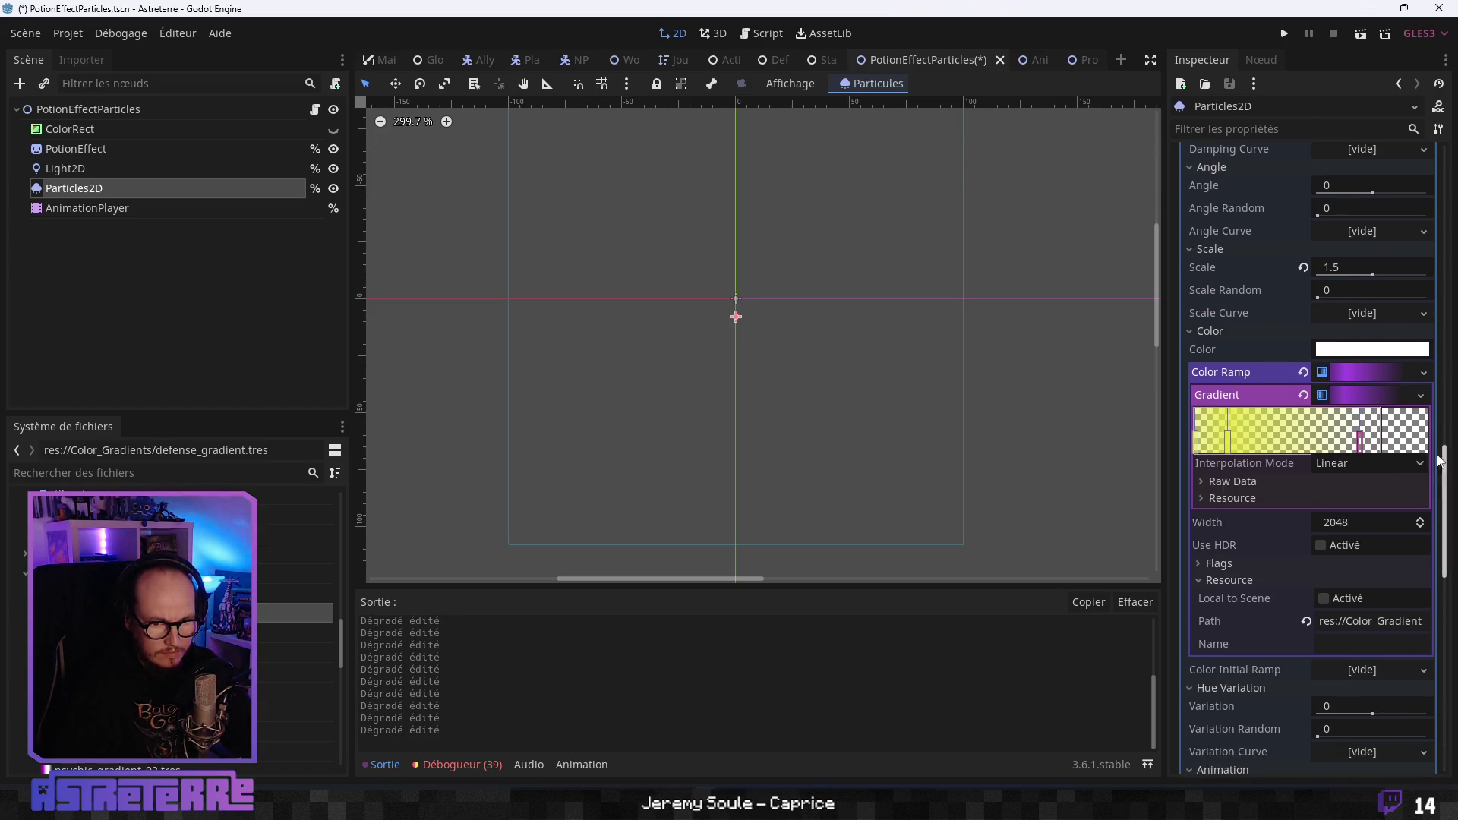
{"action": "left_click", "coordinate": [1421, 397]}
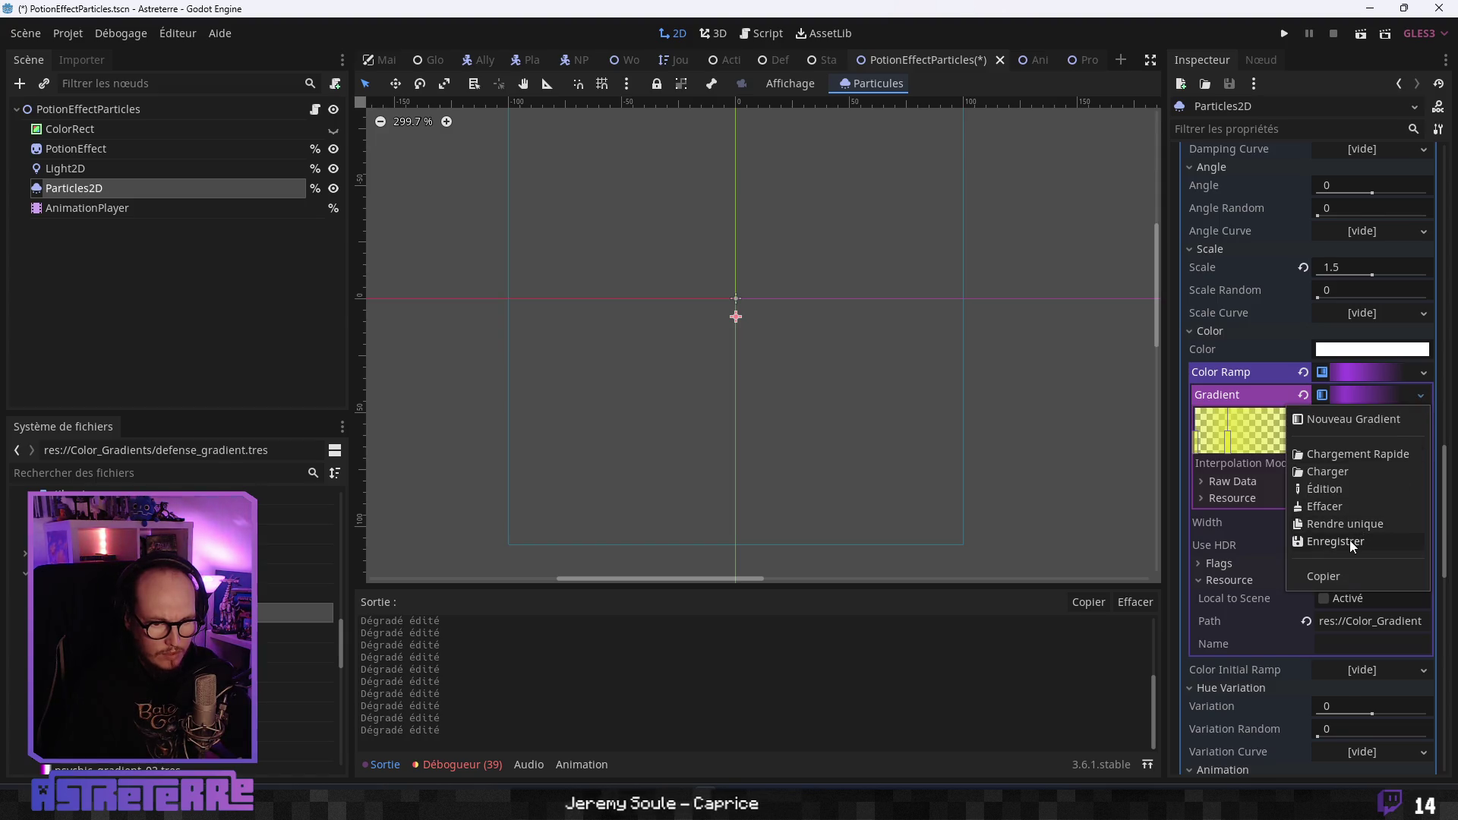
Overwrite resistance_gradient.tres with the yellow gradient and save PotionEffectParticles.tscn.
{"action": "left_click", "coordinate": [1350, 540]}
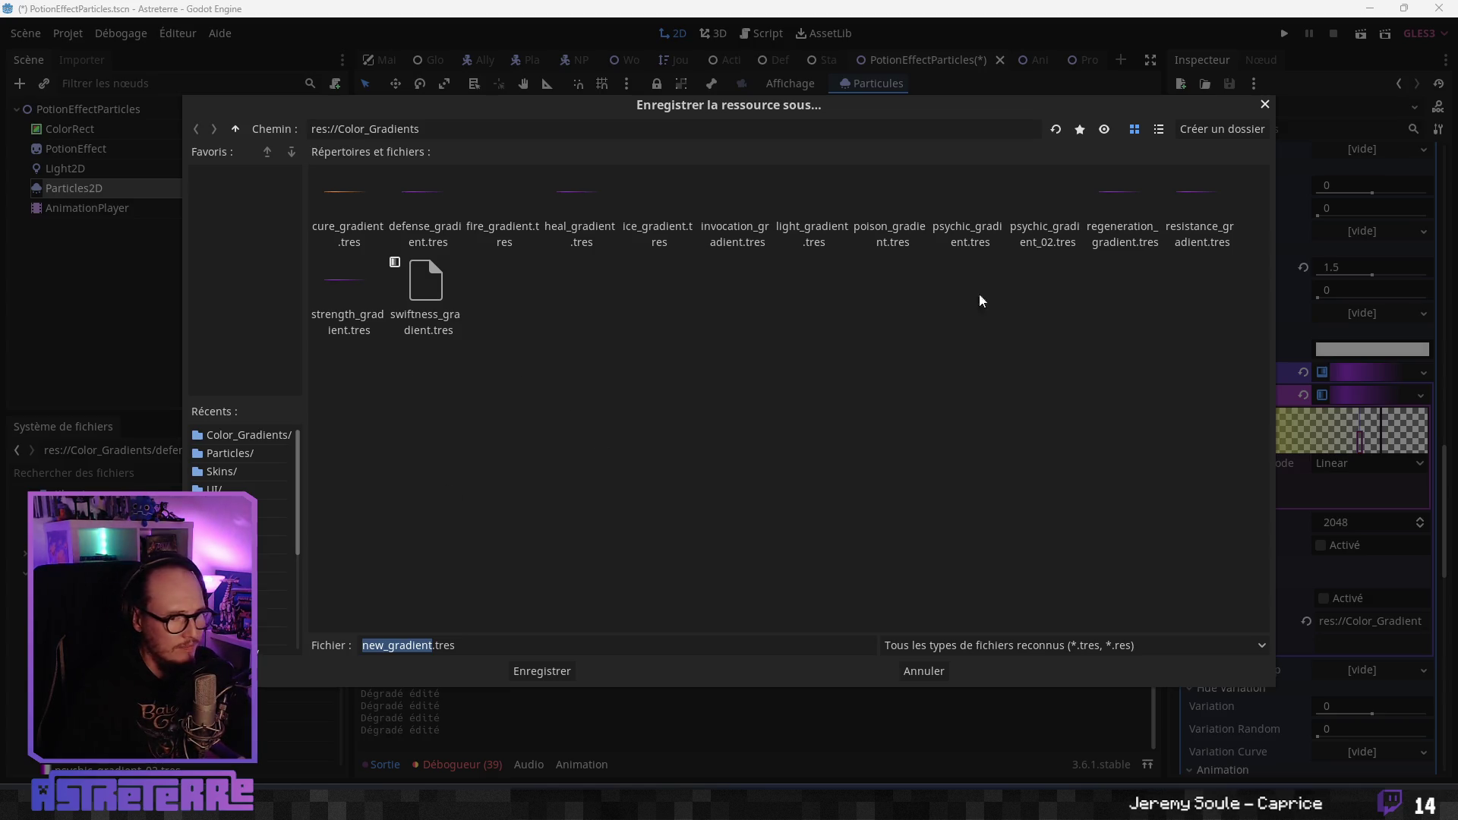
{"action": "left_click", "coordinate": [1204, 228]}
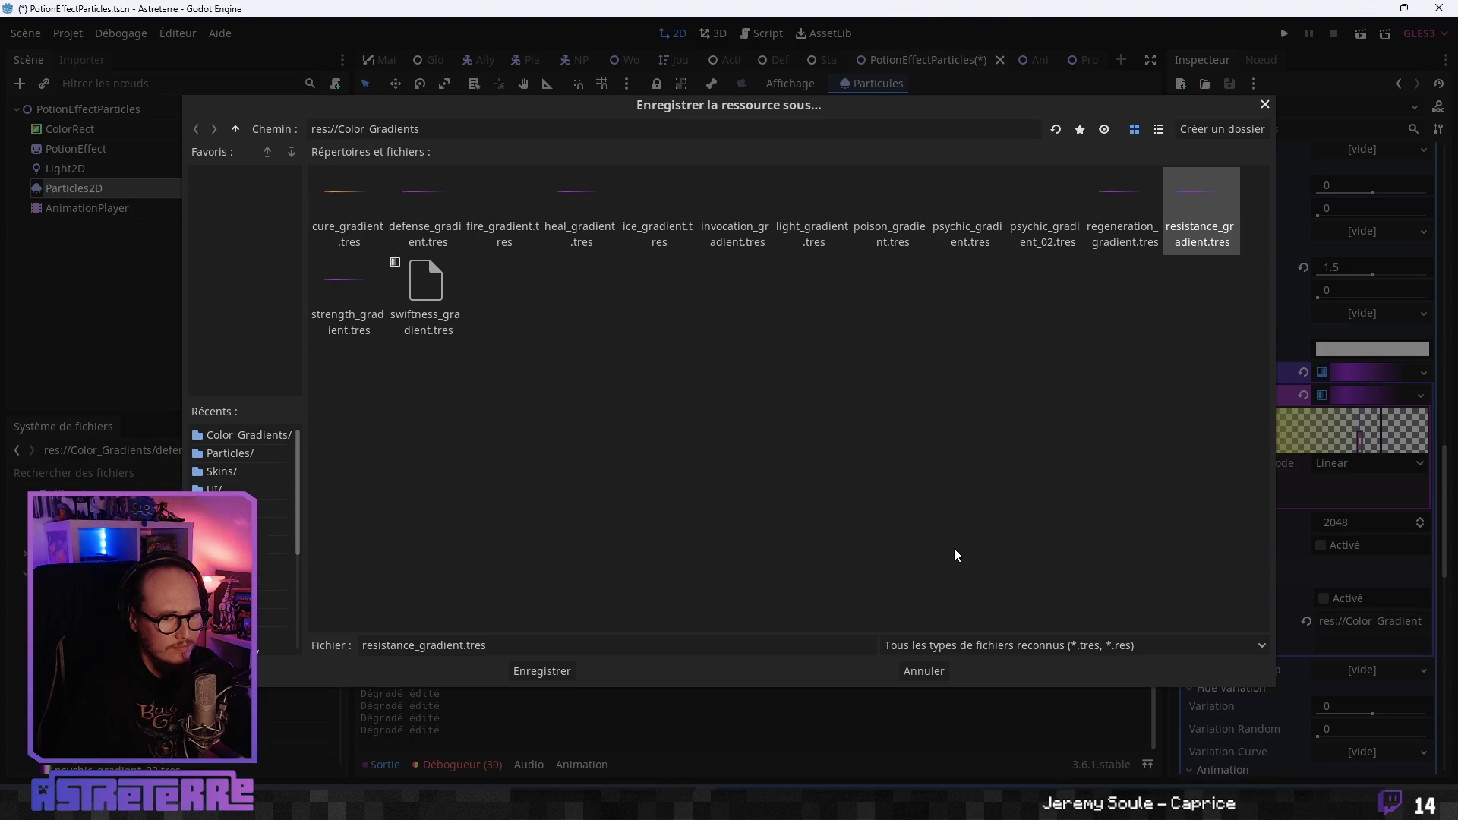
{"action": "left_click", "coordinate": [542, 671]}
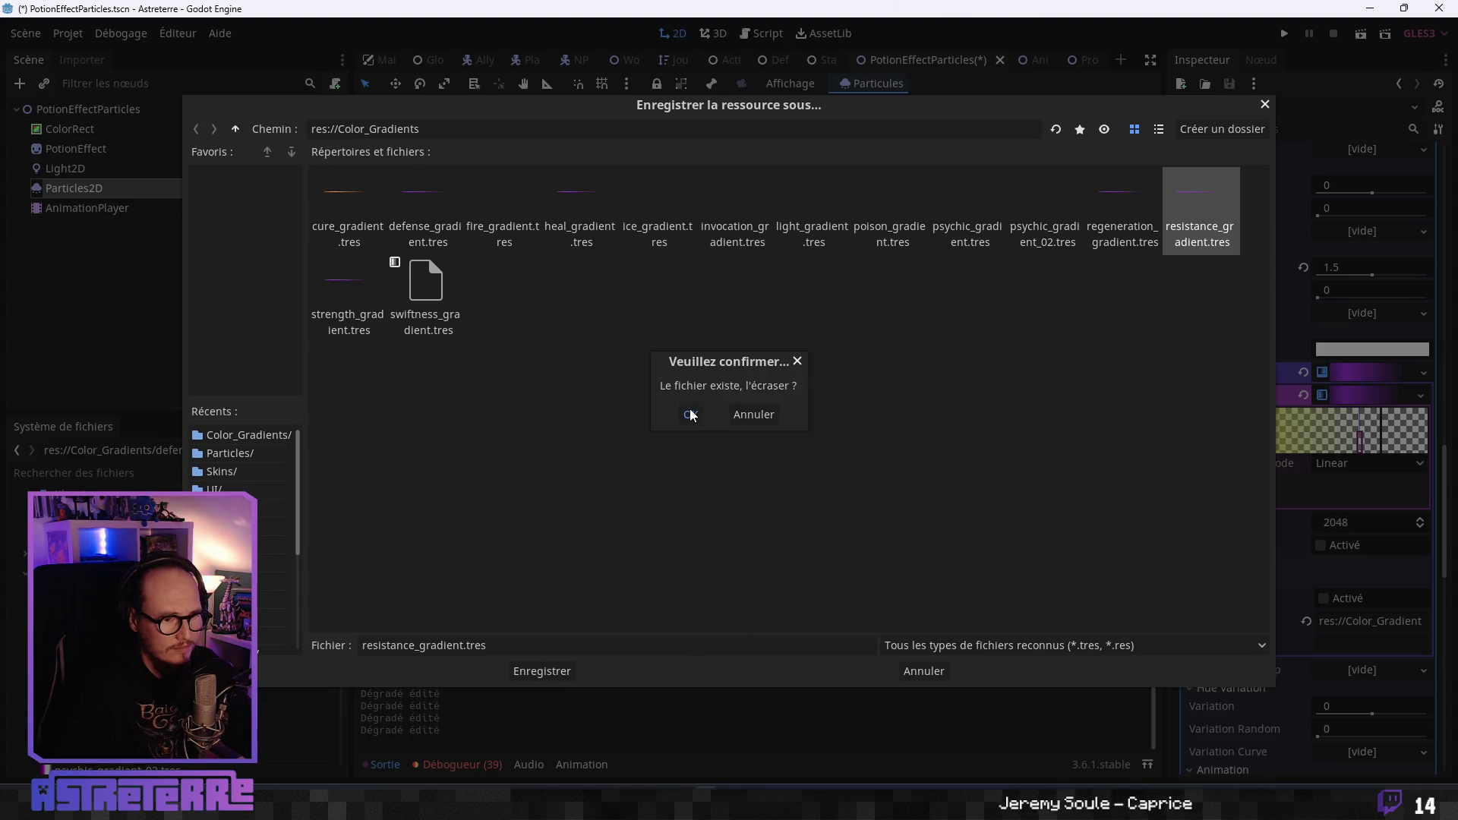
{"action": "left_click", "coordinate": [691, 414]}
{"action": "key", "text": "ctrl+s"}
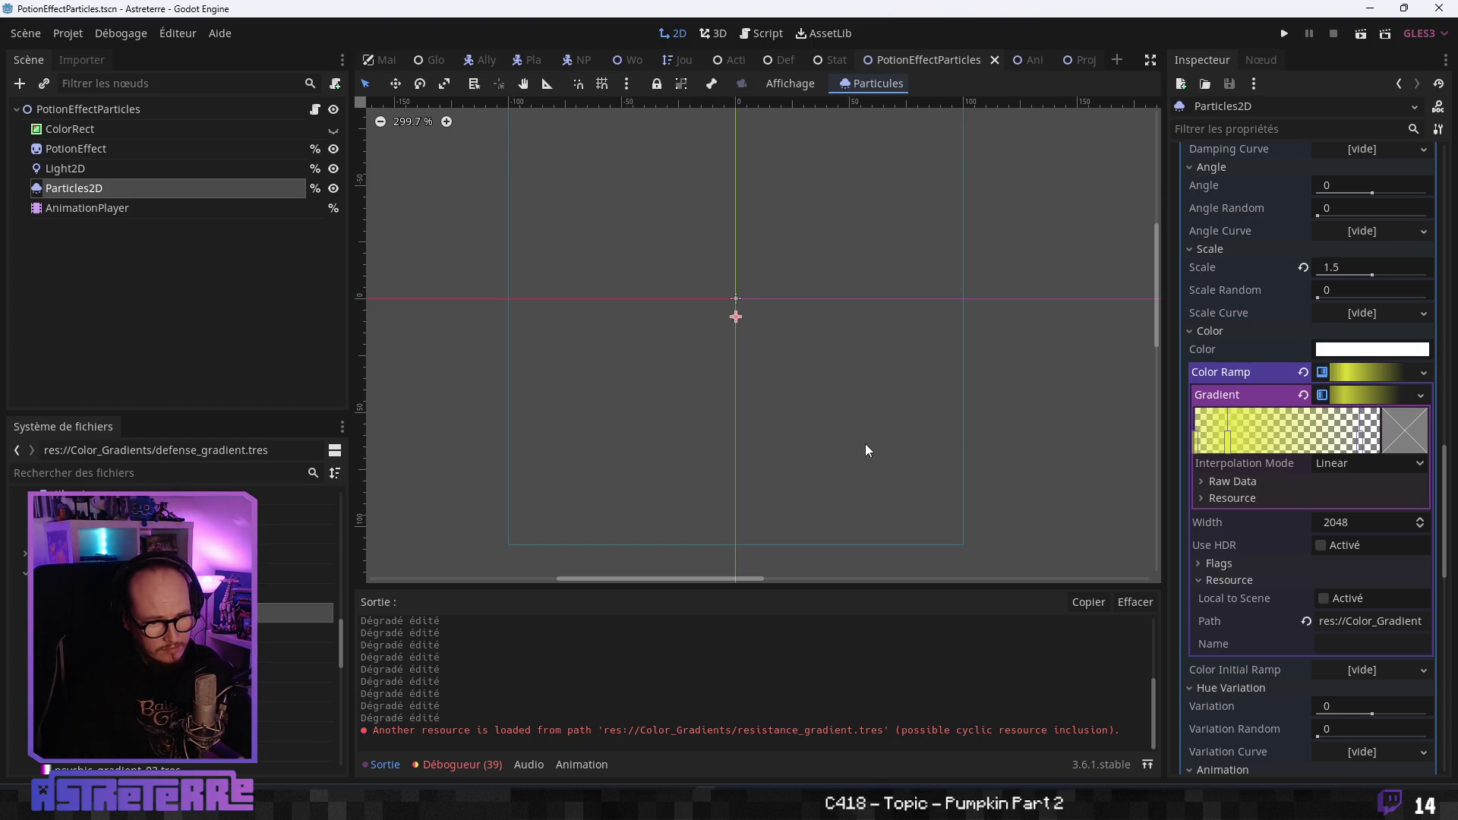
{"action": "left_click", "coordinate": [112, 173]}
{"action": "left_click", "coordinate": [111, 187]}
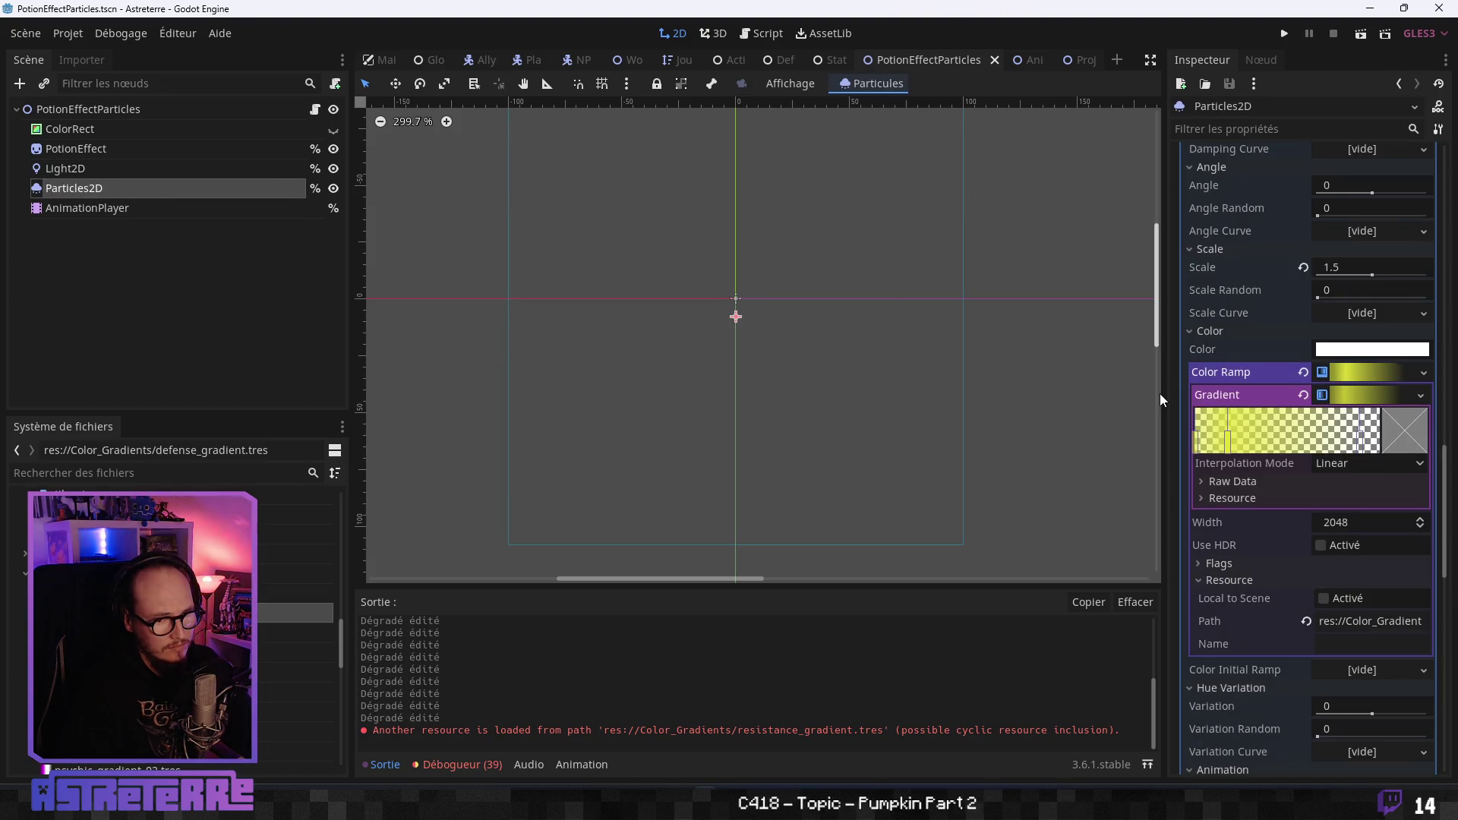
{"action": "left_click", "coordinate": [1420, 395]}
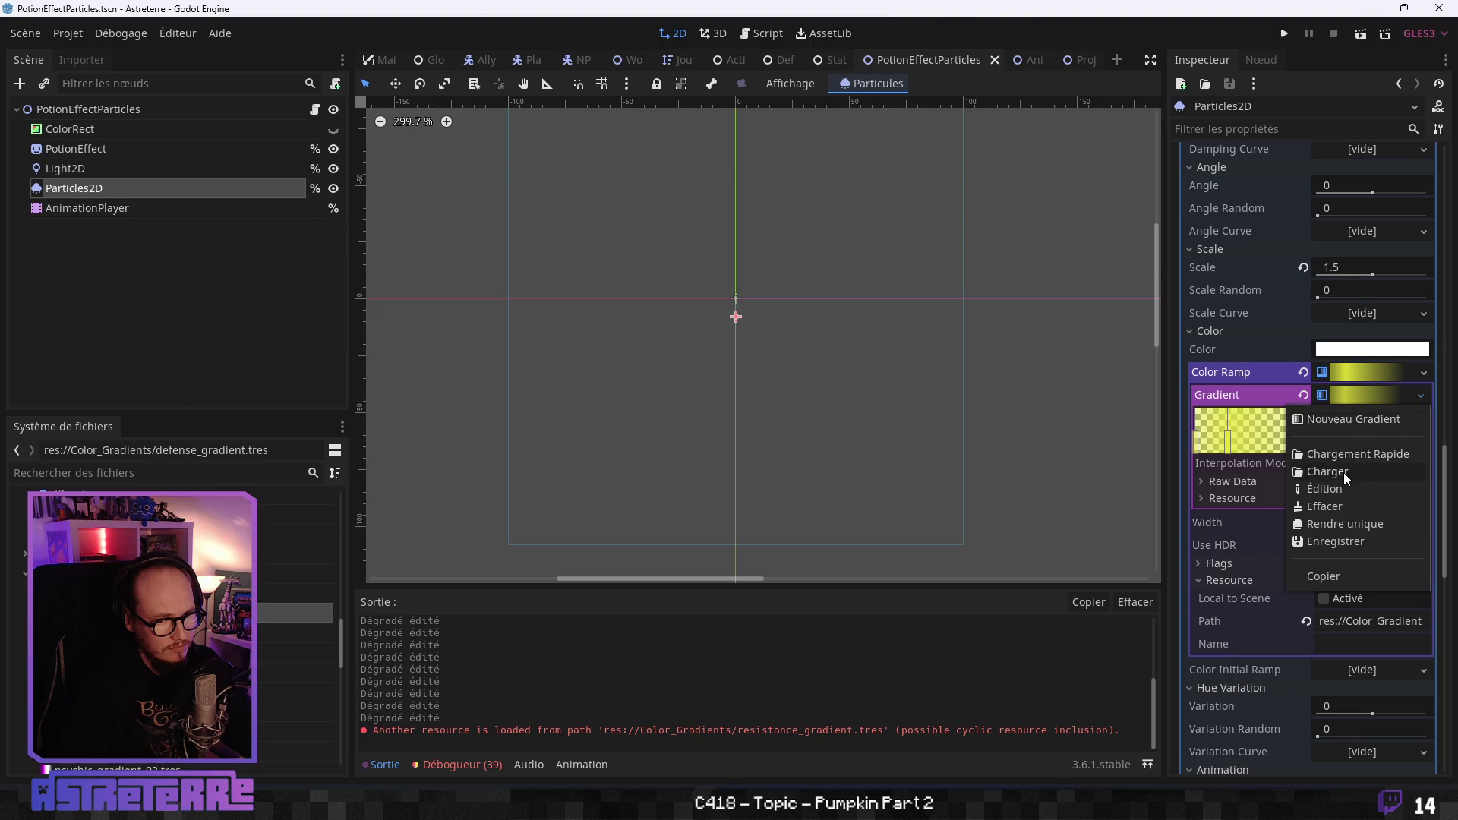
{"action": "left_click", "coordinate": [1342, 472]}
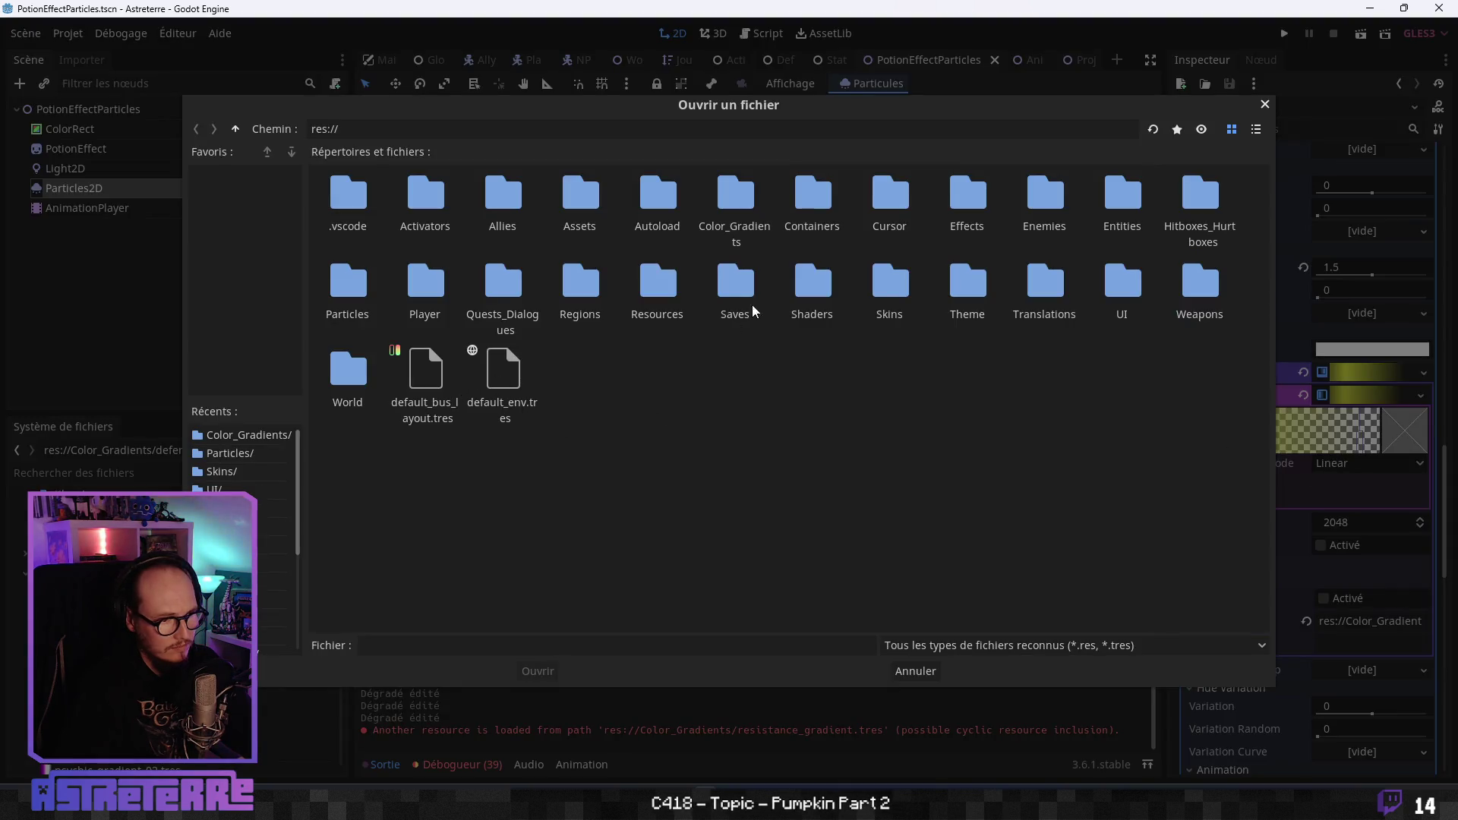
{"action": "double_click", "coordinate": [735, 199]}
{"action": "left_click", "coordinate": [426, 302]}
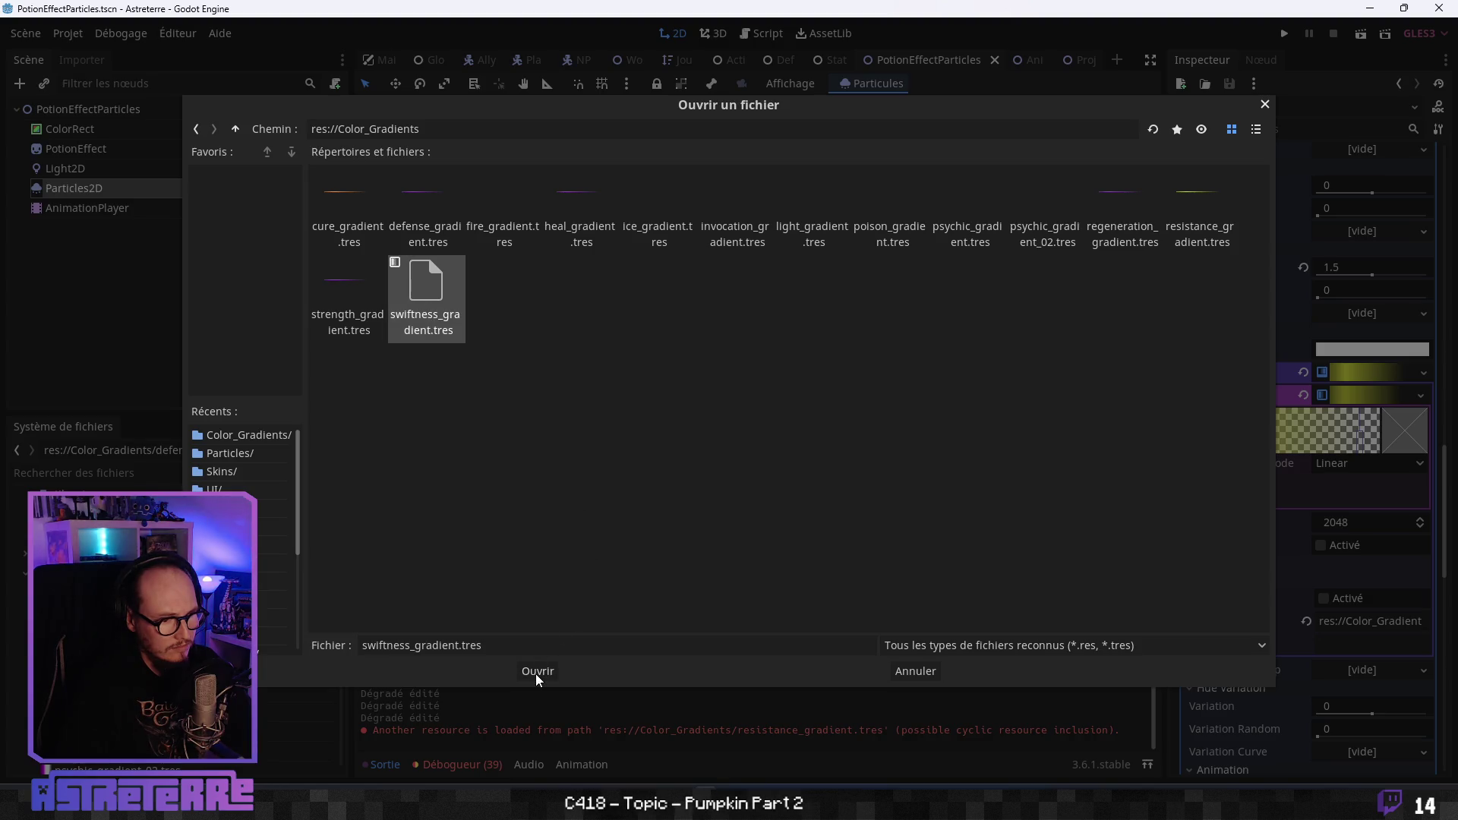
{"action": "left_click", "coordinate": [535, 671]}
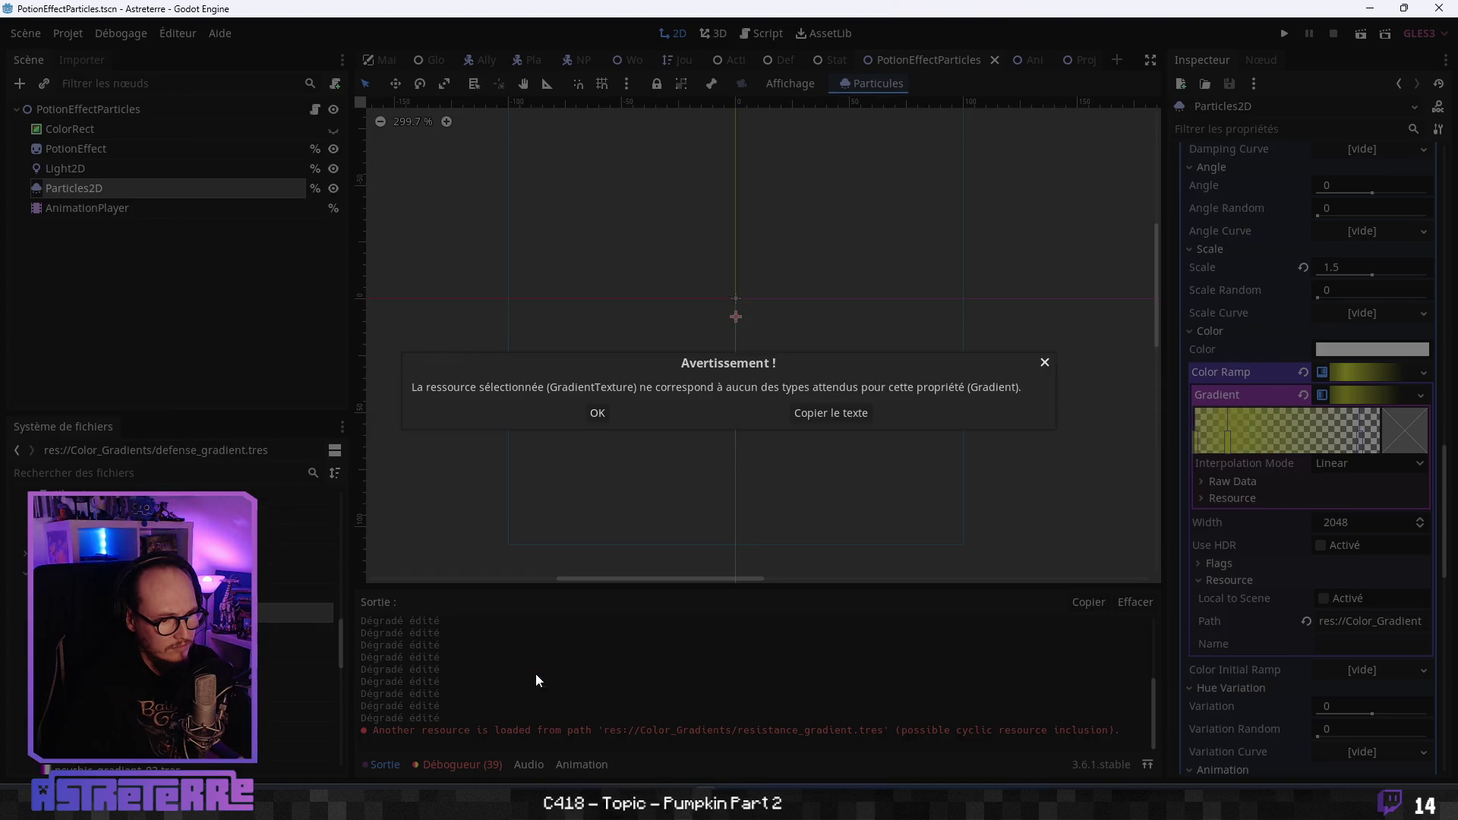
{"action": "left_click", "coordinate": [595, 413]}
{"action": "left_click", "coordinate": [1420, 395]}
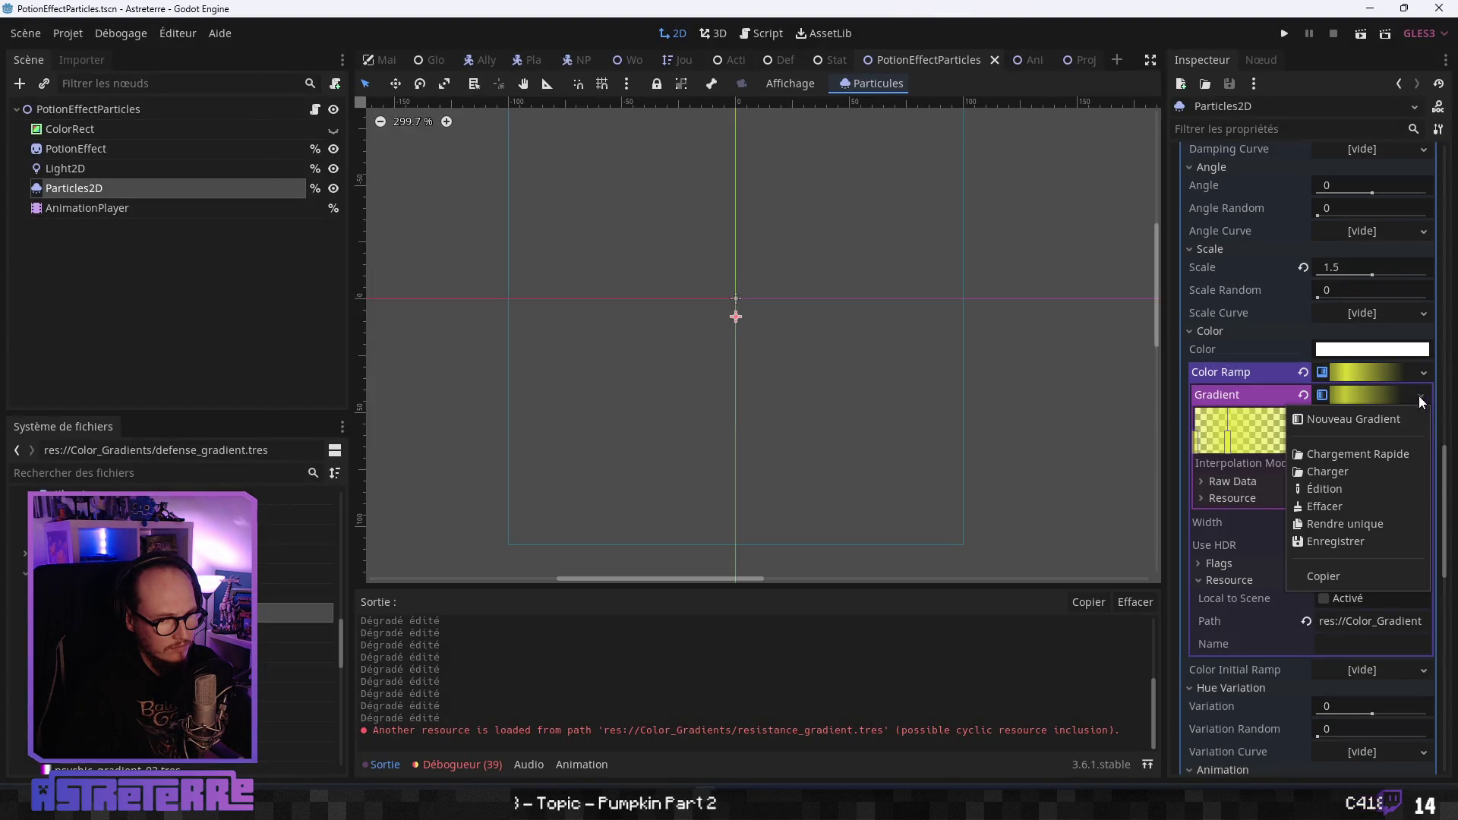
{"action": "left_click", "coordinate": [1333, 474]}
{"action": "left_click", "coordinate": [1214, 200]}
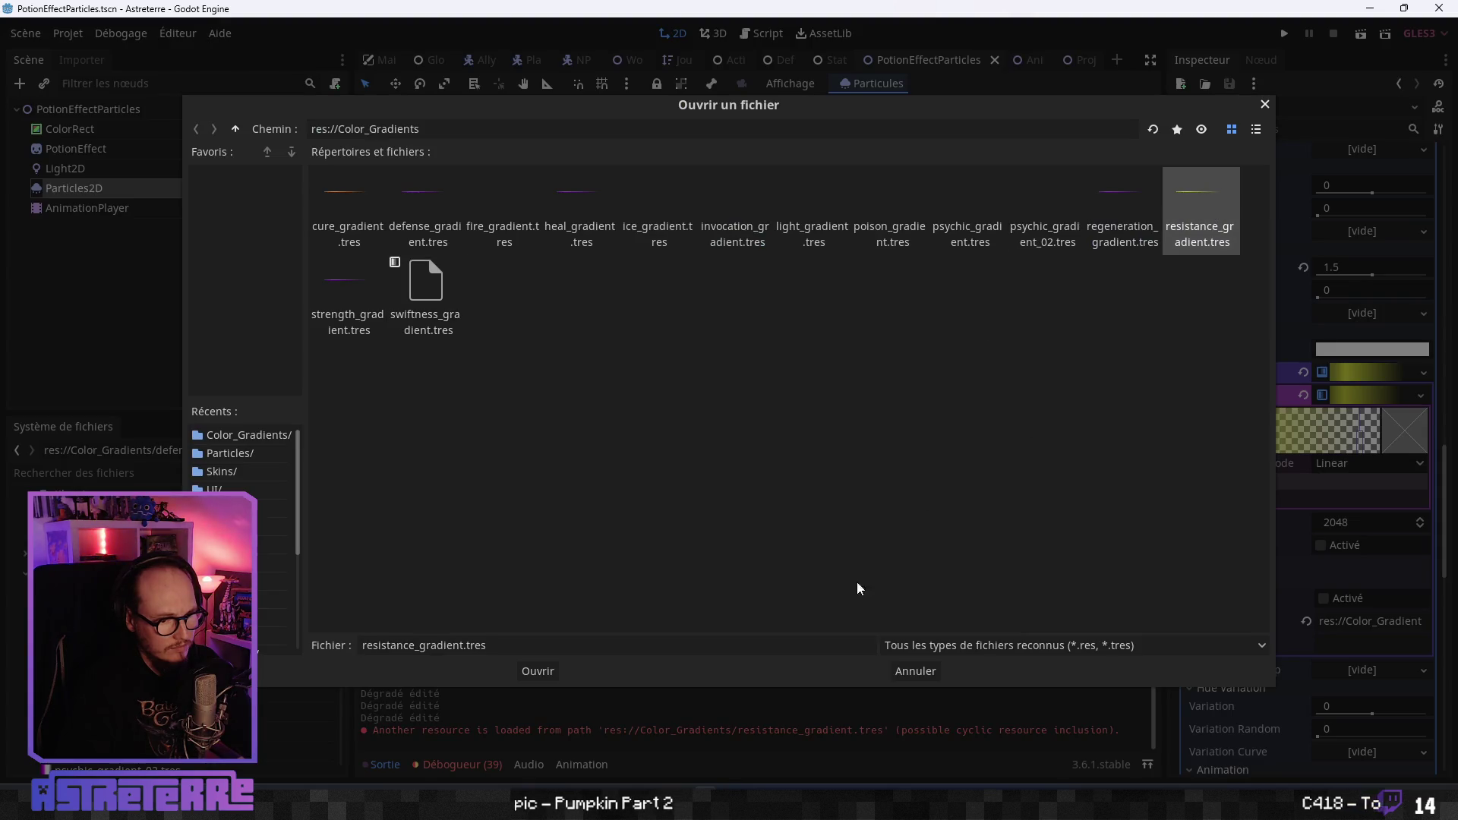
{"action": "left_click", "coordinate": [537, 672]}
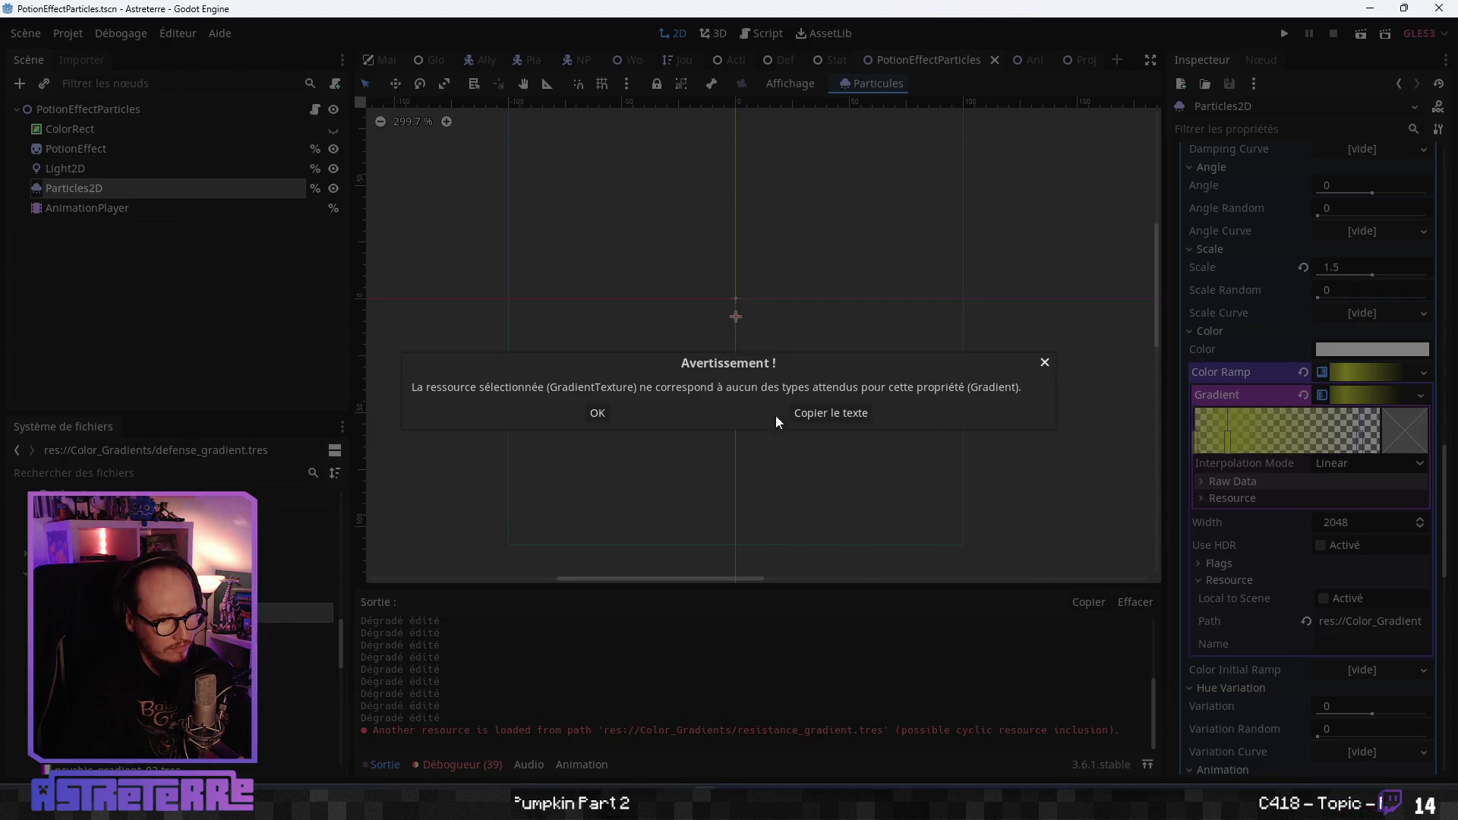
{"action": "left_click", "coordinate": [598, 414]}
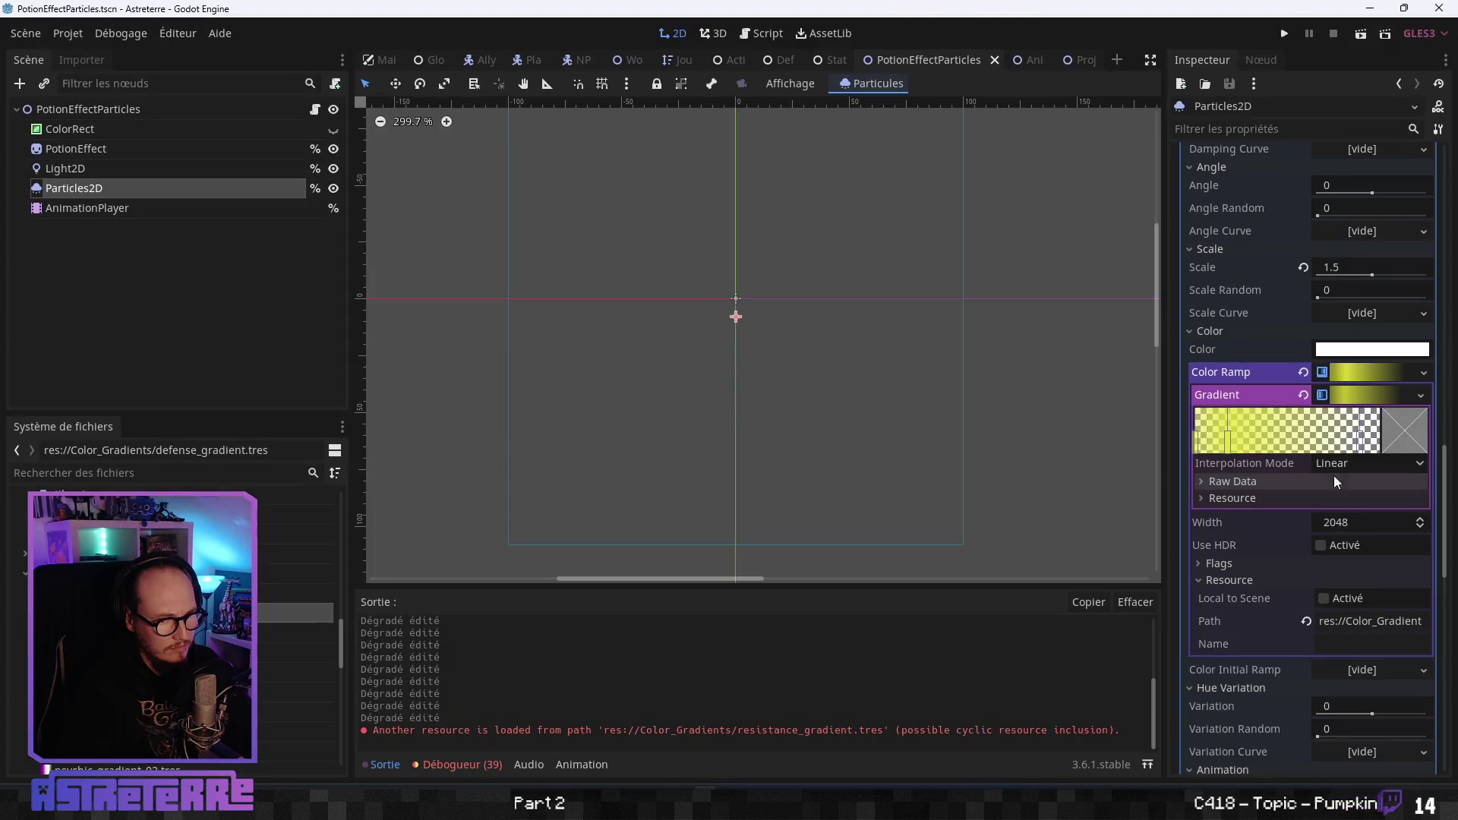
{"action": "left_click", "coordinate": [1423, 397]}
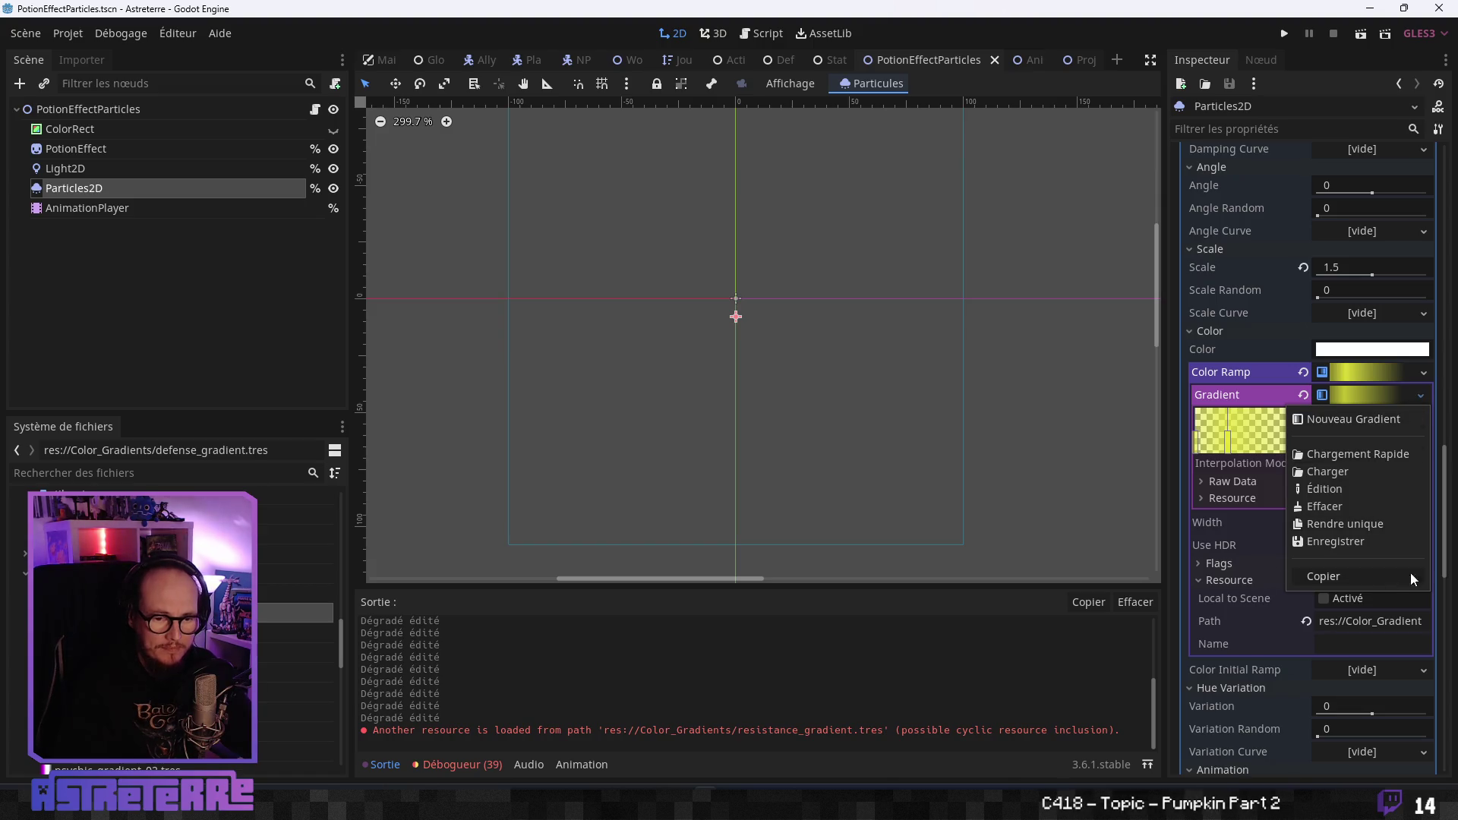
{"action": "left_click", "coordinate": [1448, 560]}
{"action": "left_click", "coordinate": [1227, 498]}
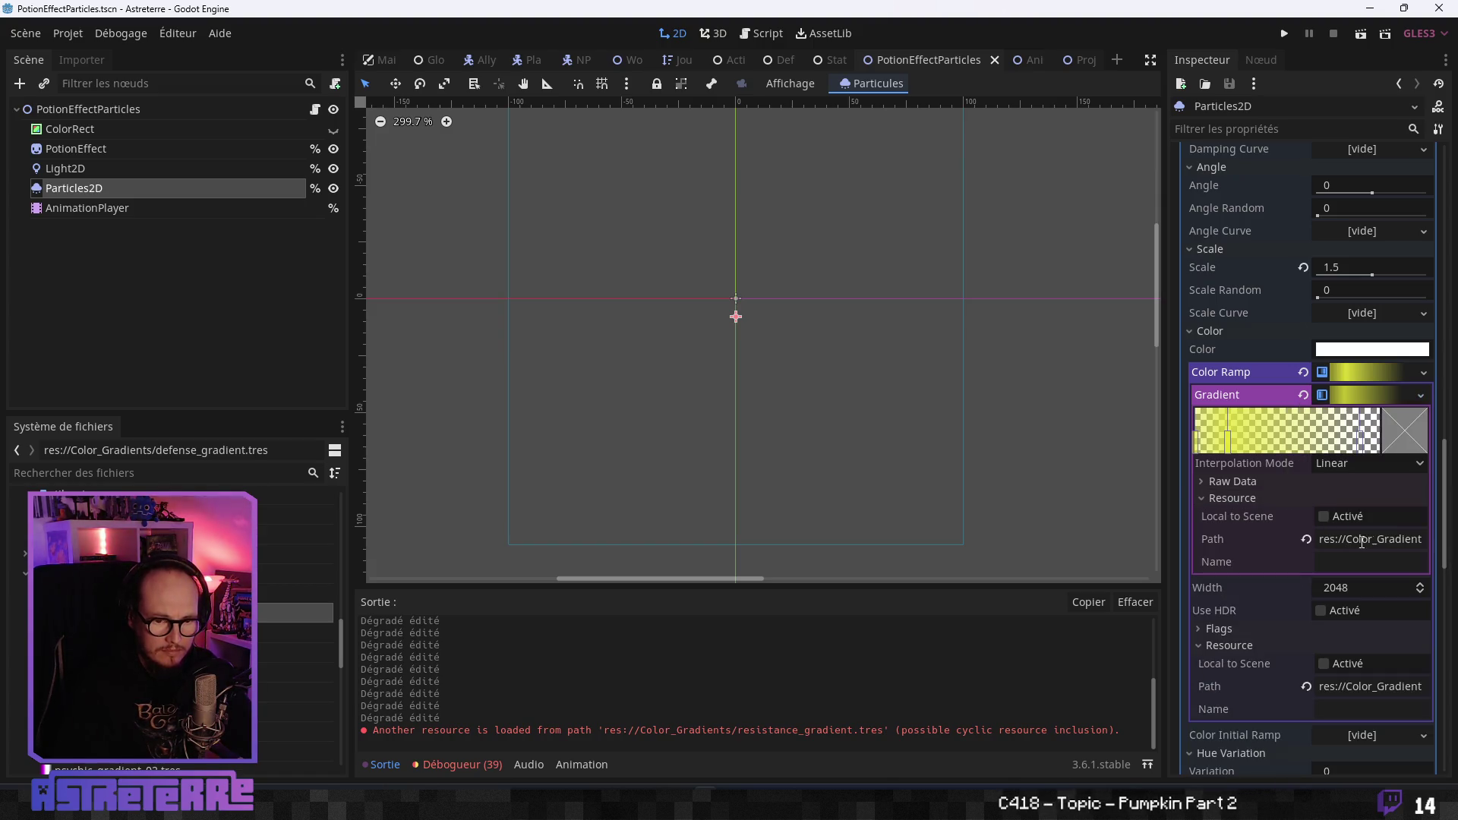
Clear the Color Ramp and load resistance_gradient.tres from the Color_Gradients folder.
{"action": "left_click", "coordinate": [1305, 538]}
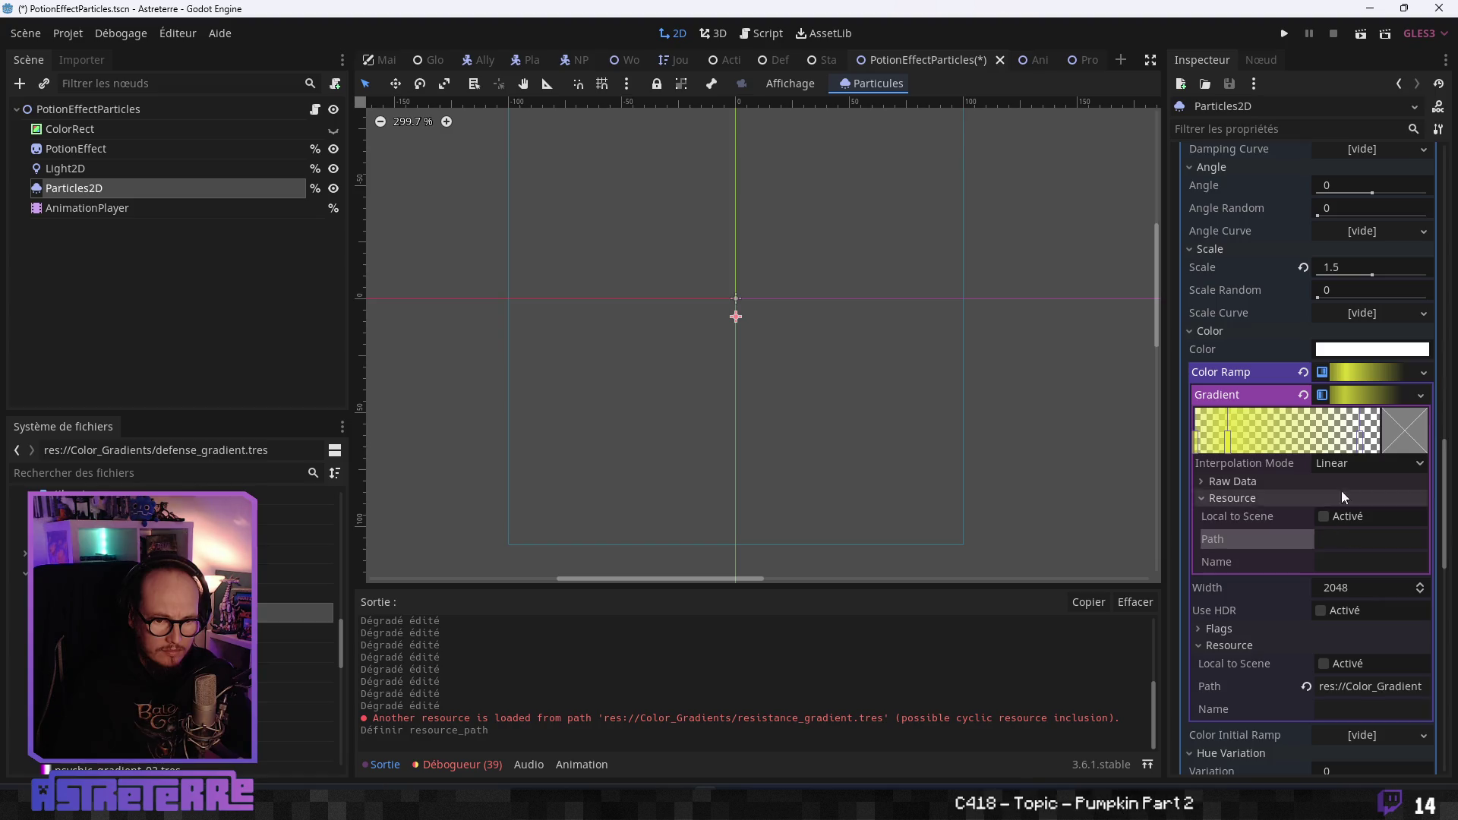
{"action": "left_click", "coordinate": [1394, 391]}
{"action": "left_click", "coordinate": [1421, 395]}
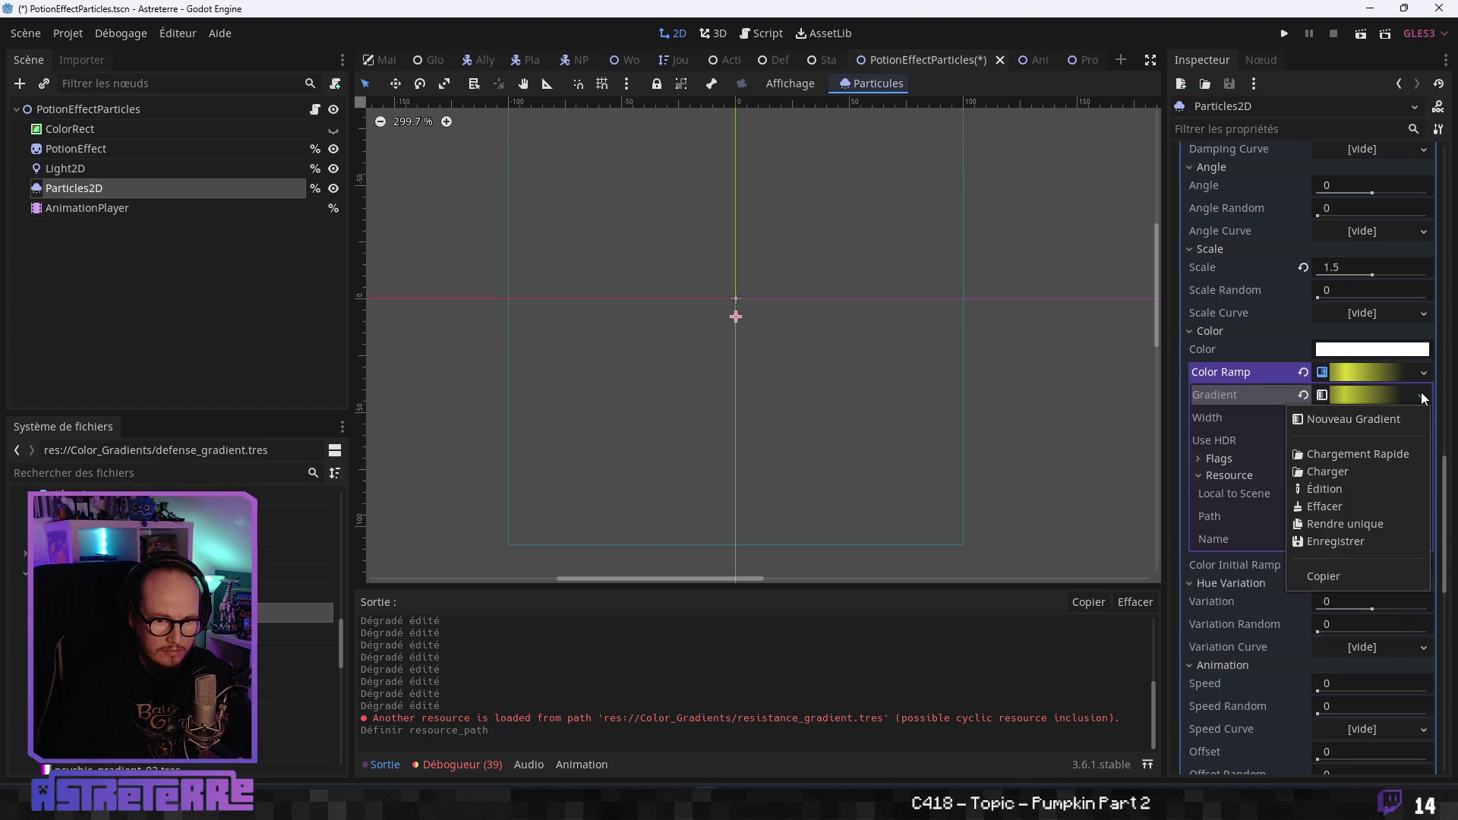
{"action": "left_click", "coordinate": [1338, 401]}
{"action": "left_click", "coordinate": [1355, 394]}
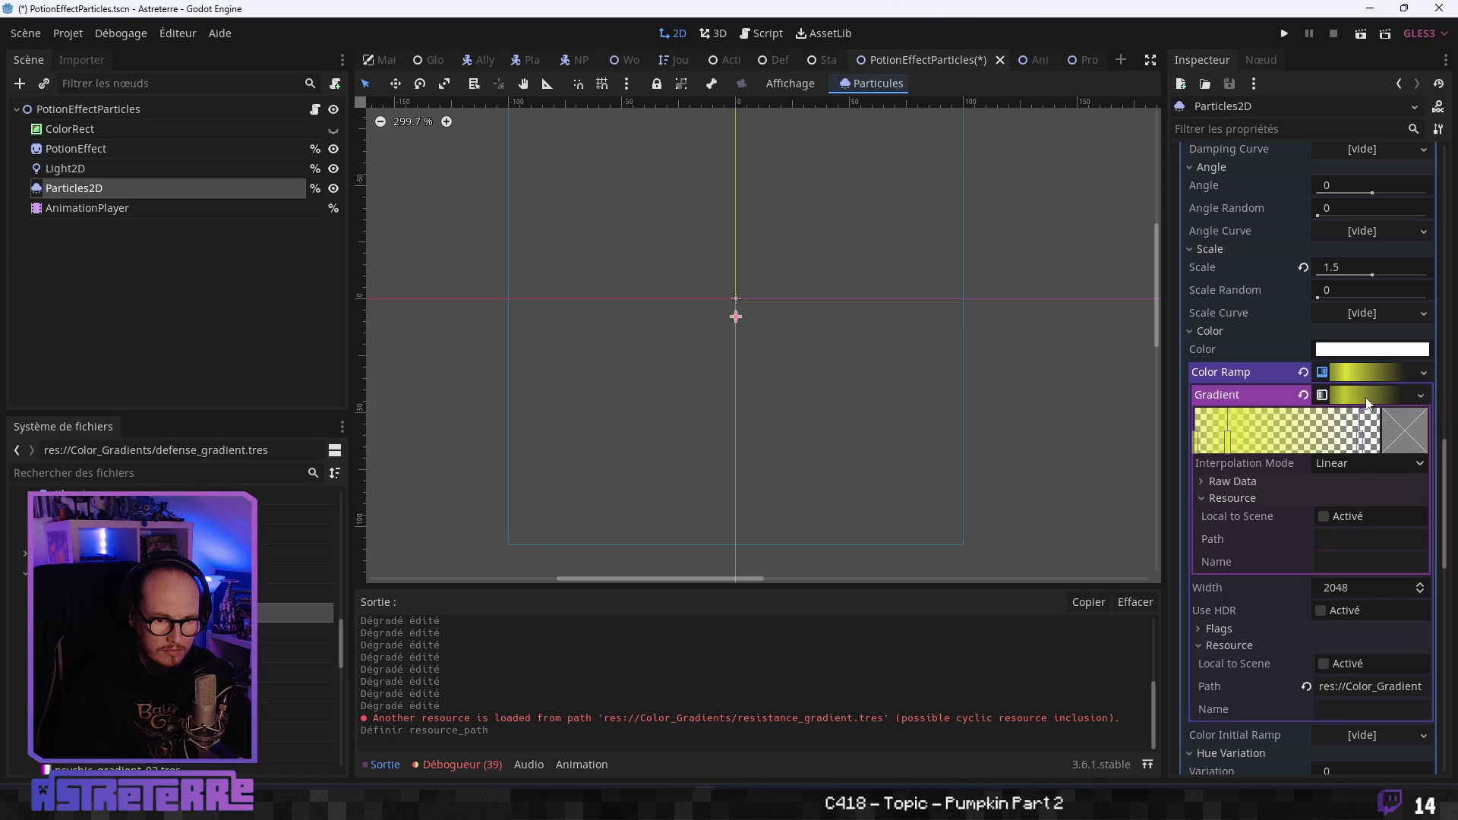
{"action": "left_click", "coordinate": [1303, 372]}
{"action": "left_click", "coordinate": [1419, 373]}
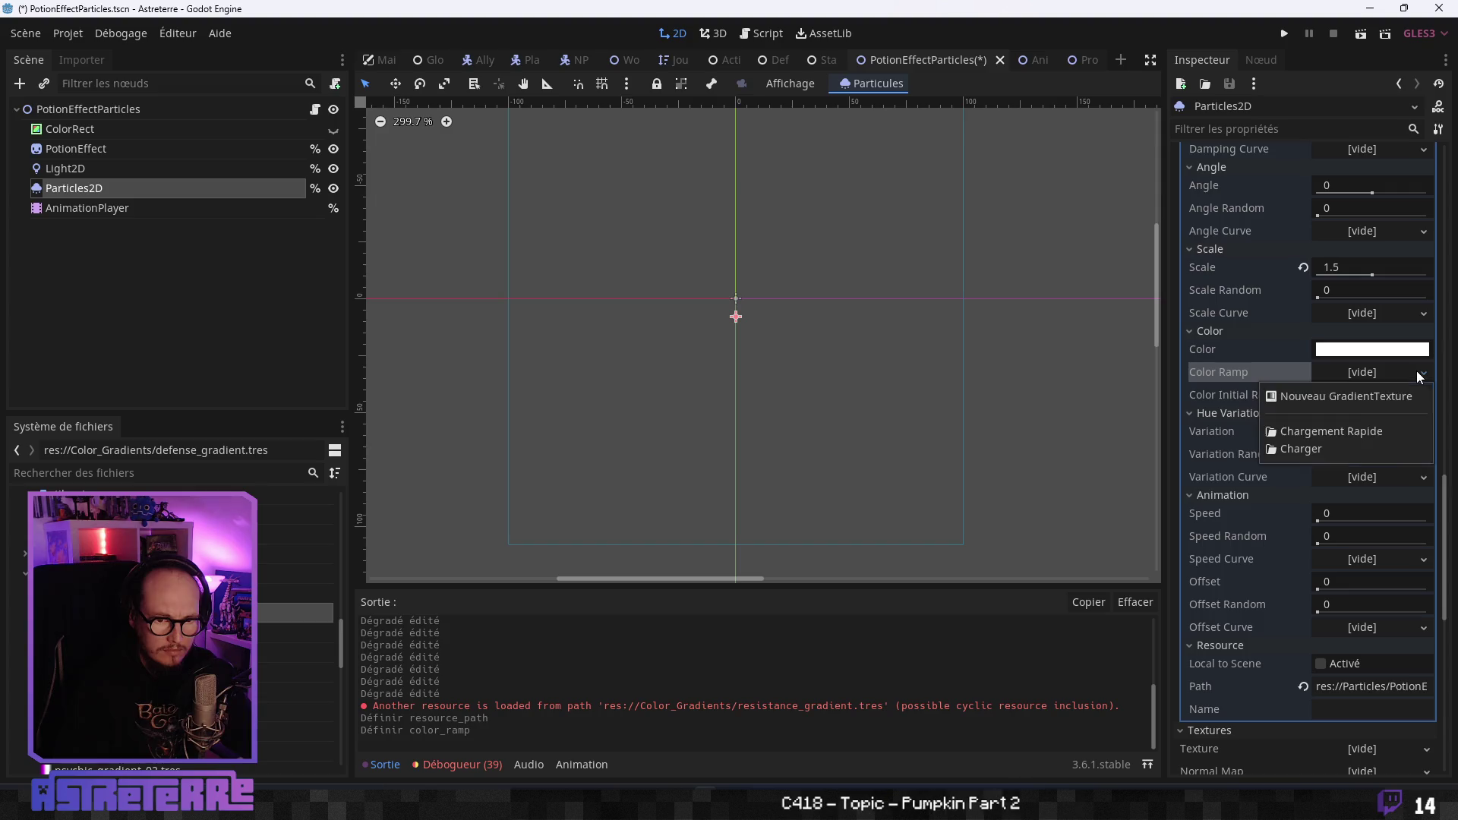
{"action": "left_click", "coordinate": [1300, 449]}
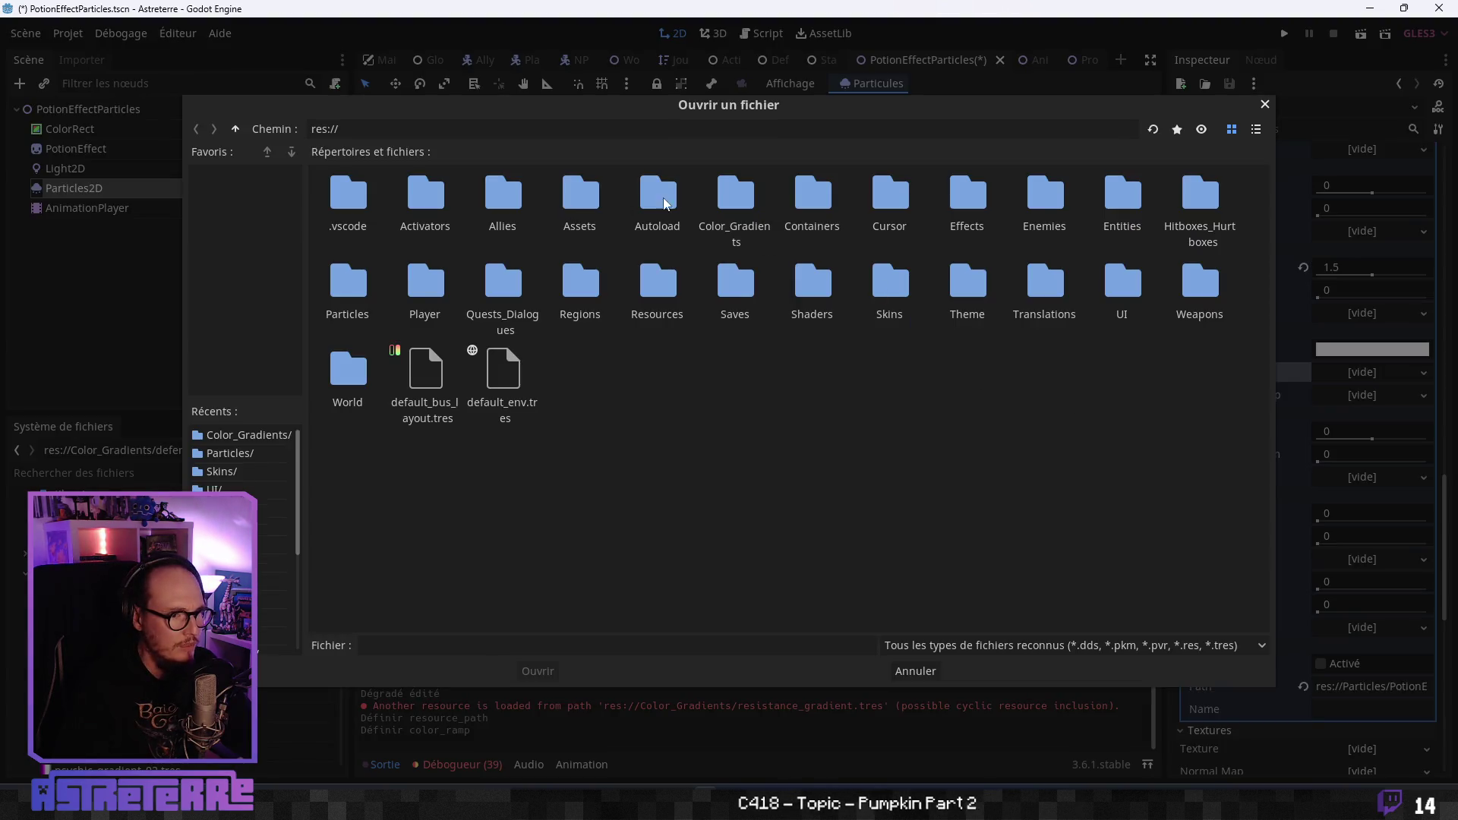
{"action": "double_click", "coordinate": [722, 192]}
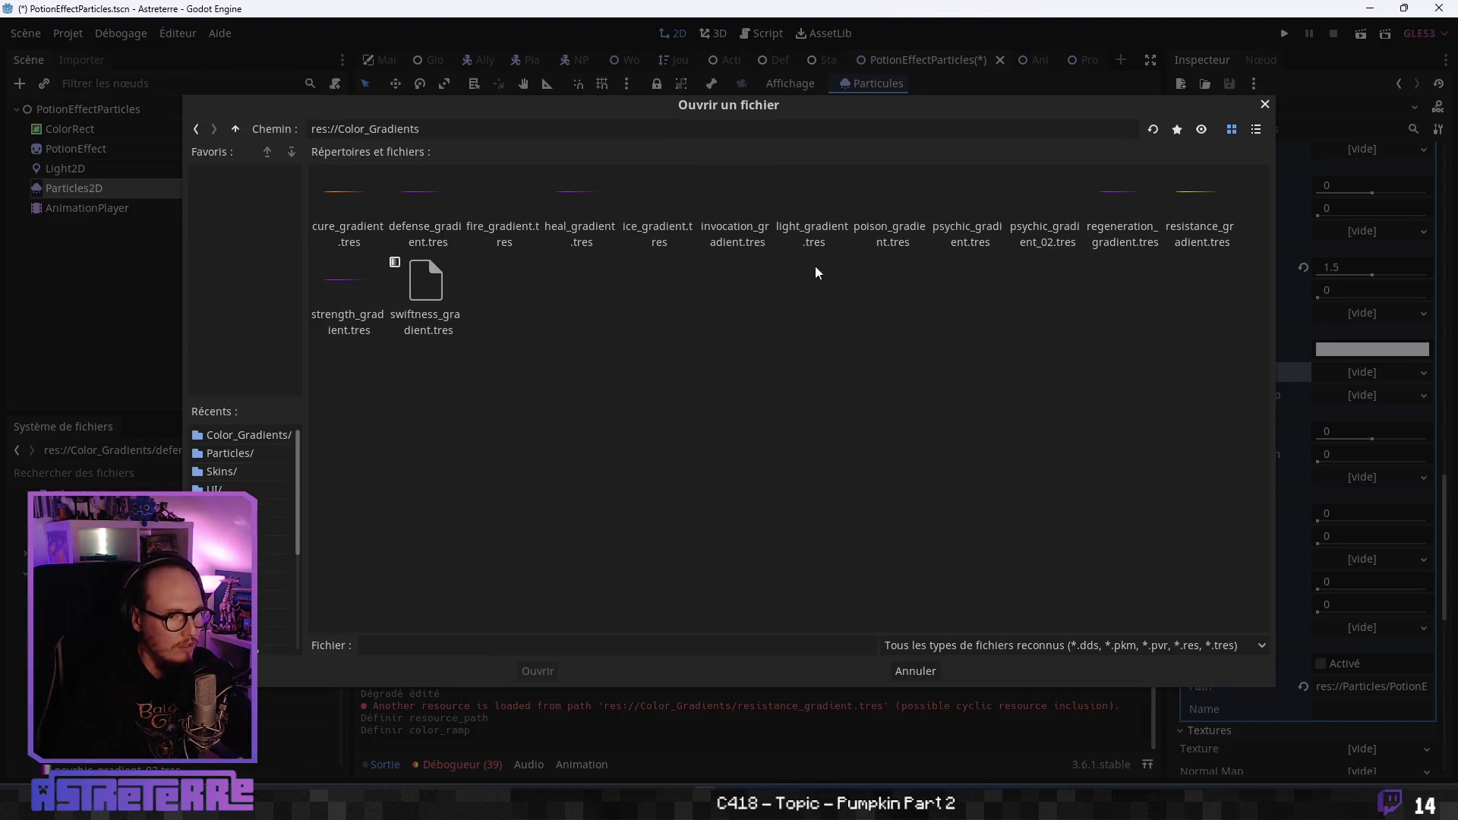
{"action": "left_click", "coordinate": [1173, 228]}
{"action": "left_click", "coordinate": [536, 672]}
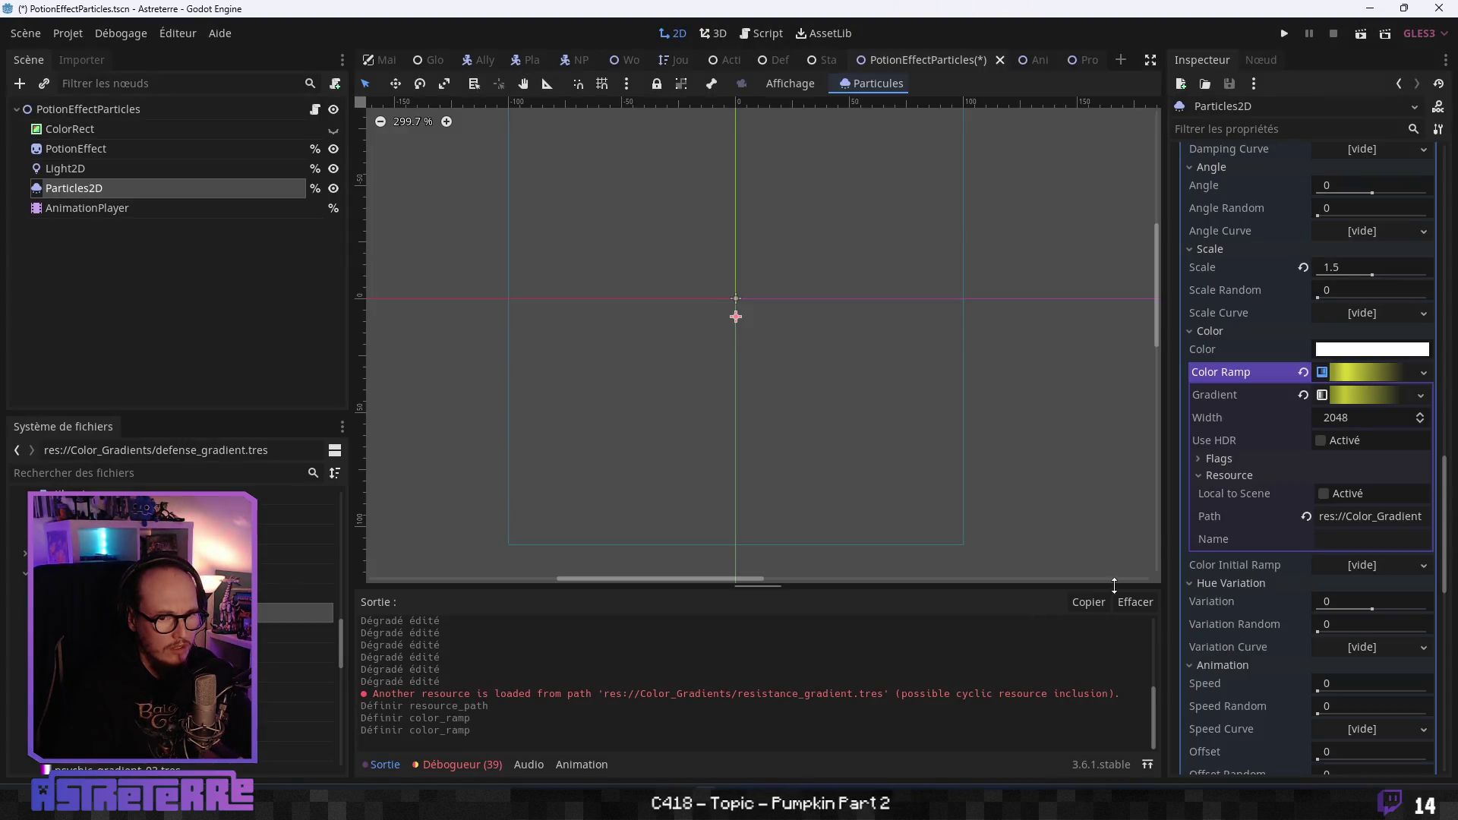
Empty the Color Ramp again and load swiftness_gradient.tres from Color_Gradients instead.
{"action": "left_click", "coordinate": [1306, 395]}
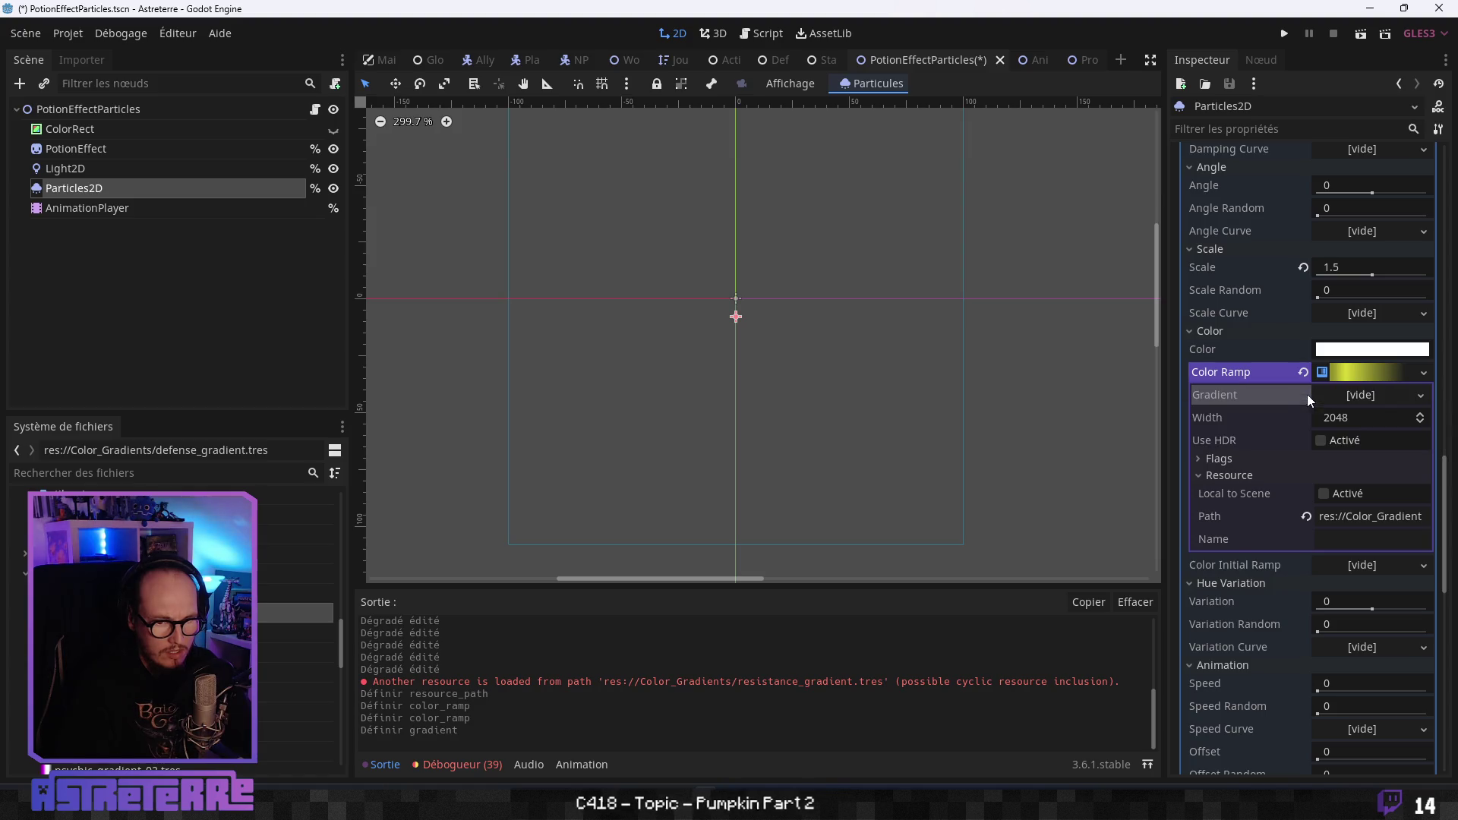
{"action": "left_click", "coordinate": [1413, 371]}
{"action": "left_click", "coordinate": [1424, 377]}
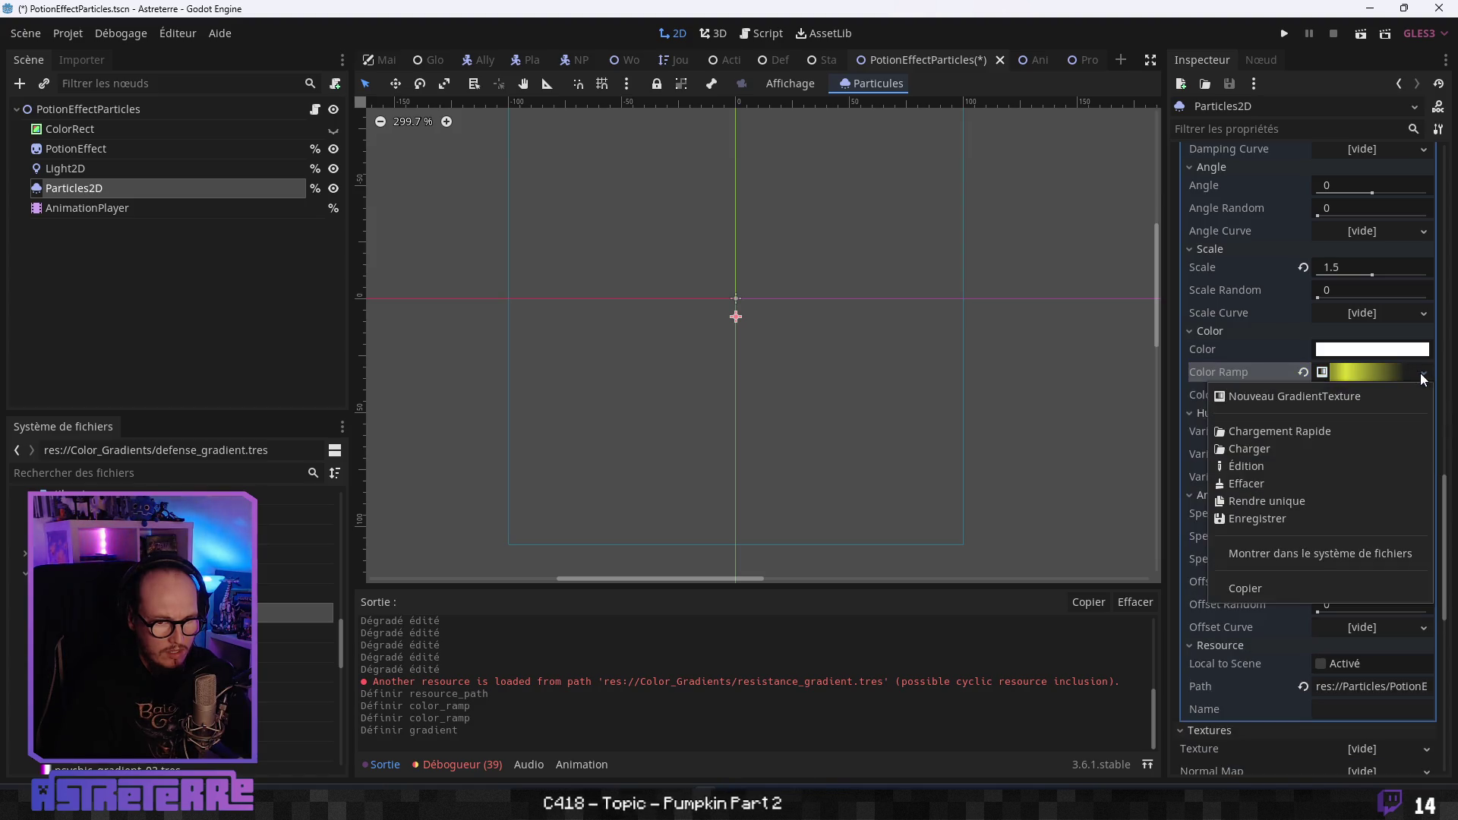
{"action": "left_click", "coordinate": [1301, 372]}
{"action": "left_click", "coordinate": [1375, 373]}
{"action": "left_click", "coordinate": [1301, 450]}
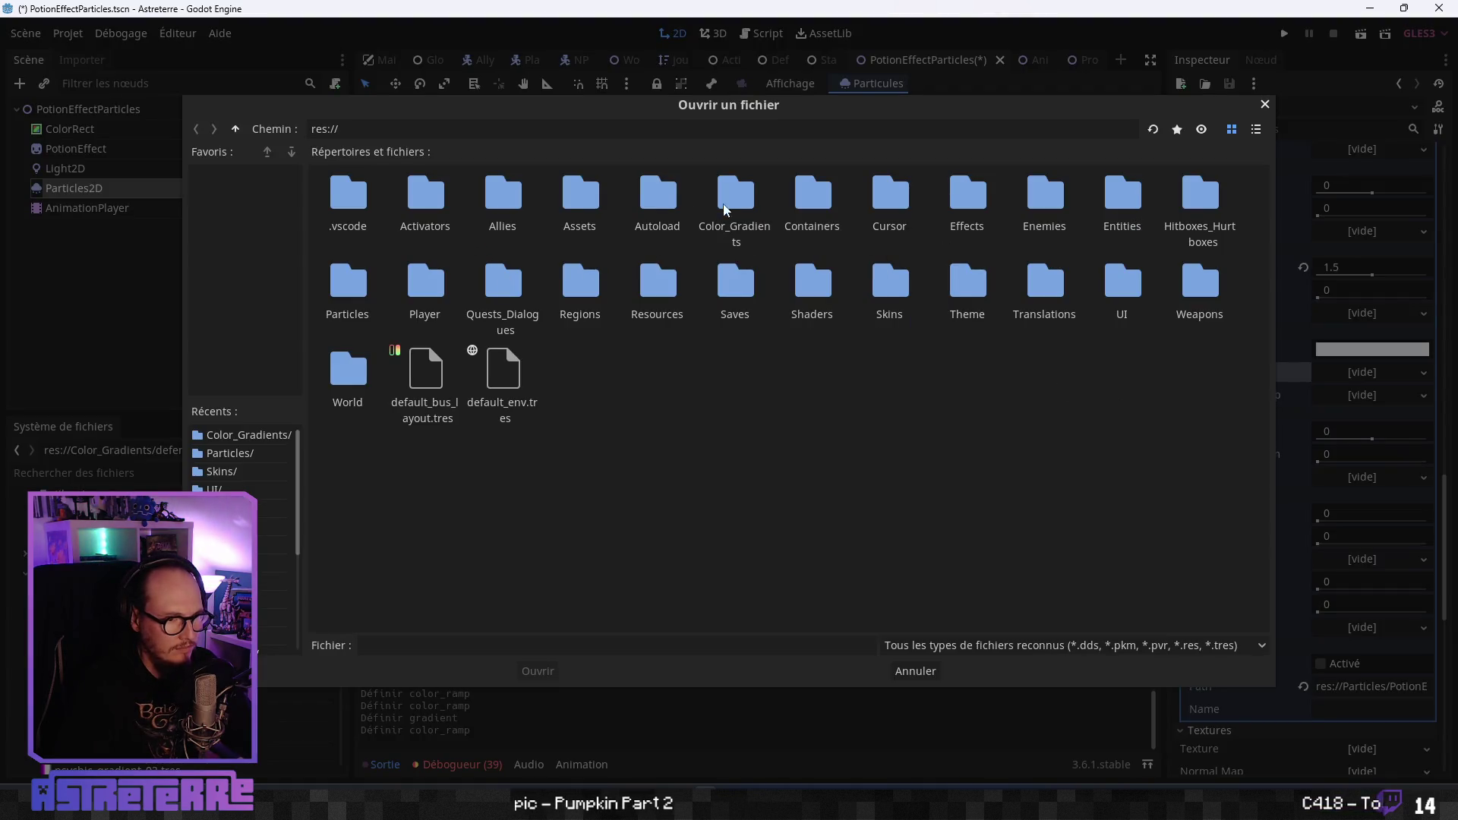
{"action": "double_click", "coordinate": [752, 201]}
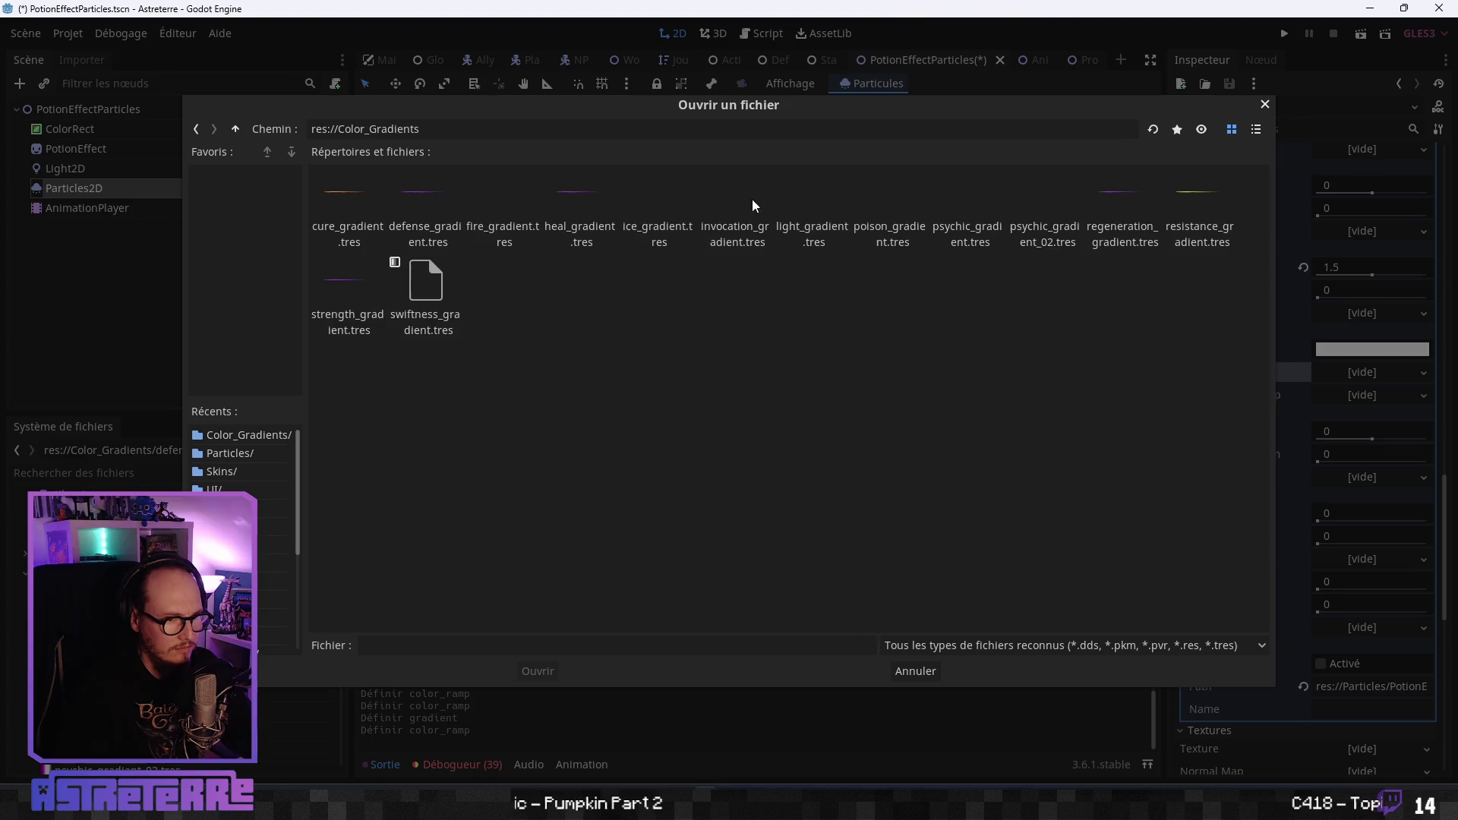
{"action": "left_click", "coordinate": [357, 313]}
{"action": "left_click", "coordinate": [437, 298]}
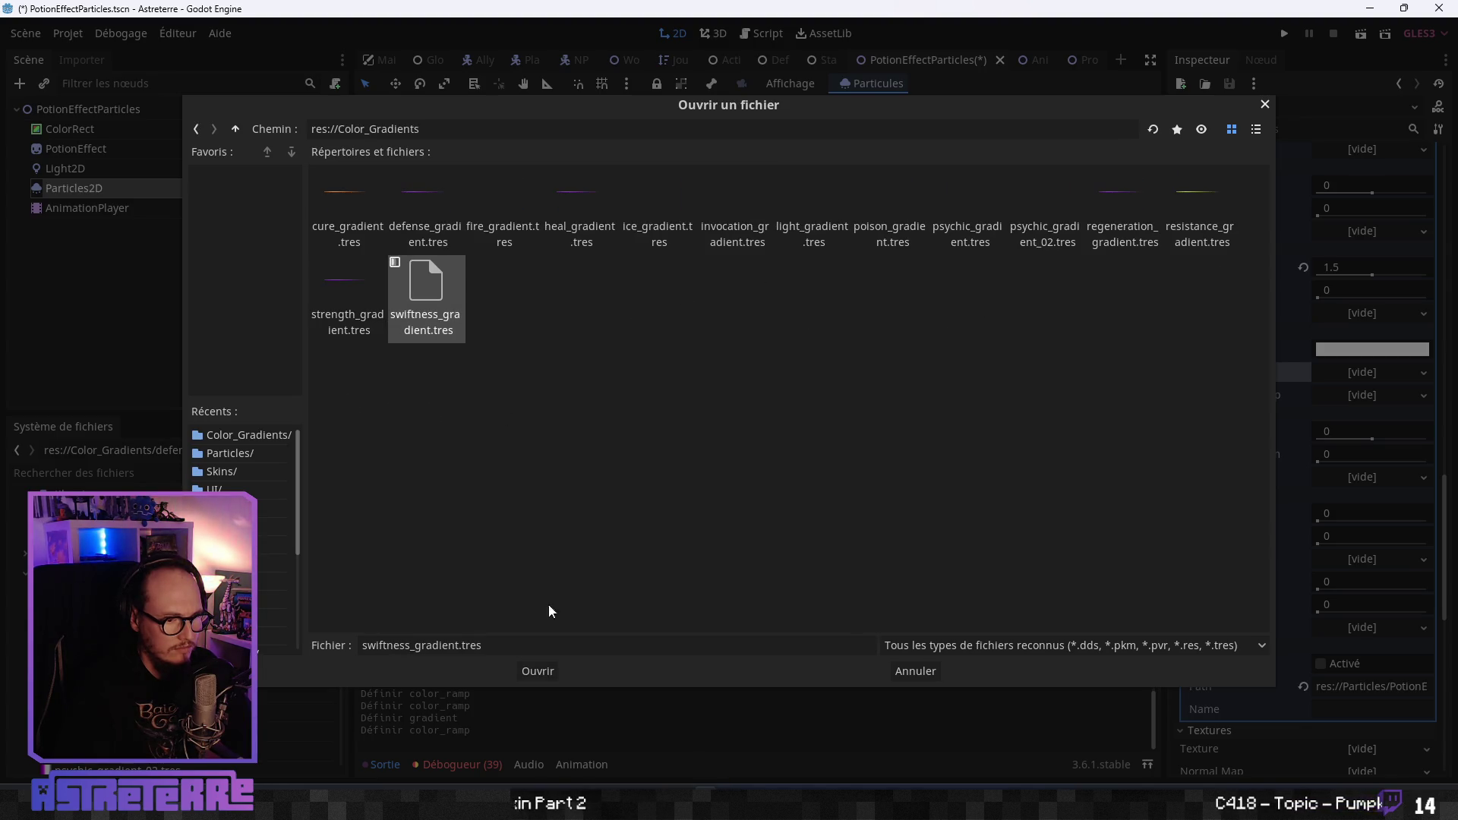
{"action": "left_click", "coordinate": [548, 675]}
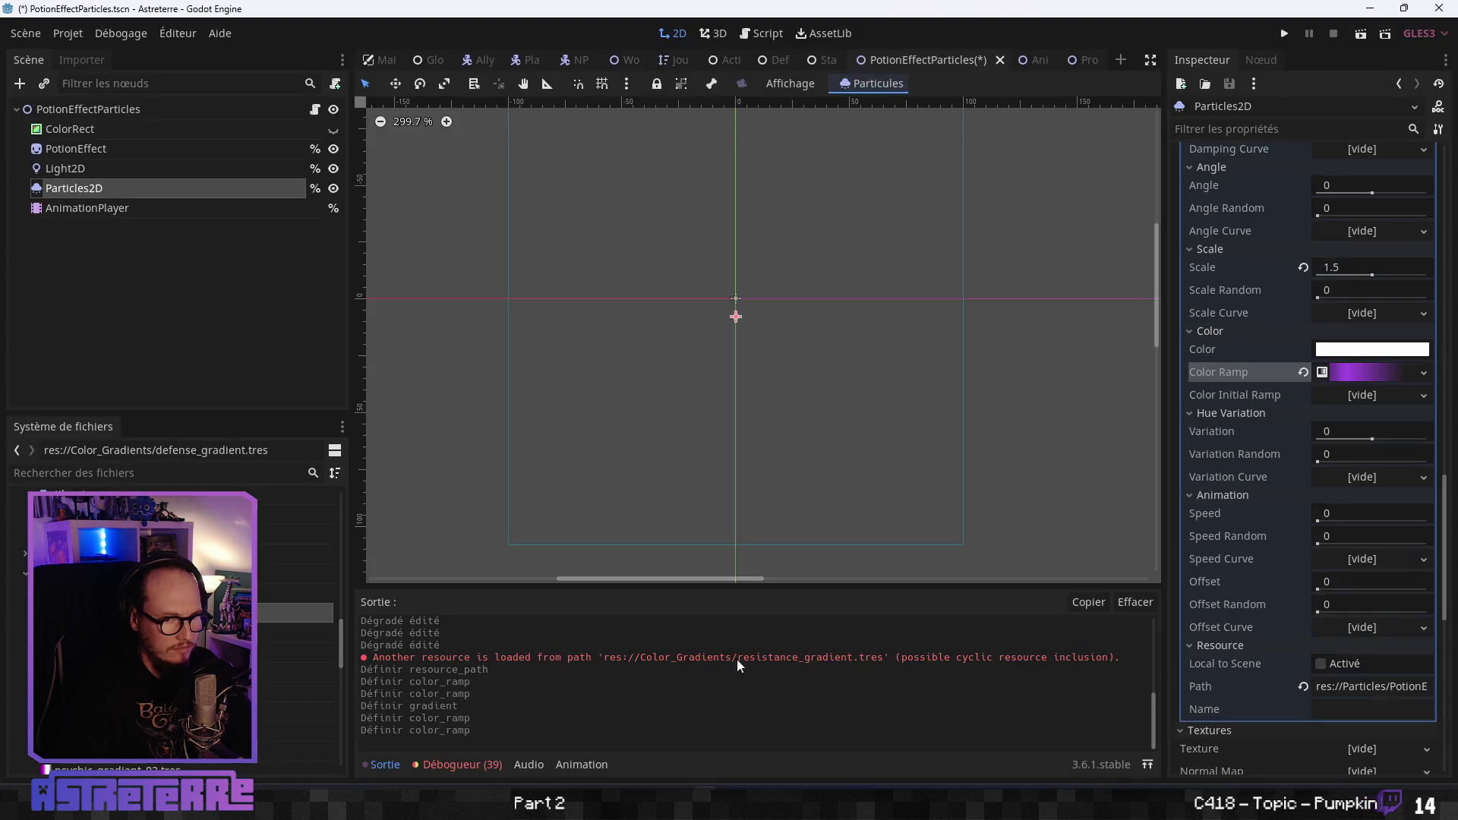
Empty the Color Ramp and load resistance_gradient.tres from Color_Gradients.
{"action": "left_click", "coordinate": [1351, 372]}
{"action": "left_click", "coordinate": [1348, 393]}
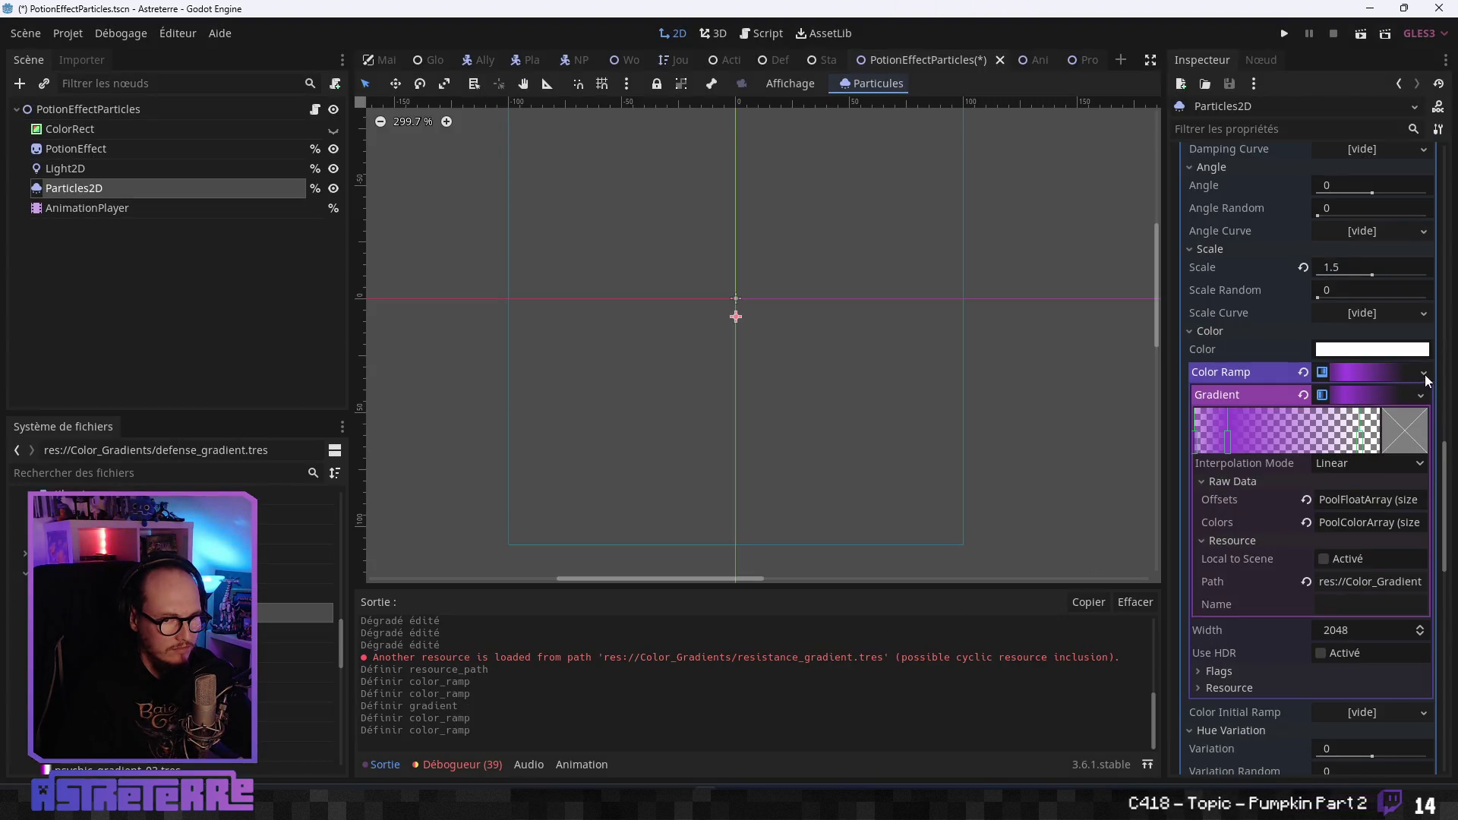
{"action": "left_click", "coordinate": [1303, 373]}
{"action": "left_click", "coordinate": [1421, 372]}
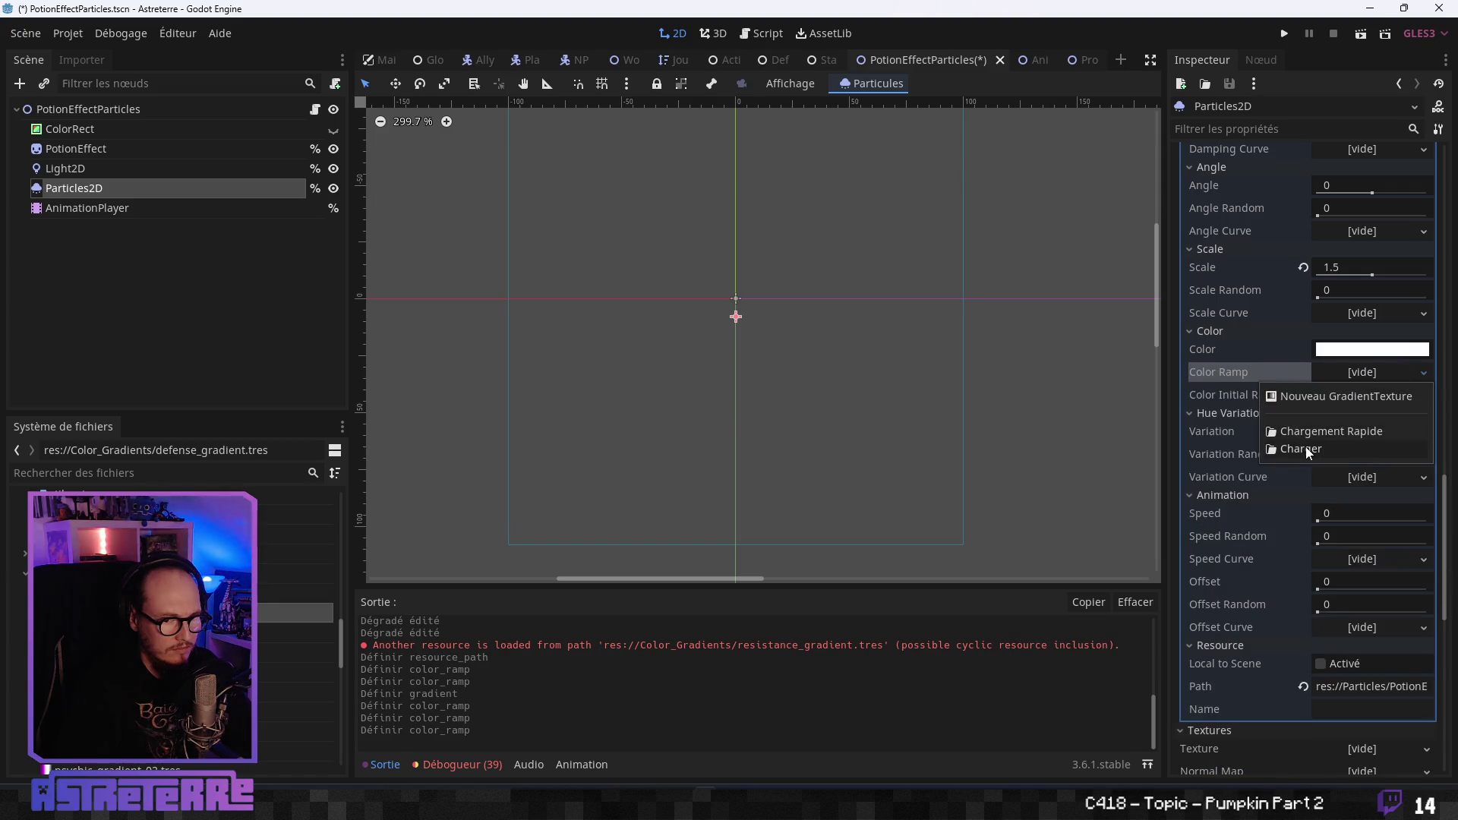
{"action": "left_click", "coordinate": [1389, 446]}
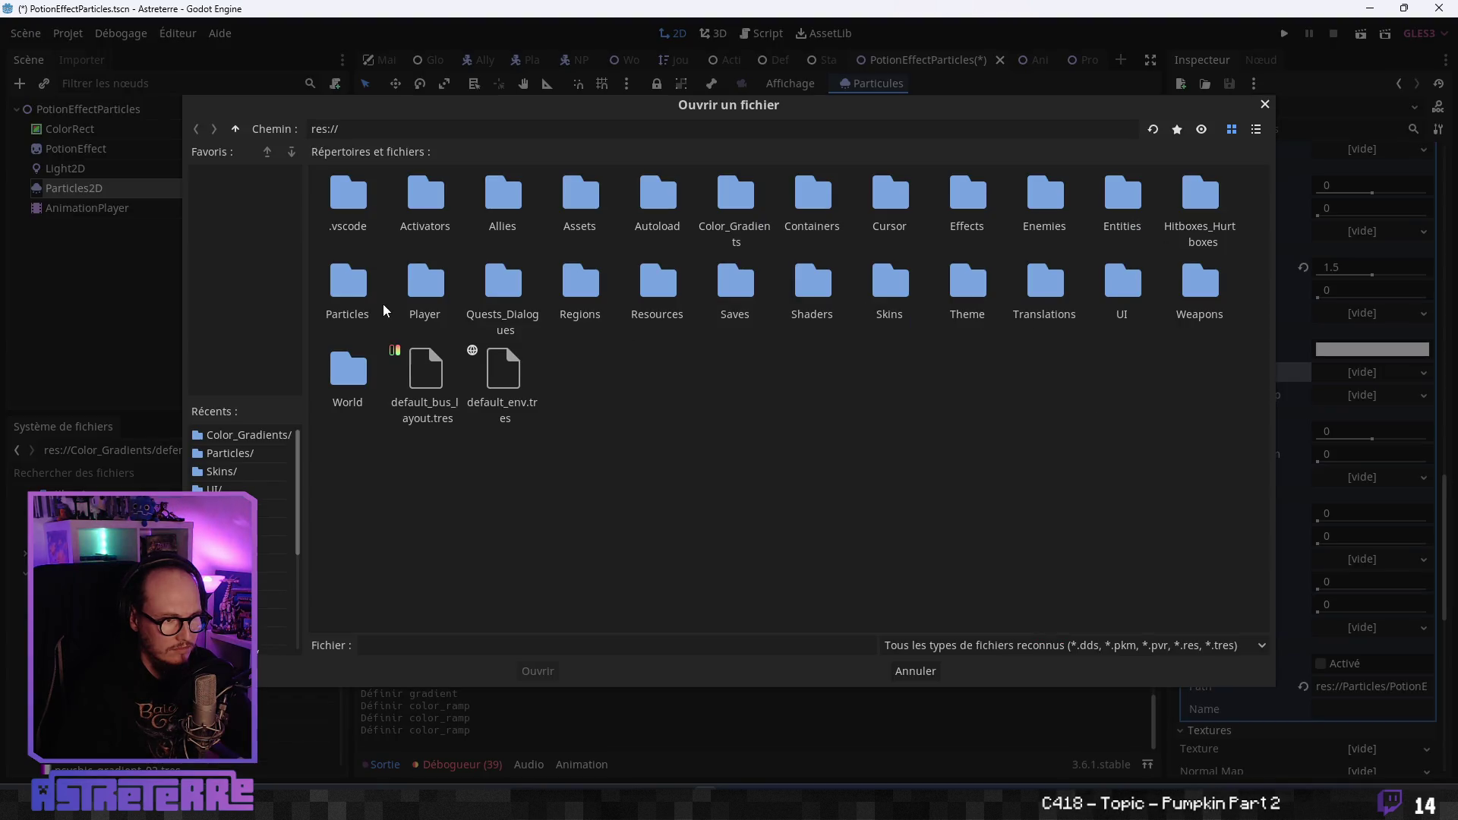
{"action": "double_click", "coordinate": [735, 202]}
{"action": "left_click", "coordinate": [1201, 205]}
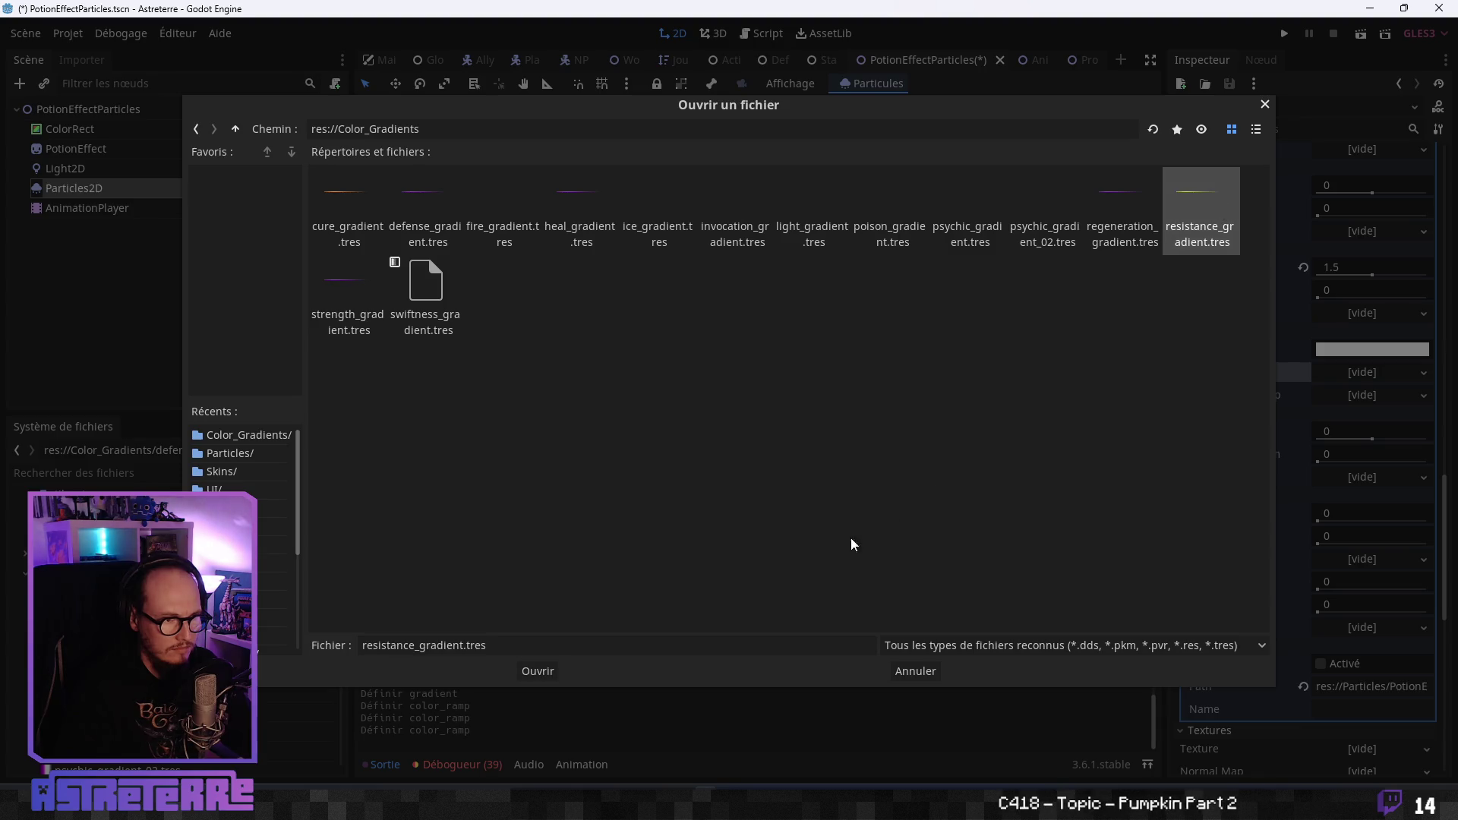
{"action": "left_click", "coordinate": [538, 670]}
Inspect the loaded Color Ramp's inner gradient settings without changing them.
{"action": "left_click", "coordinate": [1386, 376]}
{"action": "left_click", "coordinate": [1380, 375]}
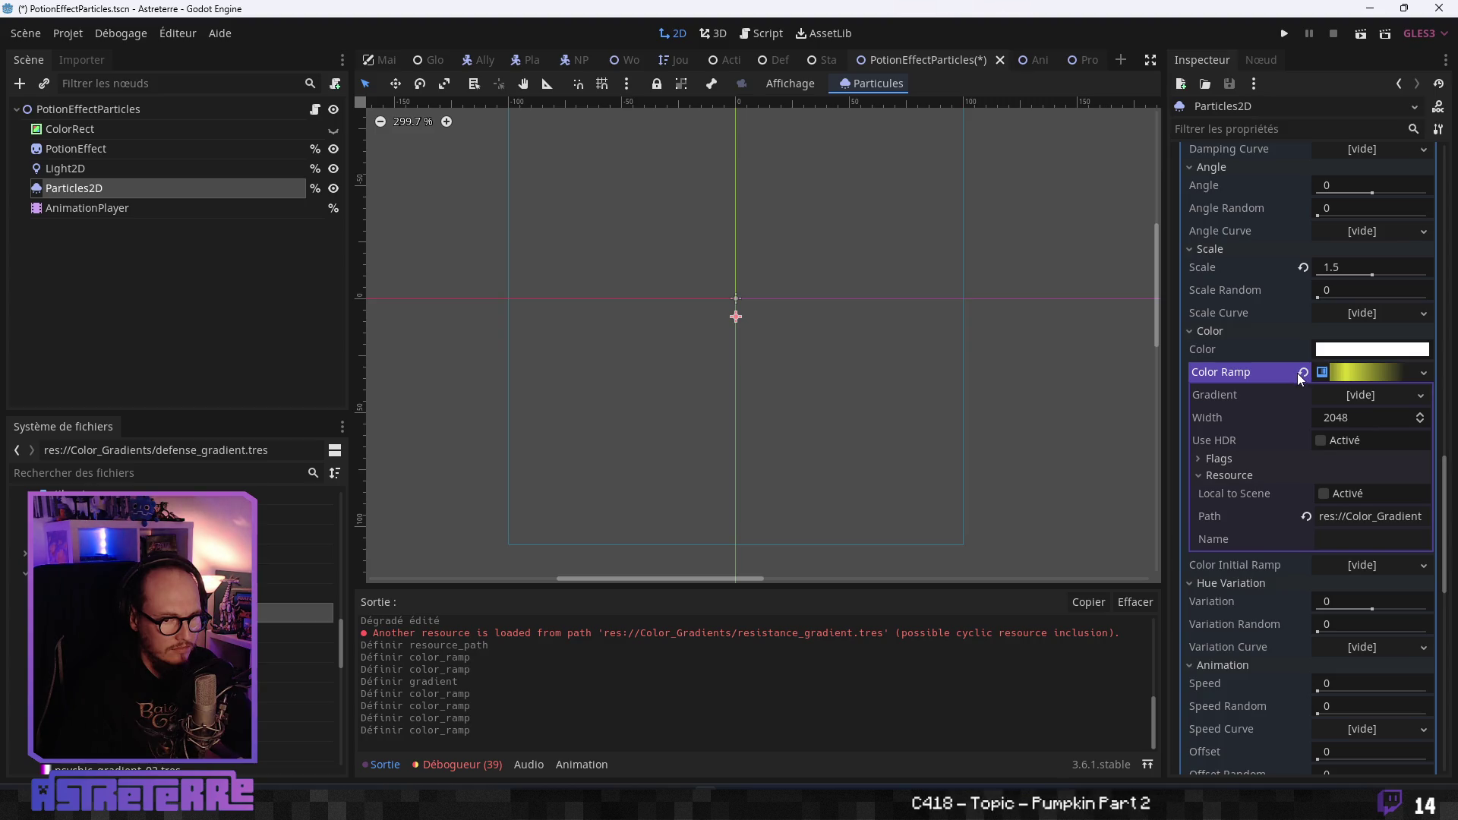
{"action": "left_click", "coordinate": [1369, 371]}
{"action": "left_click", "coordinate": [1369, 371]}
{"action": "left_click", "coordinate": [1365, 372]}
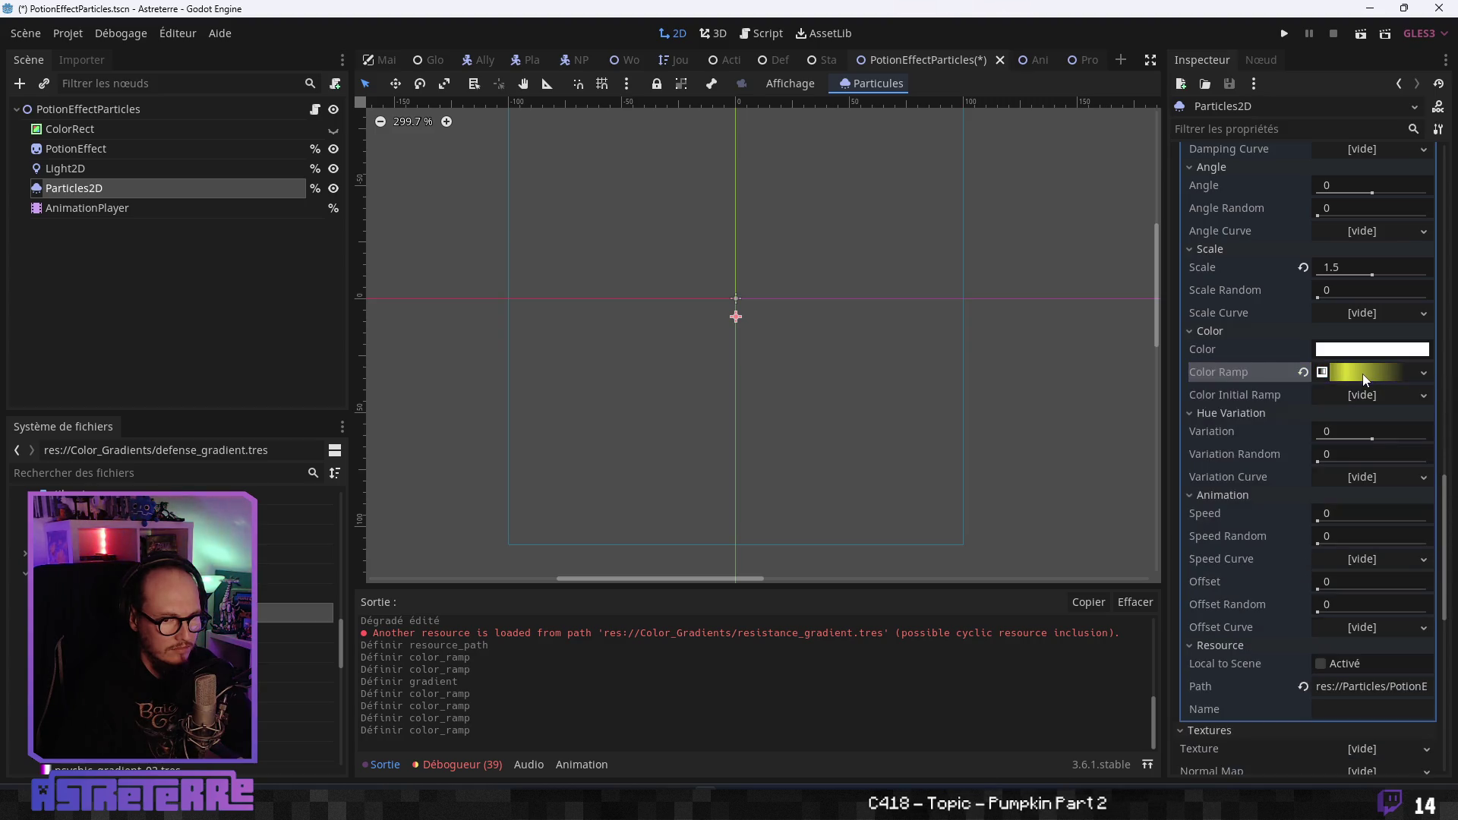
{"action": "left_click", "coordinate": [1361, 375]}
{"action": "left_click", "coordinate": [1356, 396]}
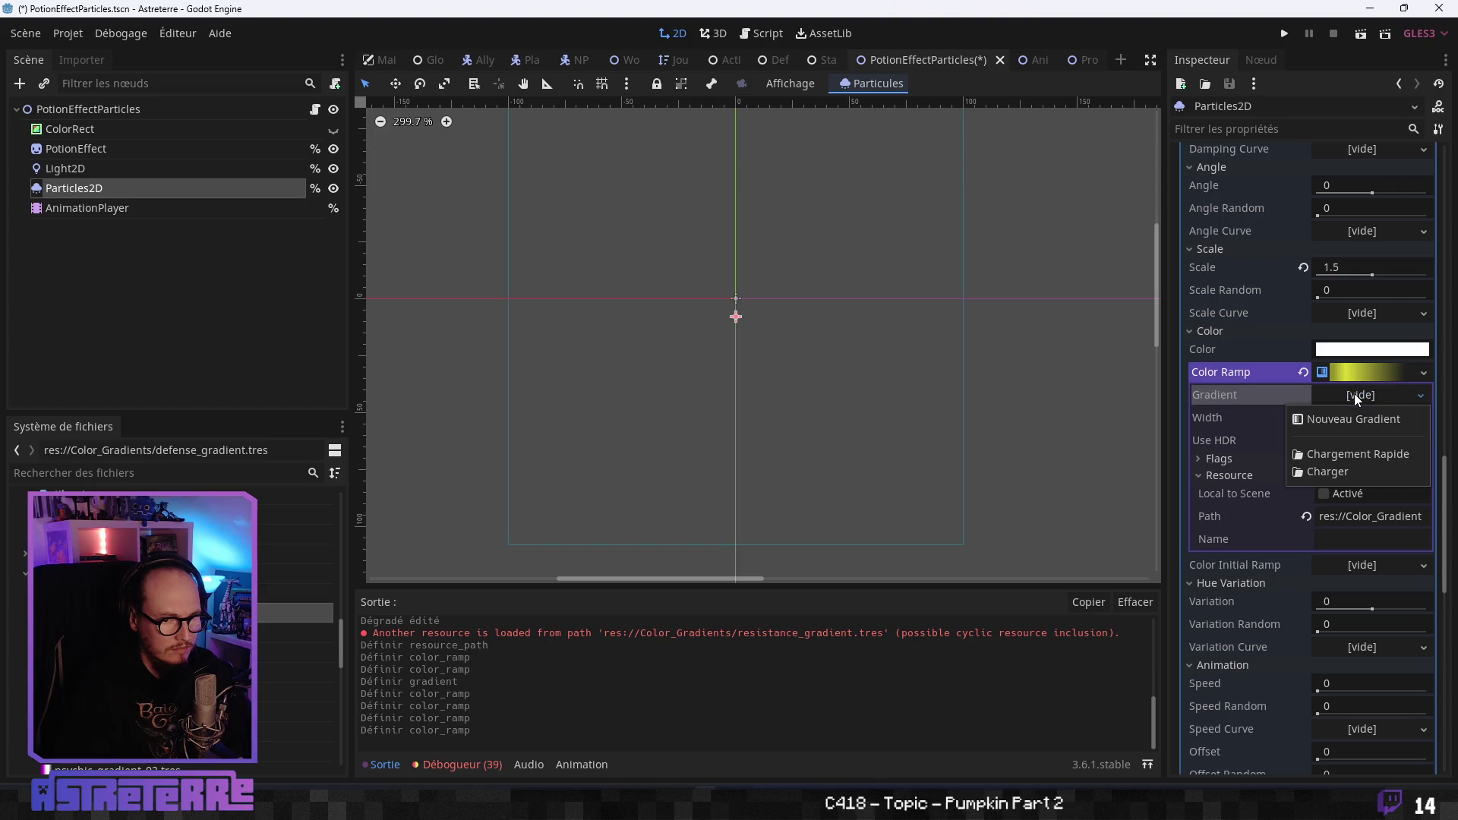
{"action": "left_click", "coordinate": [1401, 369]}
{"action": "left_click", "coordinate": [1405, 372]}
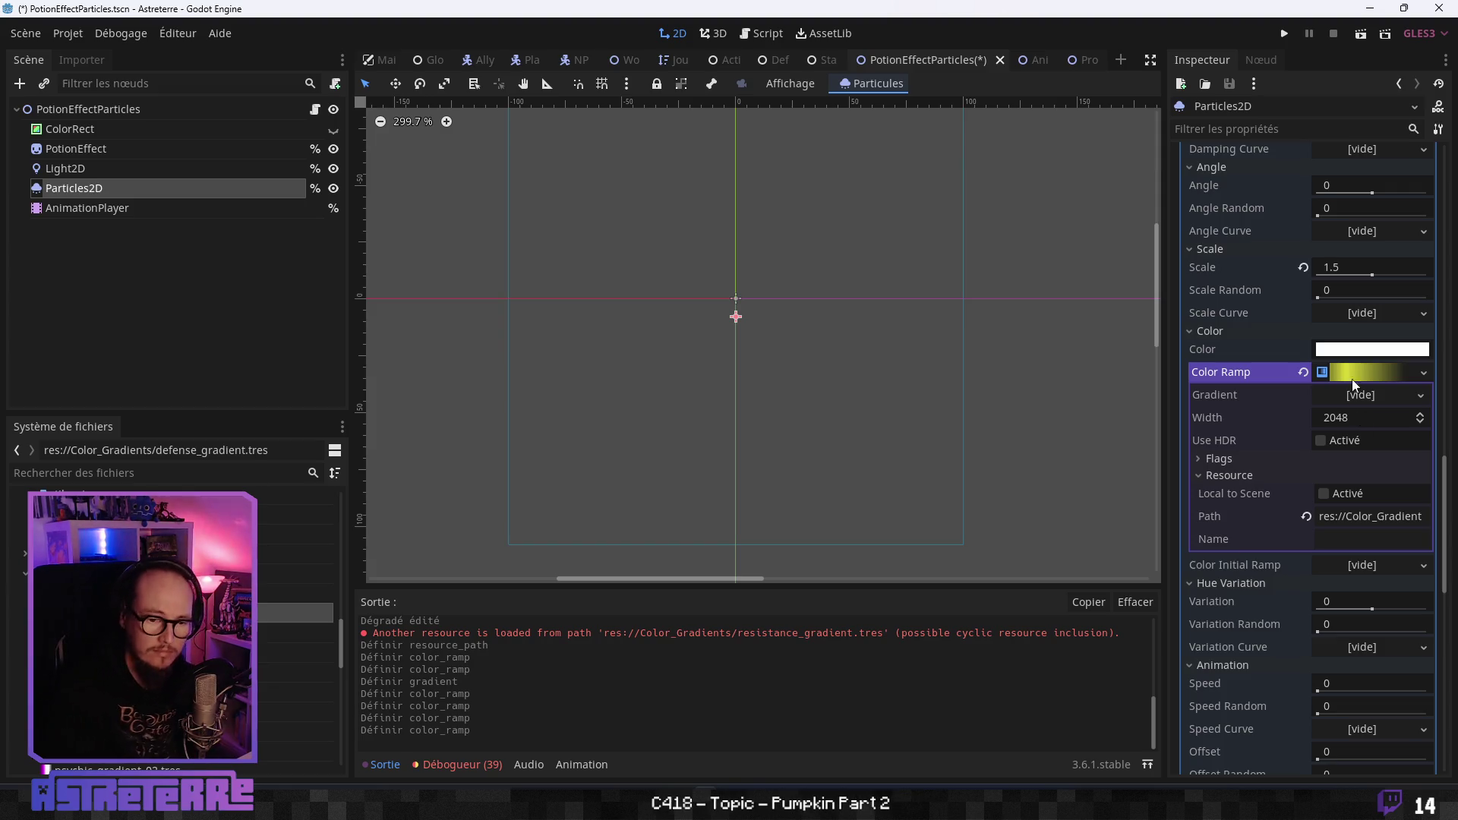
Replace the Color Ramp with strength_gradient.tres from Color_Gradients.
{"action": "left_click", "coordinate": [1304, 372]}
{"action": "left_click", "coordinate": [1418, 373]}
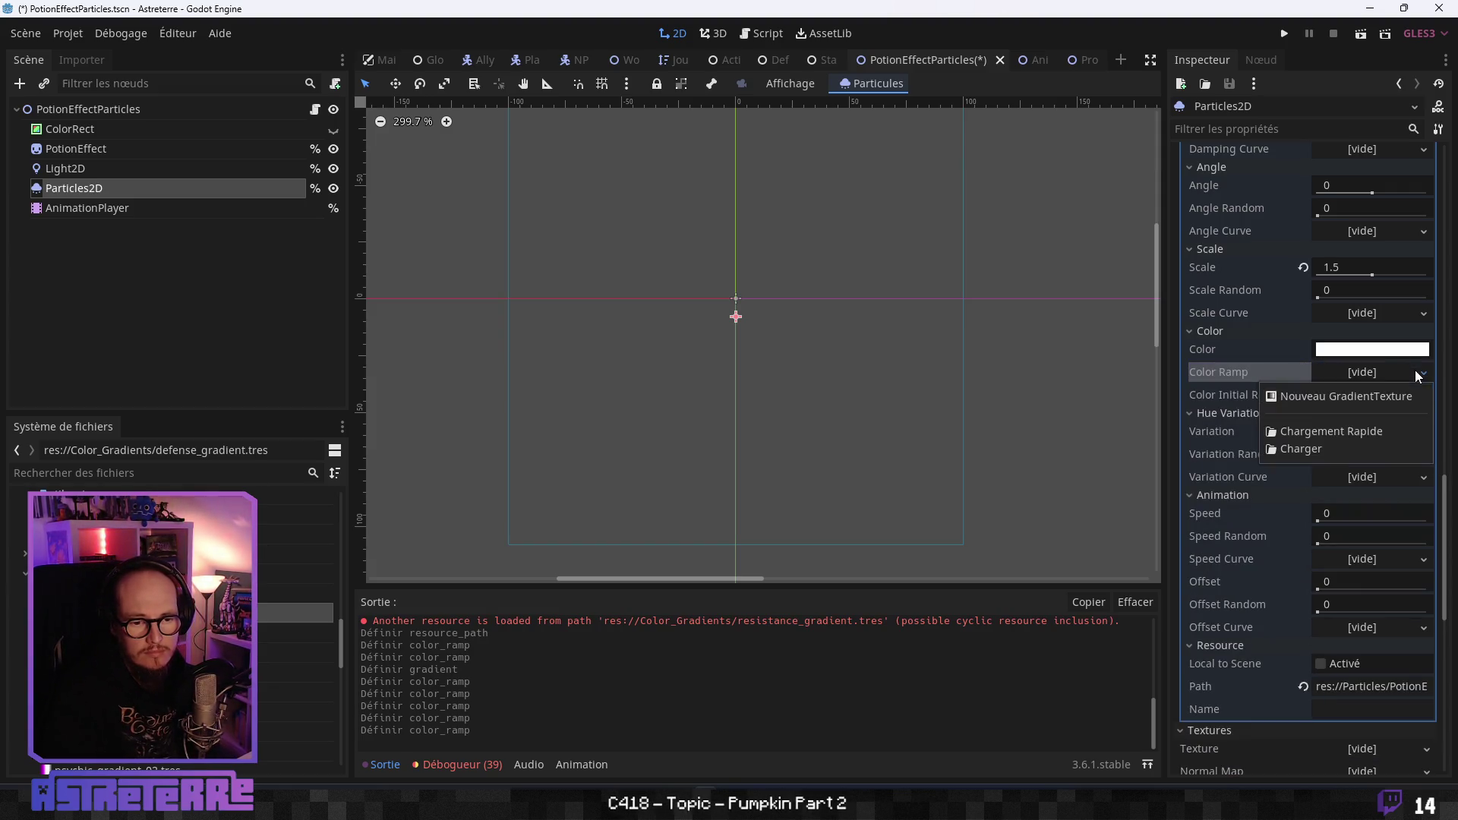
{"action": "left_click", "coordinate": [1310, 452]}
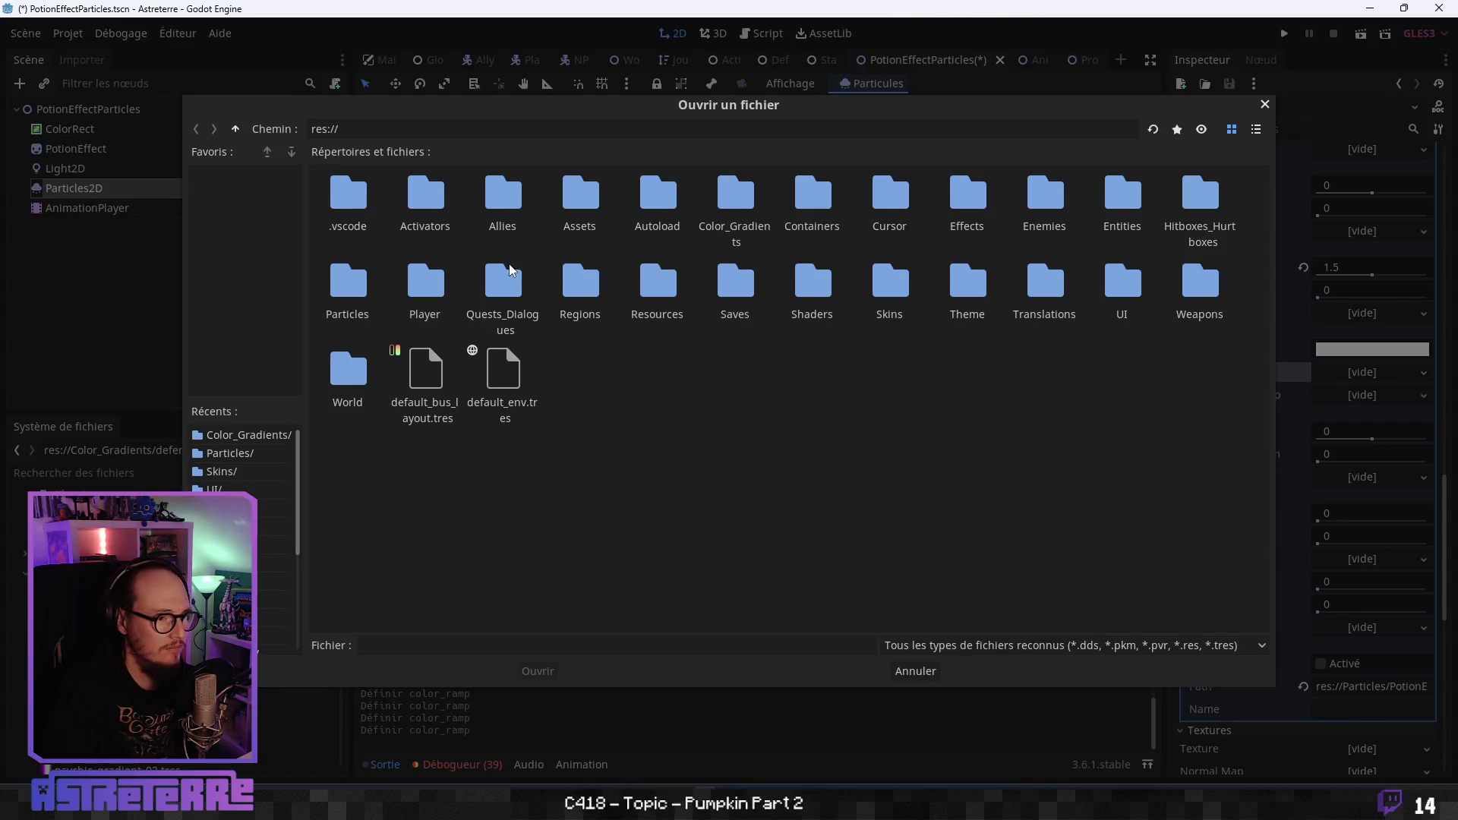
{"action": "double_click", "coordinate": [736, 199]}
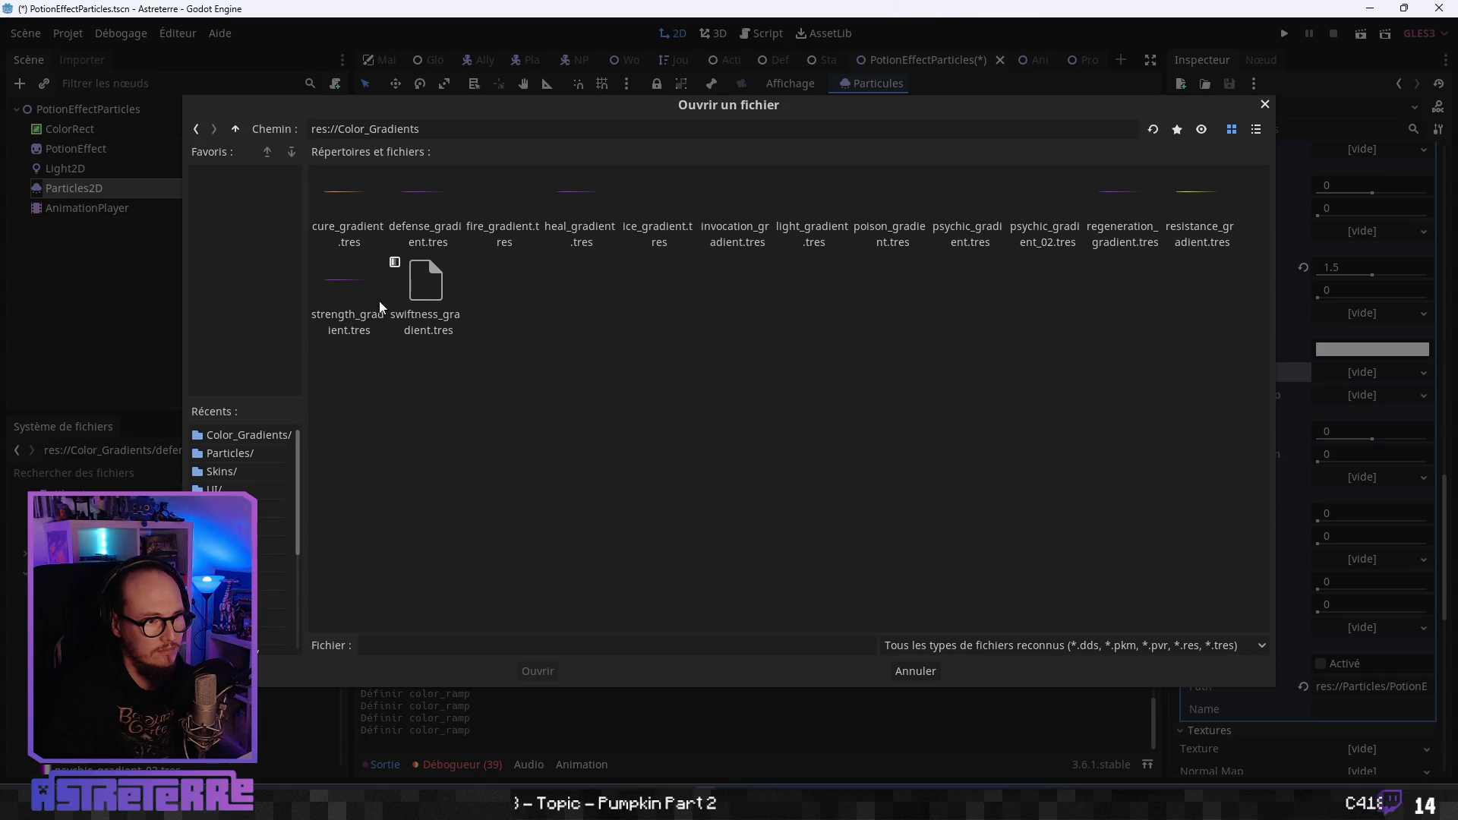
{"action": "left_click", "coordinate": [350, 298]}
{"action": "left_click", "coordinate": [547, 670]}
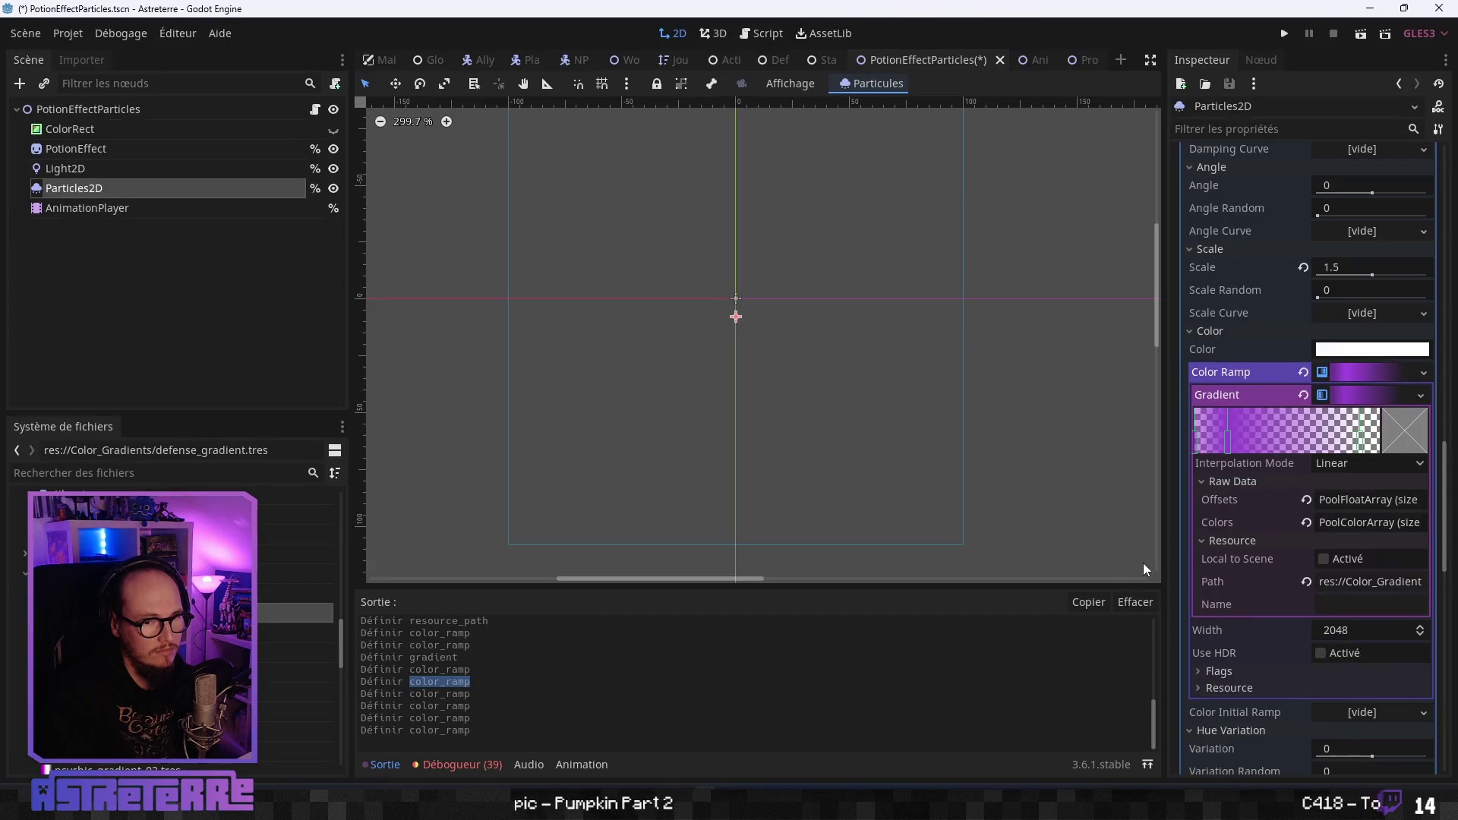
Empty the Color Ramp and load a purple gradient from Color_Gradients.
{"action": "left_click", "coordinate": [1303, 372]}
{"action": "left_click", "coordinate": [1413, 372]}
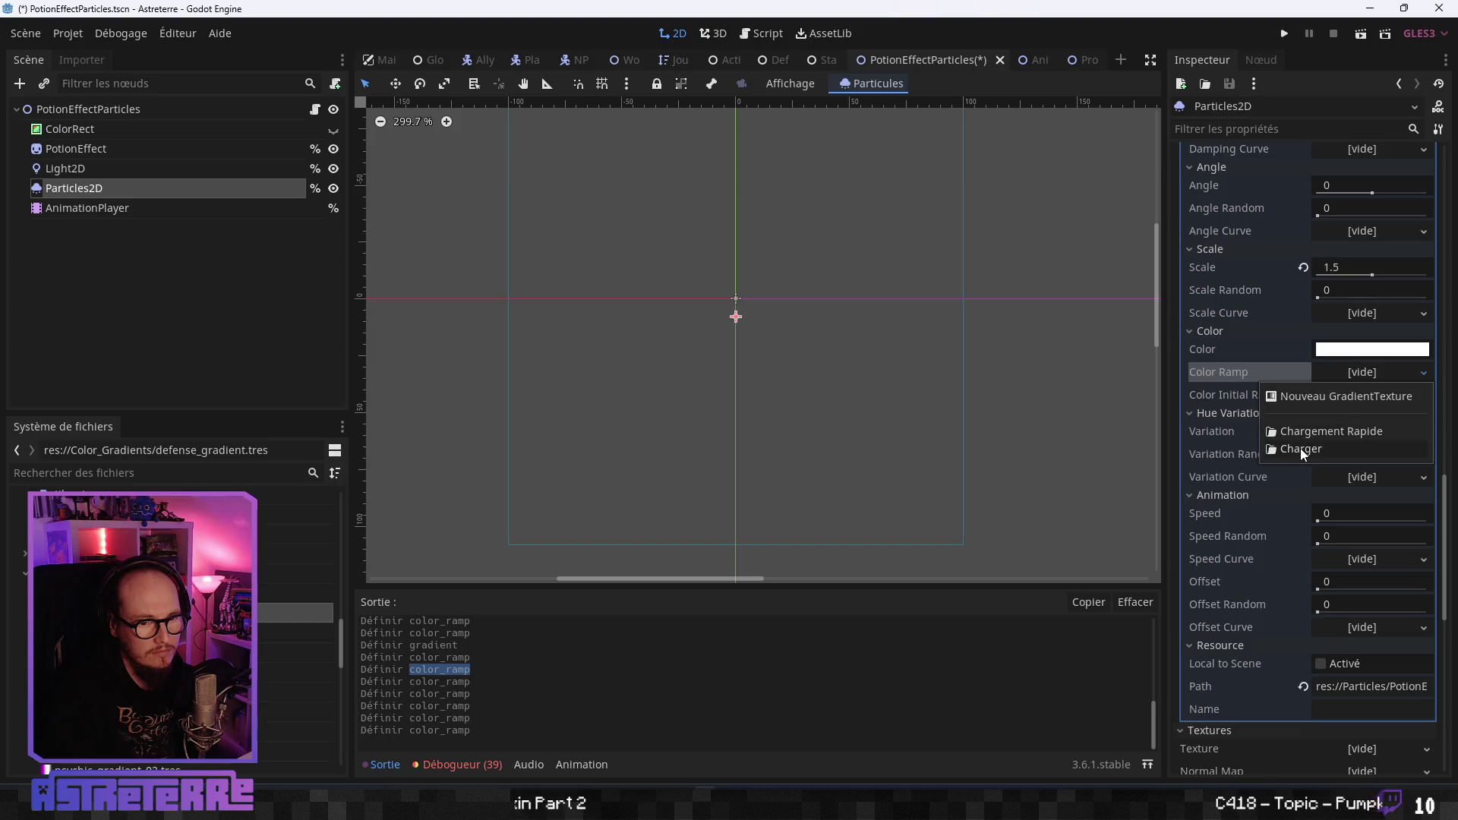
{"action": "left_click", "coordinate": [1300, 448]}
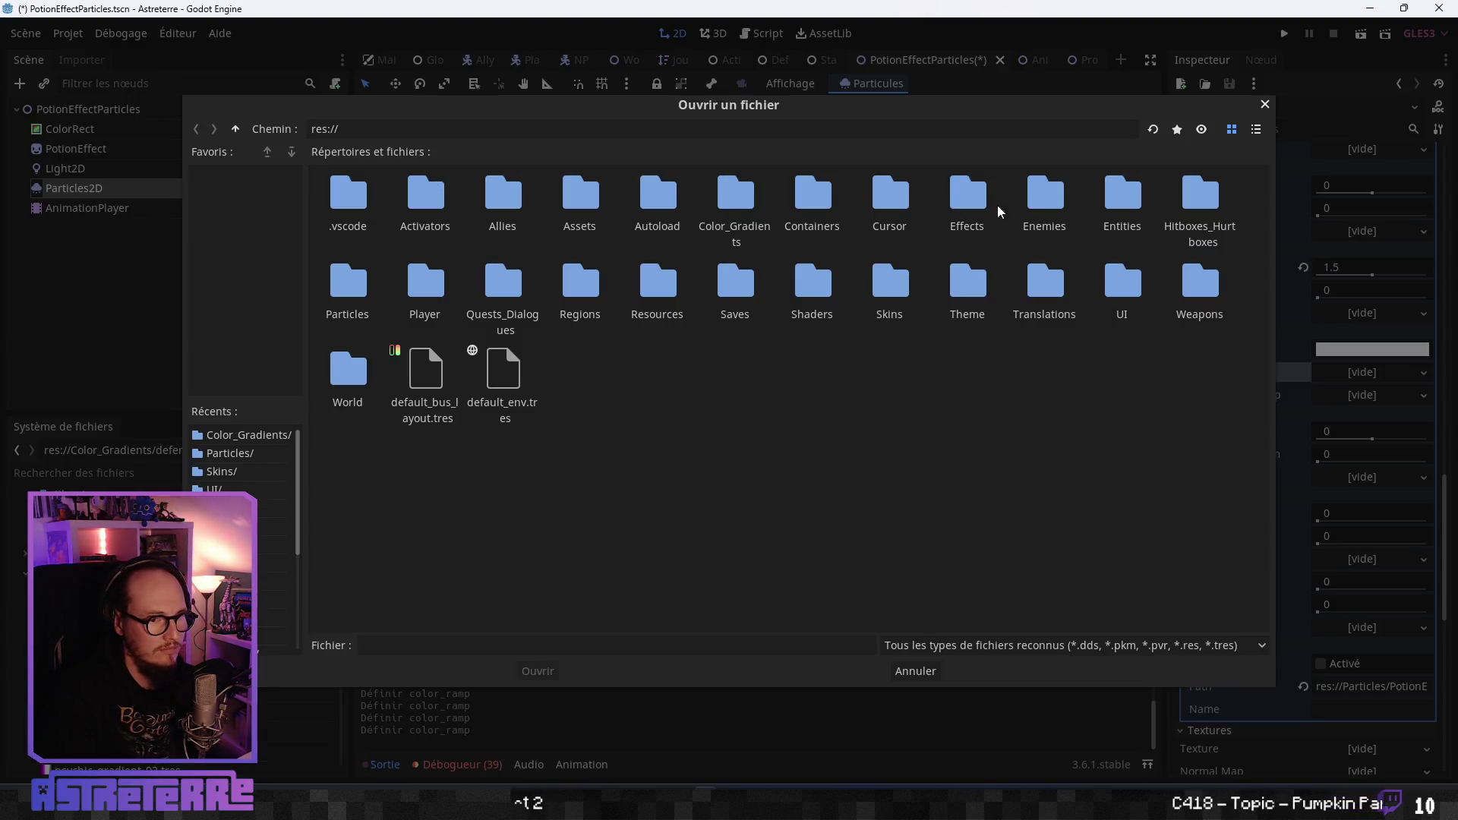
{"action": "double_click", "coordinate": [722, 200]}
{"action": "left_click", "coordinate": [526, 673]}
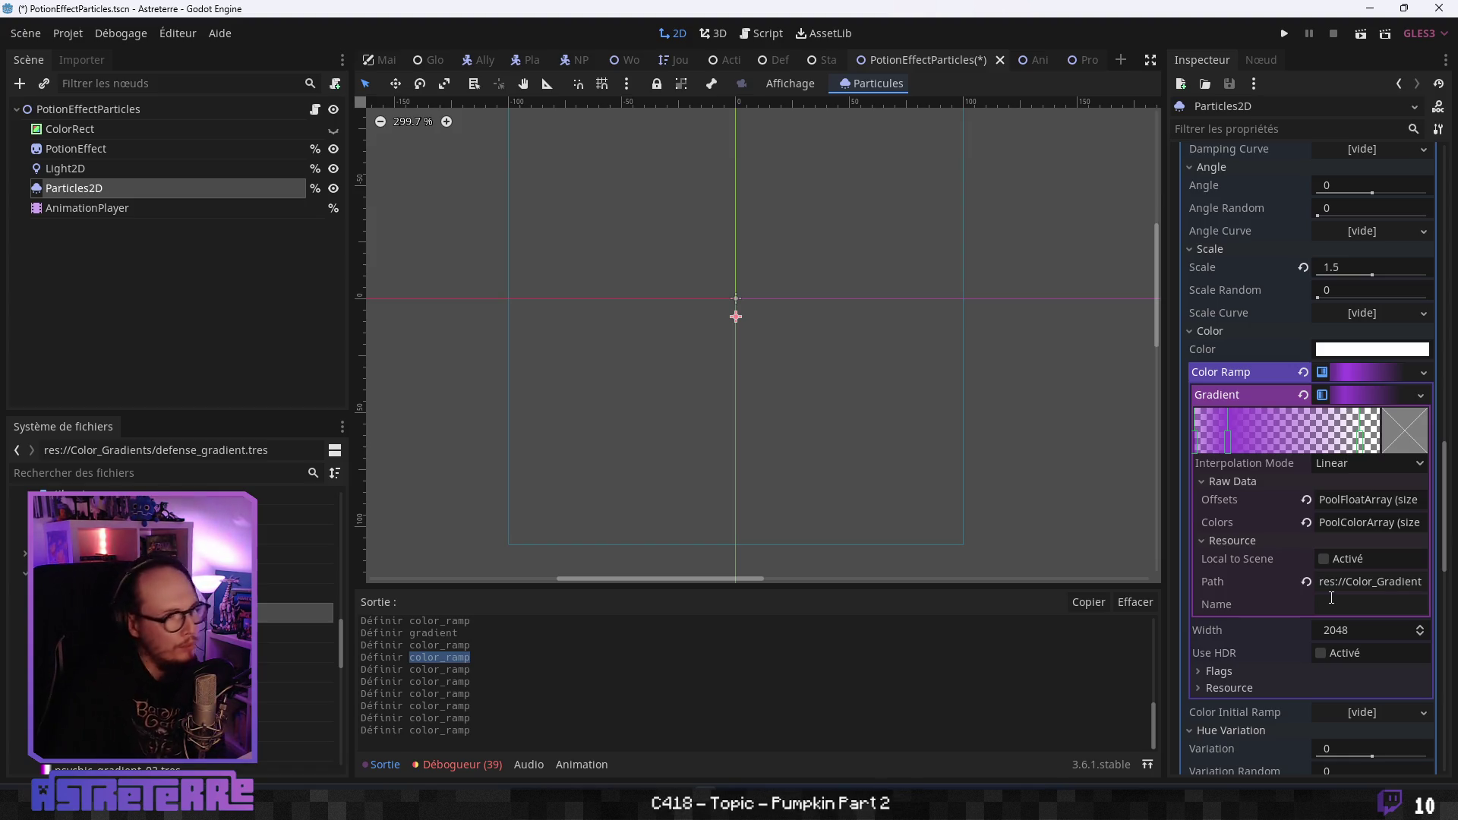
Make the current colour ramp texture and its inner gradient Local to Scene.
{"action": "left_click", "coordinate": [1236, 673]}
{"action": "scroll", "coordinate": [1236, 673], "scroll_direction": "down", "scroll_amount": 5}
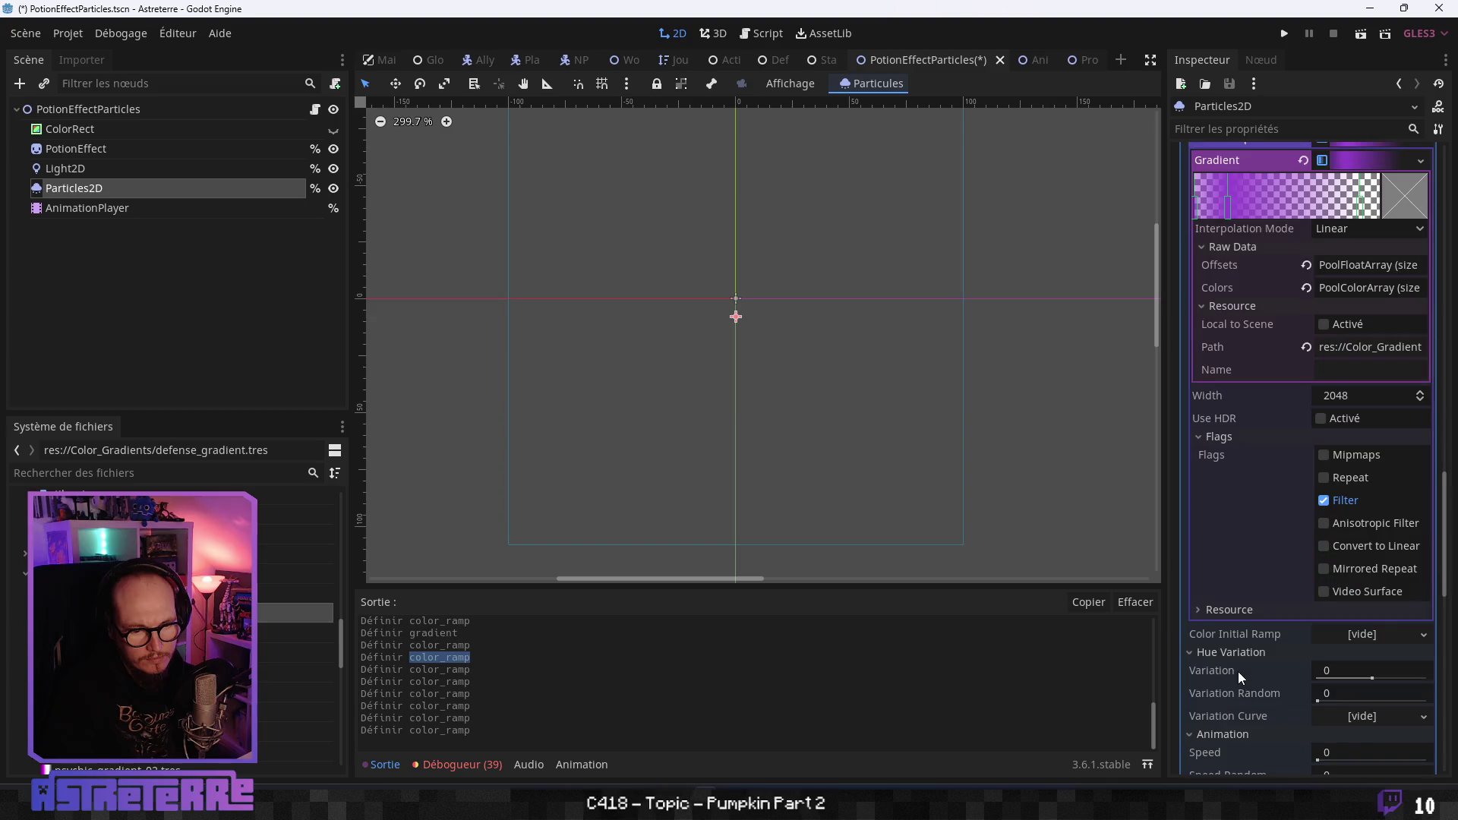
{"action": "left_click", "coordinate": [1233, 439]}
{"action": "left_click", "coordinate": [1219, 451]}
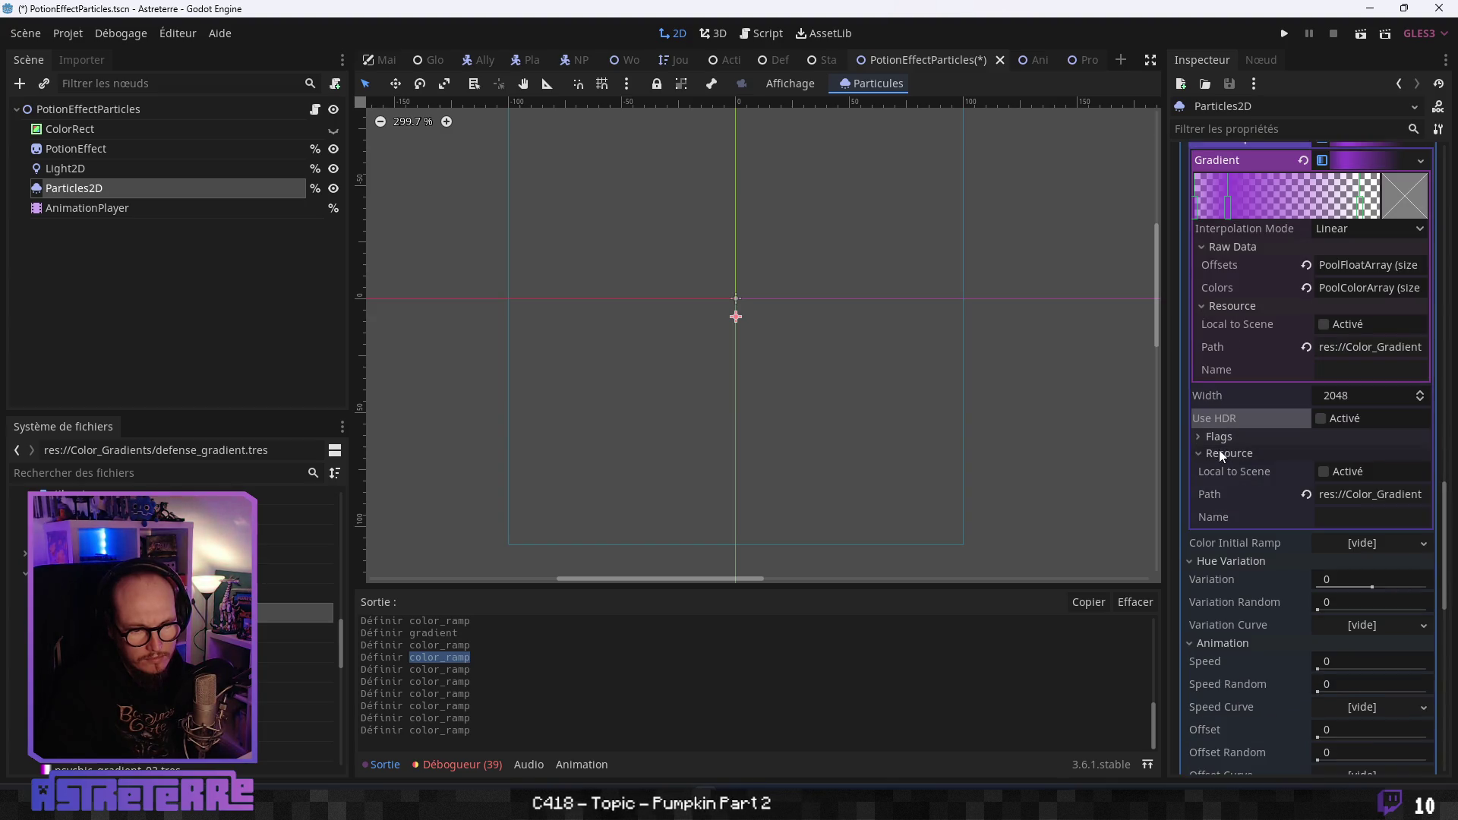
{"action": "left_click", "coordinate": [1322, 471]}
{"action": "left_click", "coordinate": [1323, 324]}
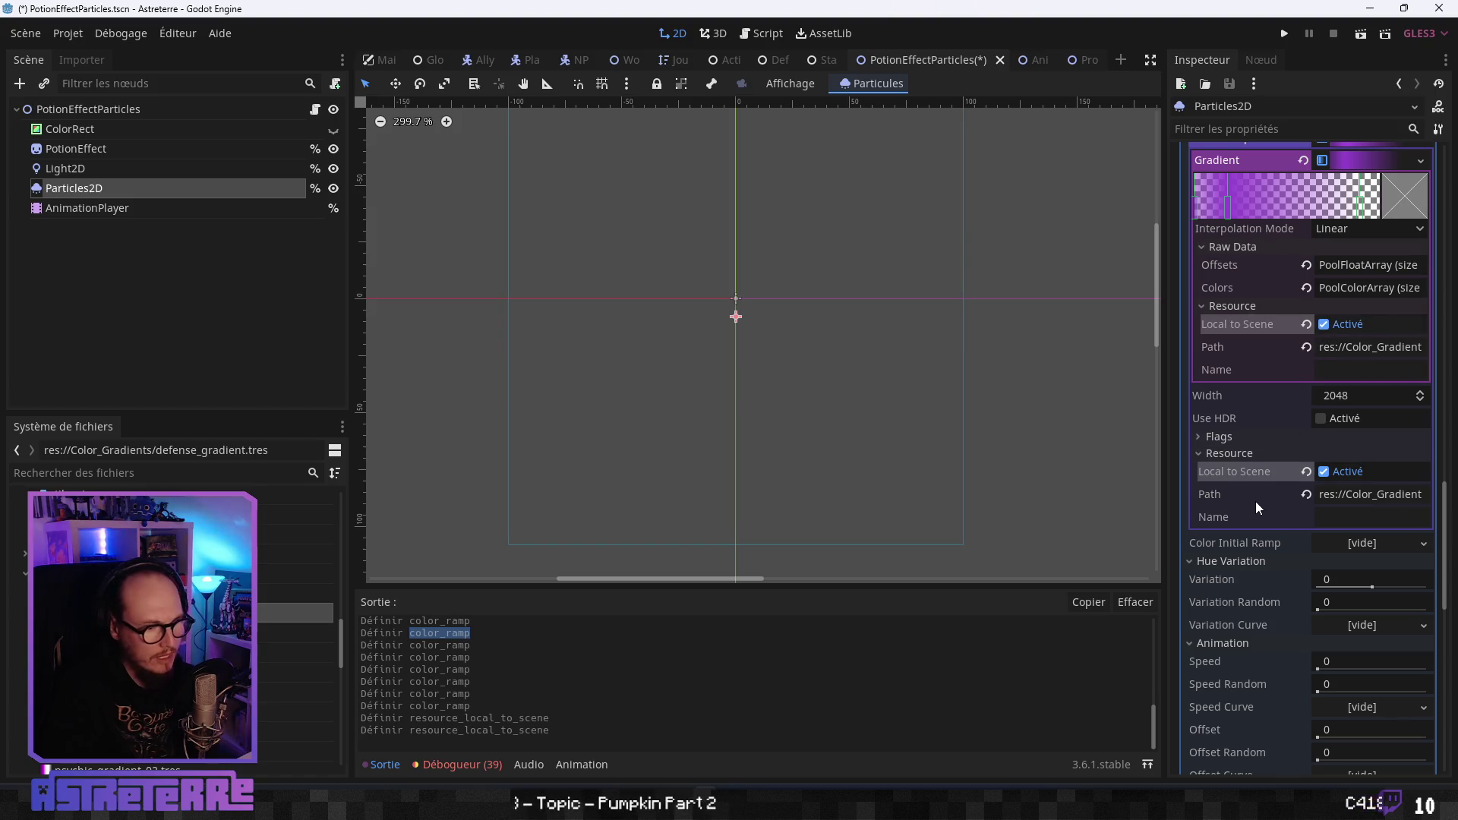
Clear the Color Ramp and load resistance_gradient.tres from Color_Gradients into it.
{"action": "scroll", "coordinate": [1325, 347], "scroll_direction": "up", "scroll_amount": 3}
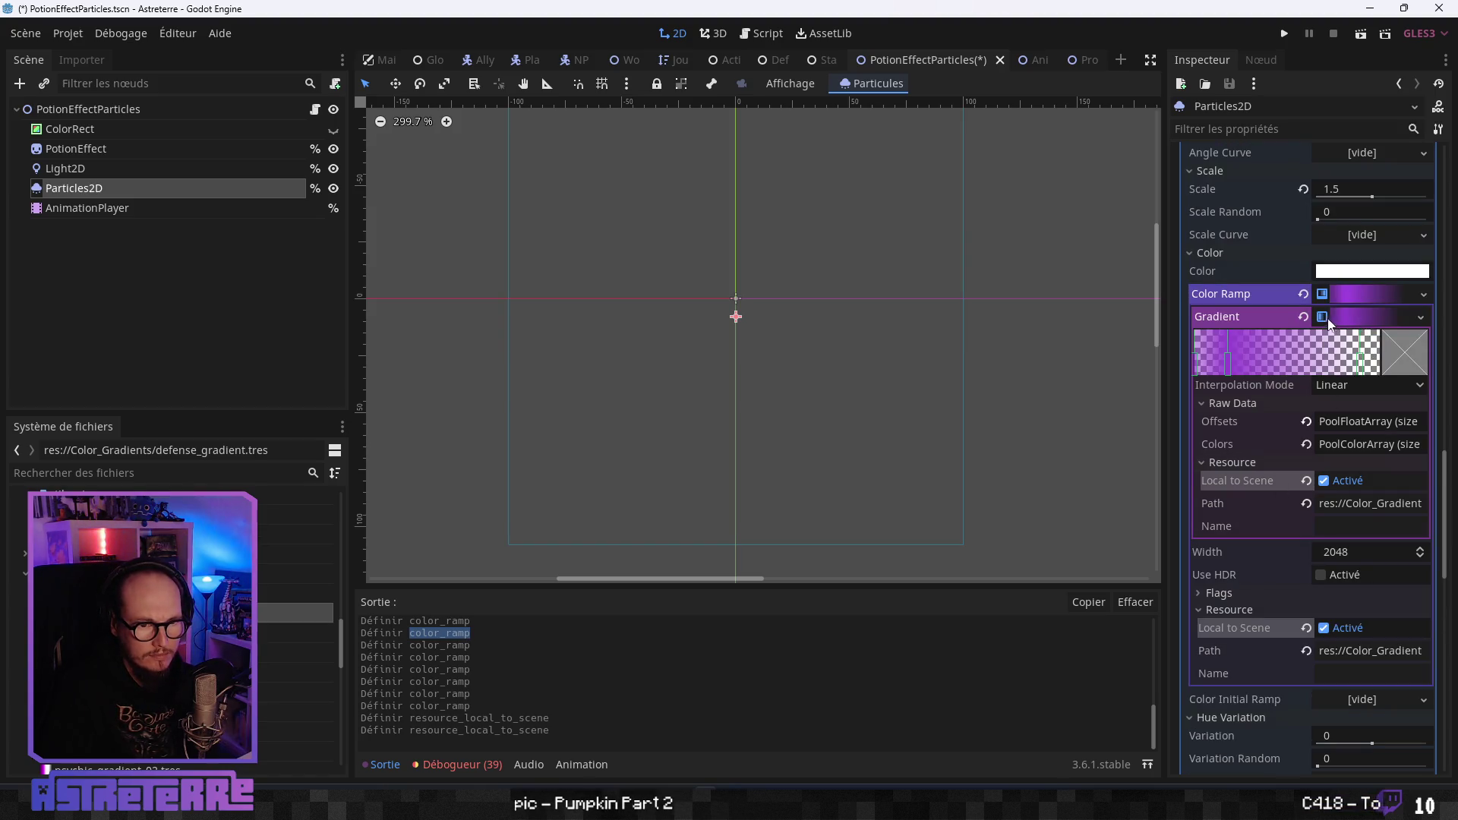
{"action": "left_click", "coordinate": [1303, 294]}
{"action": "left_click", "coordinate": [1415, 291]}
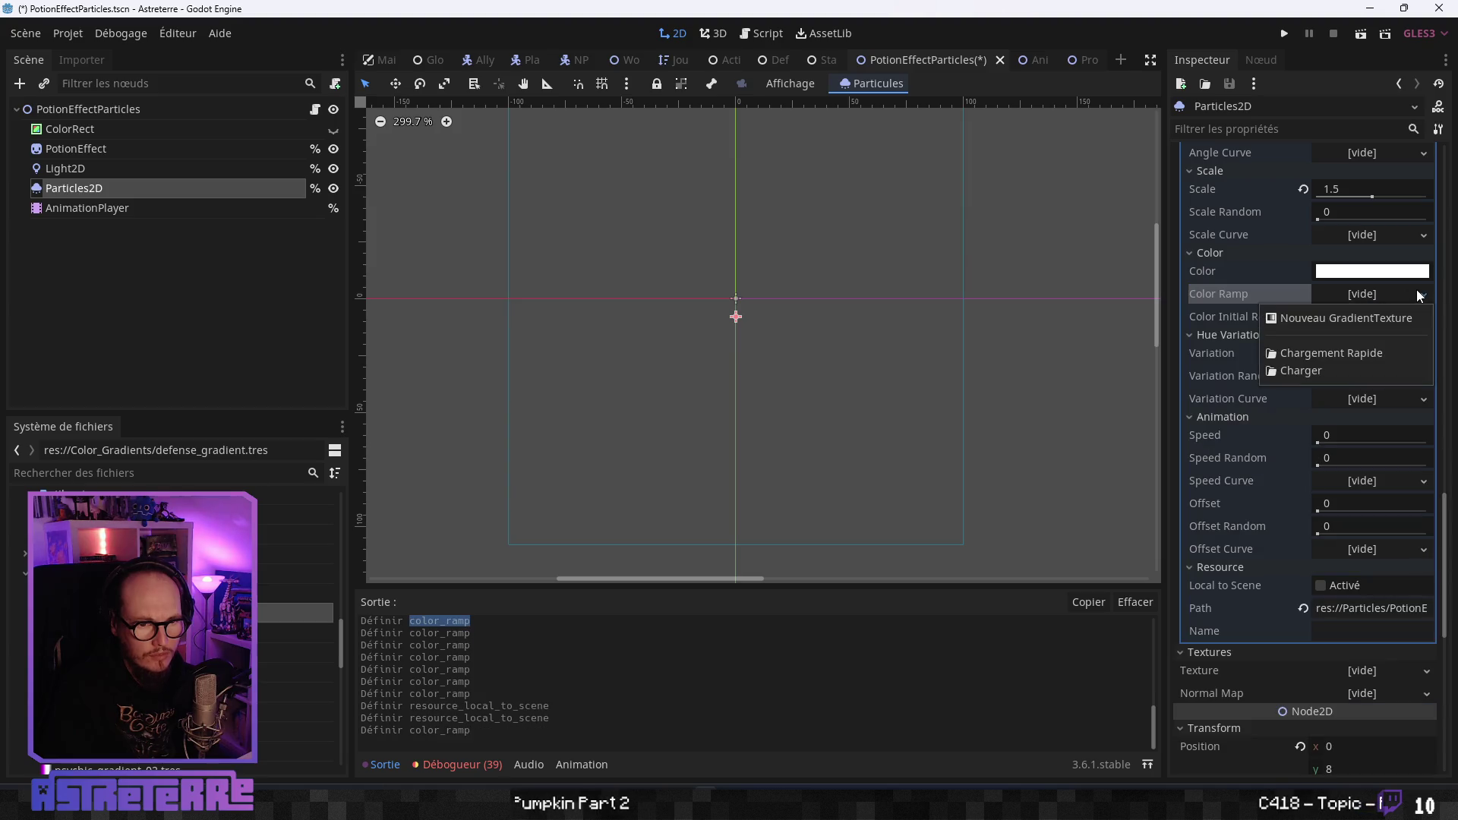
{"action": "left_click", "coordinate": [1309, 373]}
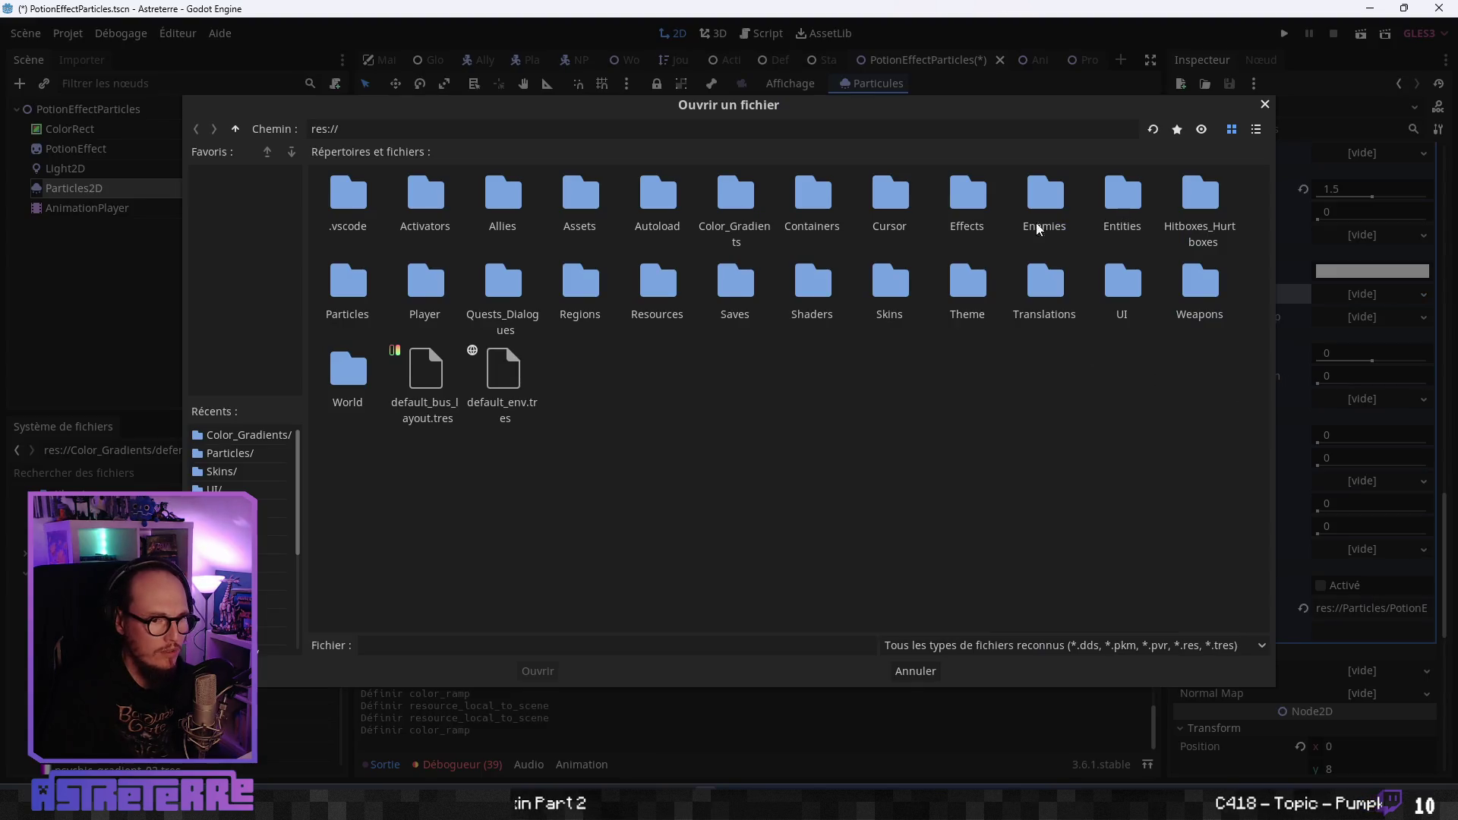
{"action": "double_click", "coordinate": [739, 205]}
{"action": "left_click", "coordinate": [1201, 201]}
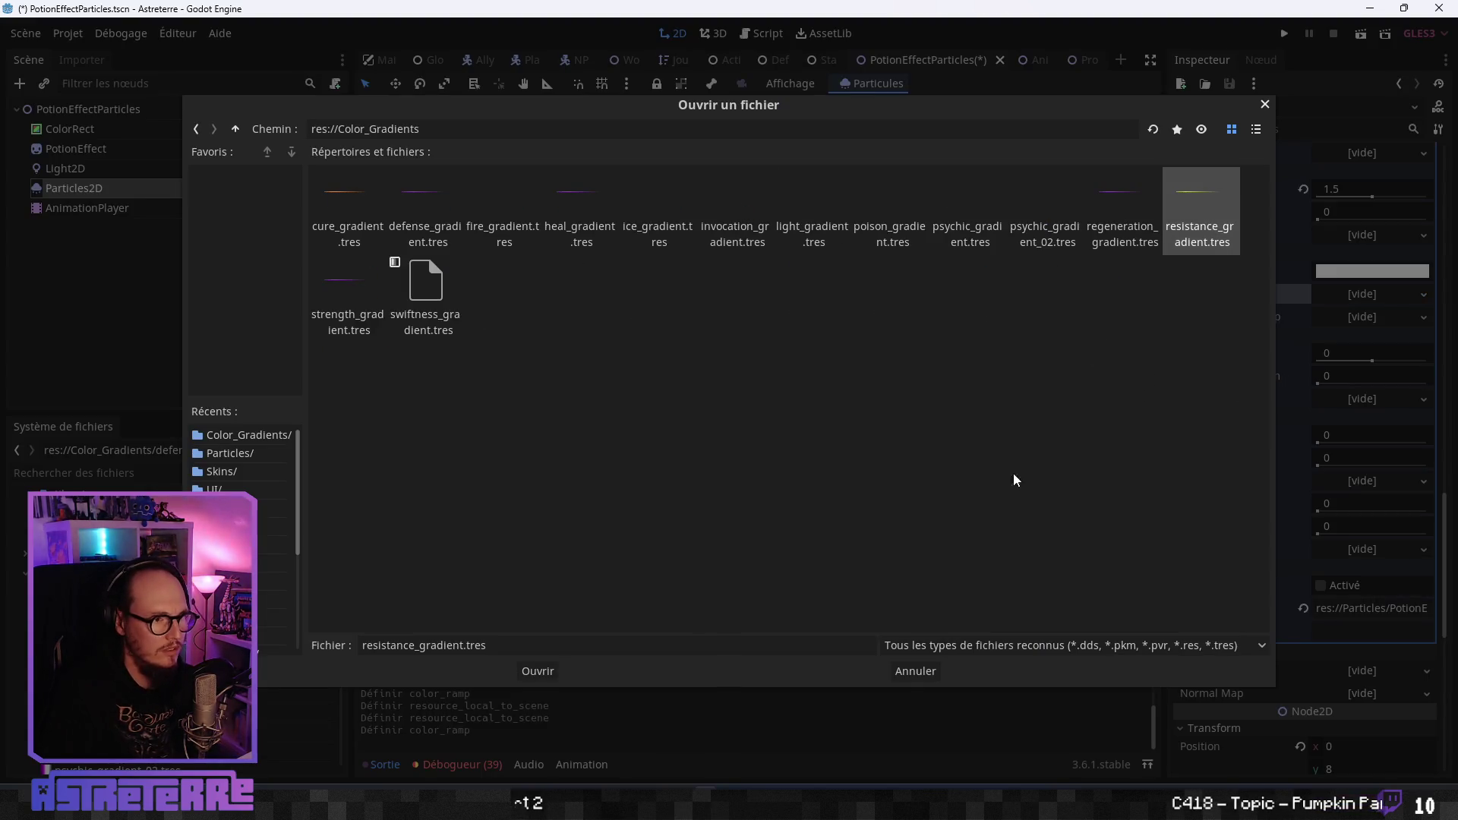
{"action": "left_click", "coordinate": [537, 671]}
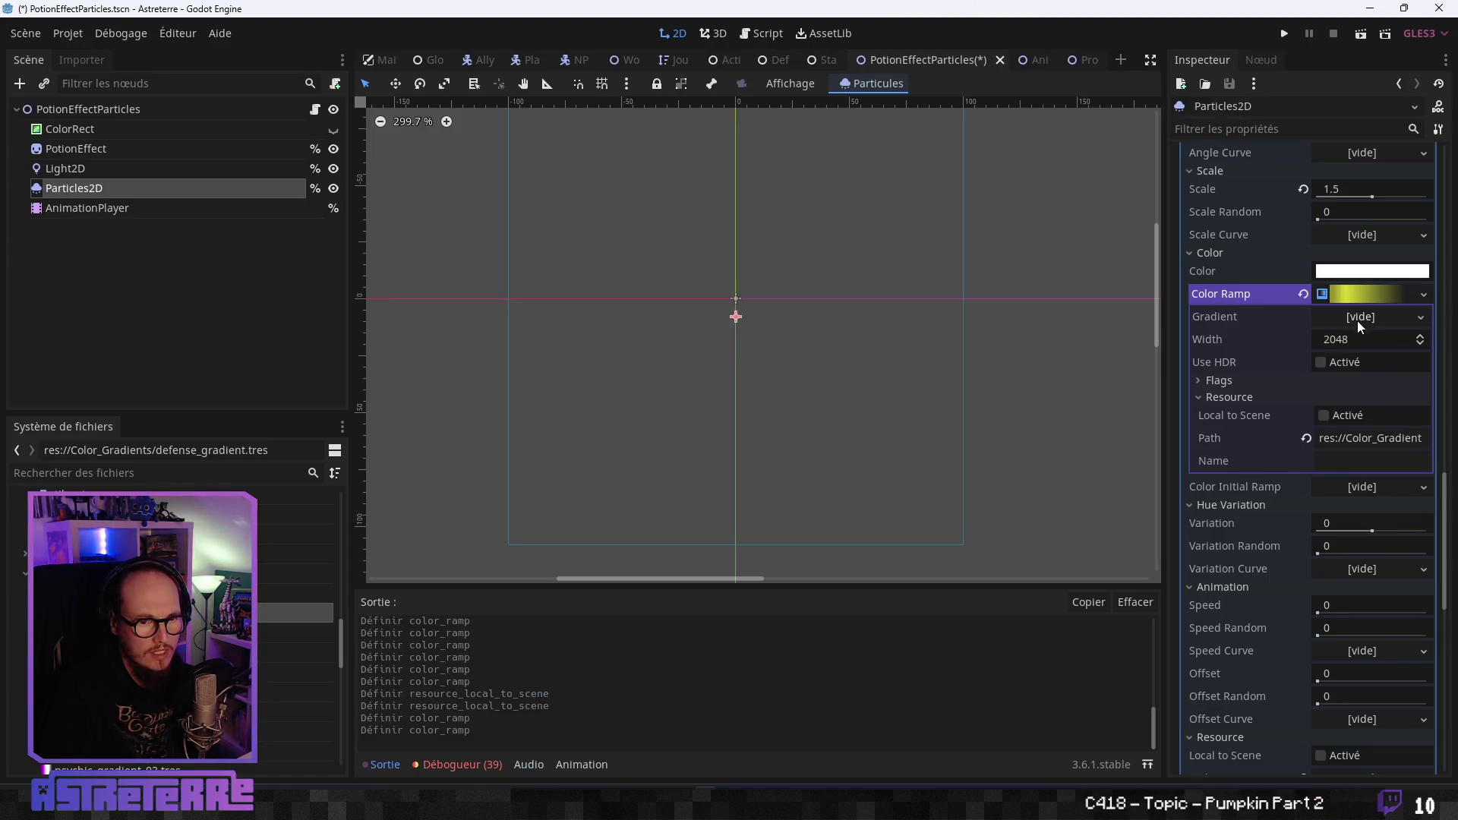
Clear the Color Ramp again and load defense_gradient.tres from Color_Gradients instead.
{"action": "left_click", "coordinate": [1303, 294]}
{"action": "left_click", "coordinate": [1359, 294]}
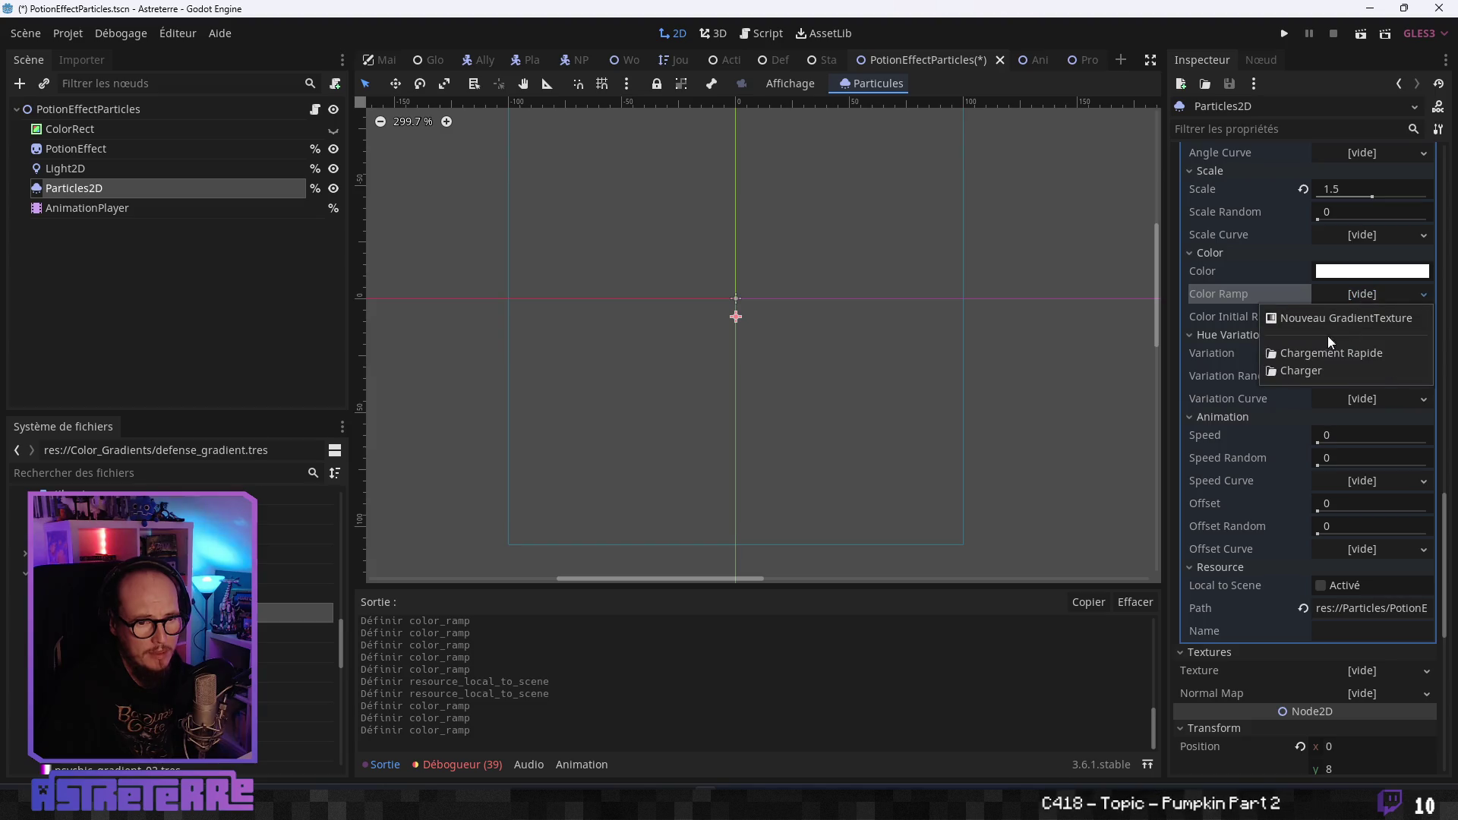
{"action": "left_click", "coordinate": [1300, 370]}
{"action": "double_click", "coordinate": [730, 211]}
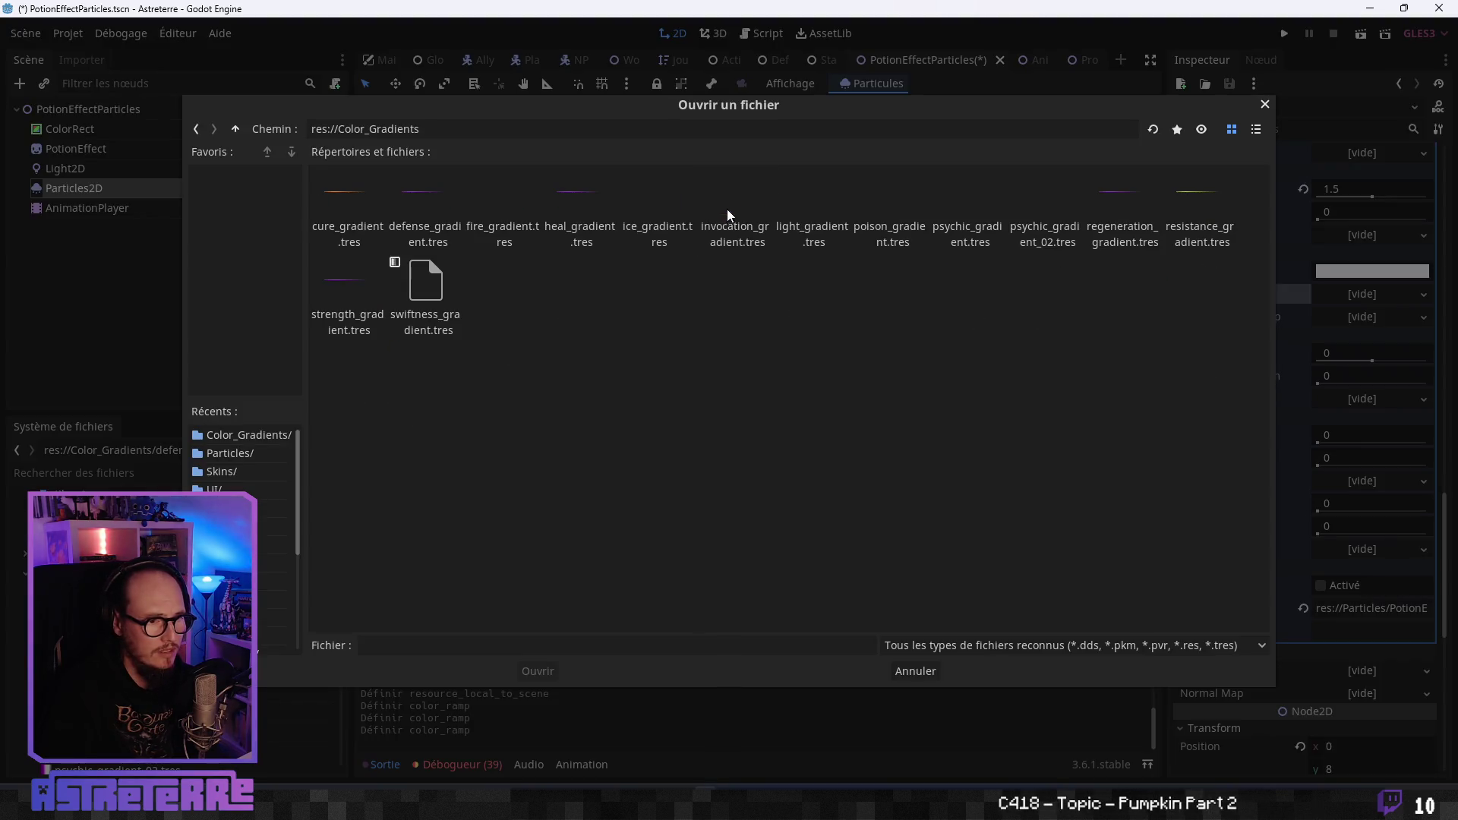
{"action": "left_click", "coordinate": [403, 247]}
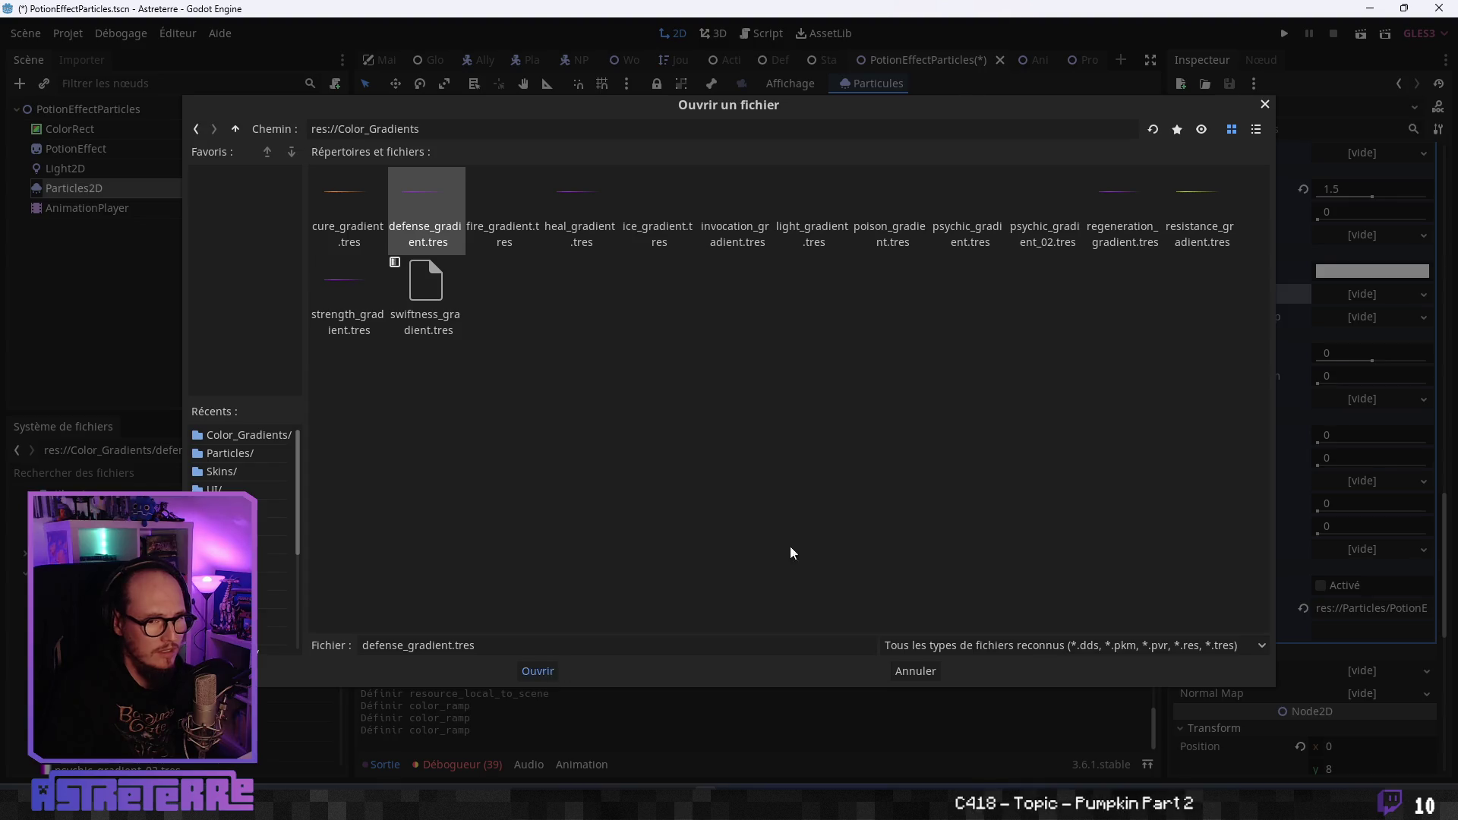
{"action": "key", "text": "Return"}
{"action": "scroll", "coordinate": [1280, 614], "scroll_direction": "down", "scroll_amount": 3}
{"action": "scroll", "coordinate": [1280, 614], "scroll_direction": "up", "scroll_amount": 3}
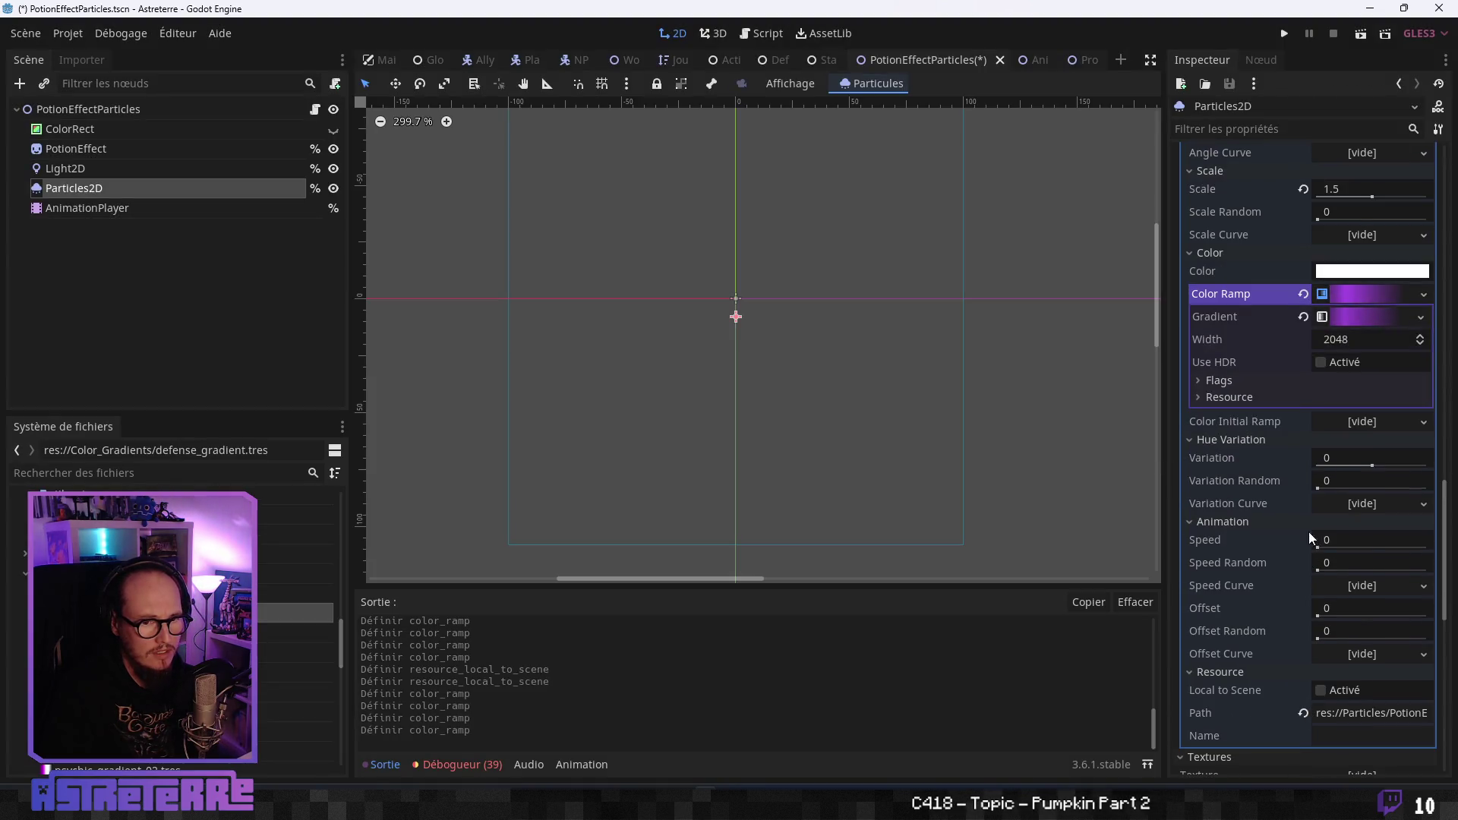
Set the defense gradient texture Local to Scene and expand its Gradient editor.
{"action": "left_click", "coordinate": [1225, 380]}
{"action": "left_click", "coordinate": [1227, 382]}
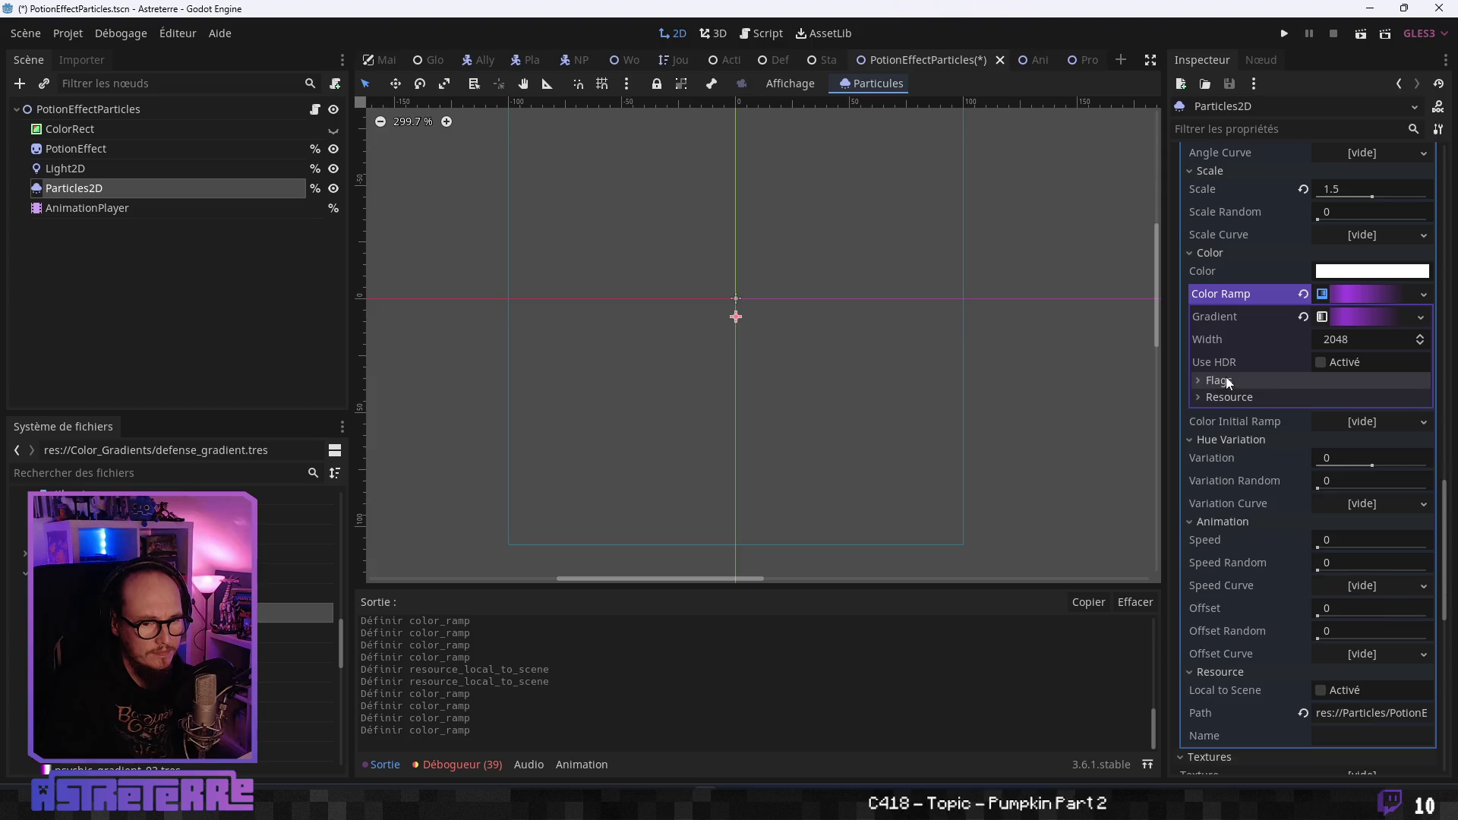
{"action": "left_click", "coordinate": [1221, 397]}
{"action": "left_click", "coordinate": [1322, 415]}
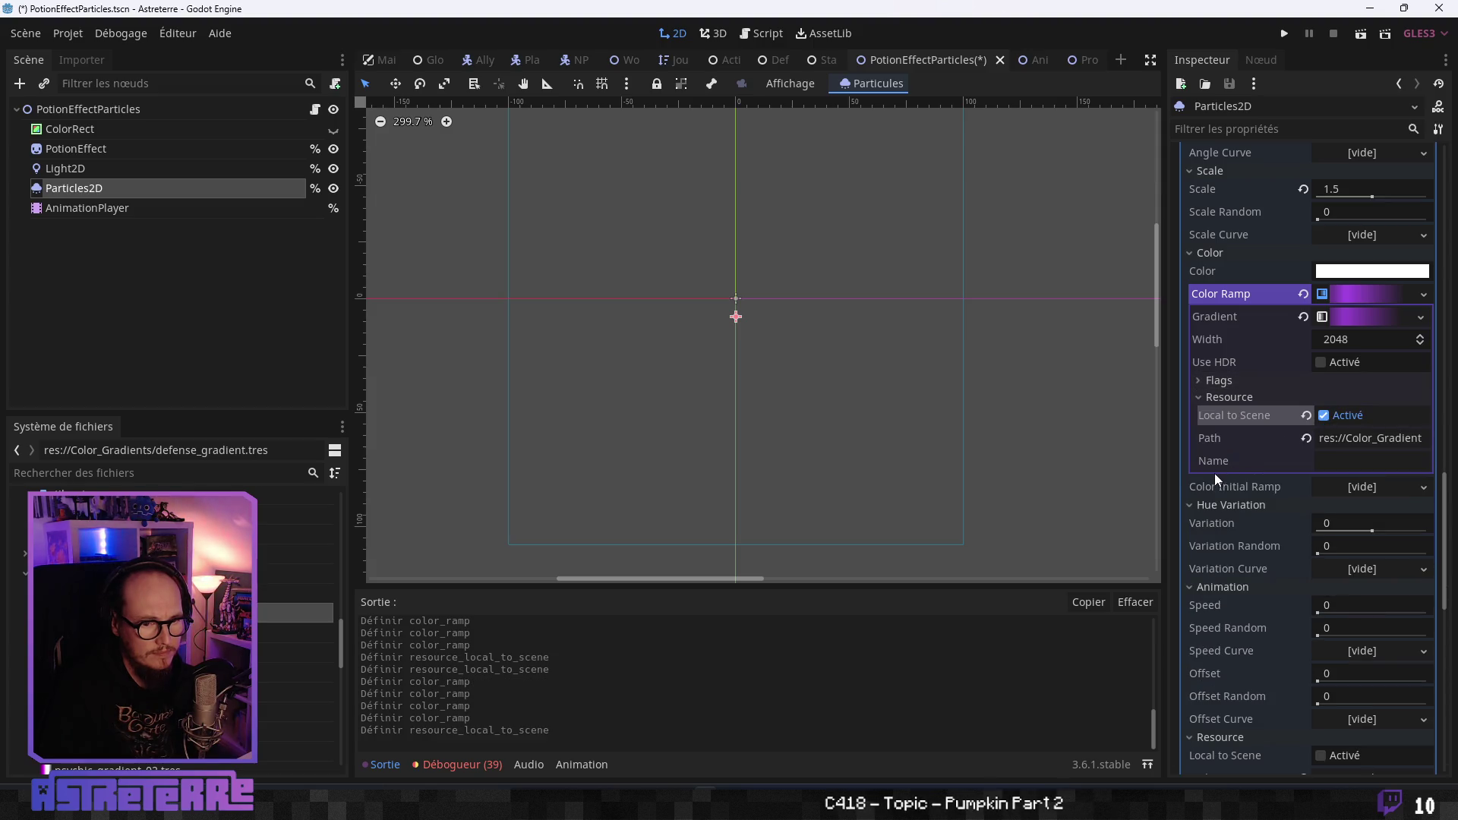
{"action": "left_click", "coordinate": [1359, 317]}
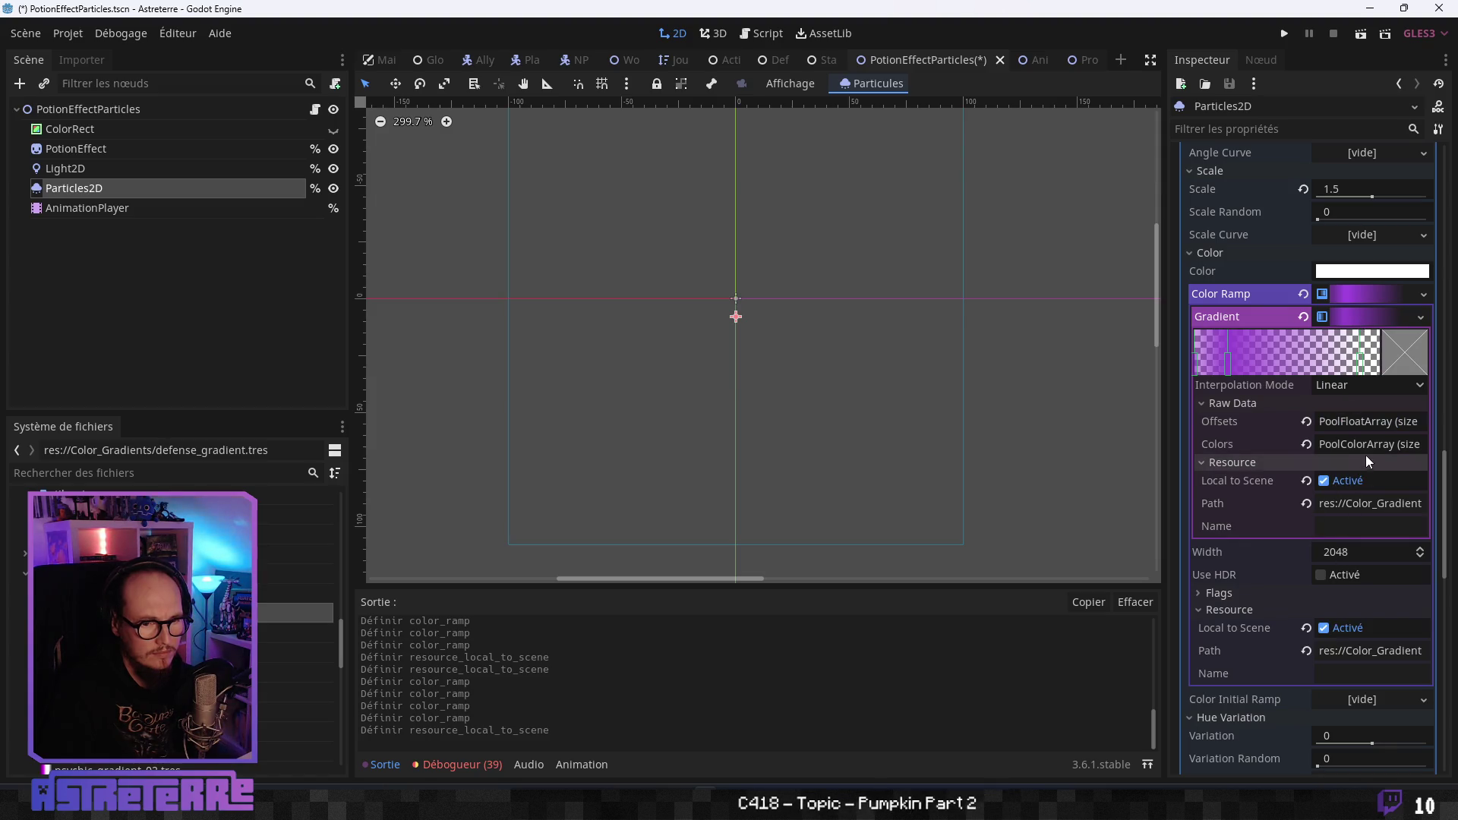
{"action": "scroll", "coordinate": [1356, 273], "scroll_direction": "up", "scroll_amount": 3}
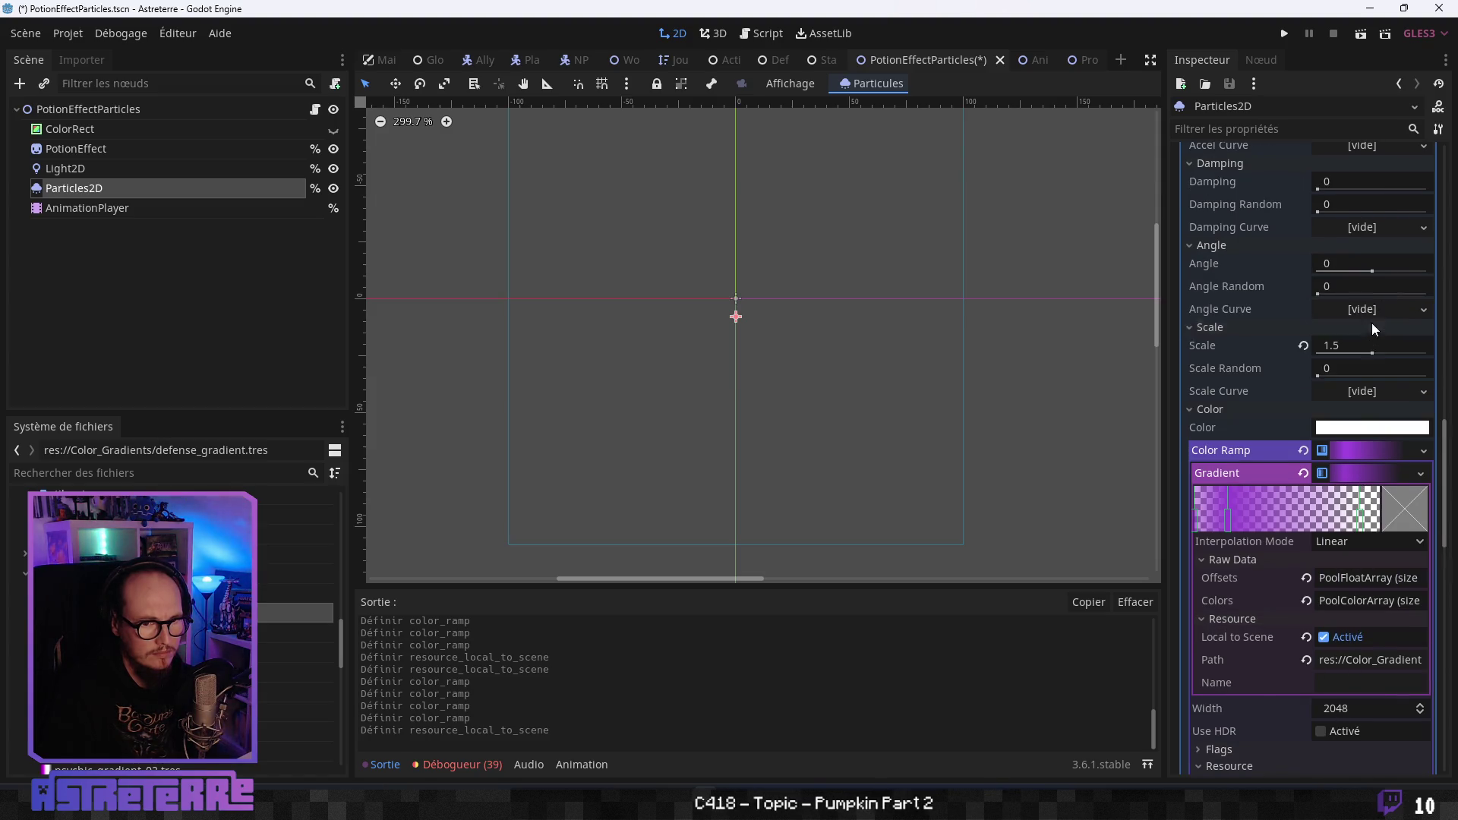
{"action": "scroll", "coordinate": [1362, 467], "scroll_direction": "down", "scroll_amount": 2}
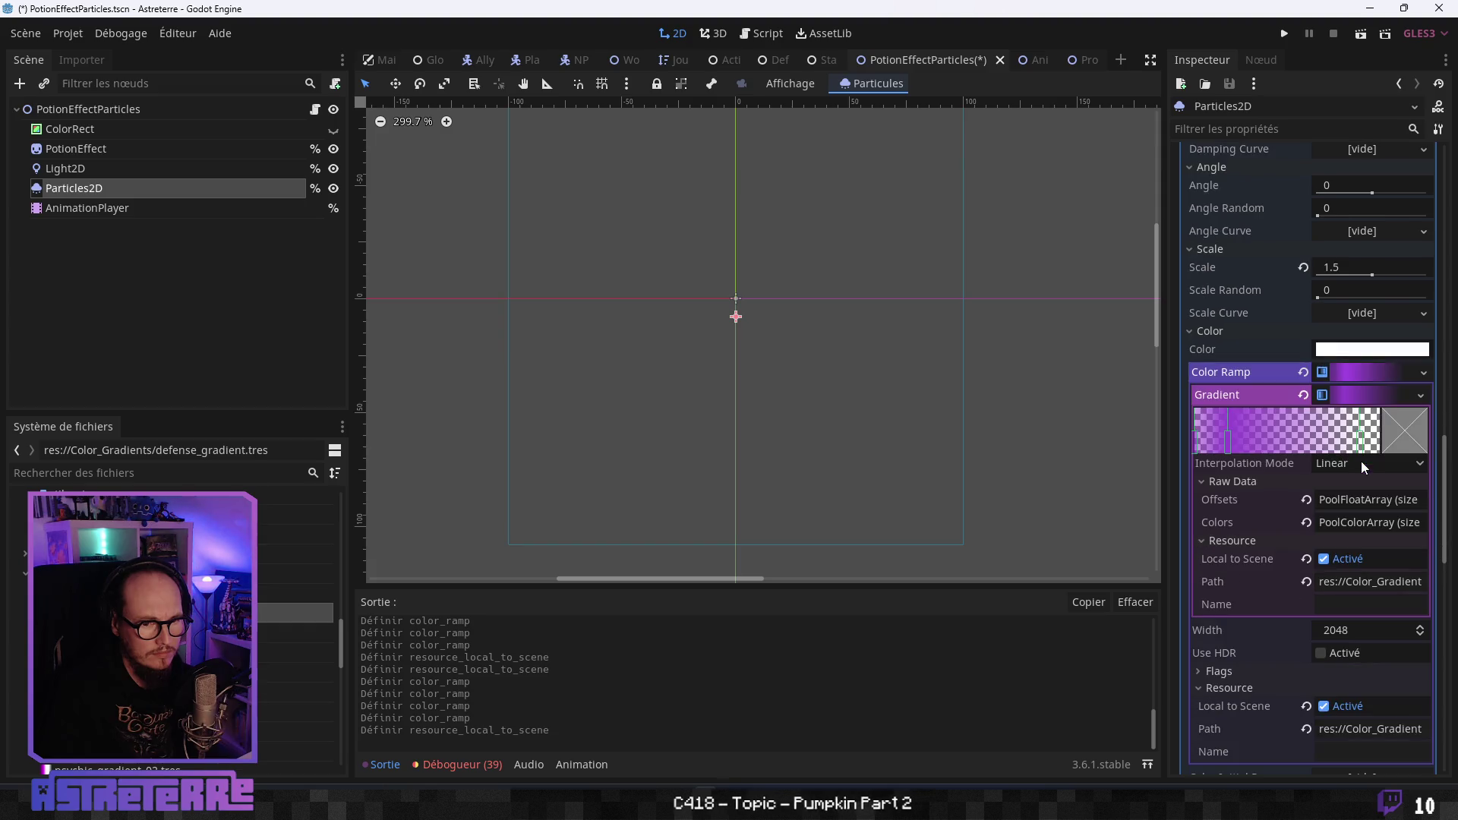
{"action": "left_click", "coordinate": [1420, 395]}
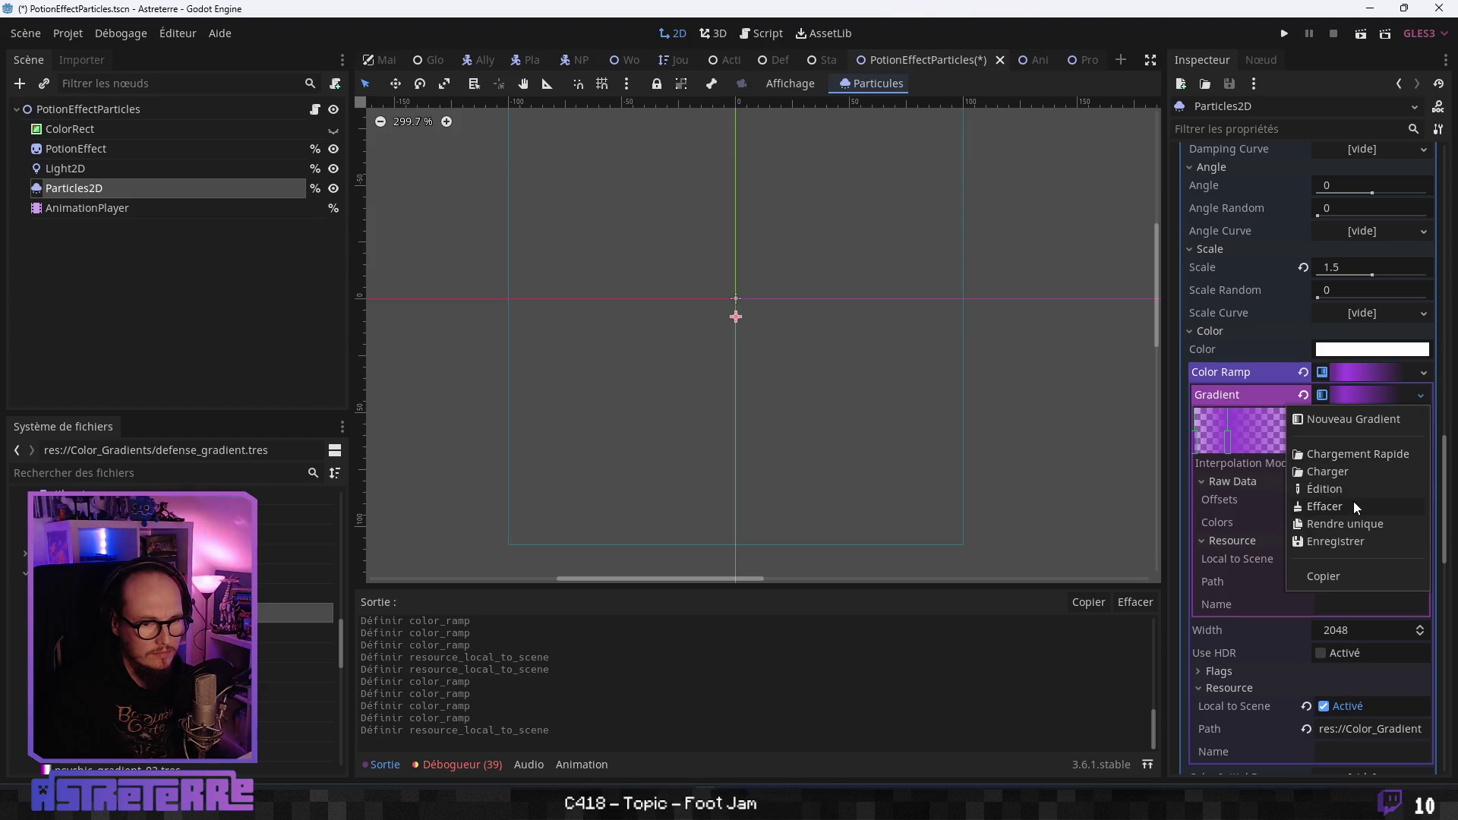
{"action": "left_click", "coordinate": [1345, 540]}
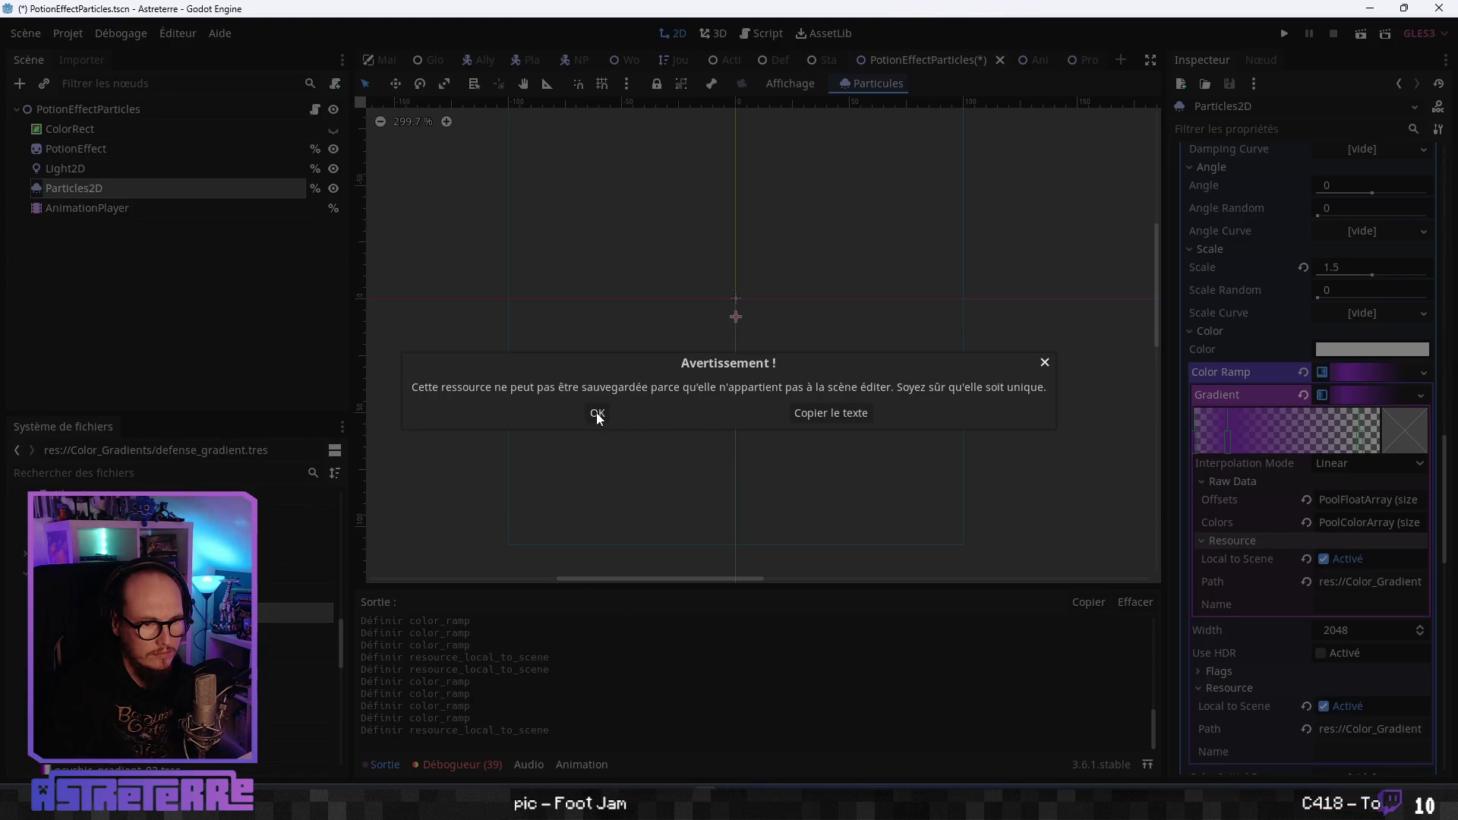
{"action": "left_click", "coordinate": [1045, 362]}
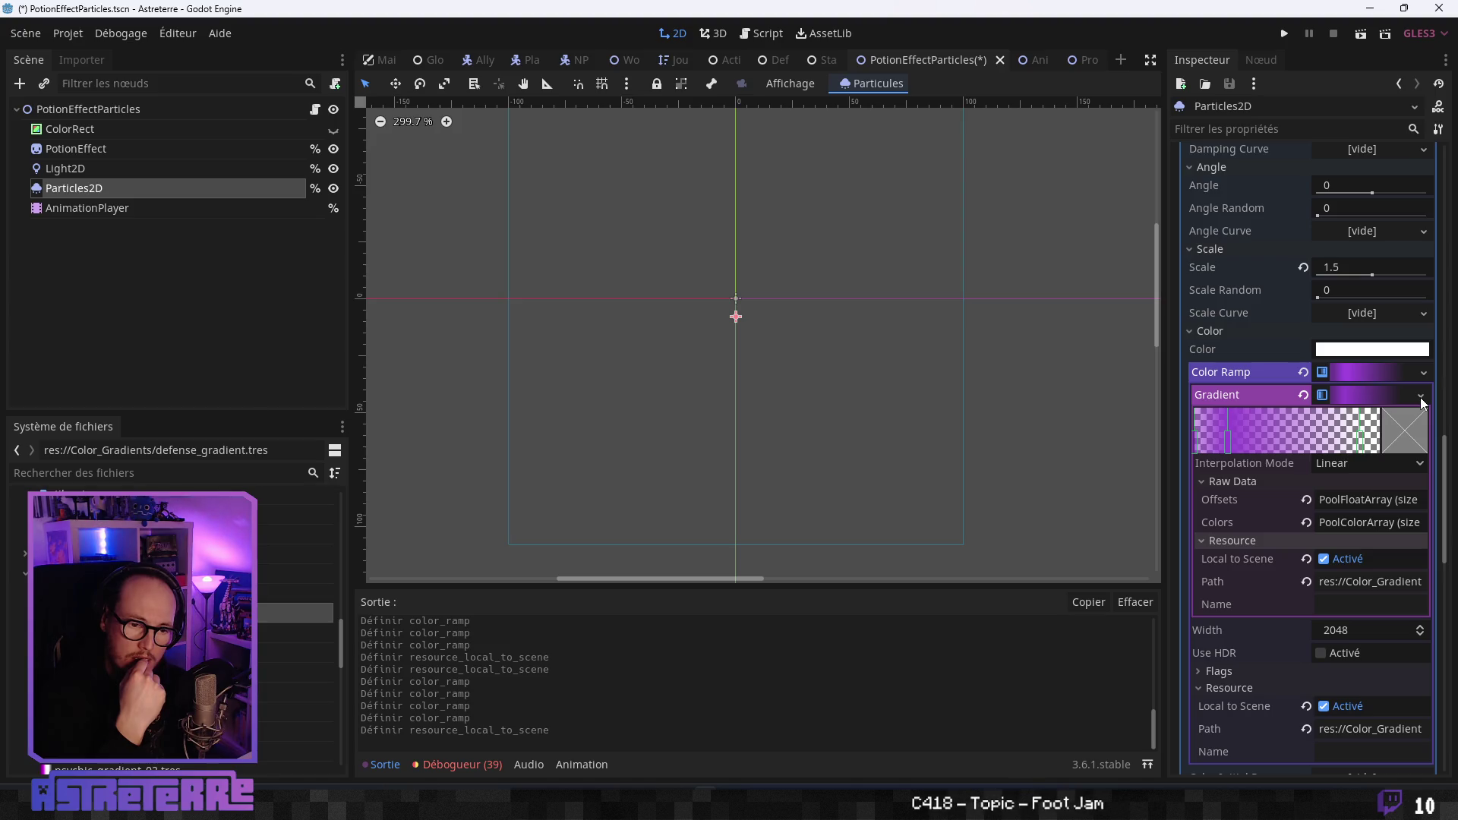
Clear the Color Ramp and fill it with a new GradientTexture holding a new Gradient.
{"action": "left_click", "coordinate": [1303, 395]}
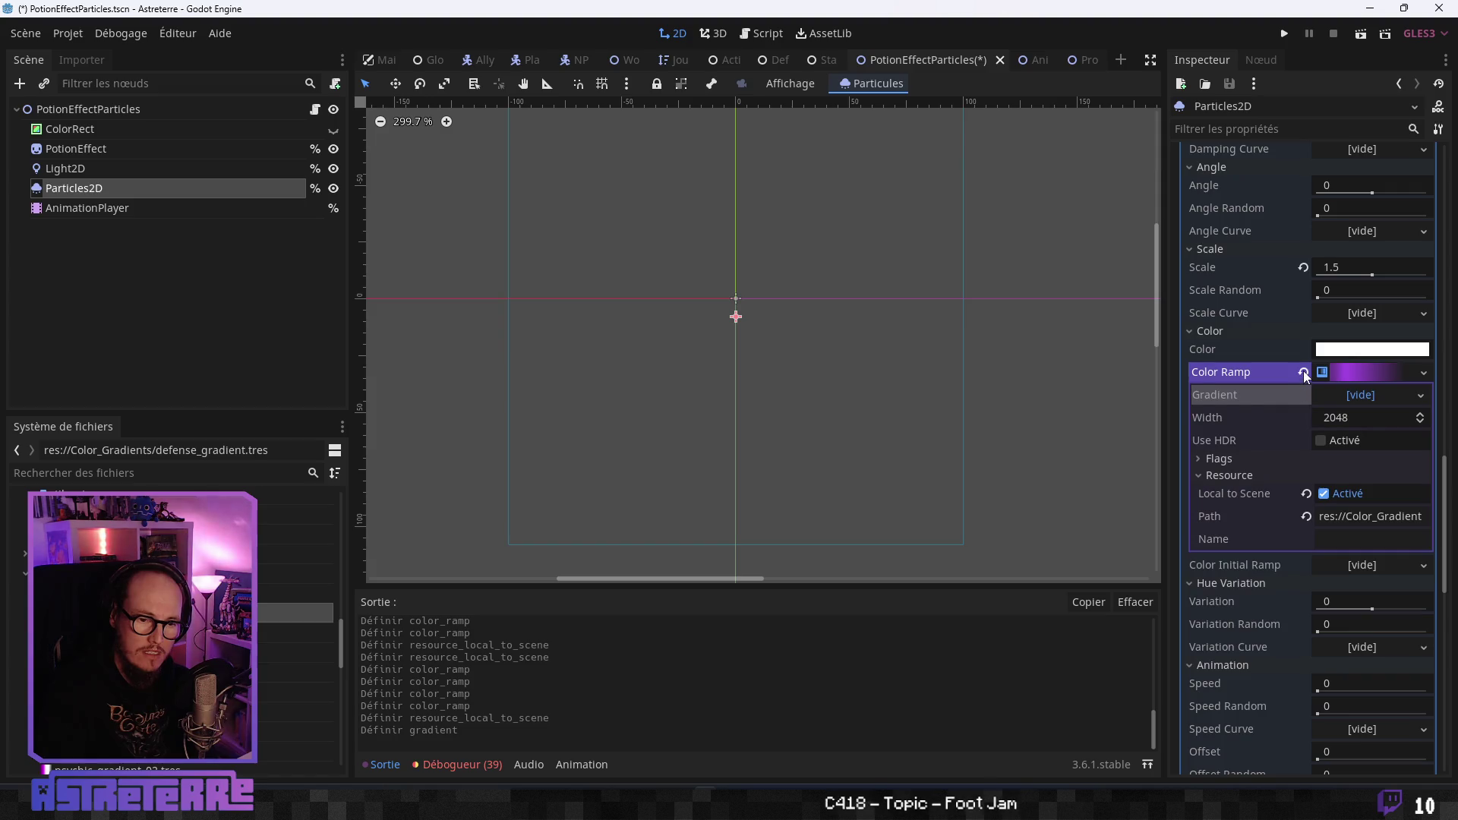
{"action": "left_click", "coordinate": [1303, 371]}
{"action": "left_click", "coordinate": [1359, 376]}
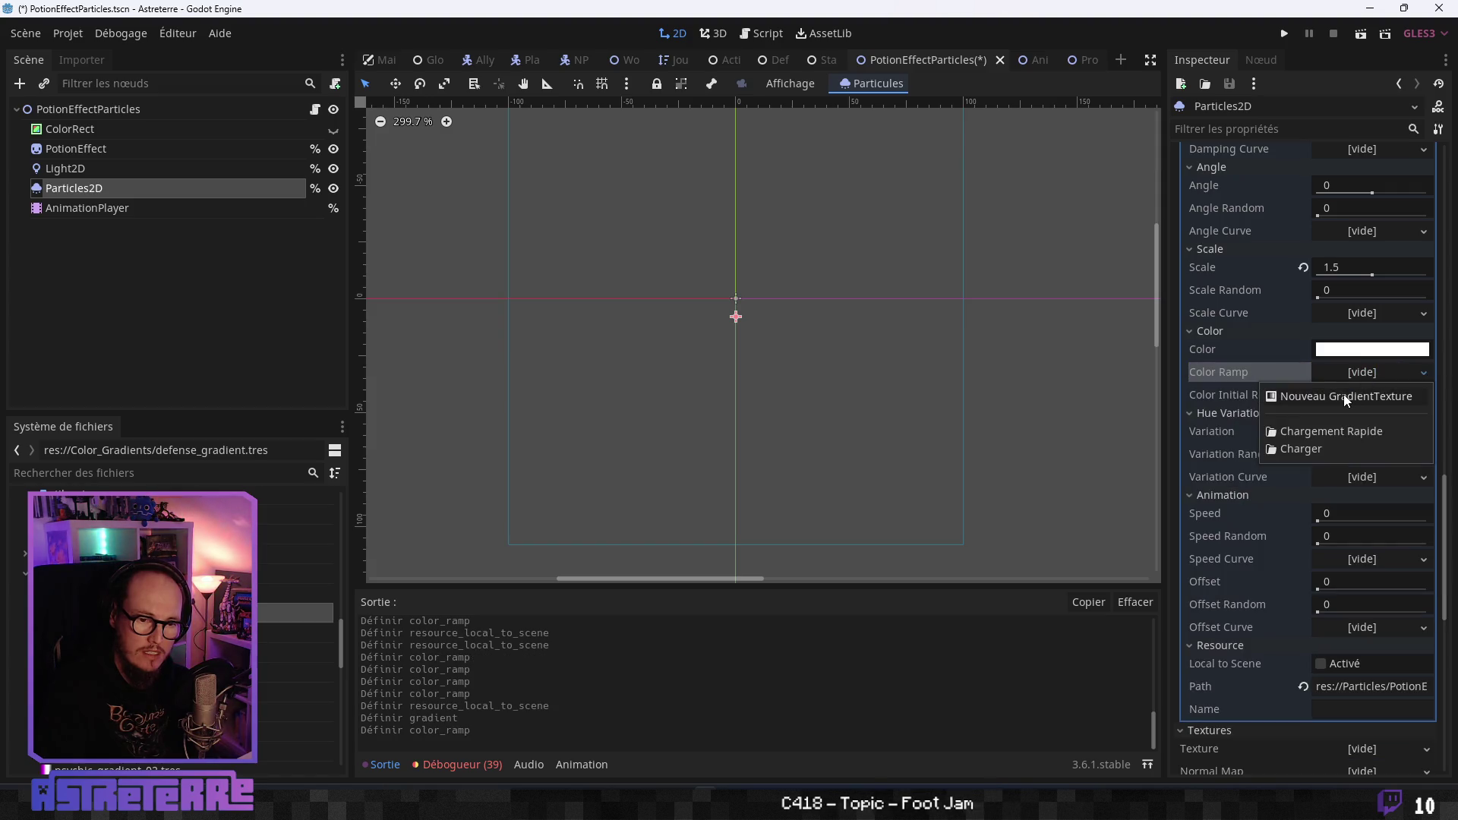
{"action": "left_click", "coordinate": [1342, 394]}
{"action": "left_click", "coordinate": [1365, 395]}
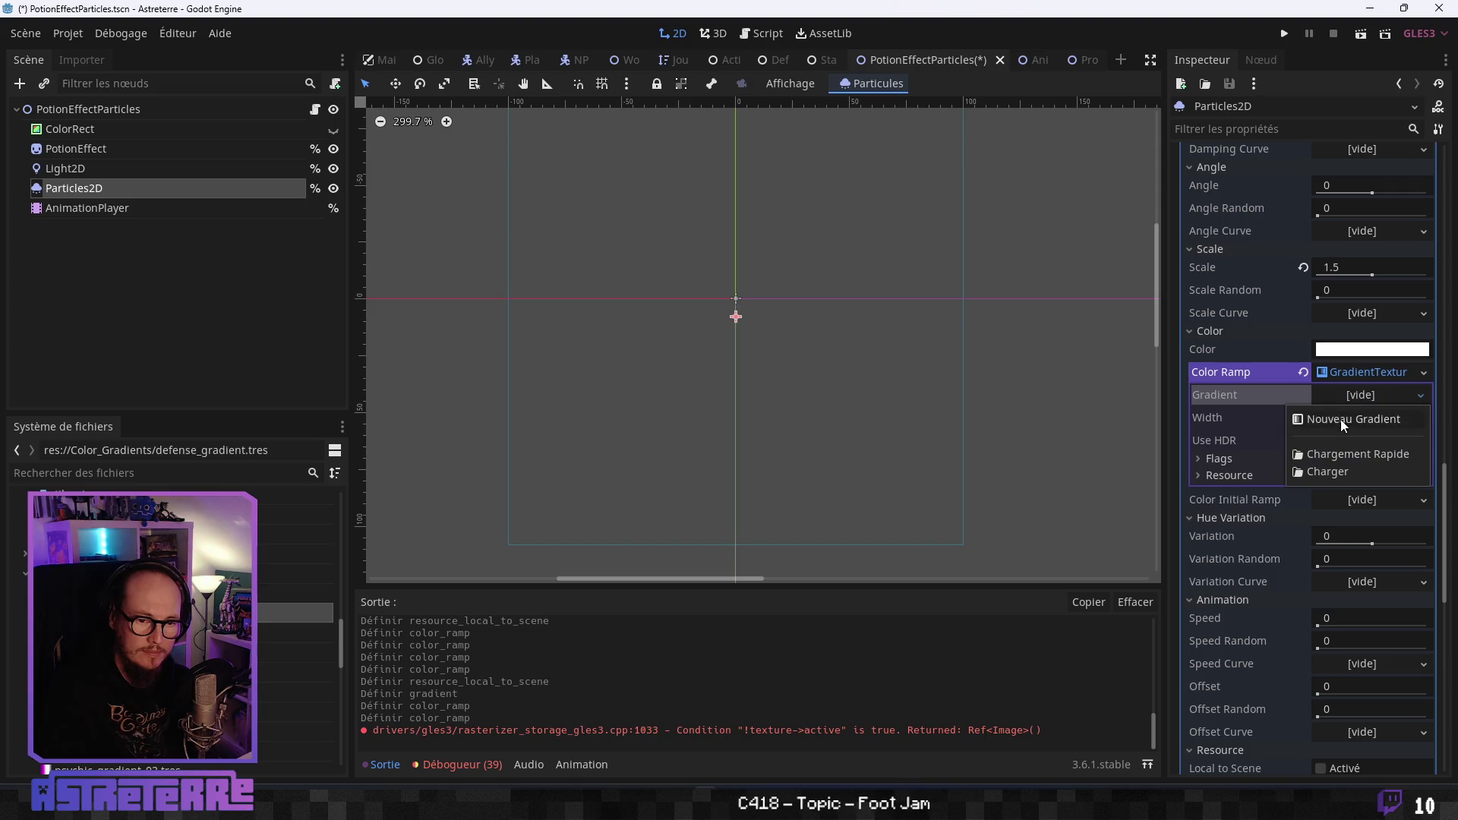
{"action": "left_click", "coordinate": [1341, 418]}
{"action": "left_click", "coordinate": [1372, 395]}
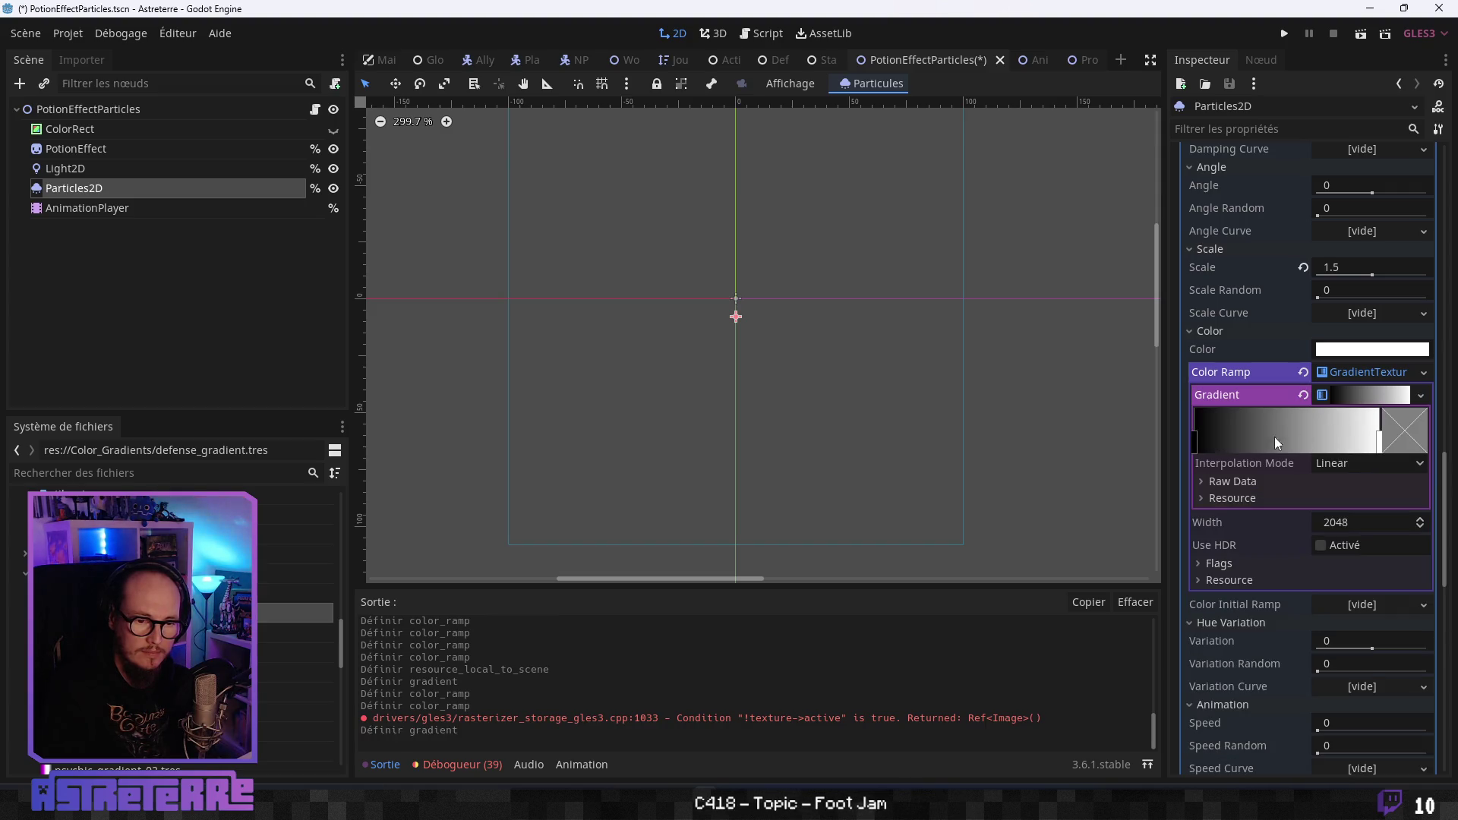
Add a colour stop and make the left stop yellow #e4e437 with alpha 115.
{"action": "left_click", "coordinate": [1223, 443]}
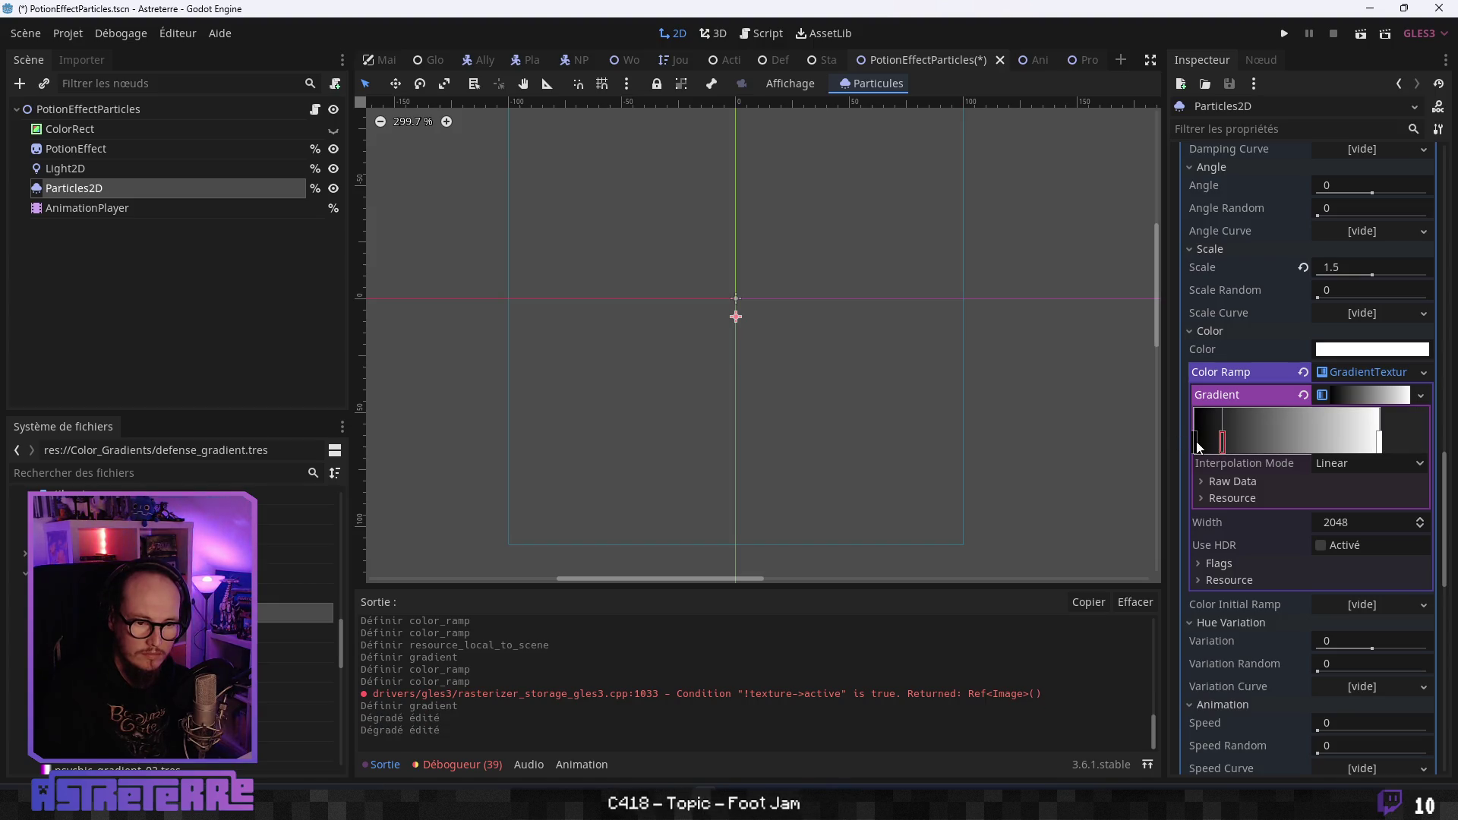
{"action": "left_click", "coordinate": [1197, 440]}
{"action": "left_click", "coordinate": [1405, 435]}
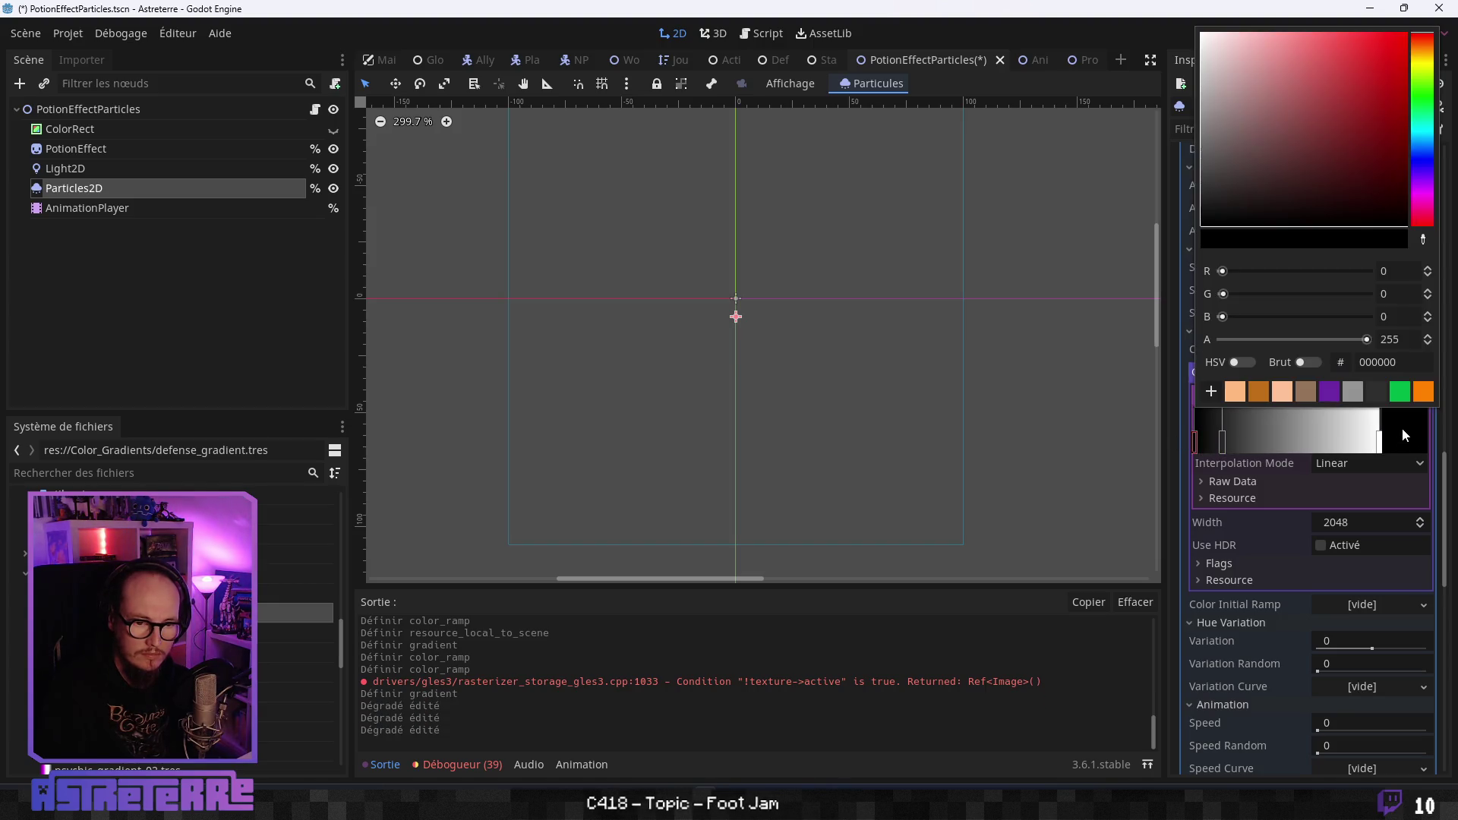
{"action": "left_click", "coordinate": [1413, 362]}
{"action": "type", "text": "e4e437"}
{"action": "left_click", "coordinate": [1406, 339]}
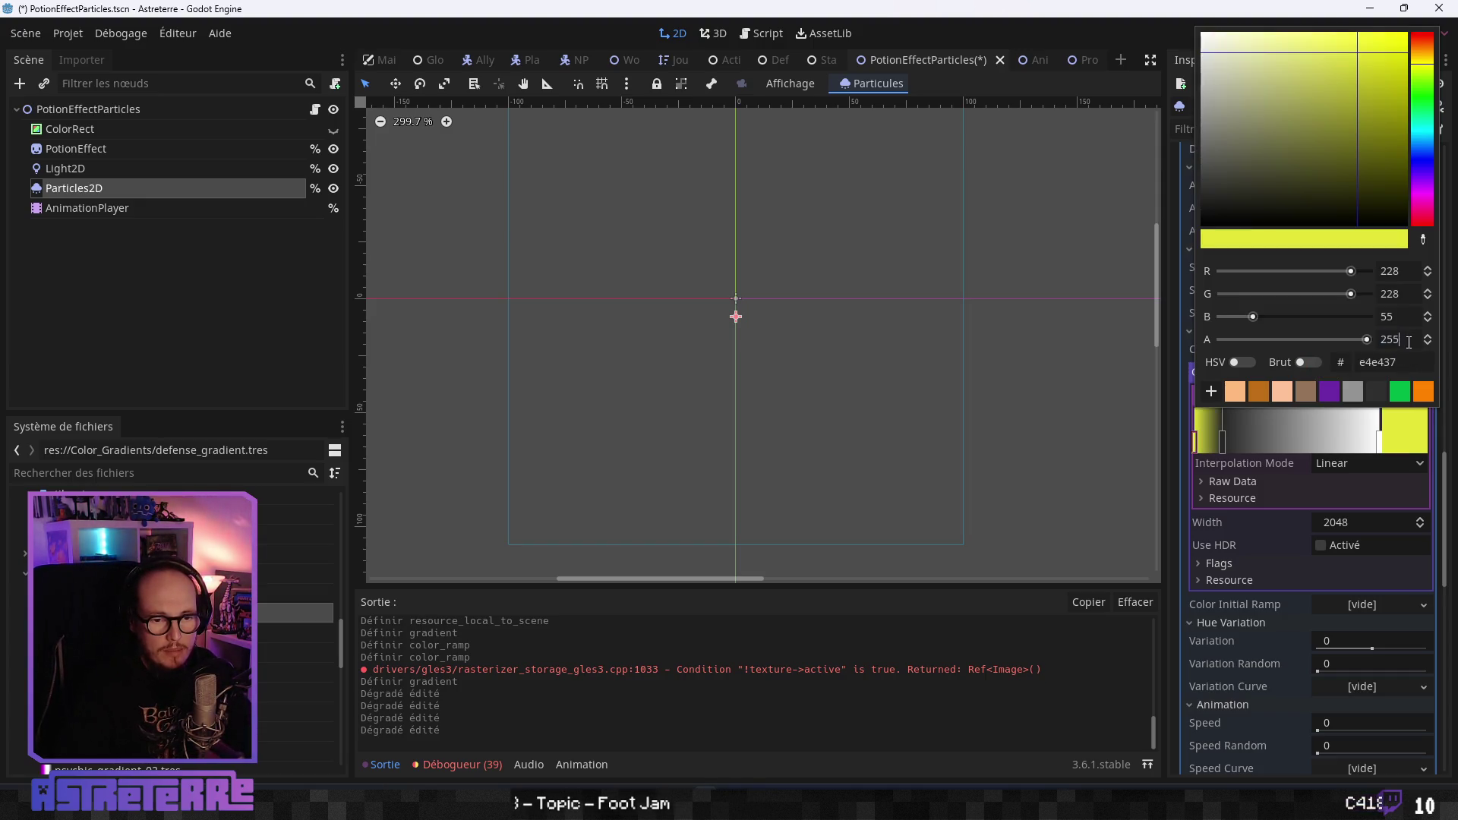
{"action": "key", "text": "ctrl+a"}
{"action": "type", "text": "115"}
{"action": "key", "text": "shift+Tab"}
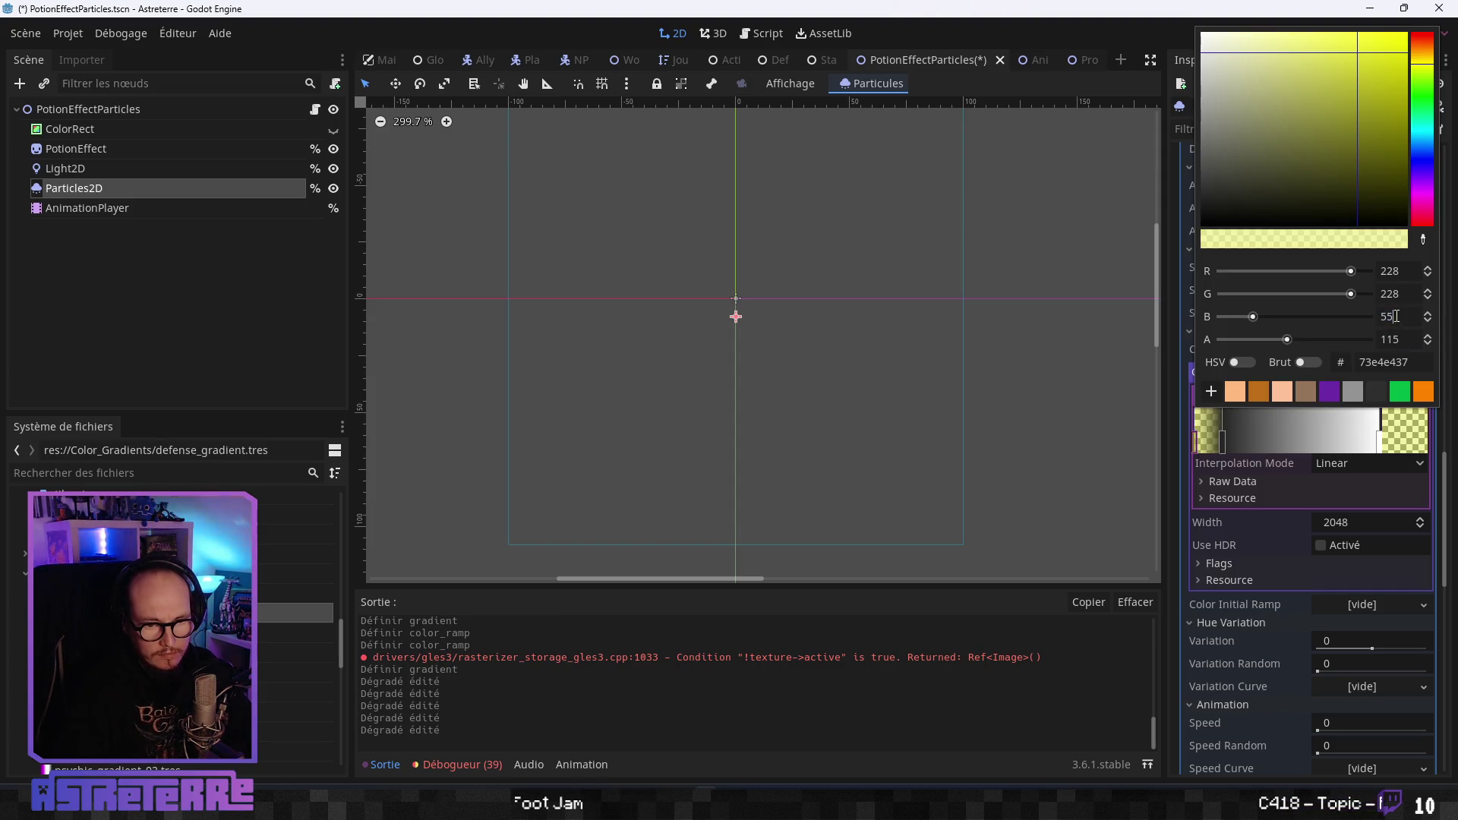
{"action": "left_click", "coordinate": [1272, 440]}
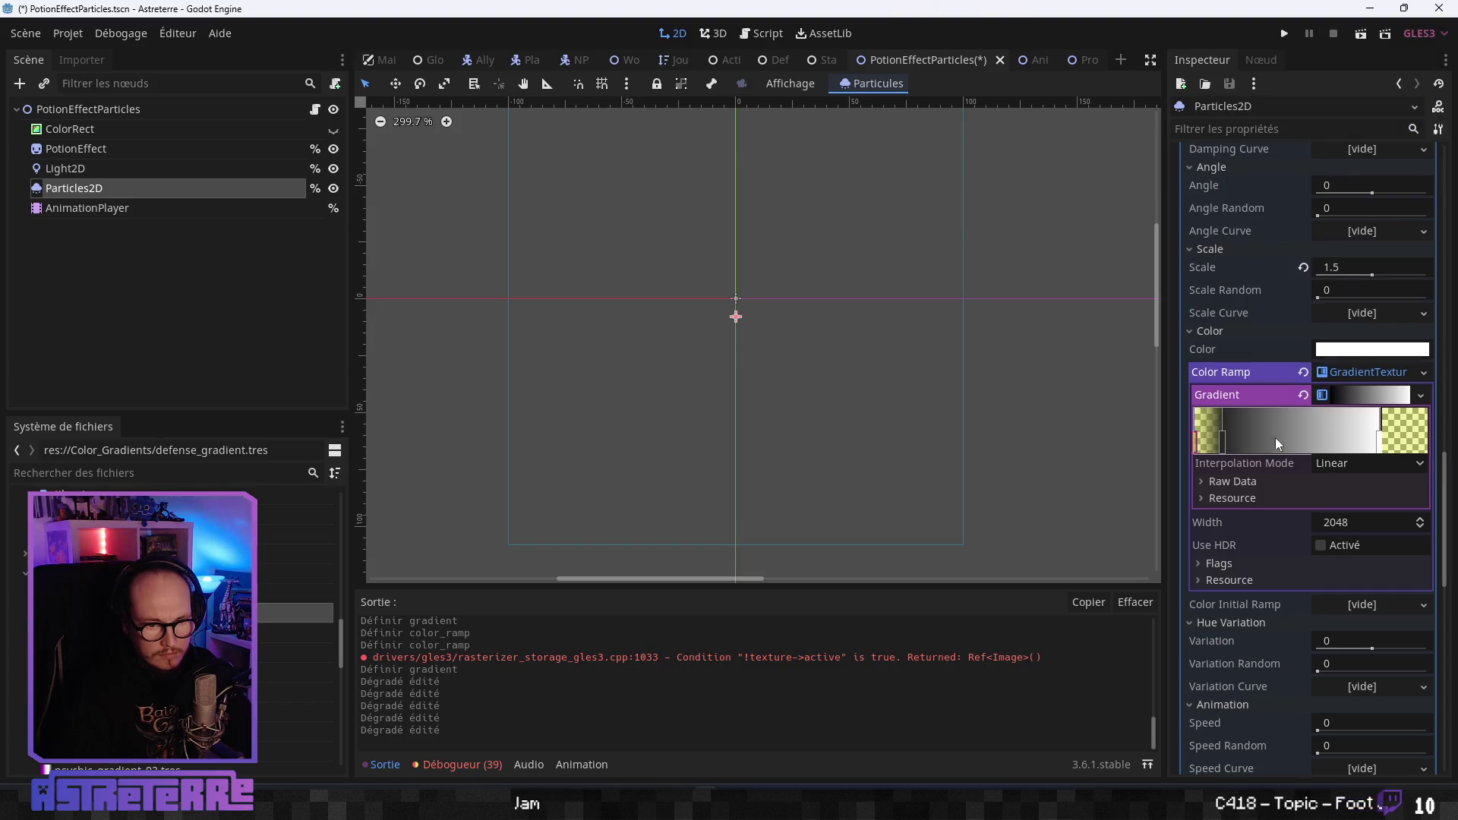
Colour the second stop #e4e437 with alpha 215.
{"action": "left_click", "coordinate": [1223, 439]}
{"action": "left_click", "coordinate": [1405, 432]}
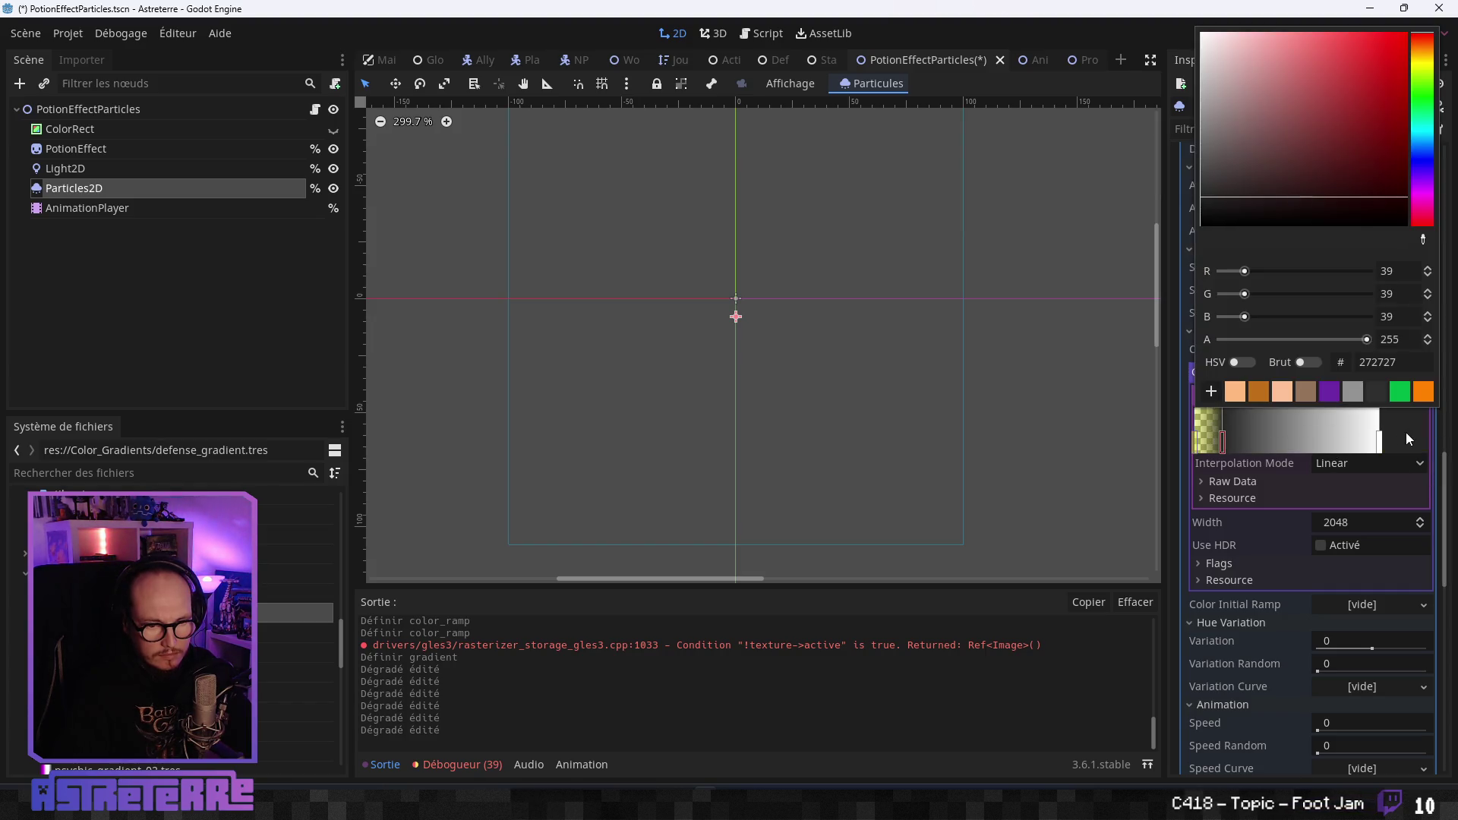
{"action": "left_click", "coordinate": [1400, 362]}
{"action": "type", "text": "e4e437"}
{"action": "key", "text": "shift+Tab"}
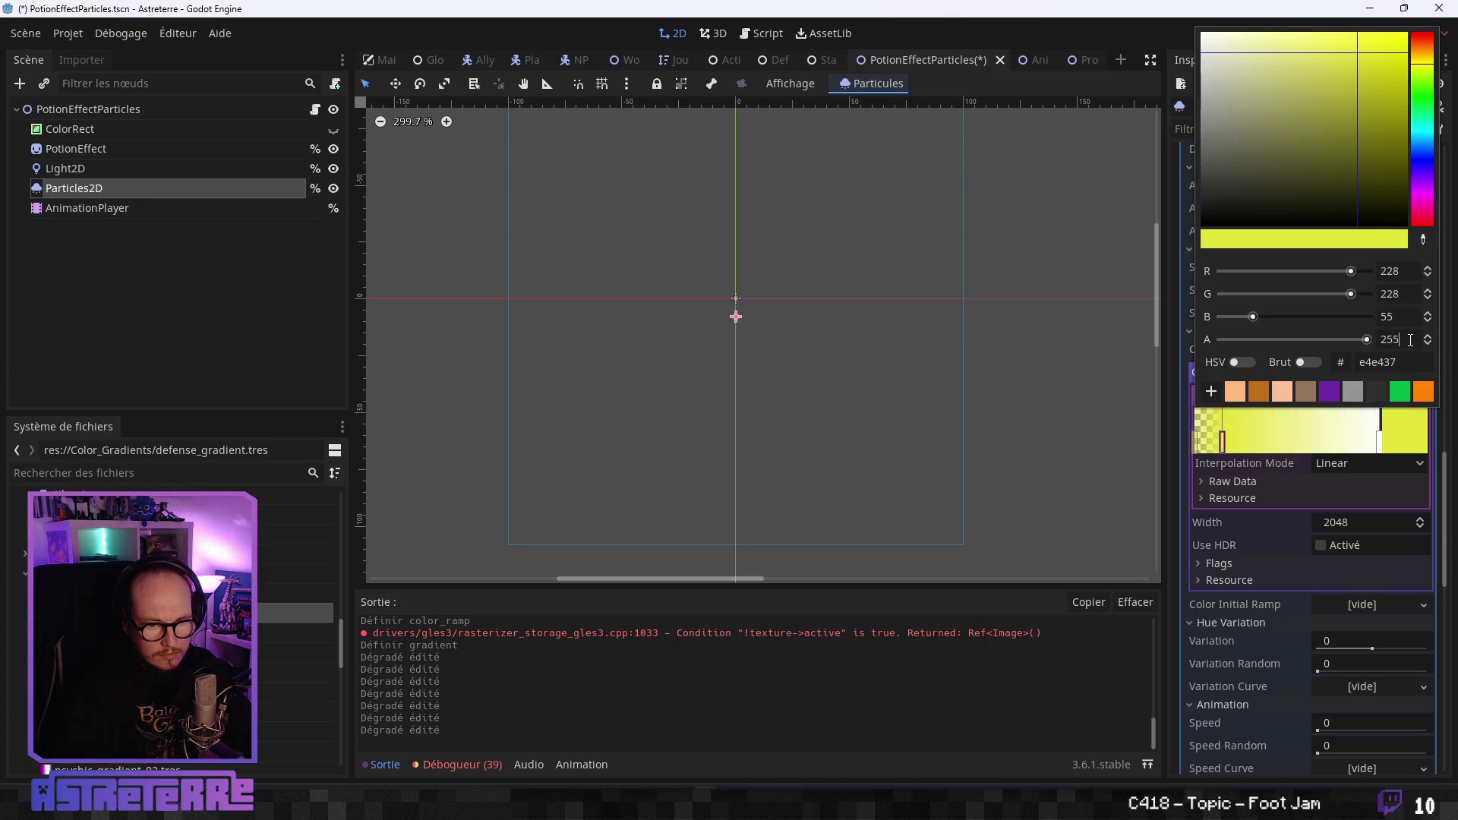
{"action": "type", "text": "215"}
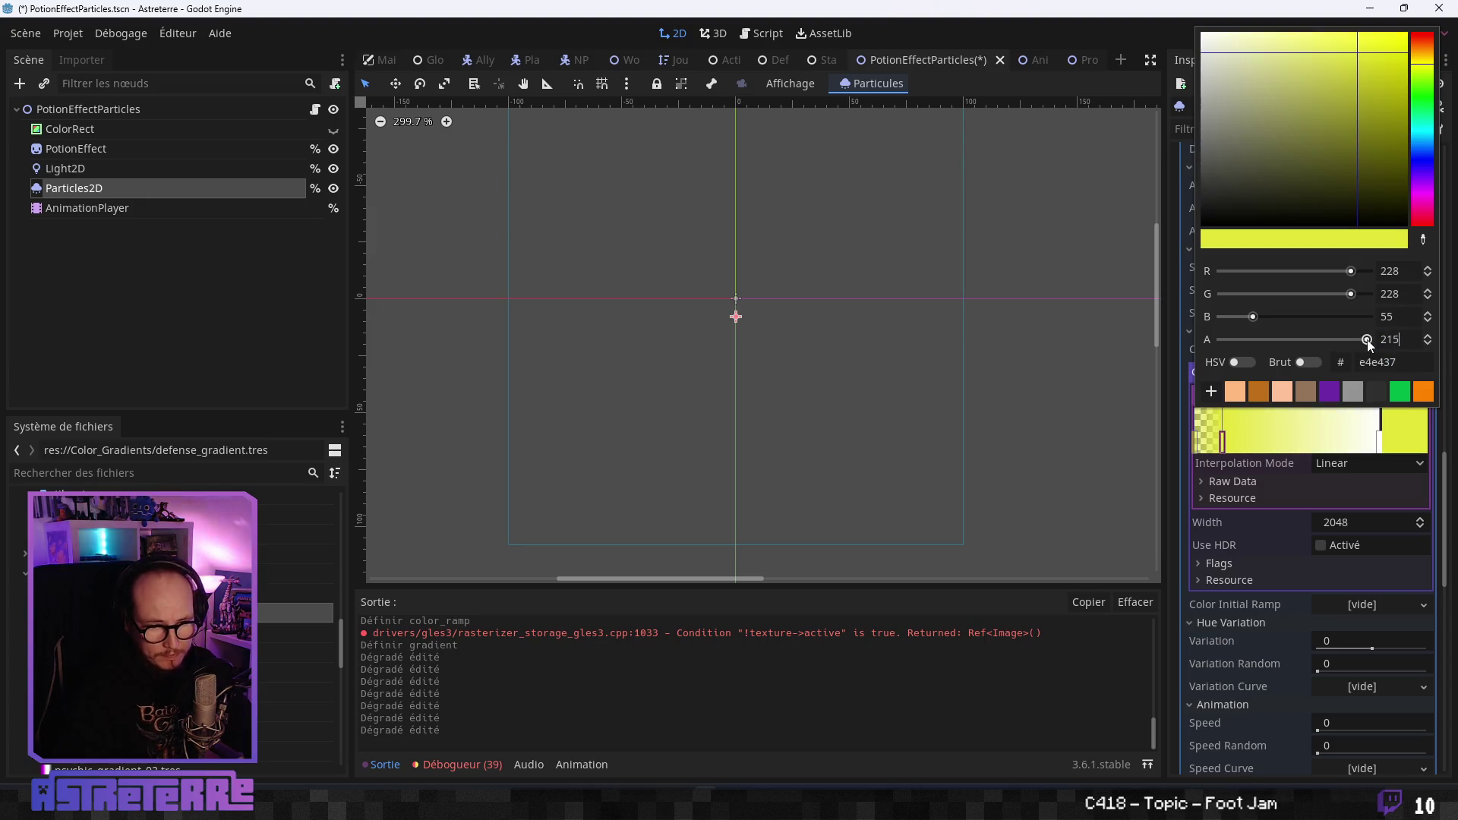
{"action": "left_click", "coordinate": [1380, 439]}
Make the right end stop #e4e437 with alpha 0, fully transparent.
{"action": "left_click", "coordinate": [1380, 438]}
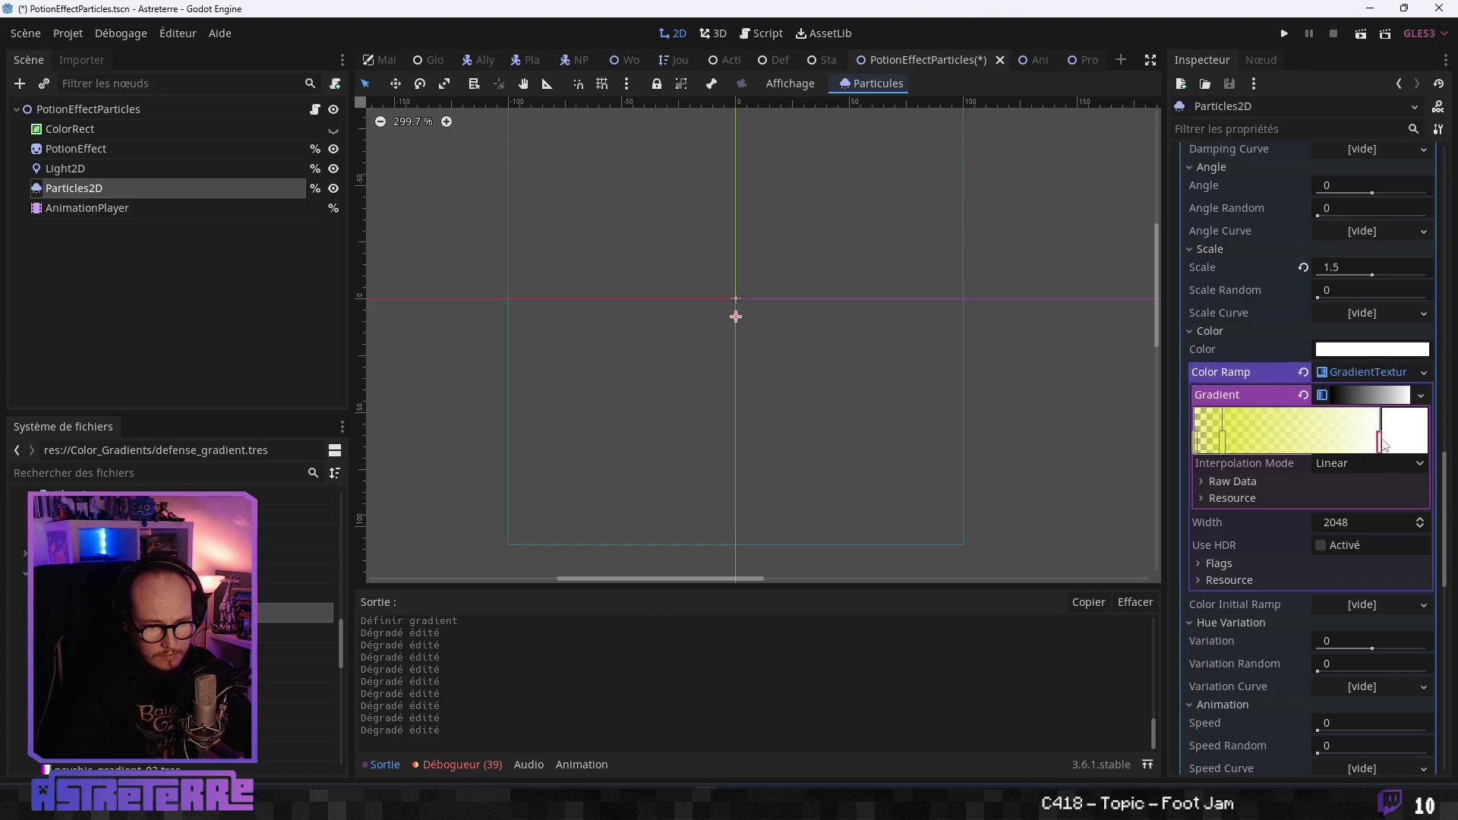
{"action": "left_click", "coordinate": [1405, 431]}
{"action": "left_click", "coordinate": [1382, 362]}
{"action": "type", "text": "e4e437"}
{"action": "key", "text": "shift+Tab"}
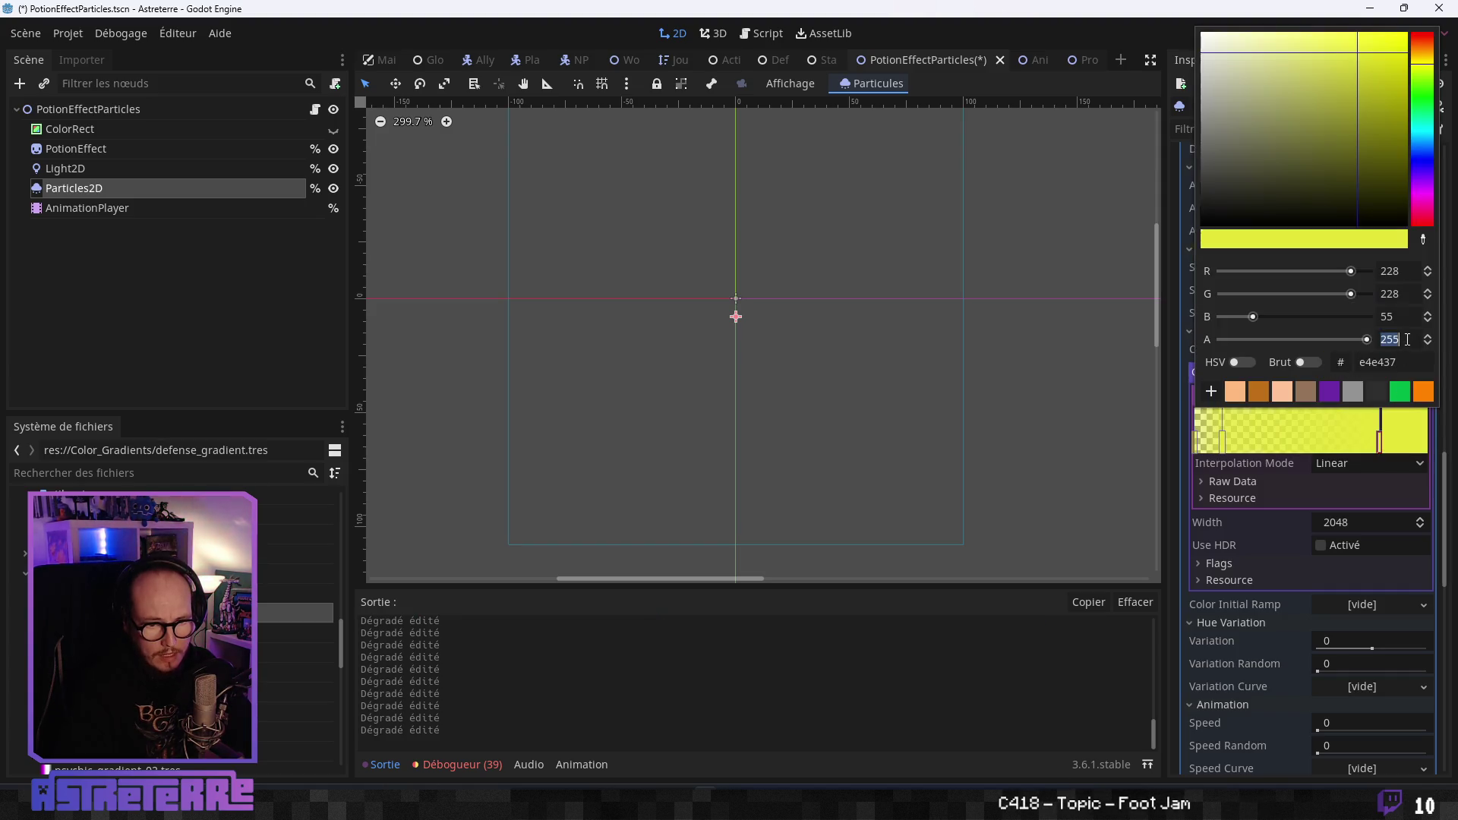
{"action": "key", "text": "BackSpace"}
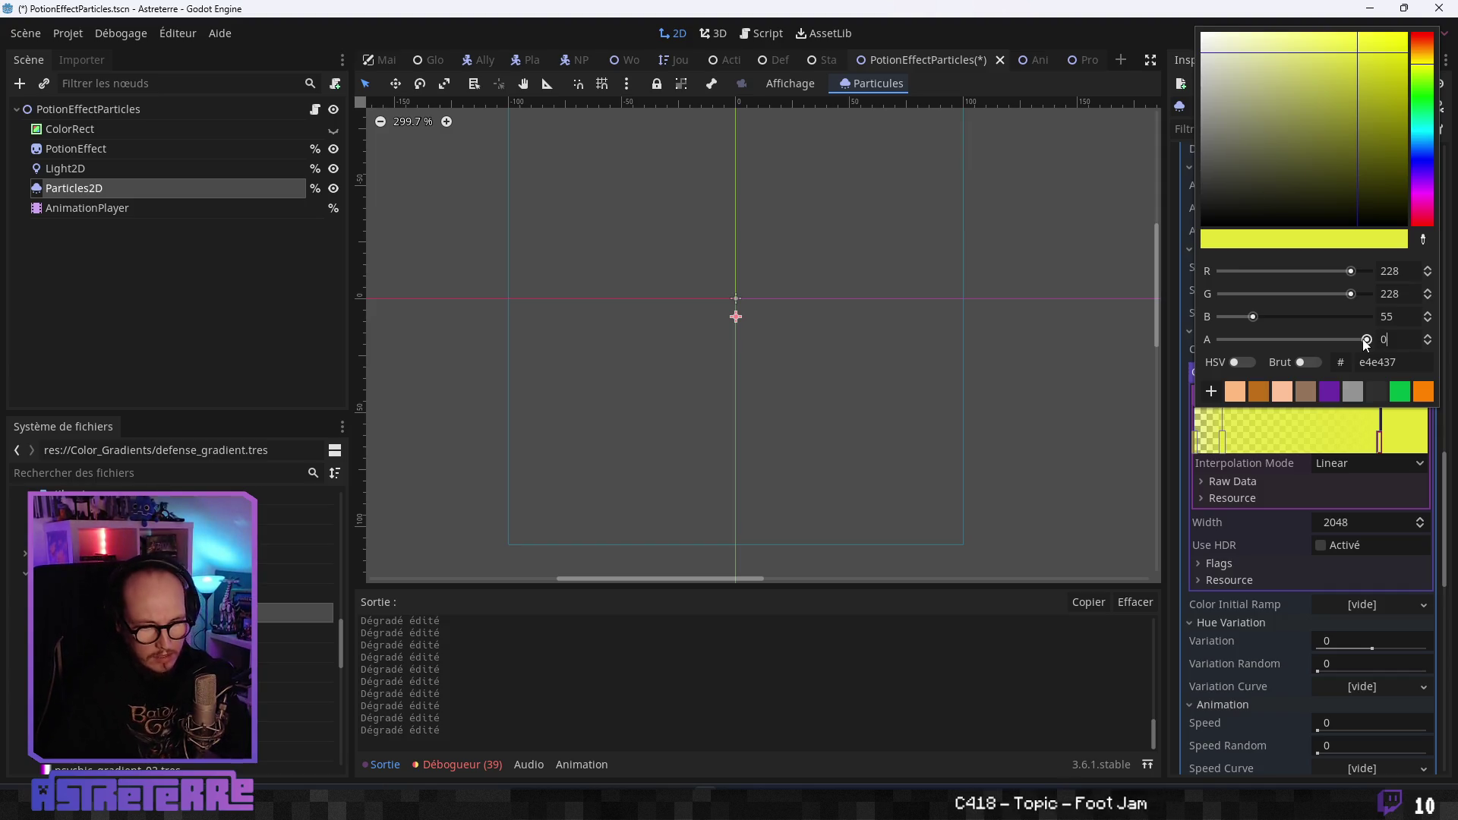
{"action": "type", "text": "0"}
{"action": "key", "text": "shift+Tab"}
{"action": "left_click", "coordinate": [1437, 454]}
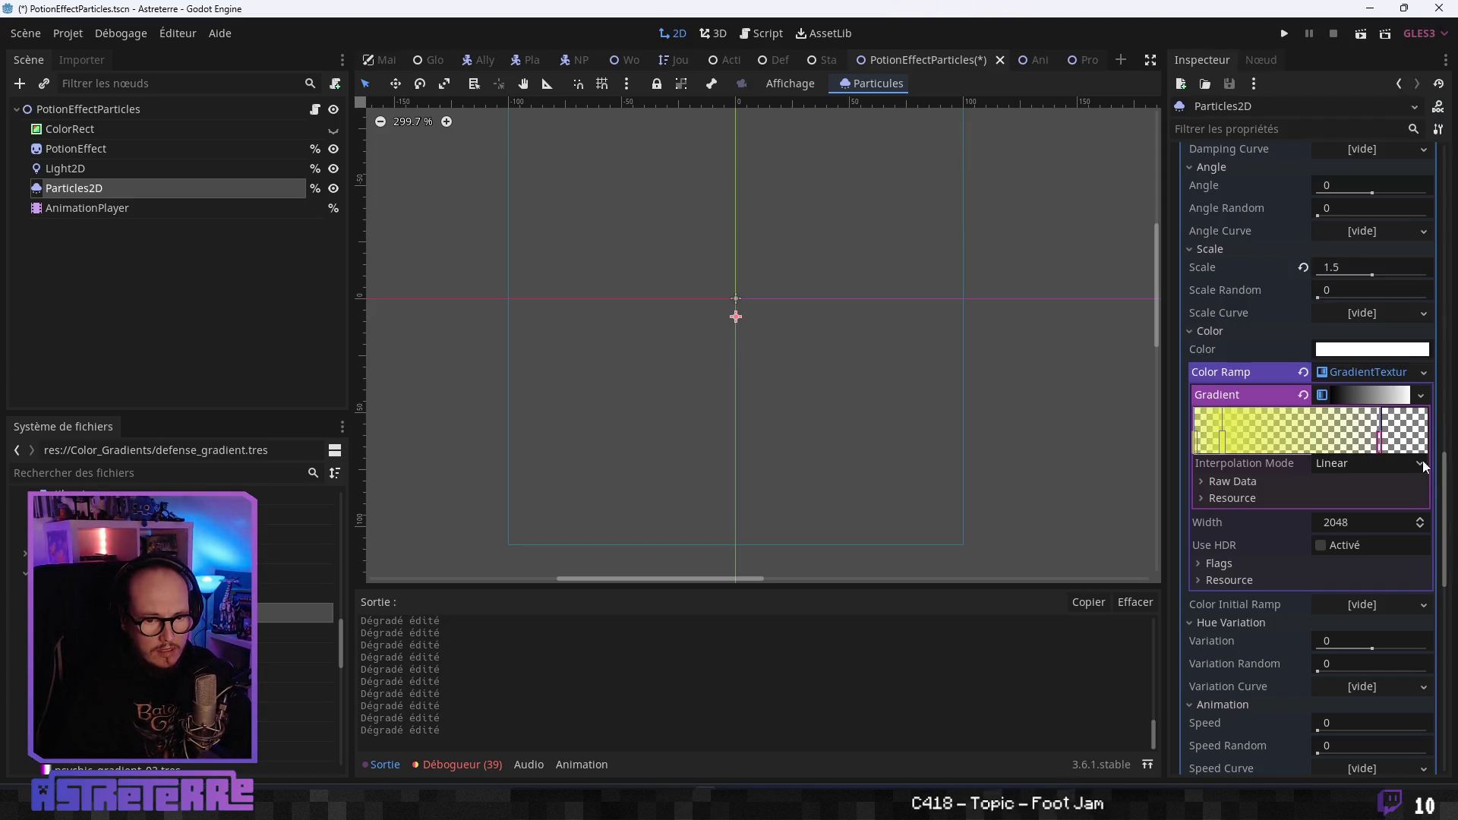
Tick Local to Scene on both the GradientTexture and its Gradient.
{"action": "left_click", "coordinate": [1243, 562]}
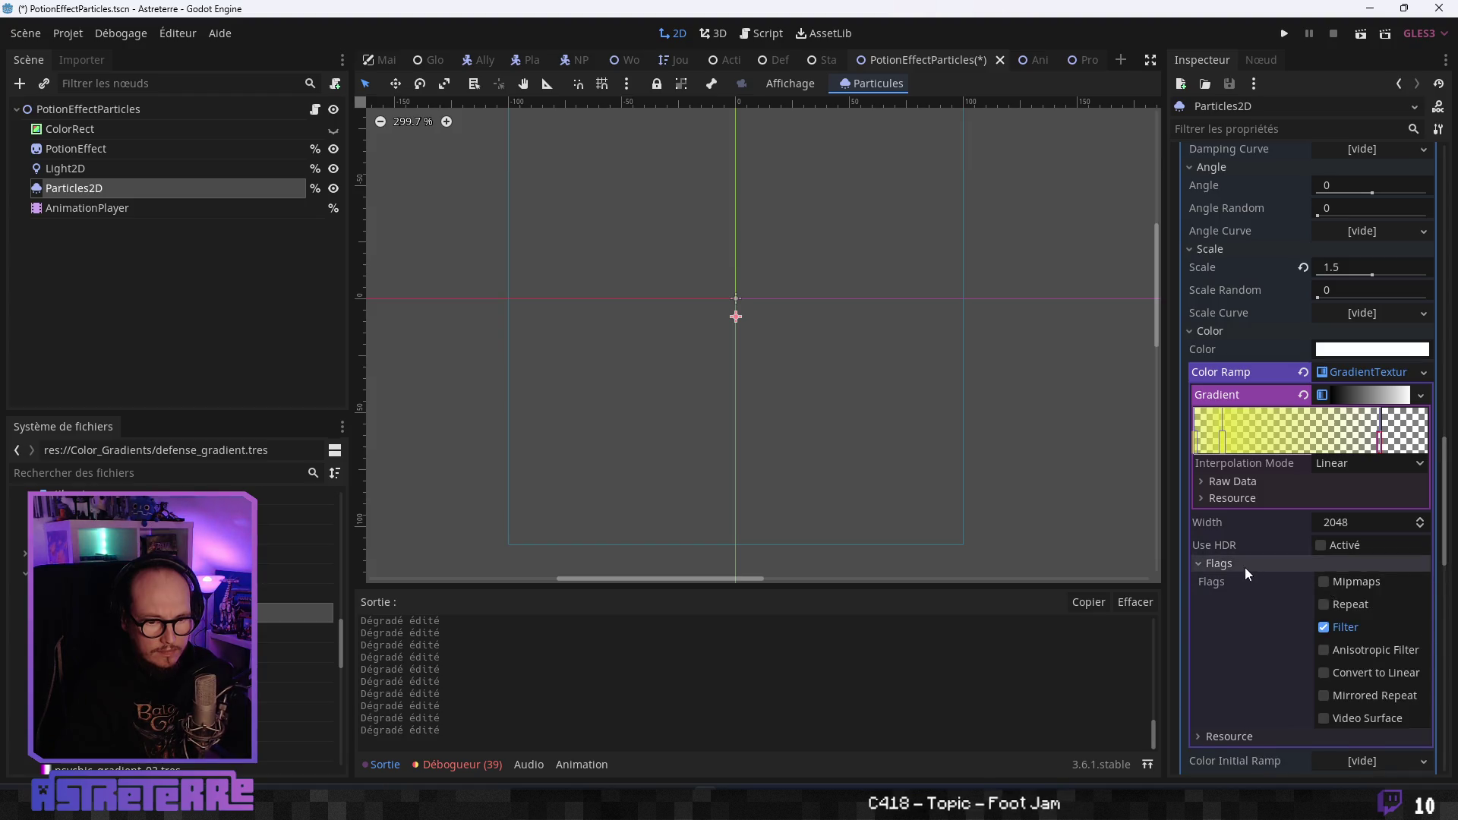
{"action": "left_click", "coordinate": [1245, 566]}
{"action": "left_click", "coordinate": [1237, 581]}
{"action": "left_click", "coordinate": [1321, 599]}
{"action": "scroll", "coordinate": [1306, 608], "scroll_direction": "down", "scroll_amount": 3}
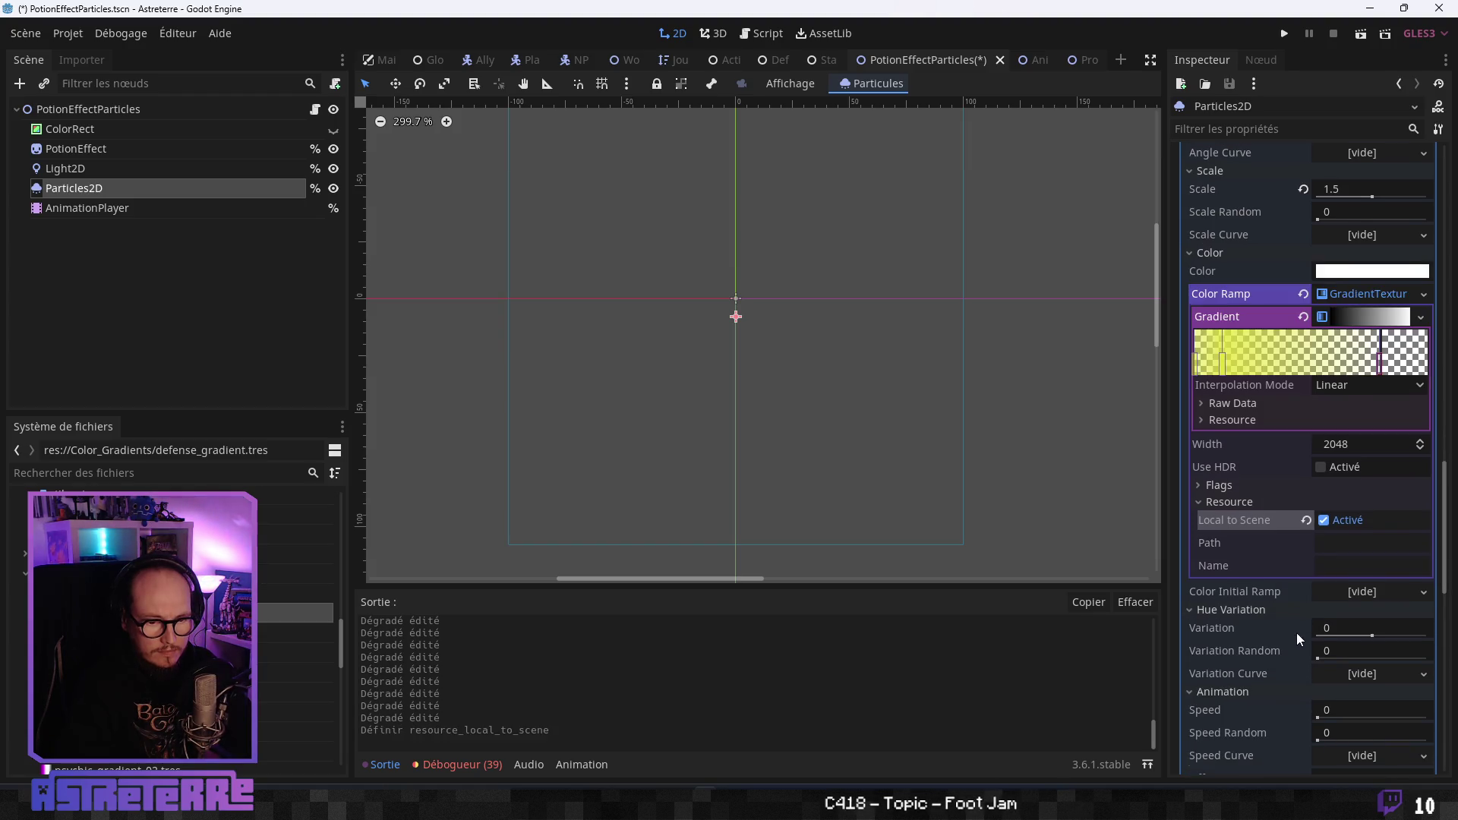
{"action": "scroll", "coordinate": [1264, 445], "scroll_direction": "up", "scroll_amount": 2}
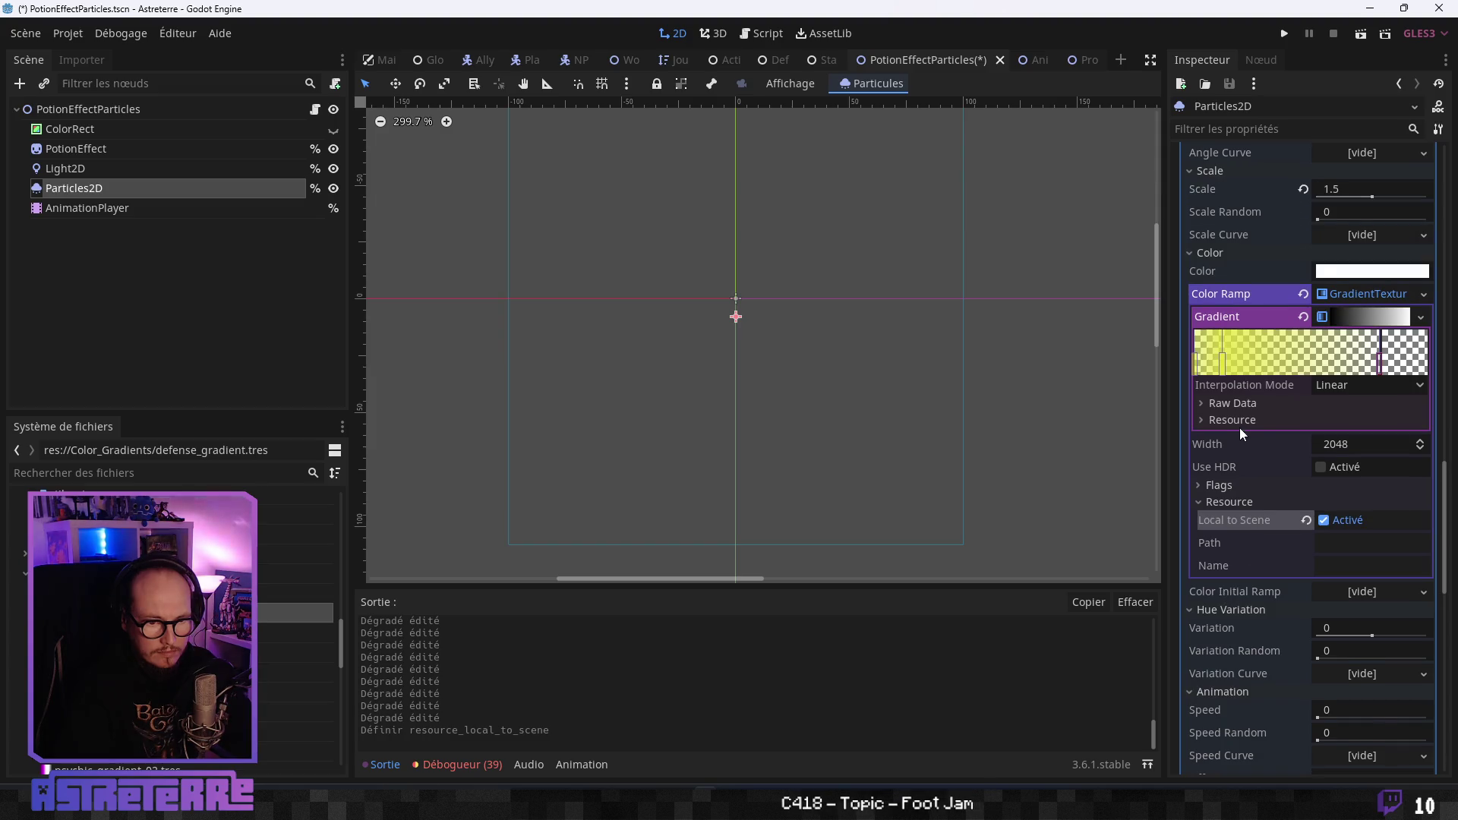
{"action": "left_click", "coordinate": [1232, 419]}
{"action": "left_click", "coordinate": [1323, 438]}
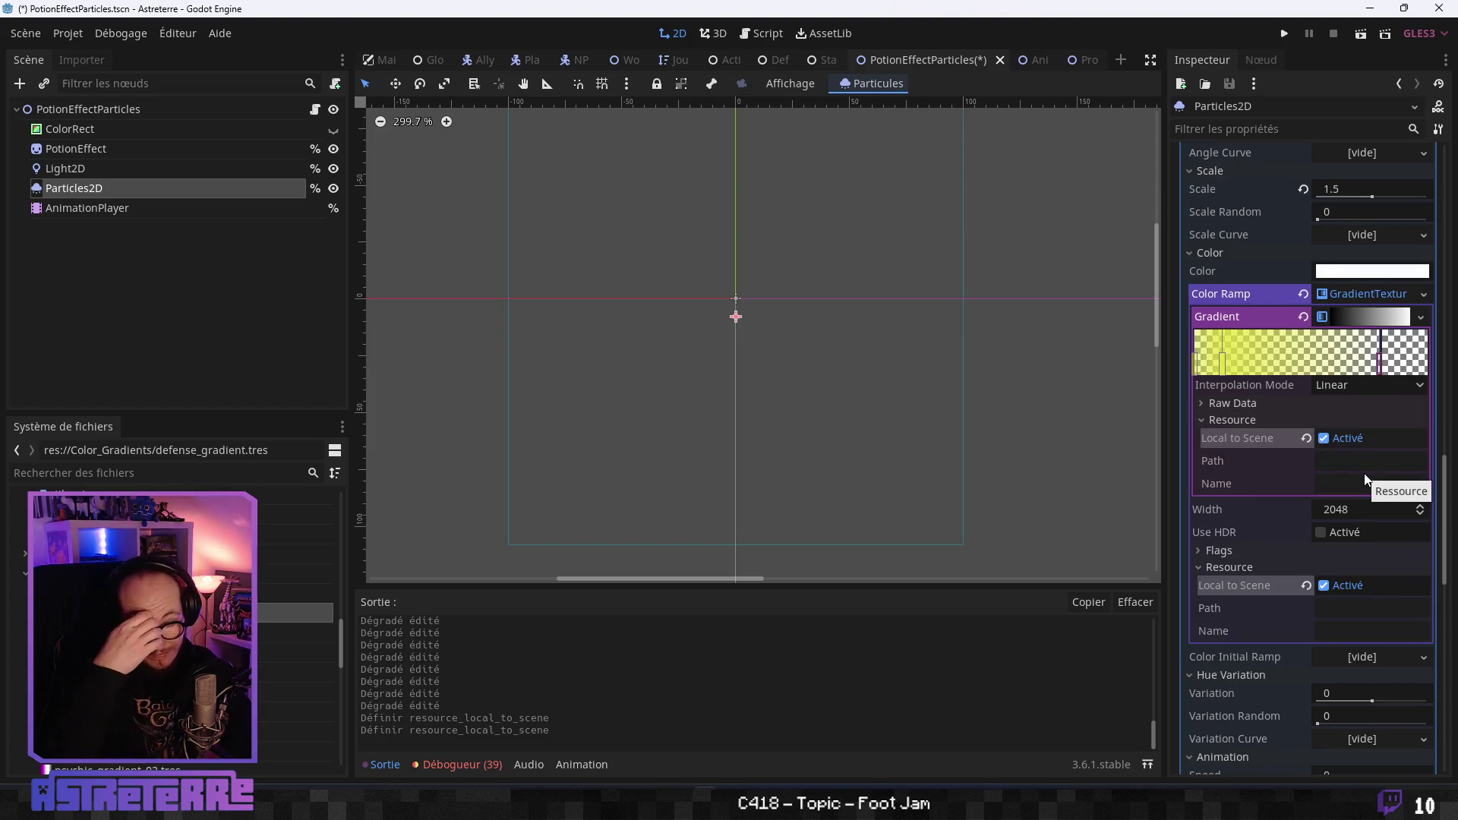
{"action": "left_click", "coordinate": [1373, 316]}
{"action": "left_click", "coordinate": [1382, 316]}
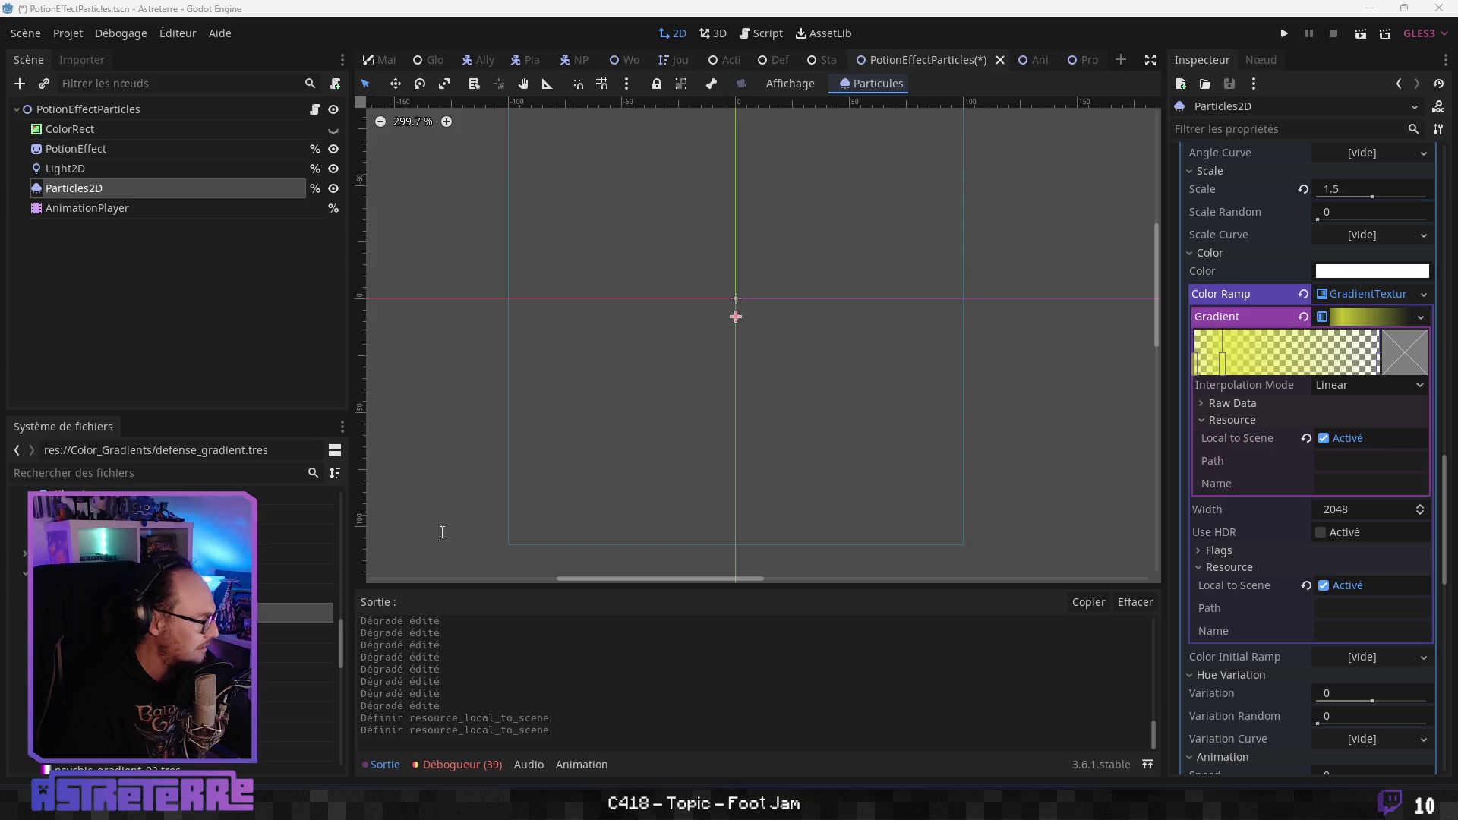
Save the yellow colour ramp as resistance_gradient.tres, confirming the overwrite.
{"action": "left_click", "coordinate": [1421, 317]}
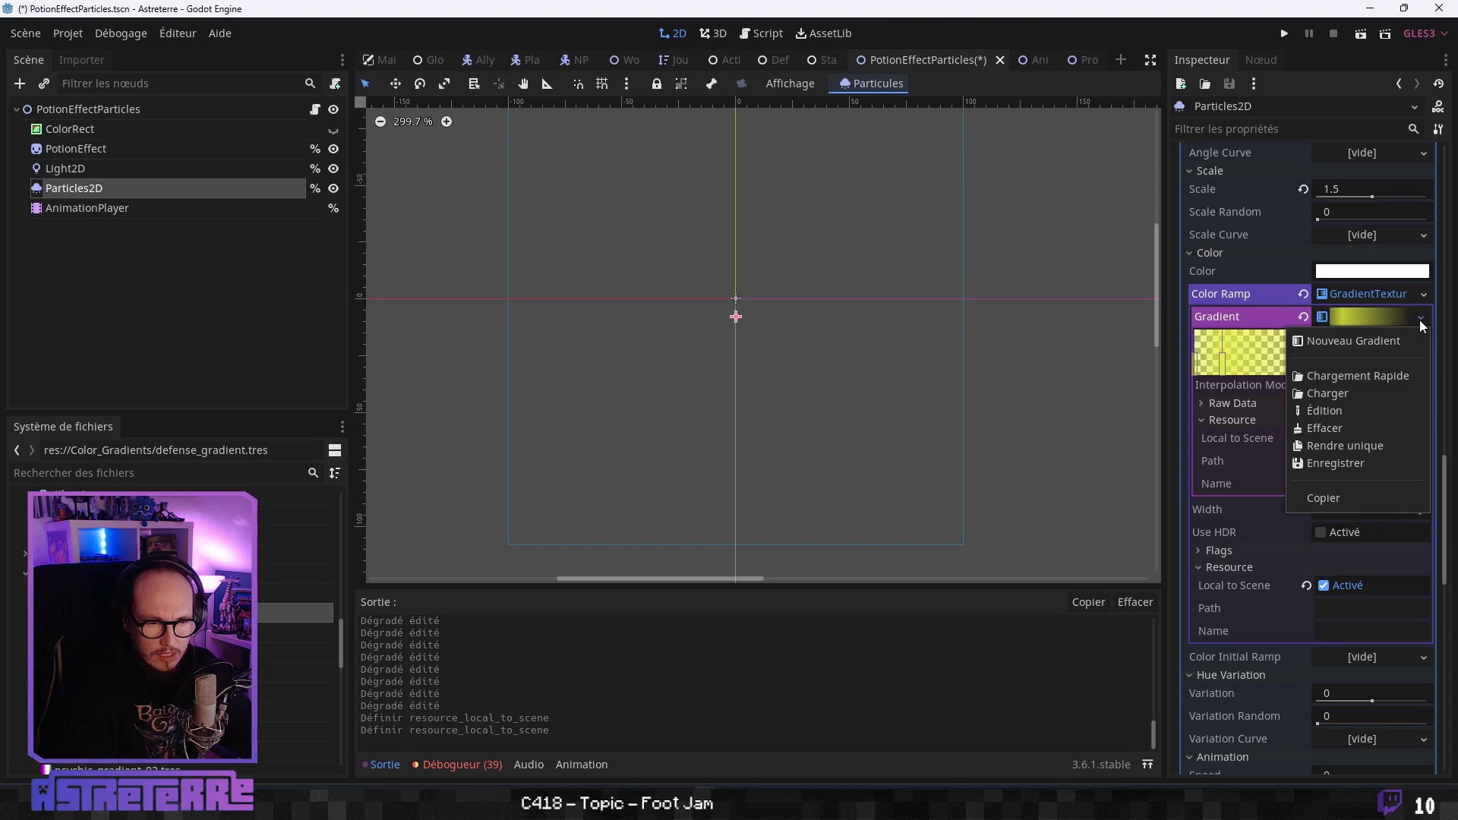
{"action": "left_click", "coordinate": [1424, 299]}
{"action": "left_click", "coordinate": [1424, 298]}
{"action": "left_click", "coordinate": [1424, 298]}
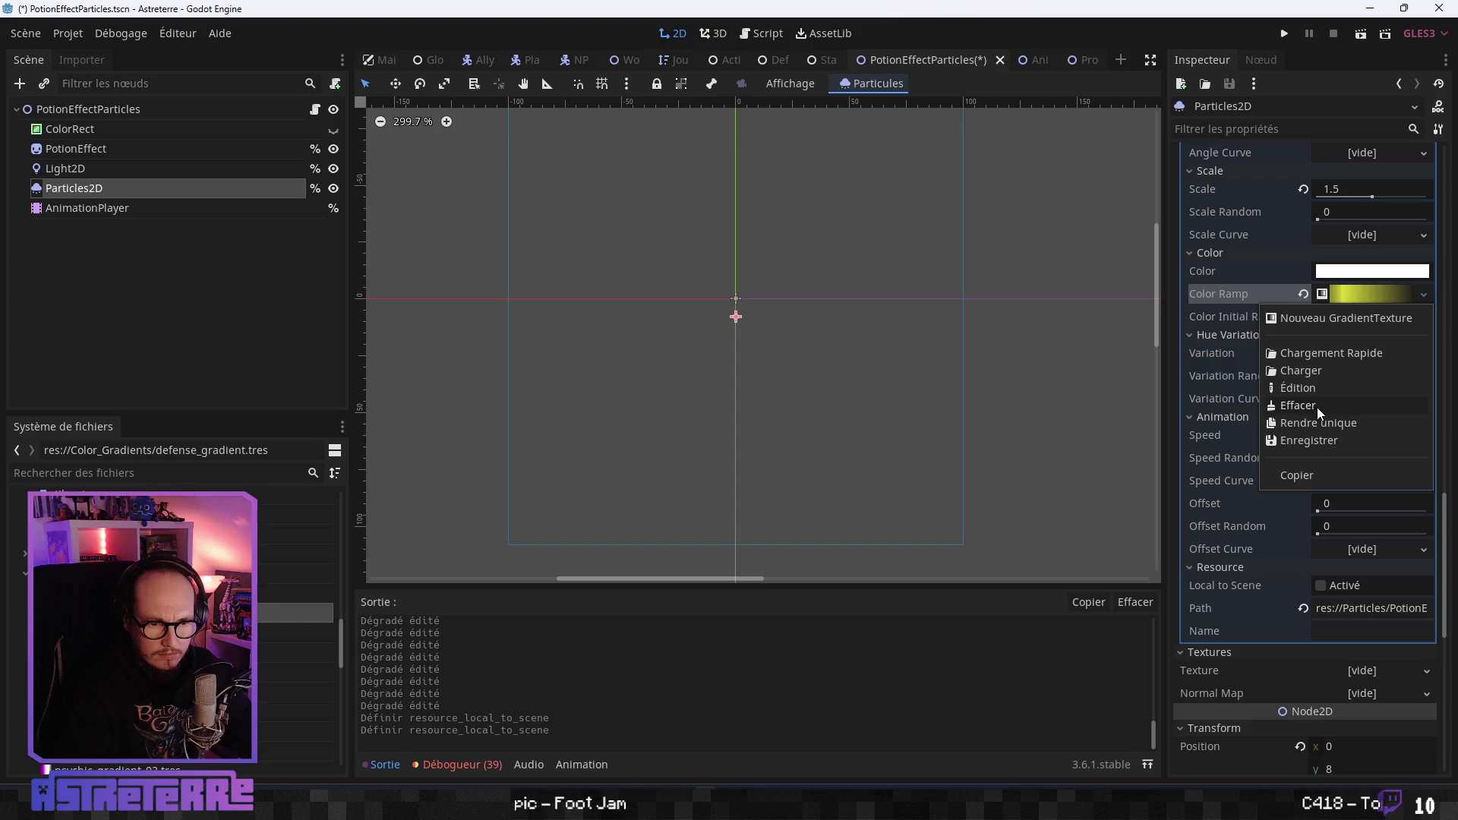
{"action": "left_click", "coordinate": [1310, 441]}
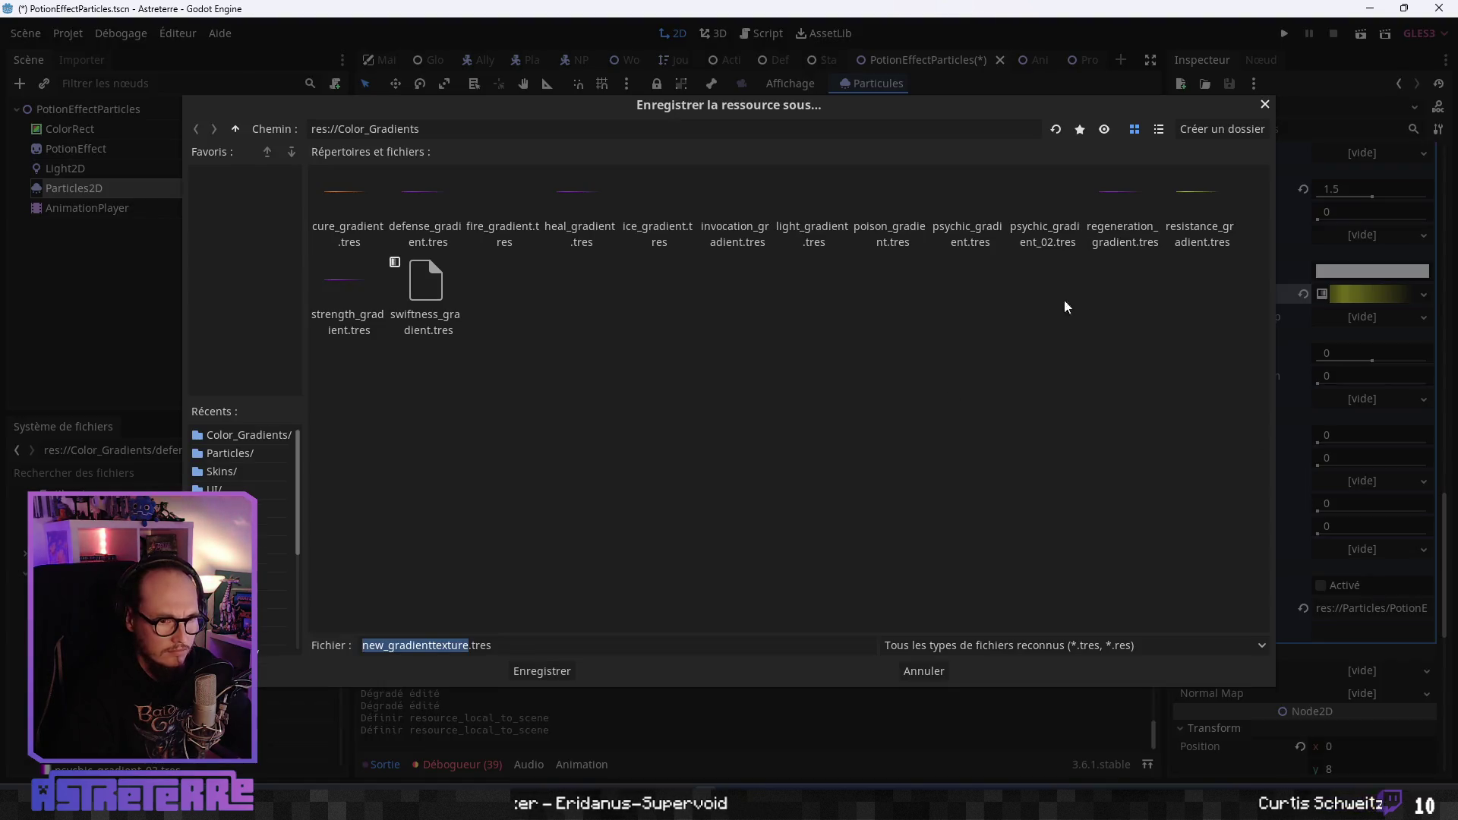
{"action": "left_click", "coordinate": [1197, 240]}
{"action": "left_click", "coordinate": [555, 671]}
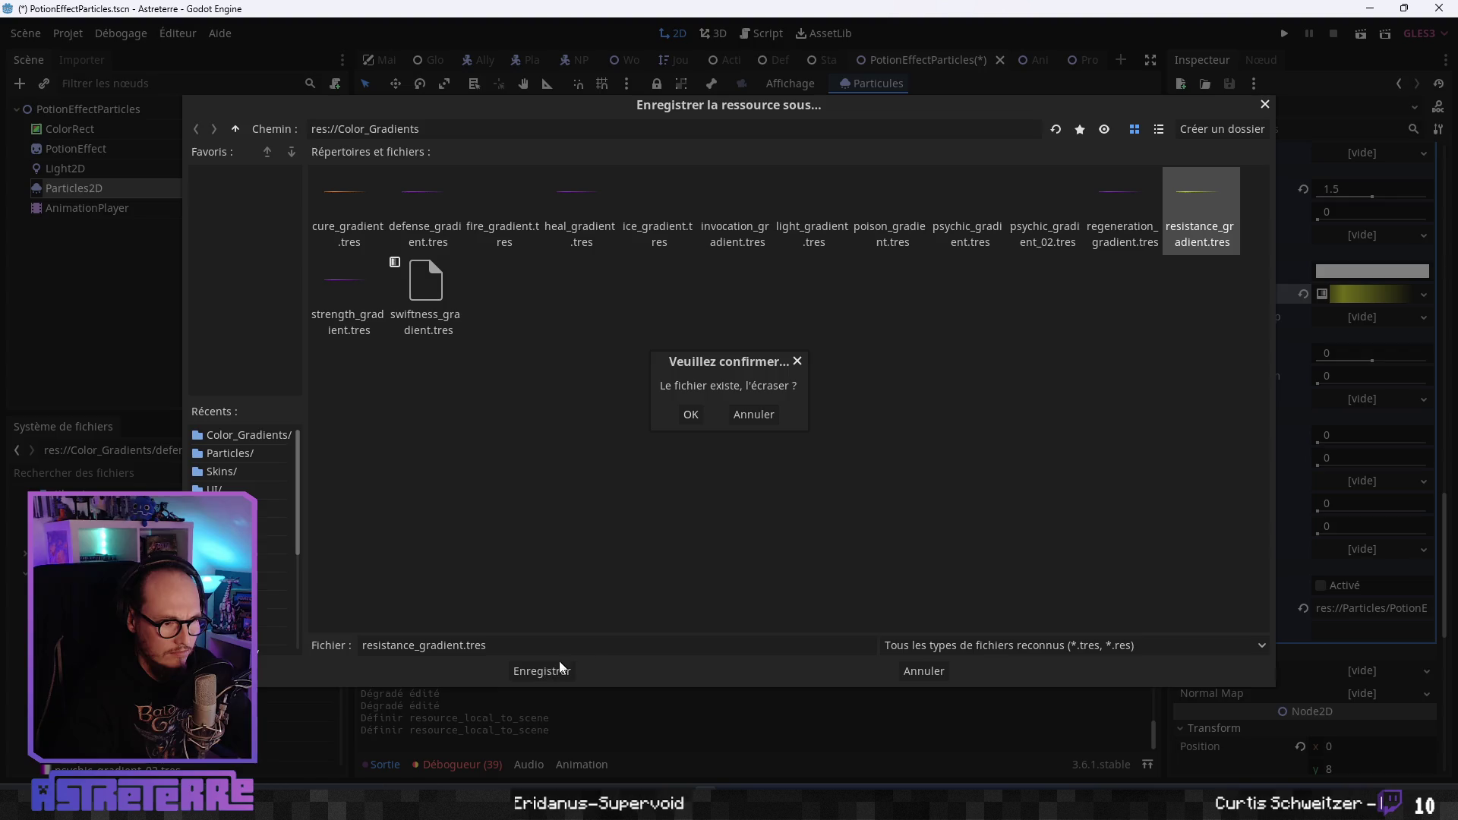
{"action": "left_click", "coordinate": [692, 416]}
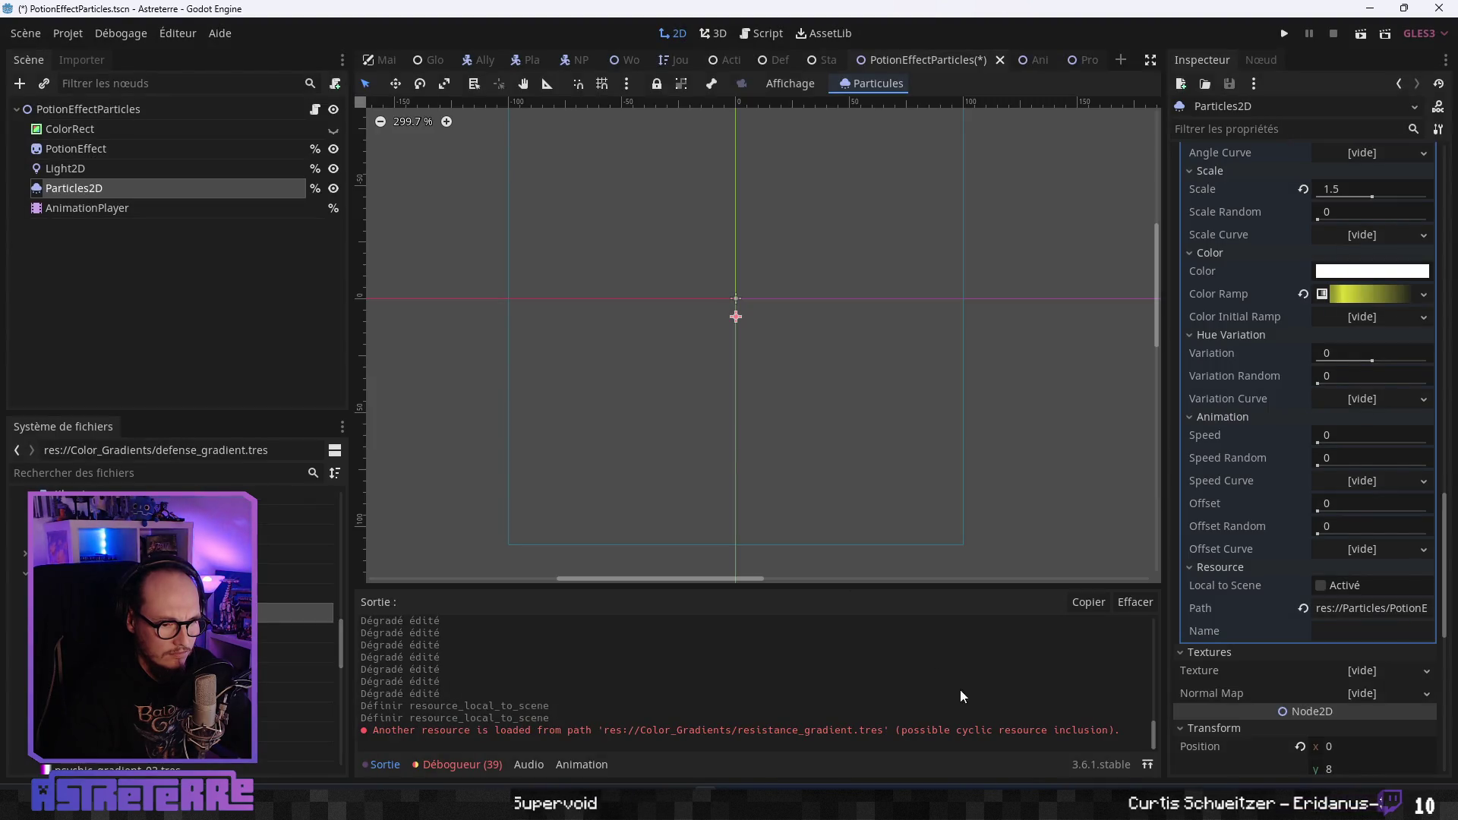
Swap the Color Ramp for a new GradientTexture with a new Gradient, adding a stop near the left.
{"action": "left_click", "coordinate": [1302, 294]}
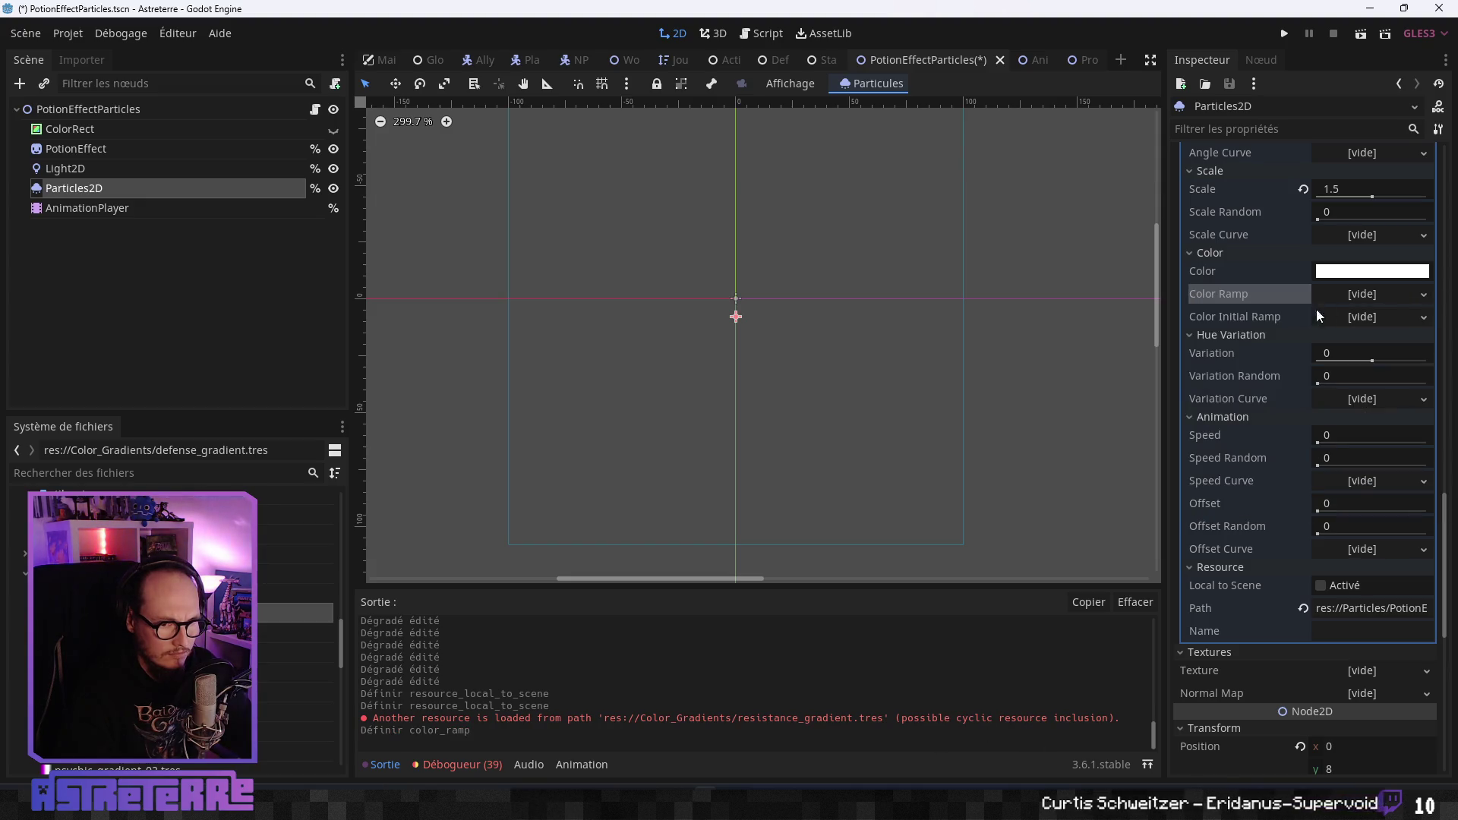
{"action": "left_click", "coordinate": [1354, 297]}
{"action": "left_click", "coordinate": [1336, 319]}
{"action": "left_click", "coordinate": [1356, 293]}
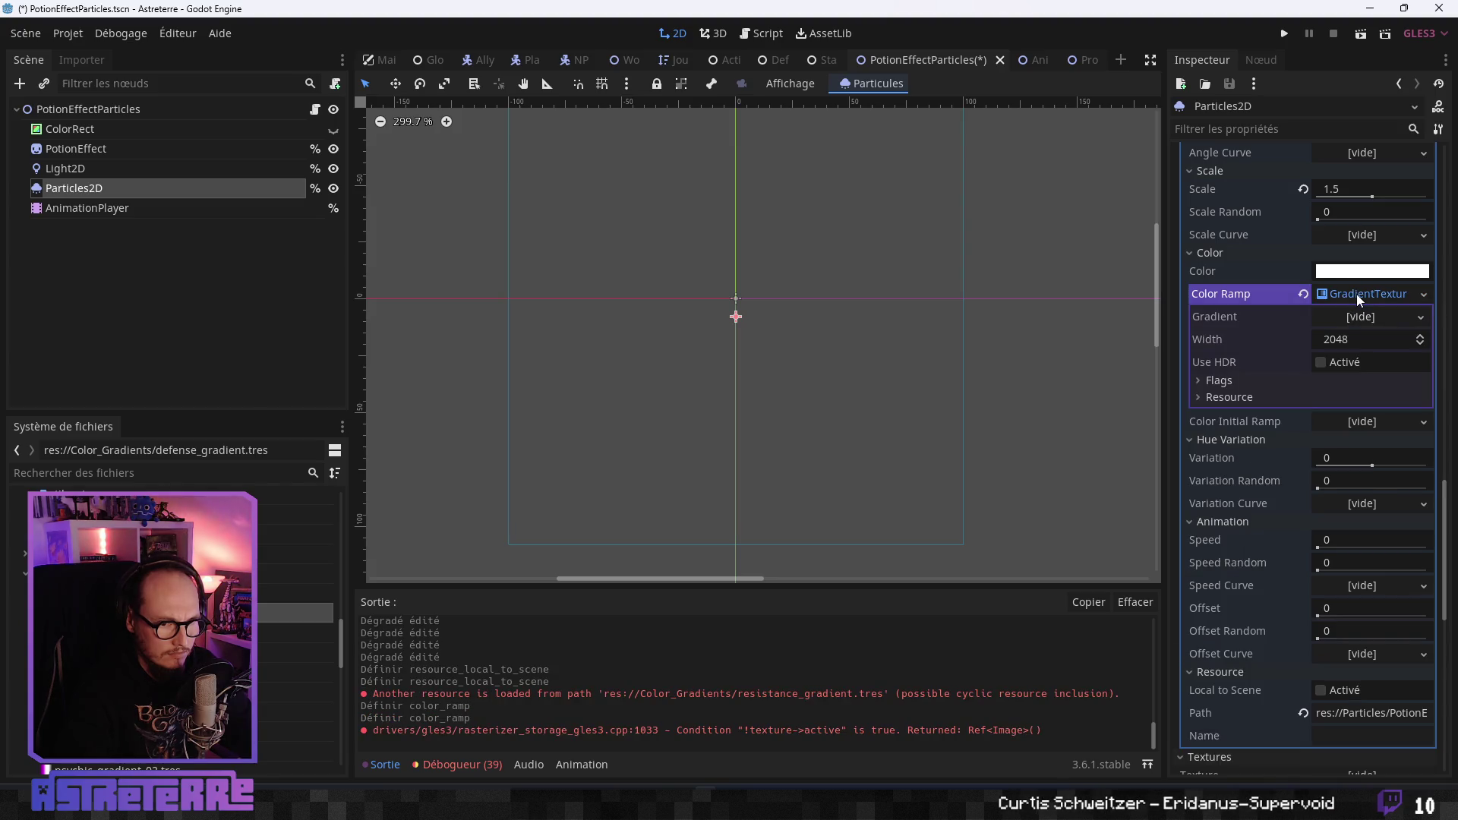
{"action": "left_click", "coordinate": [1356, 319]}
{"action": "left_click", "coordinate": [1332, 337]}
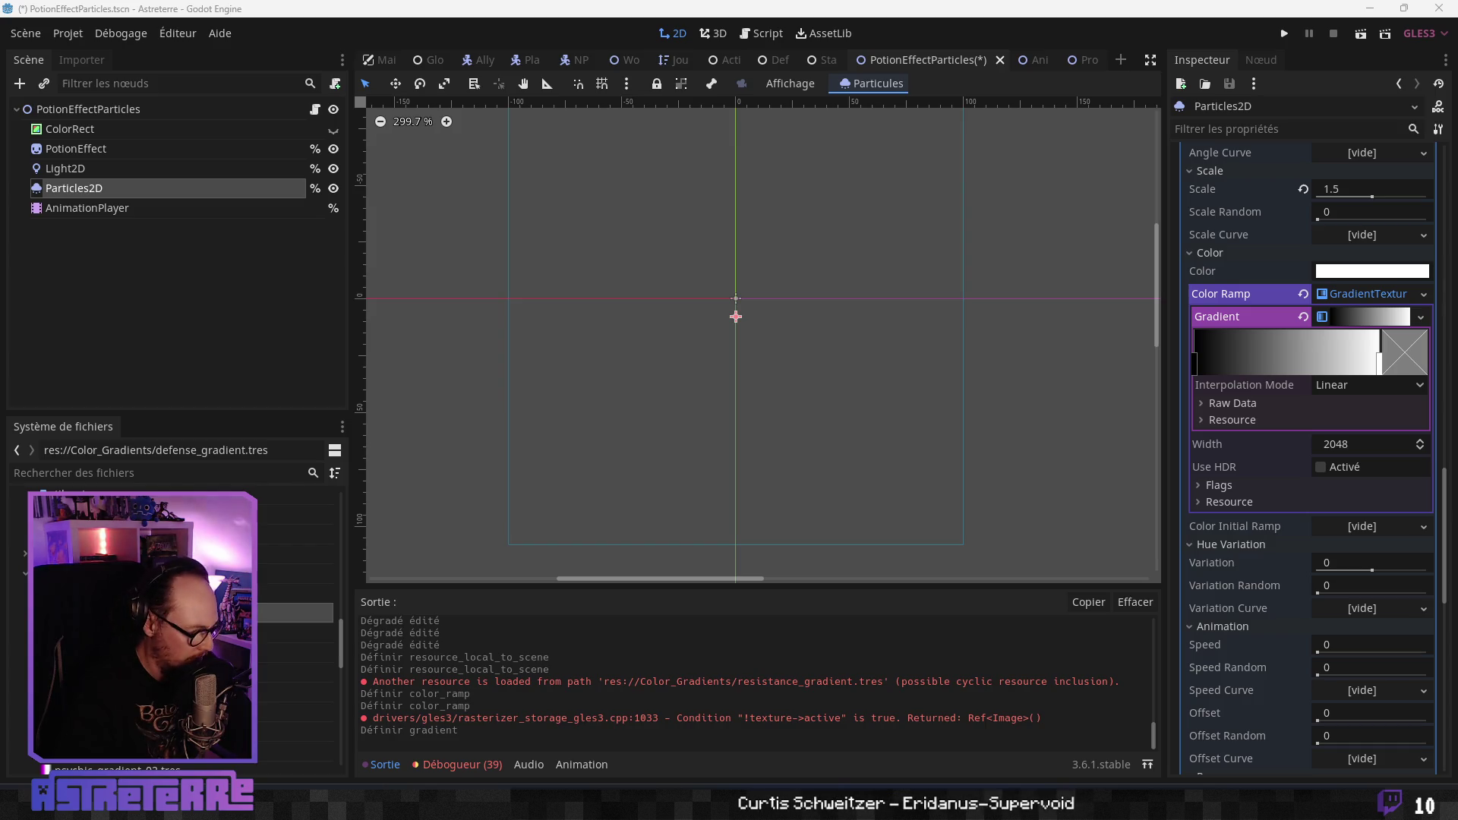
{"action": "left_click_drag", "start_coordinate": [1290, 357], "coordinate": [1233, 366]}
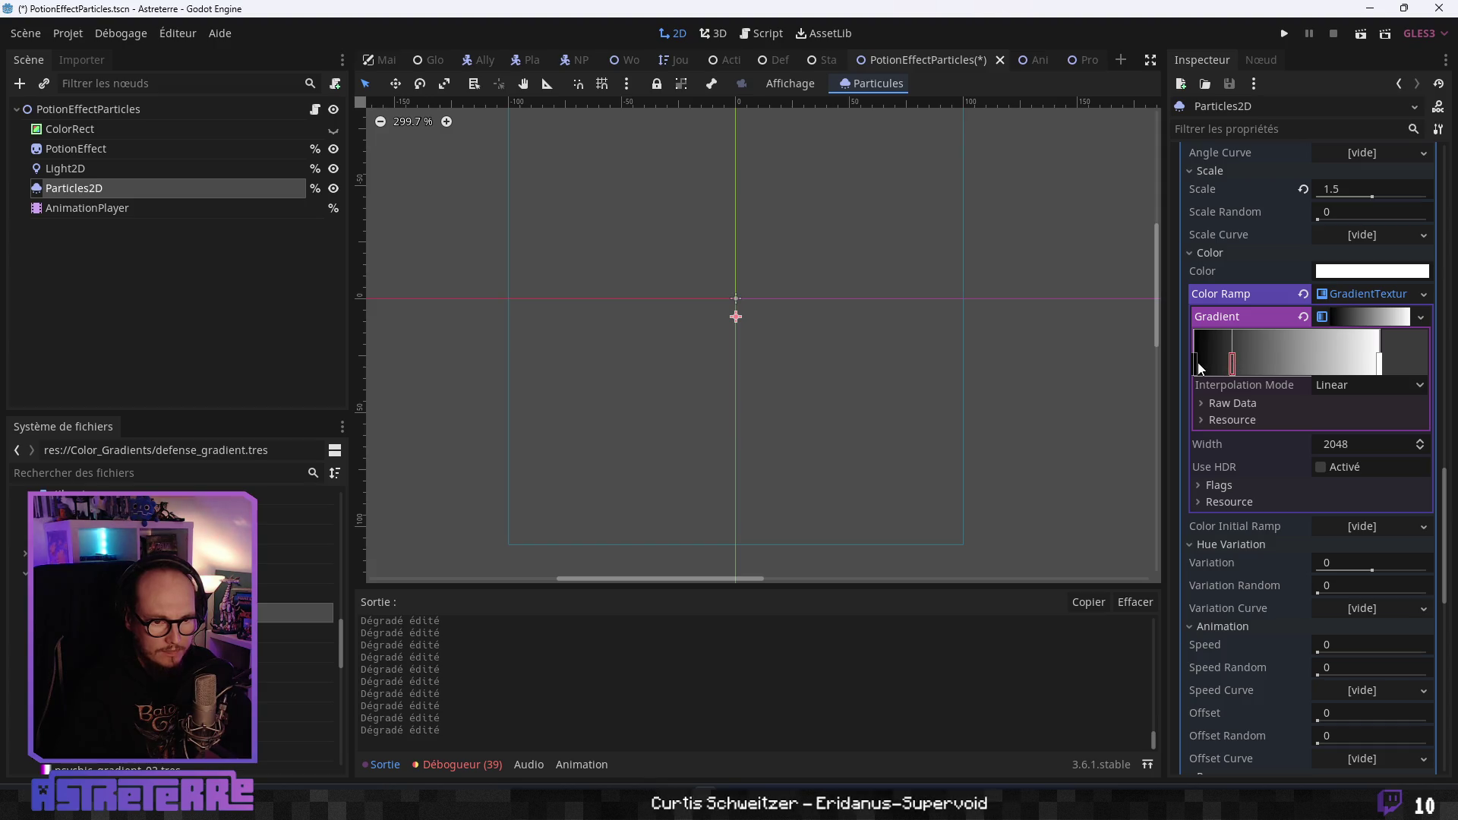
Set the left gradient stop to blue 224baf with alpha 118.
{"action": "left_click", "coordinate": [1196, 362]}
{"action": "left_click", "coordinate": [1412, 357]}
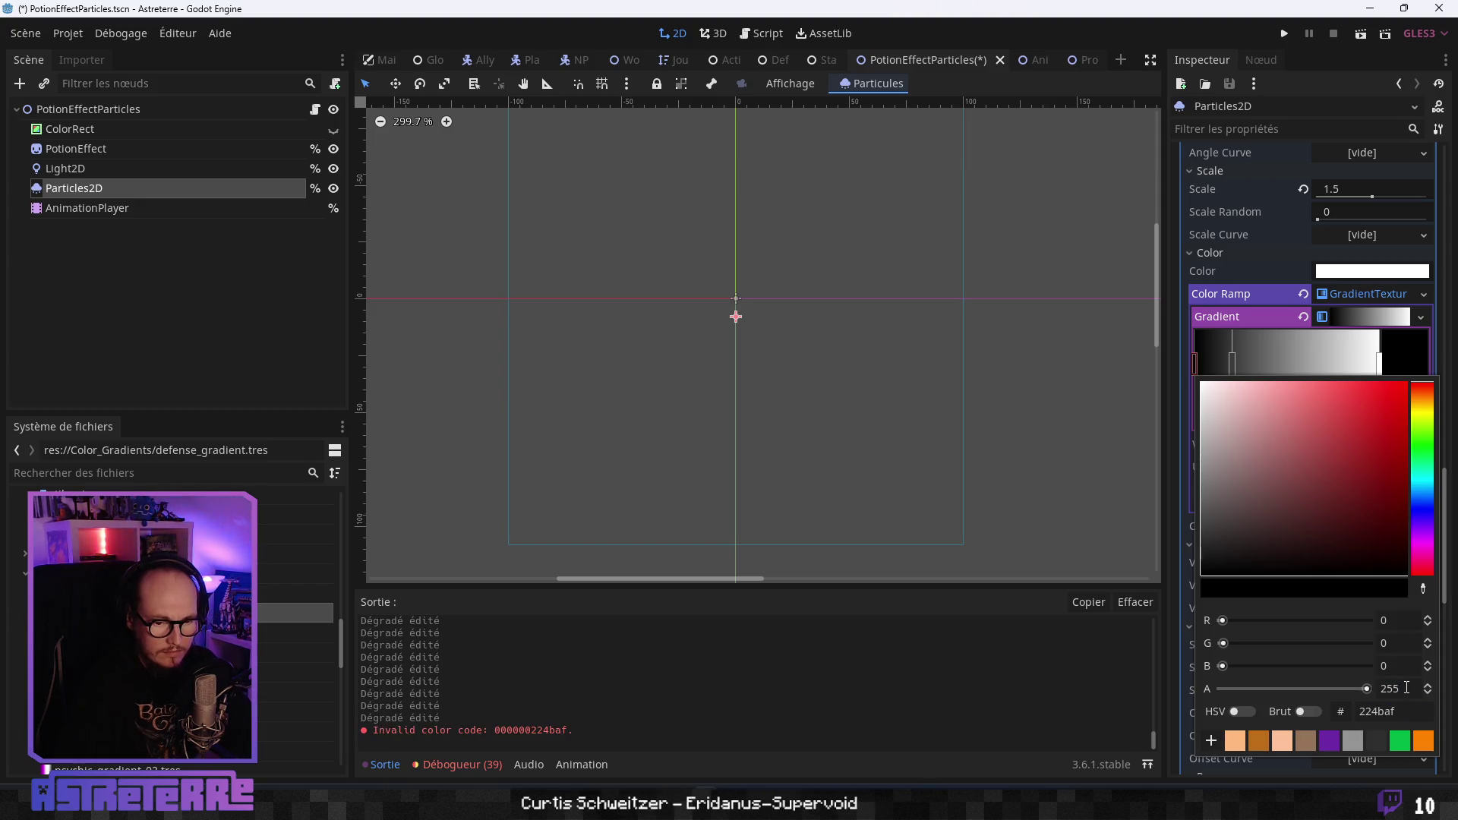
{"action": "left_click", "coordinate": [1406, 687]}
{"action": "type", "text": "118"}
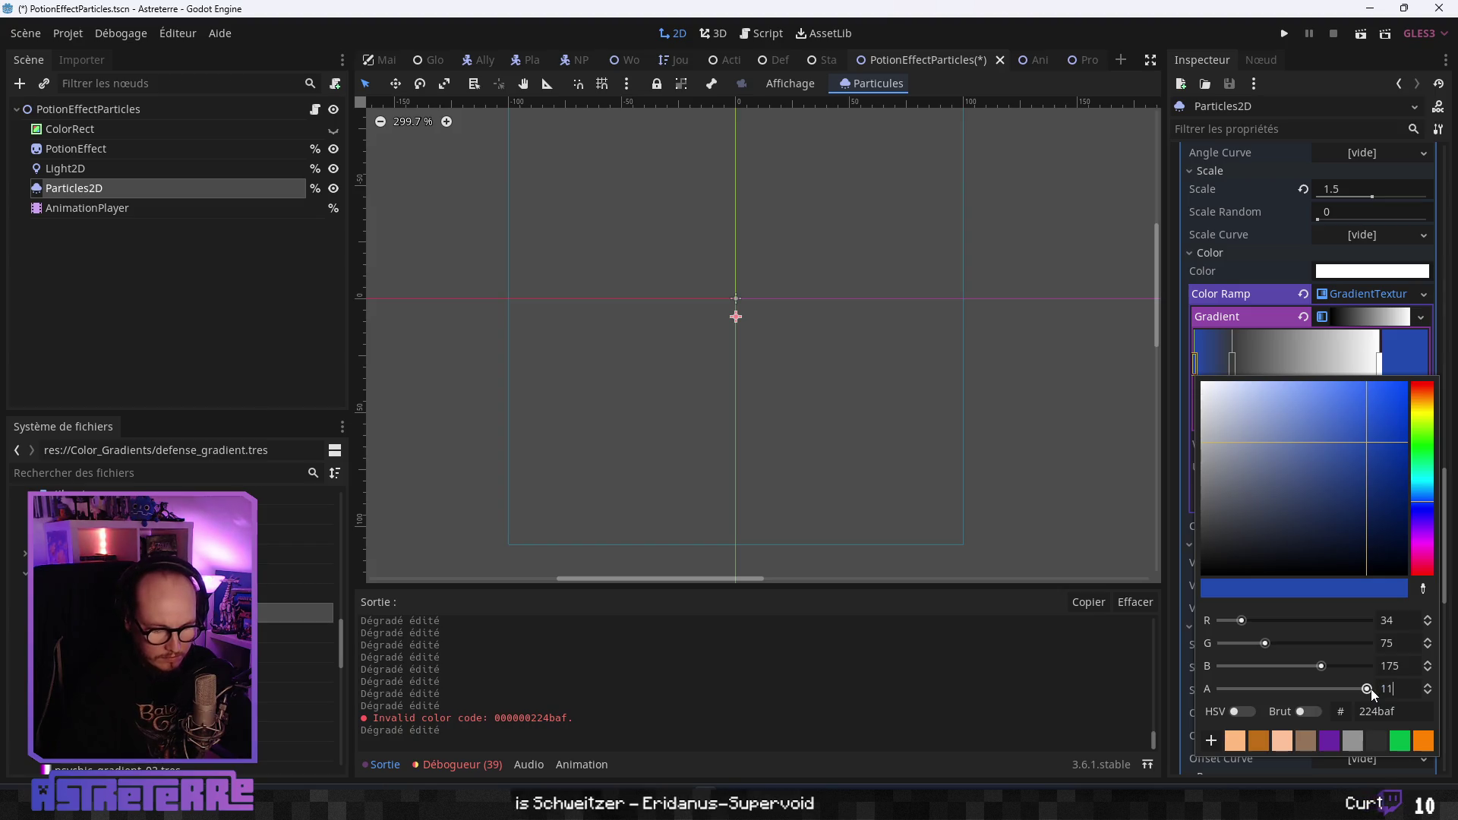
{"action": "key", "text": "Return"}
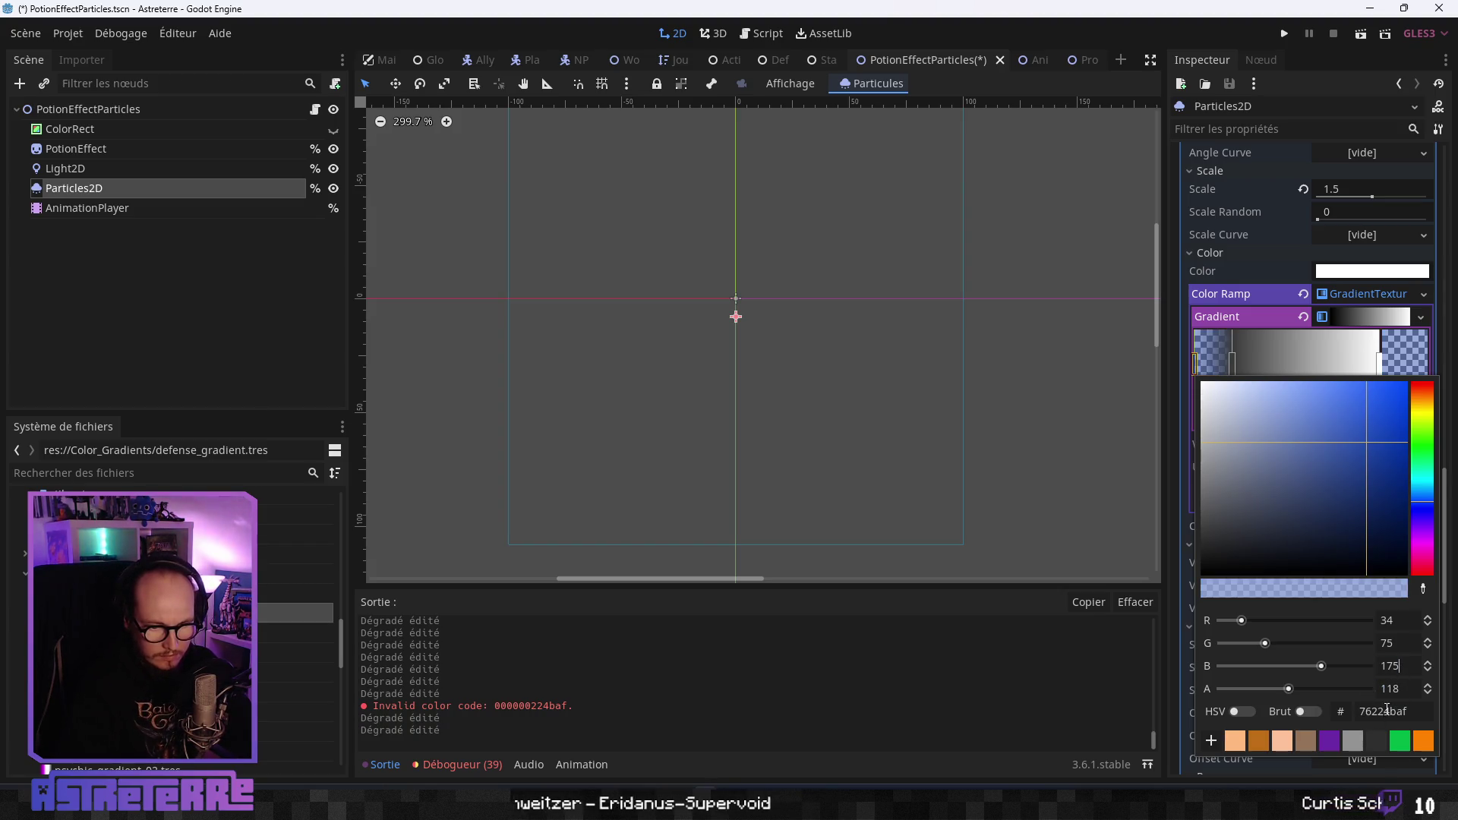
{"action": "left_click", "coordinate": [1451, 472]}
{"action": "scroll", "coordinate": [1452, 472], "scroll_direction": "up", "scroll_amount": 1}
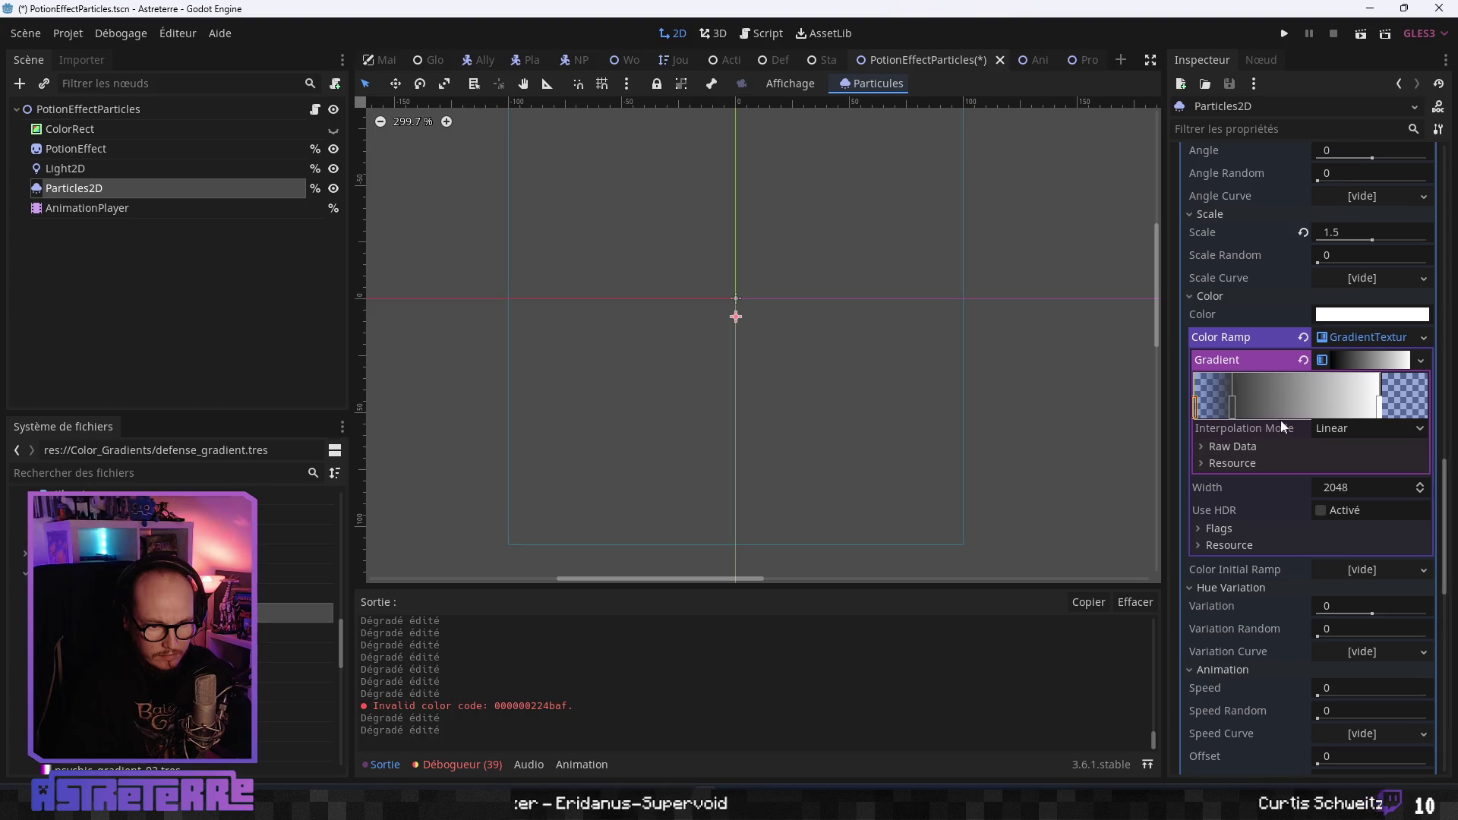
Set the second dark stop to blue 224baf with alpha 215.
{"action": "double_click", "coordinate": [1230, 407]}
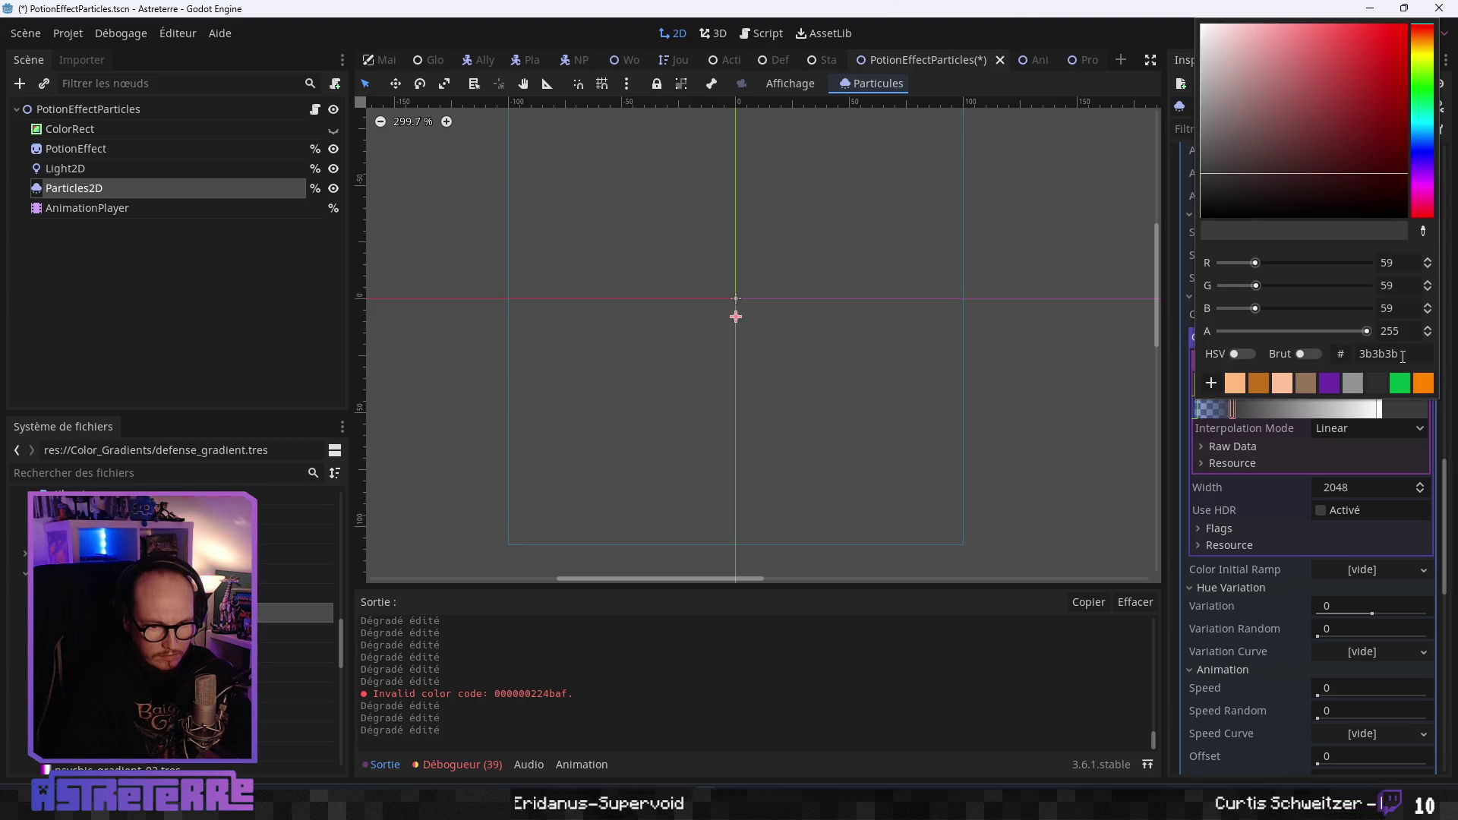
{"action": "left_click", "coordinate": [1406, 334]}
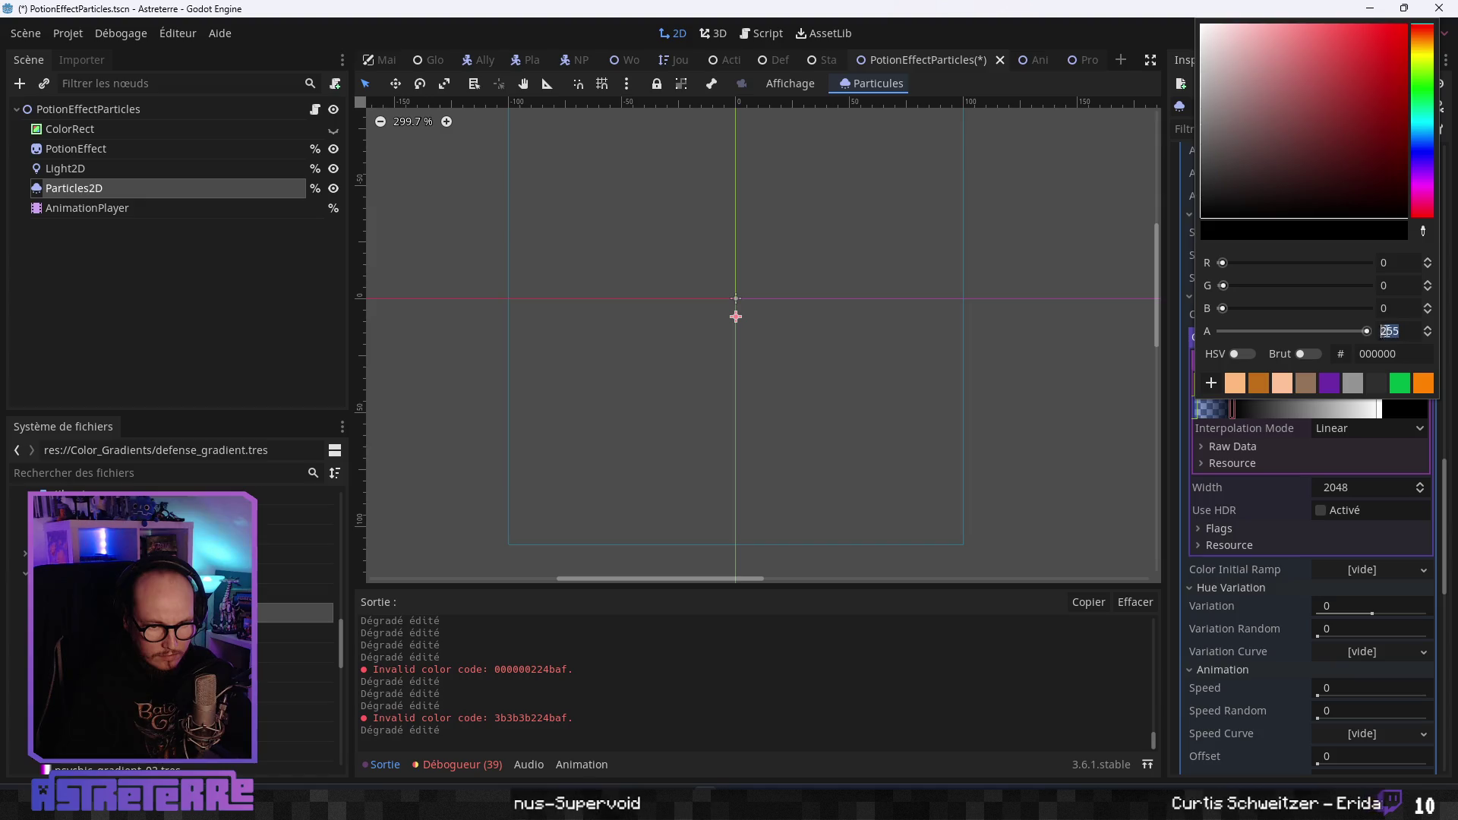
{"action": "type", "text": "215"}
{"action": "left_click", "coordinate": [1415, 309]}
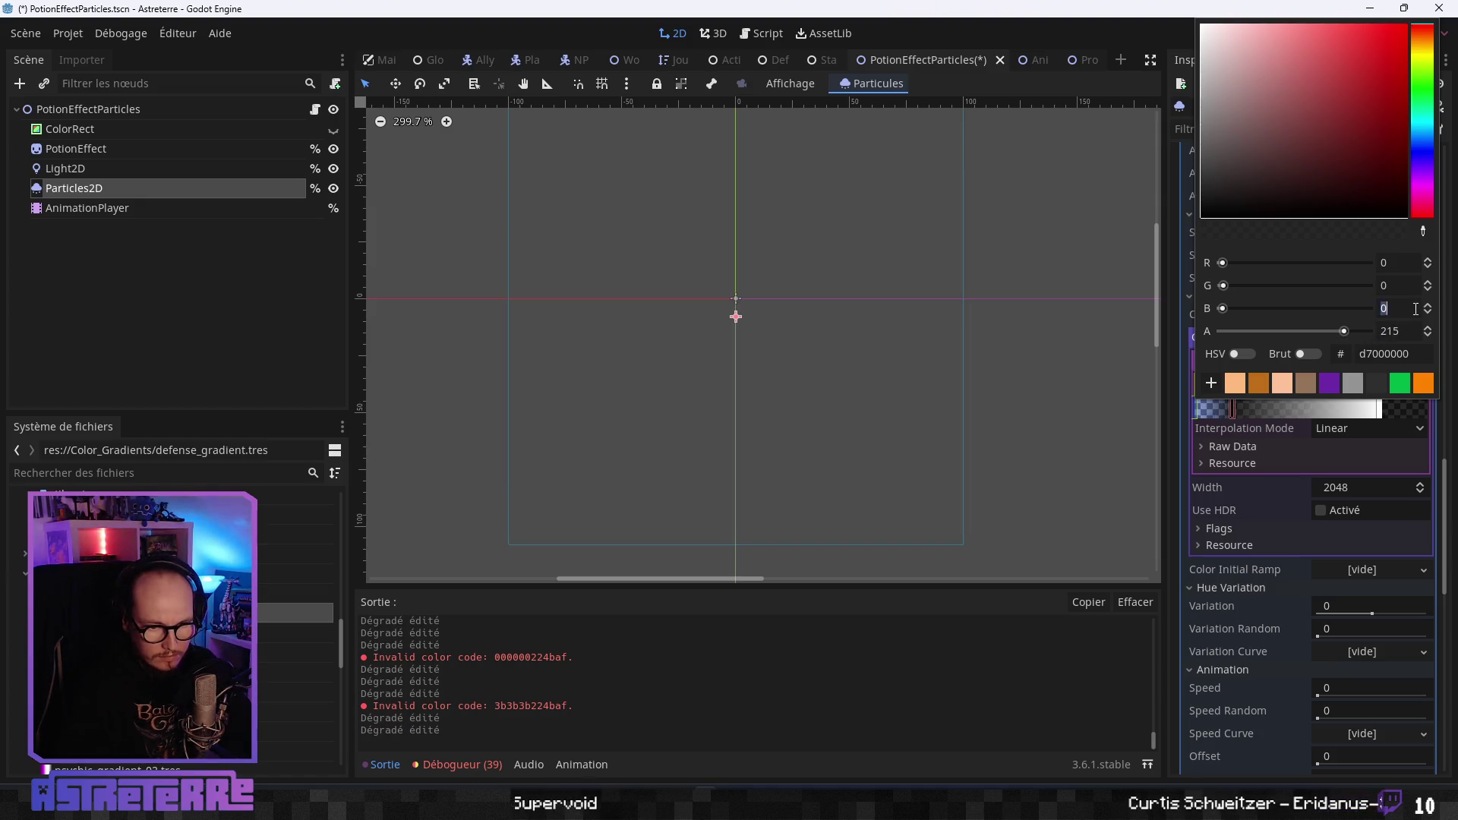
{"action": "left_click", "coordinate": [1439, 461]}
{"action": "left_click", "coordinate": [1380, 406]}
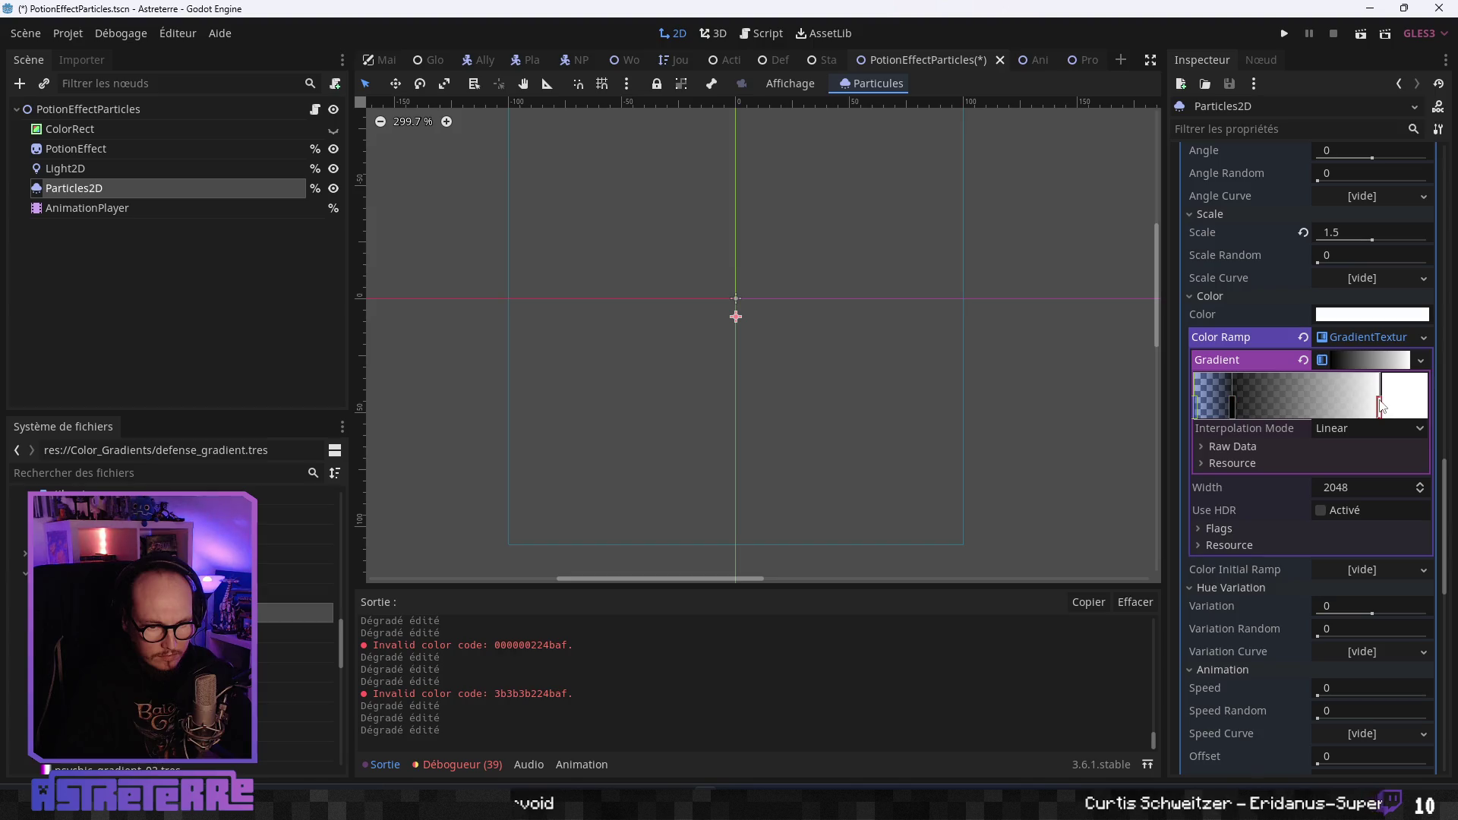
{"action": "left_click", "coordinate": [1229, 407]}
{"action": "left_click", "coordinate": [1407, 398]}
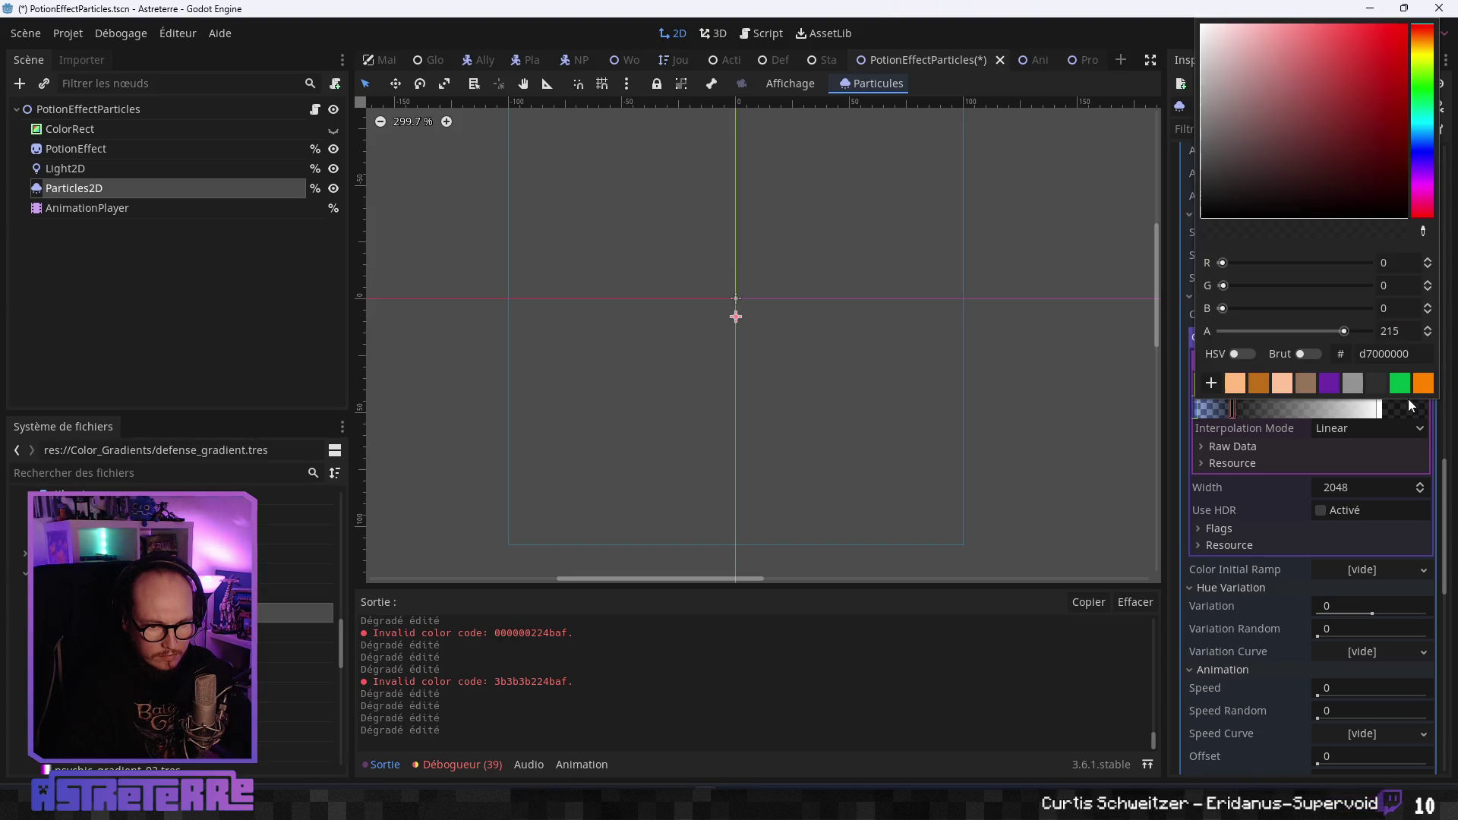
{"action": "key", "text": "ctrl+a"}
{"action": "type", "text": "224baf"}
{"action": "key", "text": "Return"}
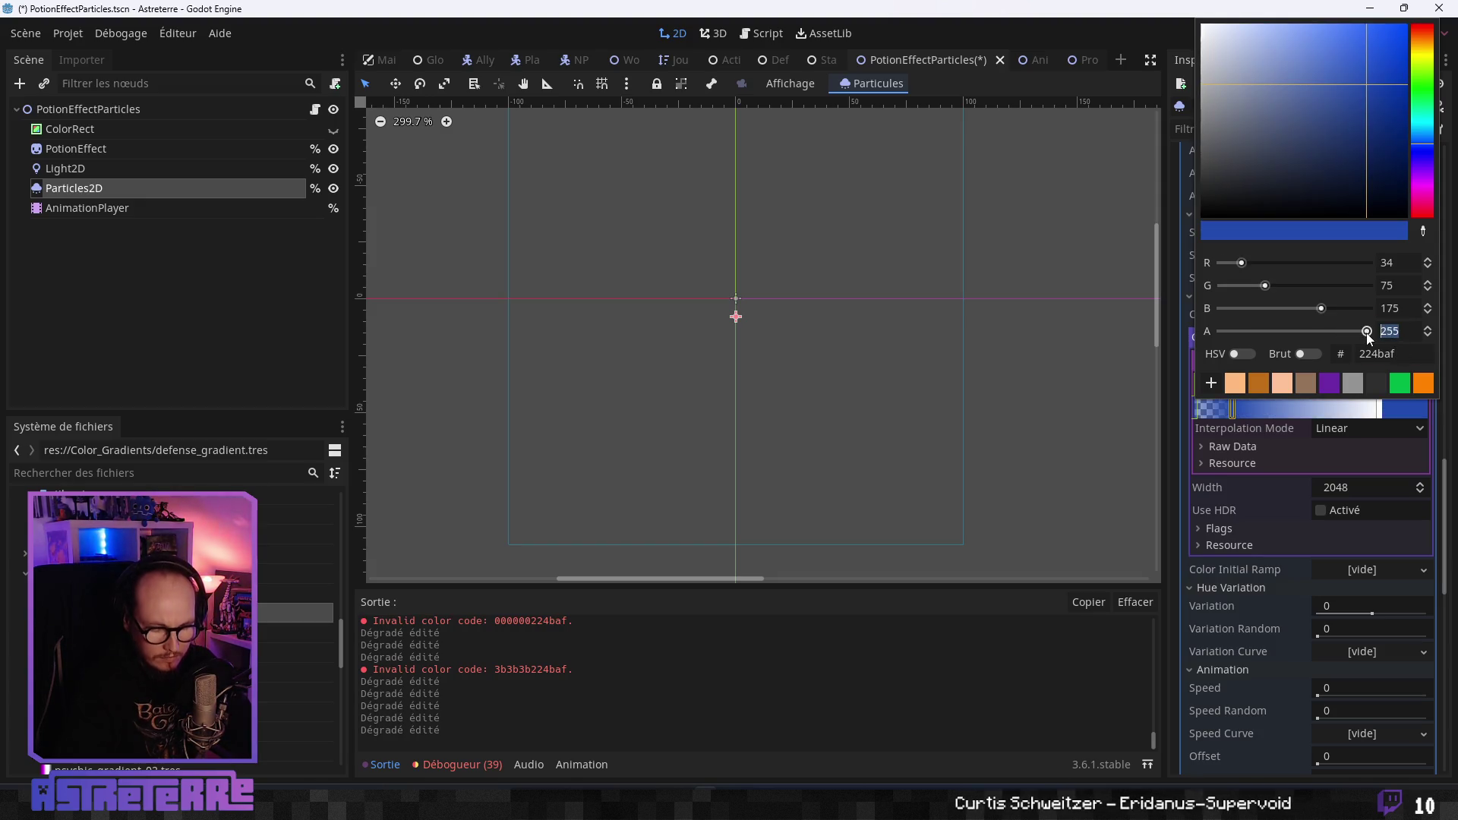
{"action": "type", "text": "215"}
{"action": "key", "text": "Return"}
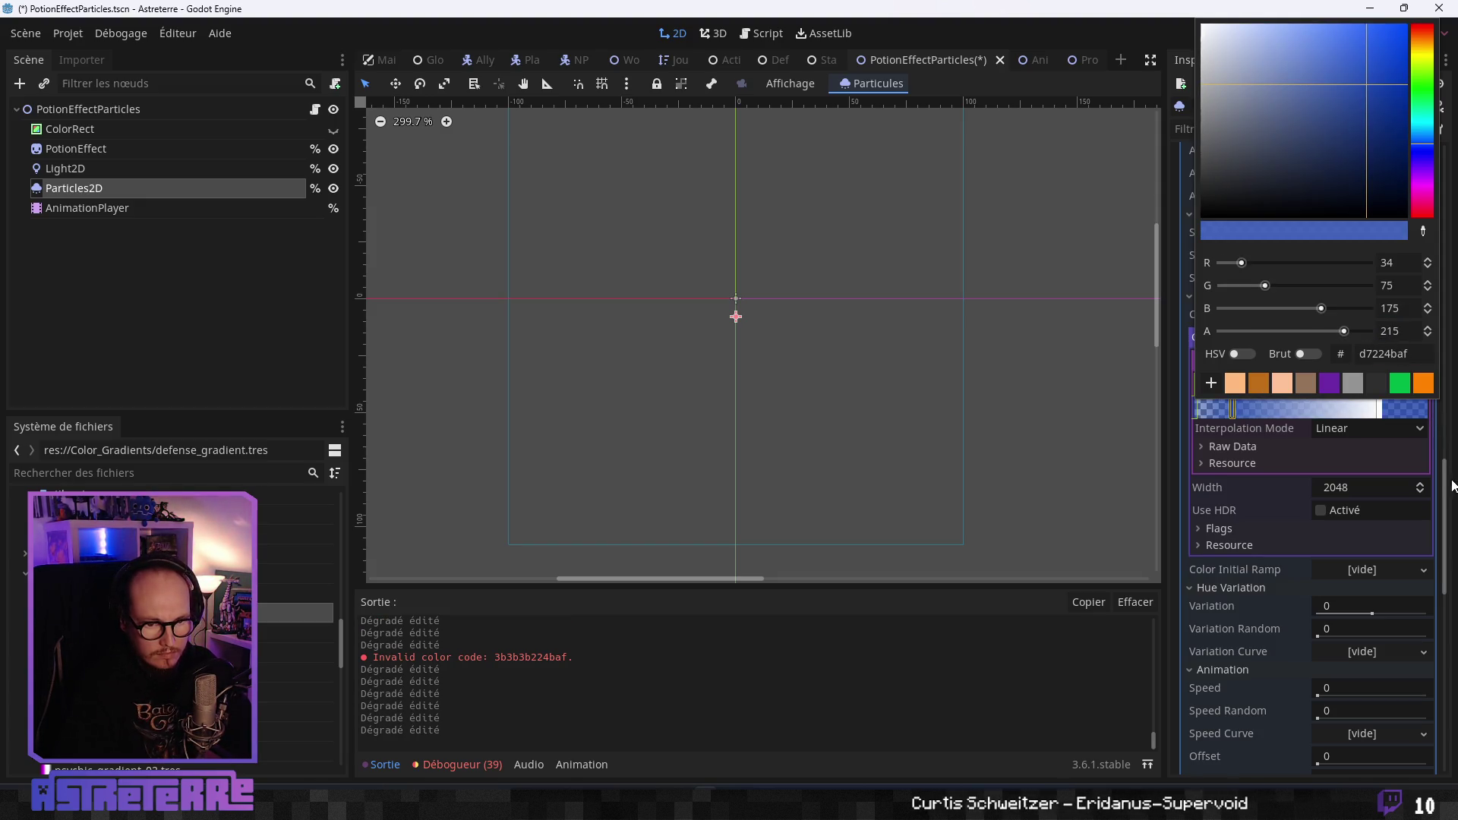
{"action": "left_click", "coordinate": [1446, 486]}
Make the right end stop blue 224baf and fully transparent.
{"action": "double_click", "coordinate": [1381, 410]}
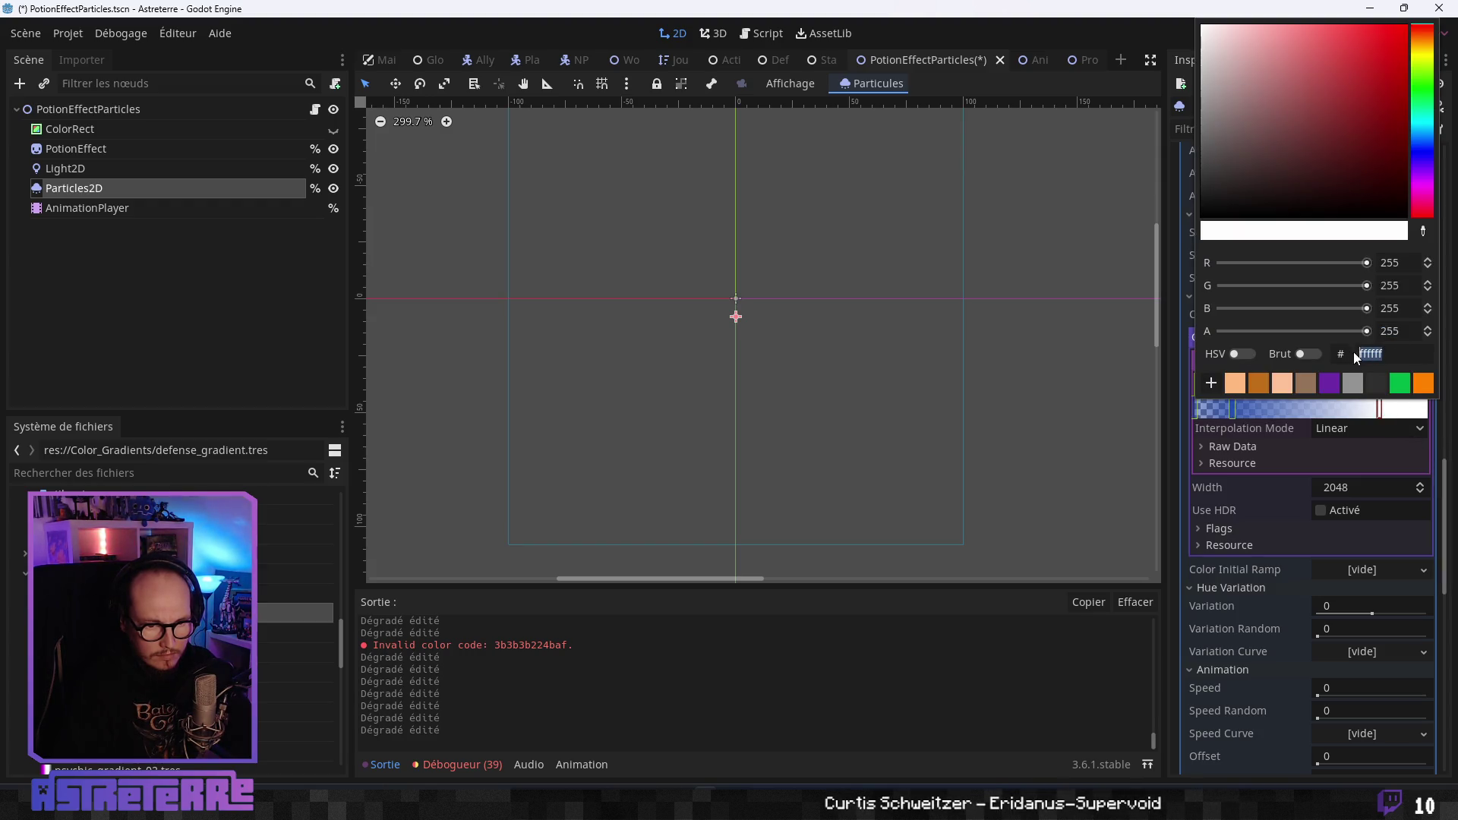
{"action": "type", "text": "224baf"}
{"action": "left_click", "coordinate": [1406, 331]}
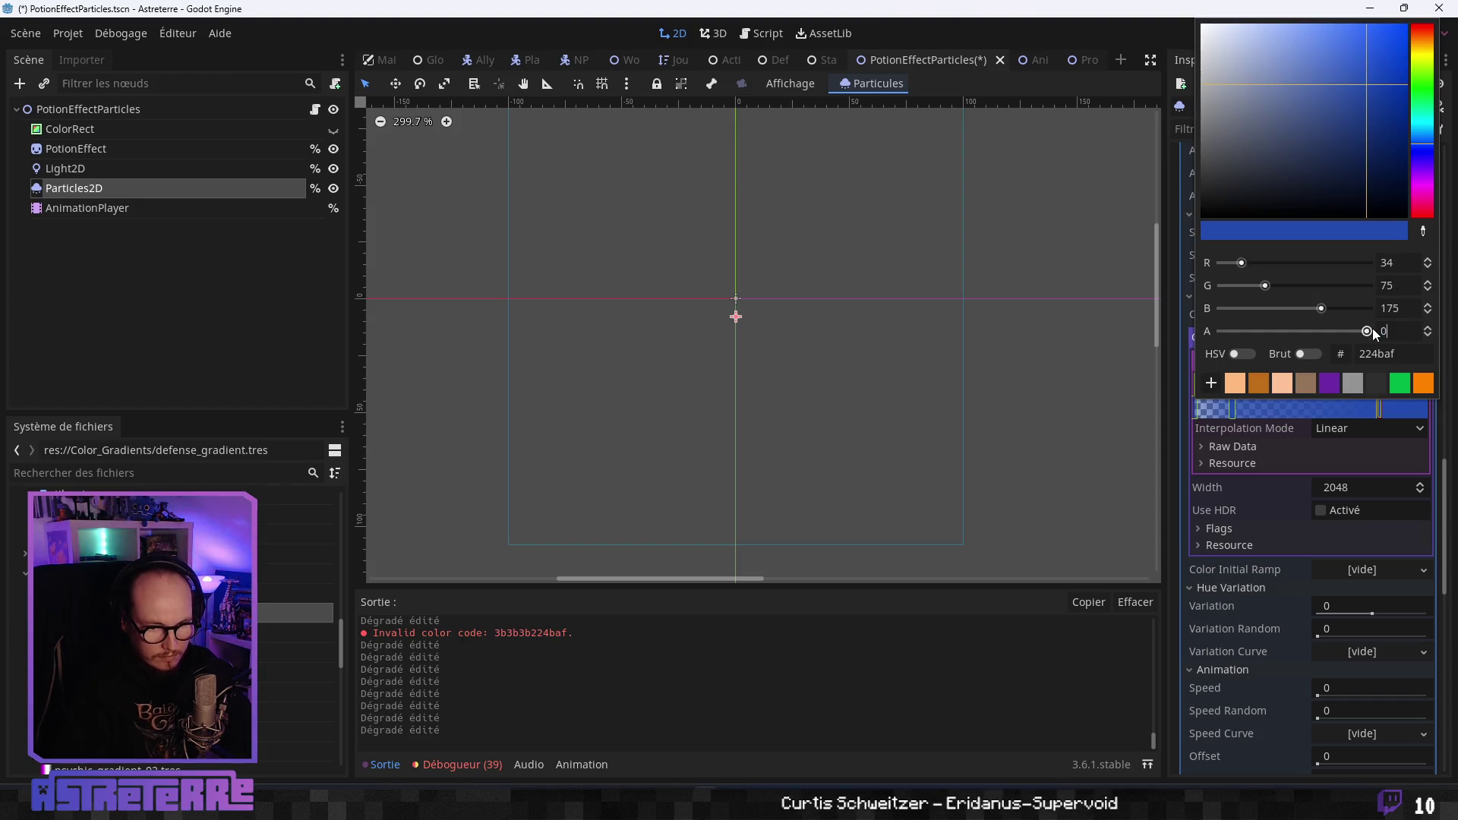
{"action": "key", "text": "Return"}
{"action": "left_click", "coordinate": [1447, 494]}
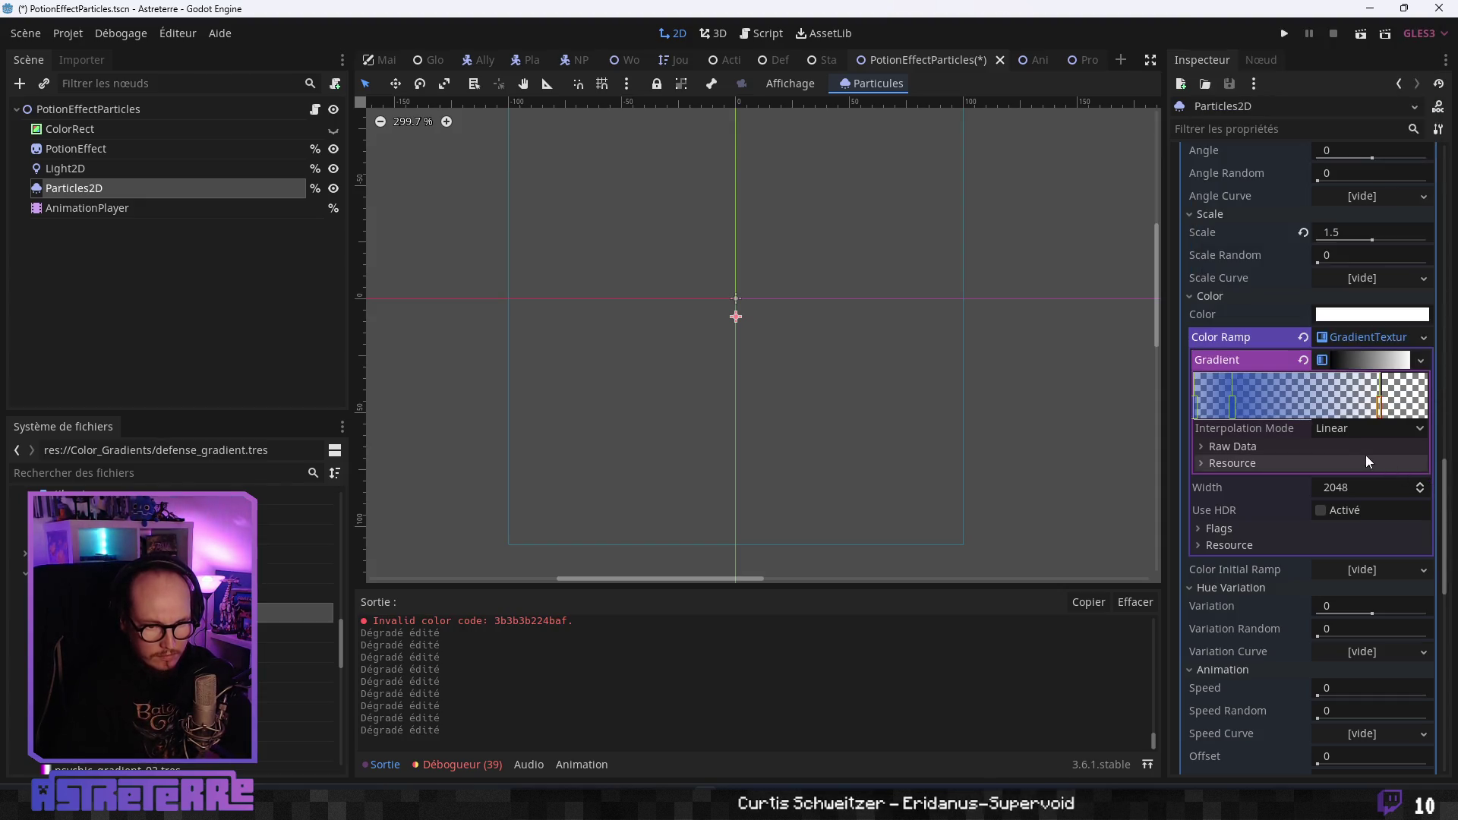
{"action": "left_click", "coordinate": [1230, 464]}
Tick Local to Scene on the Gradient and the GradientTexture.
{"action": "left_click", "coordinate": [1323, 482]}
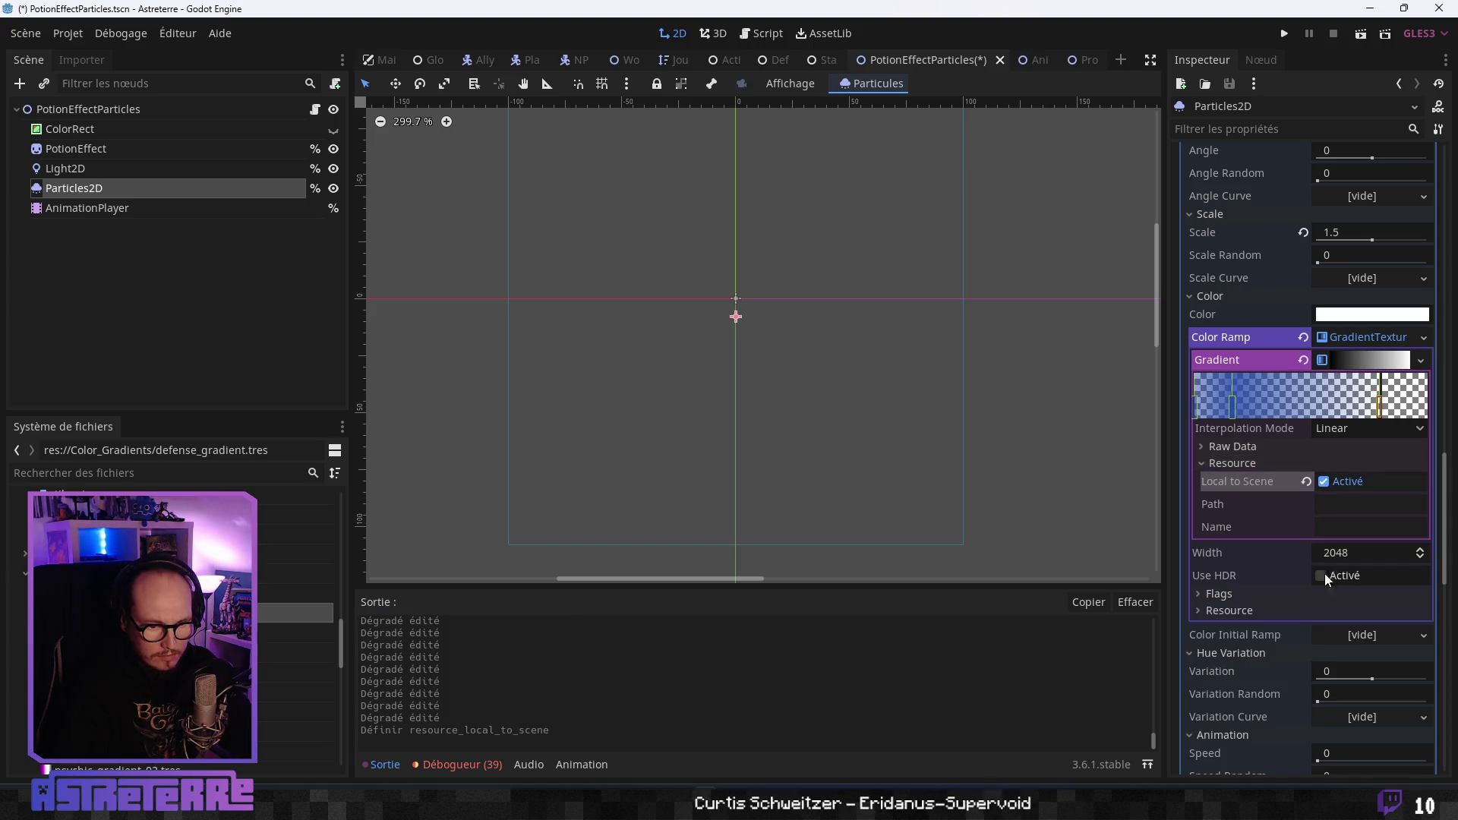
{"action": "left_click", "coordinate": [1230, 611]}
{"action": "left_click", "coordinate": [1334, 627]}
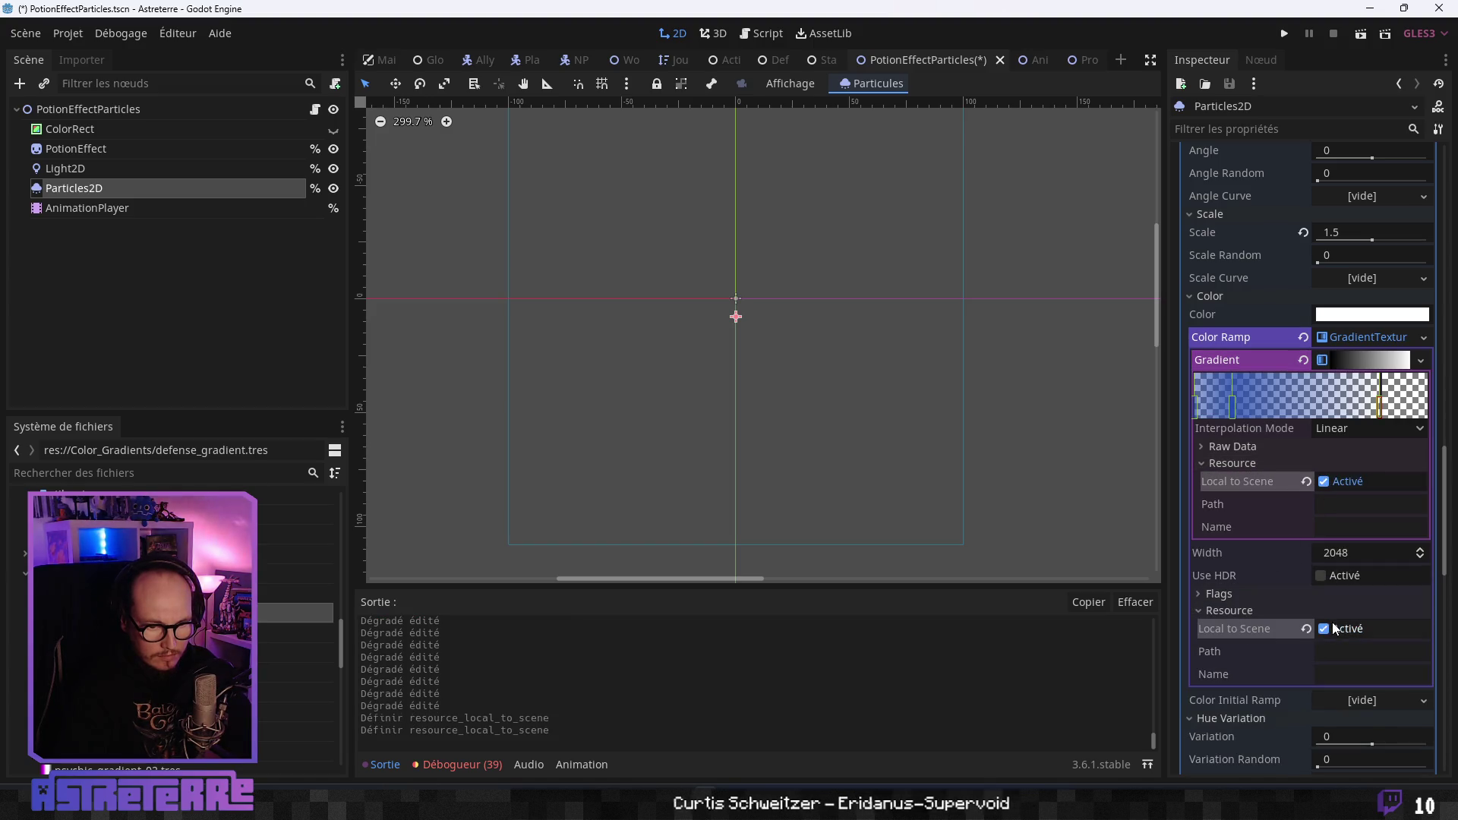
Save the blue colour ramp over strength_gradient.tres, confirming the overwrite.
{"action": "left_click", "coordinate": [1424, 338]}
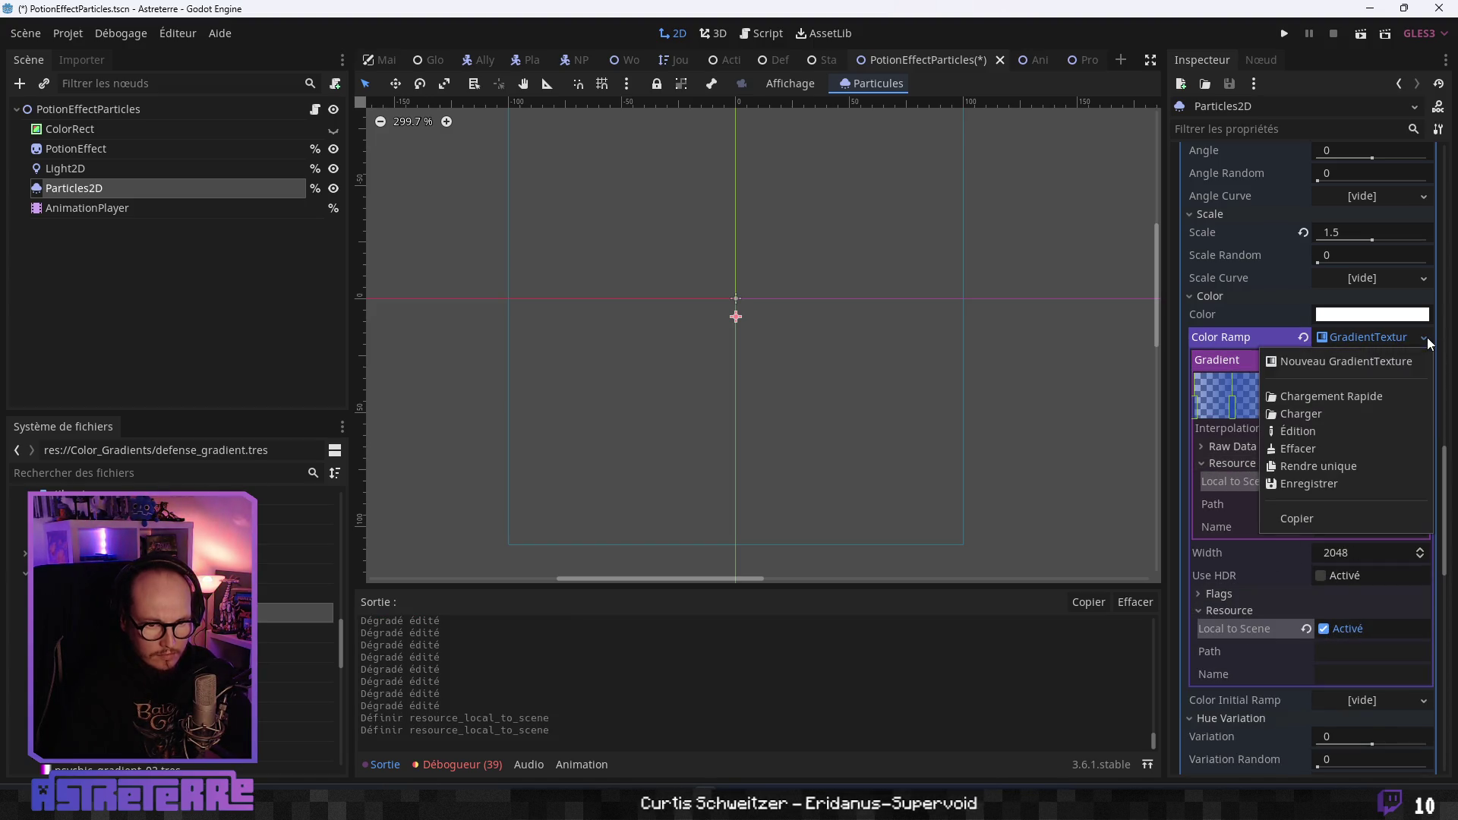
{"action": "left_click", "coordinate": [1316, 483]}
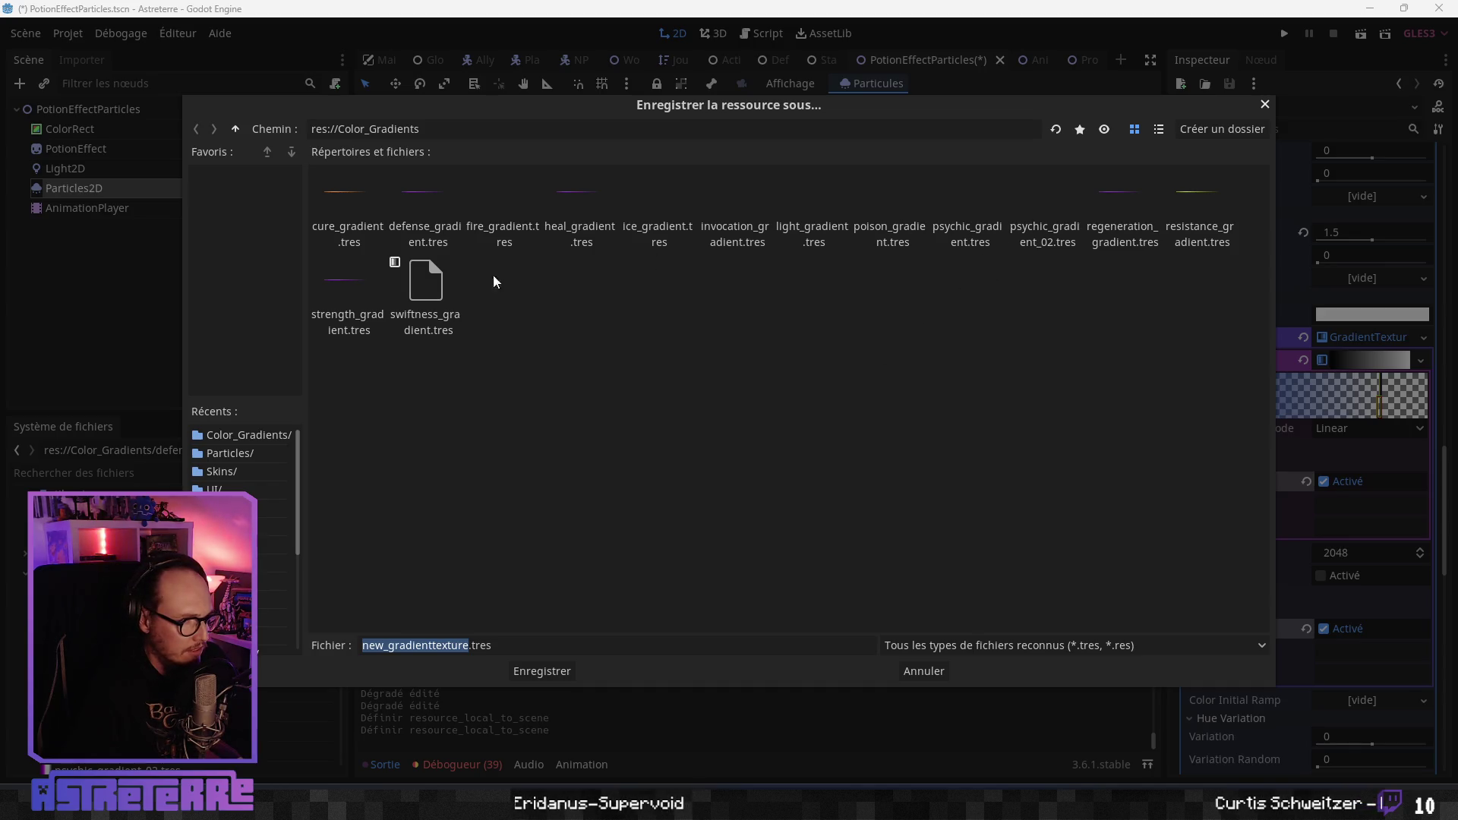
{"action": "left_click", "coordinate": [373, 338]}
{"action": "left_click", "coordinate": [557, 677]}
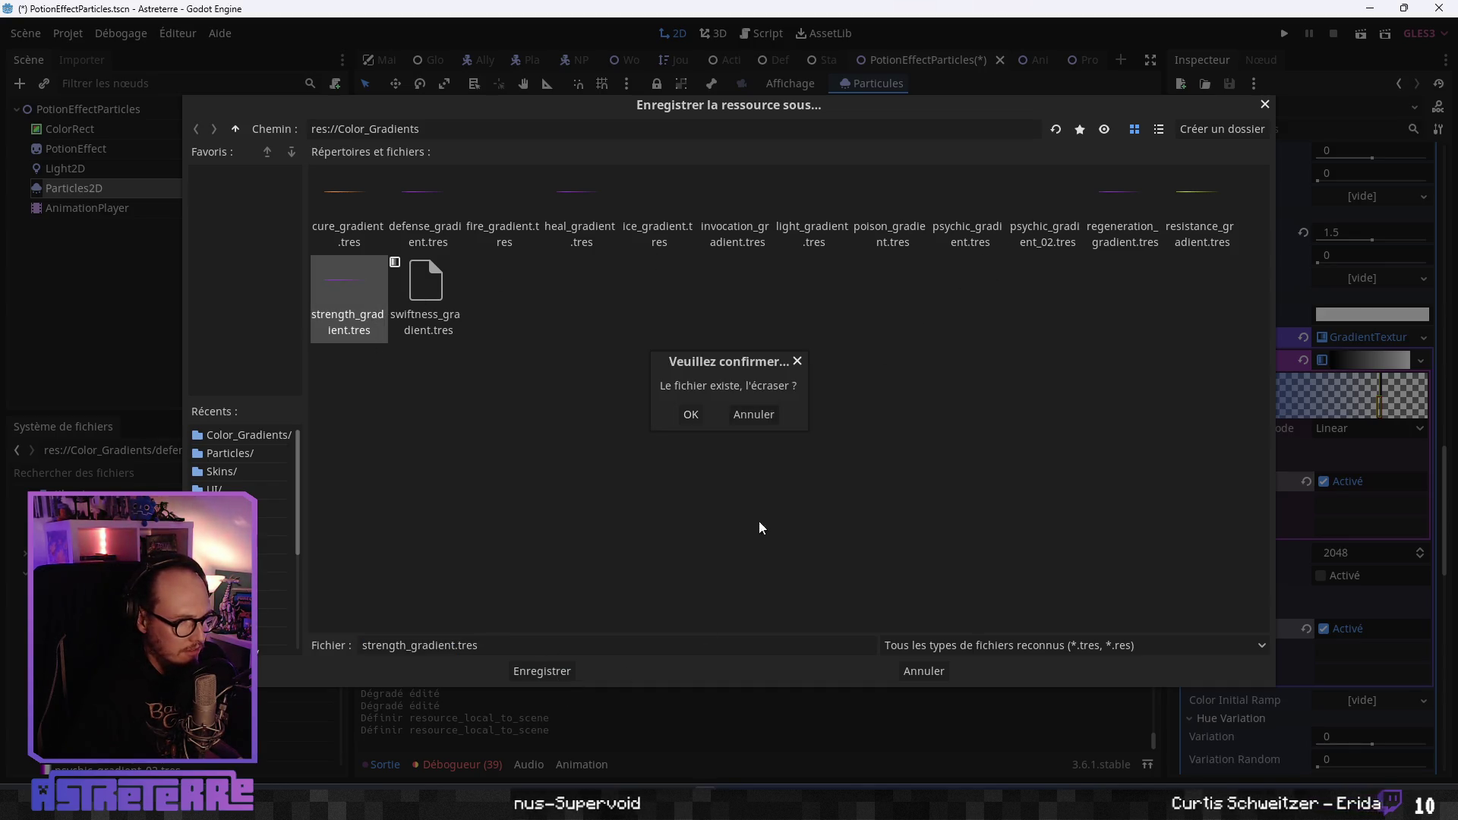
{"action": "left_click", "coordinate": [688, 414]}
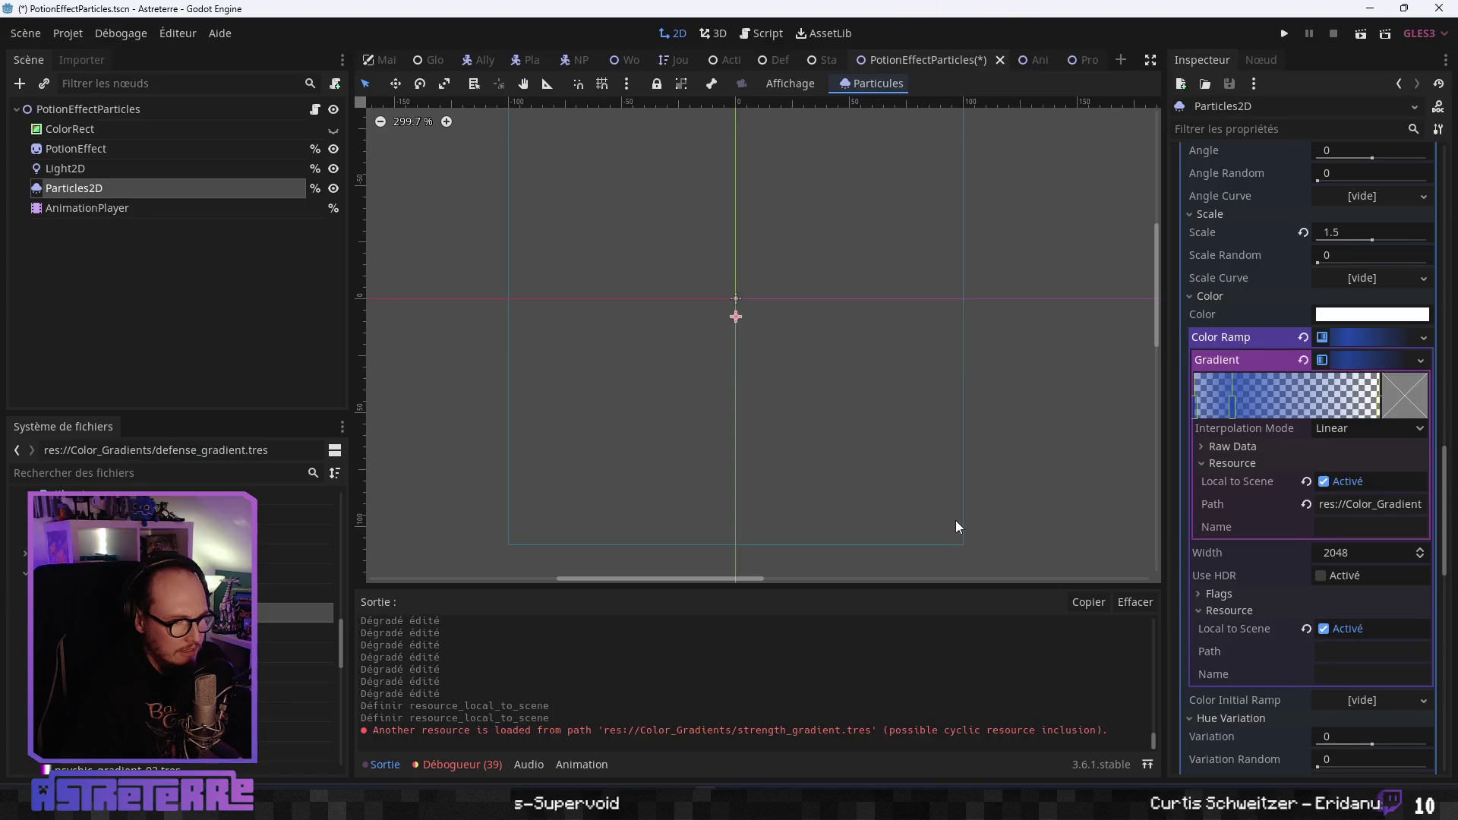
Clear the Color Ramp and start loading a gradient from a file.
{"action": "left_click", "coordinate": [1303, 337]}
{"action": "left_click", "coordinate": [1418, 335]}
{"action": "left_click", "coordinate": [1318, 413]}
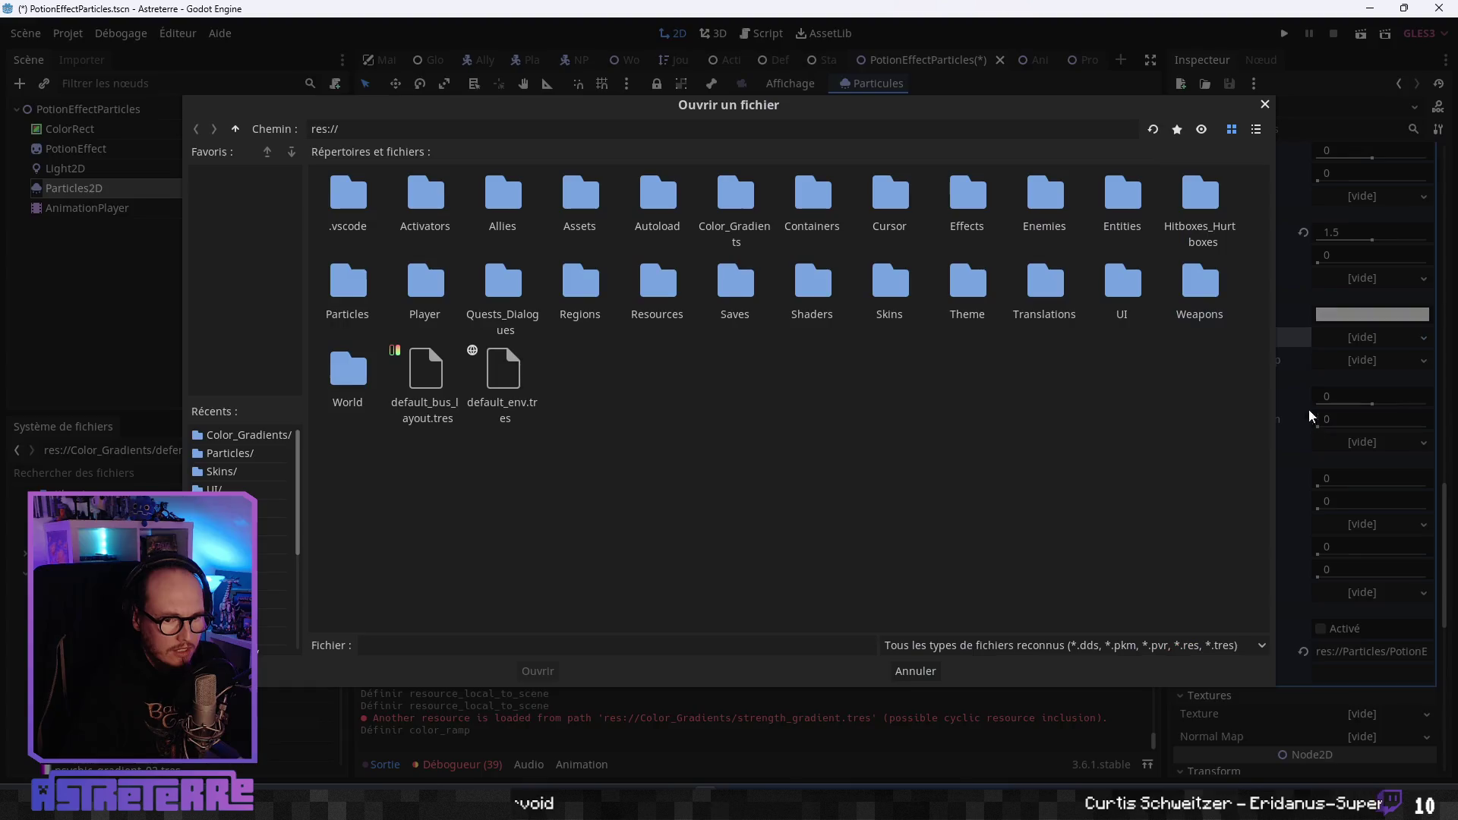
Load resistance_gradient.tres from Color_Gradients into the colour ramp.
{"action": "double_click", "coordinate": [752, 190]}
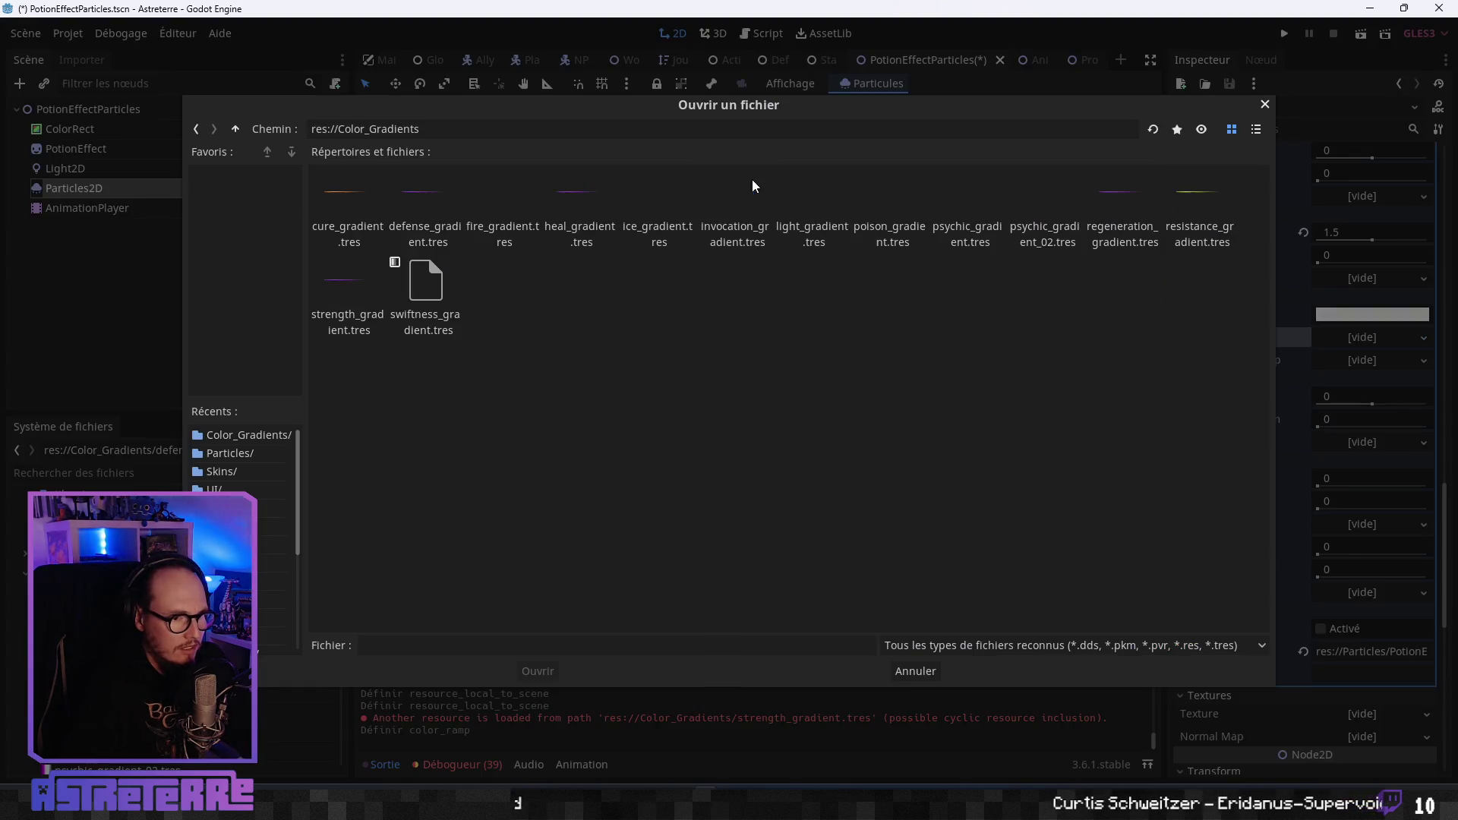
{"action": "left_click", "coordinate": [1216, 213]}
{"action": "left_click", "coordinate": [534, 671]}
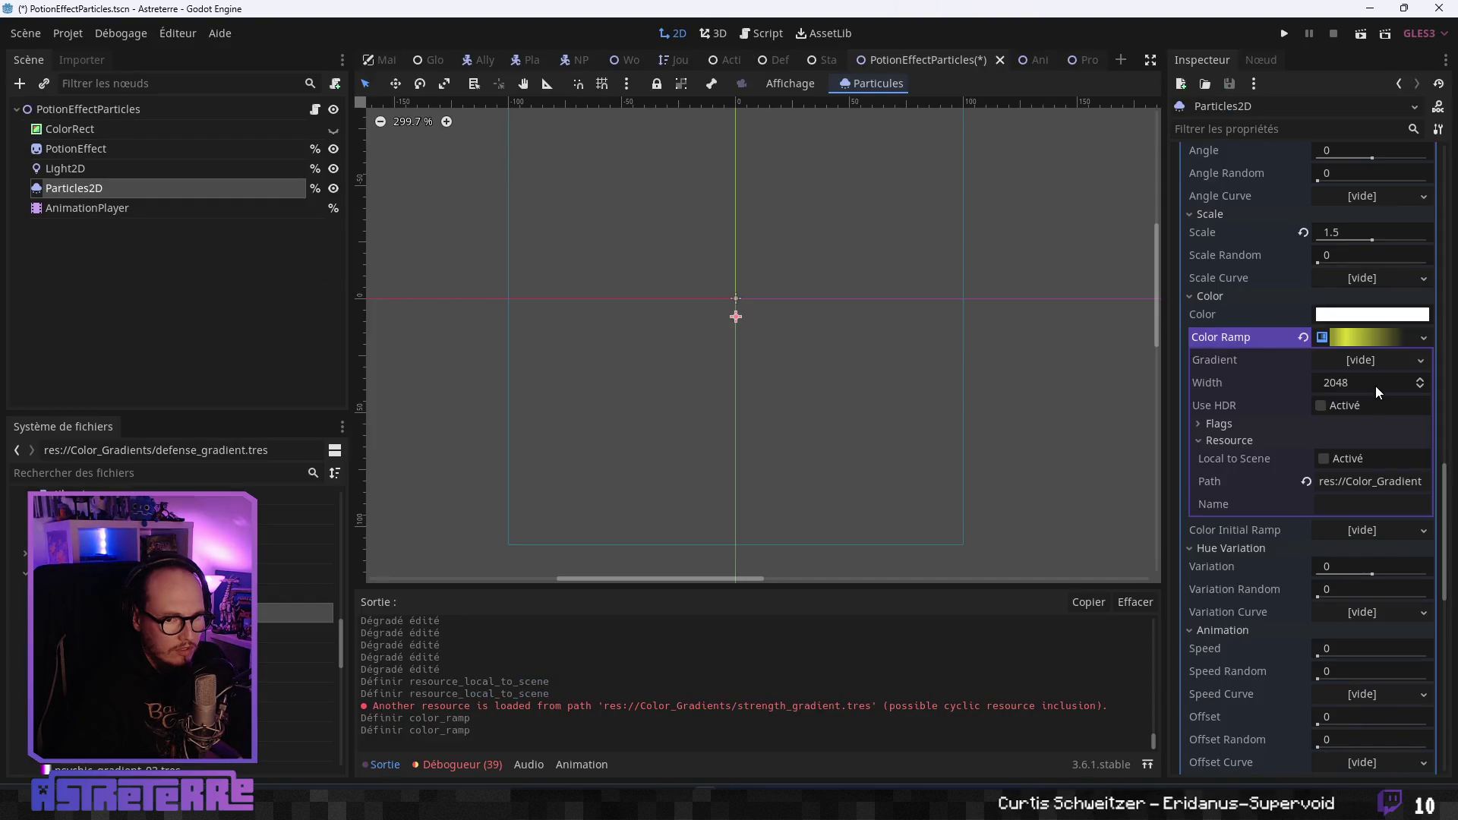
Clear the ramp and load strength_gradient.tres from Color_Gradients instead.
{"action": "left_click", "coordinate": [1423, 339]}
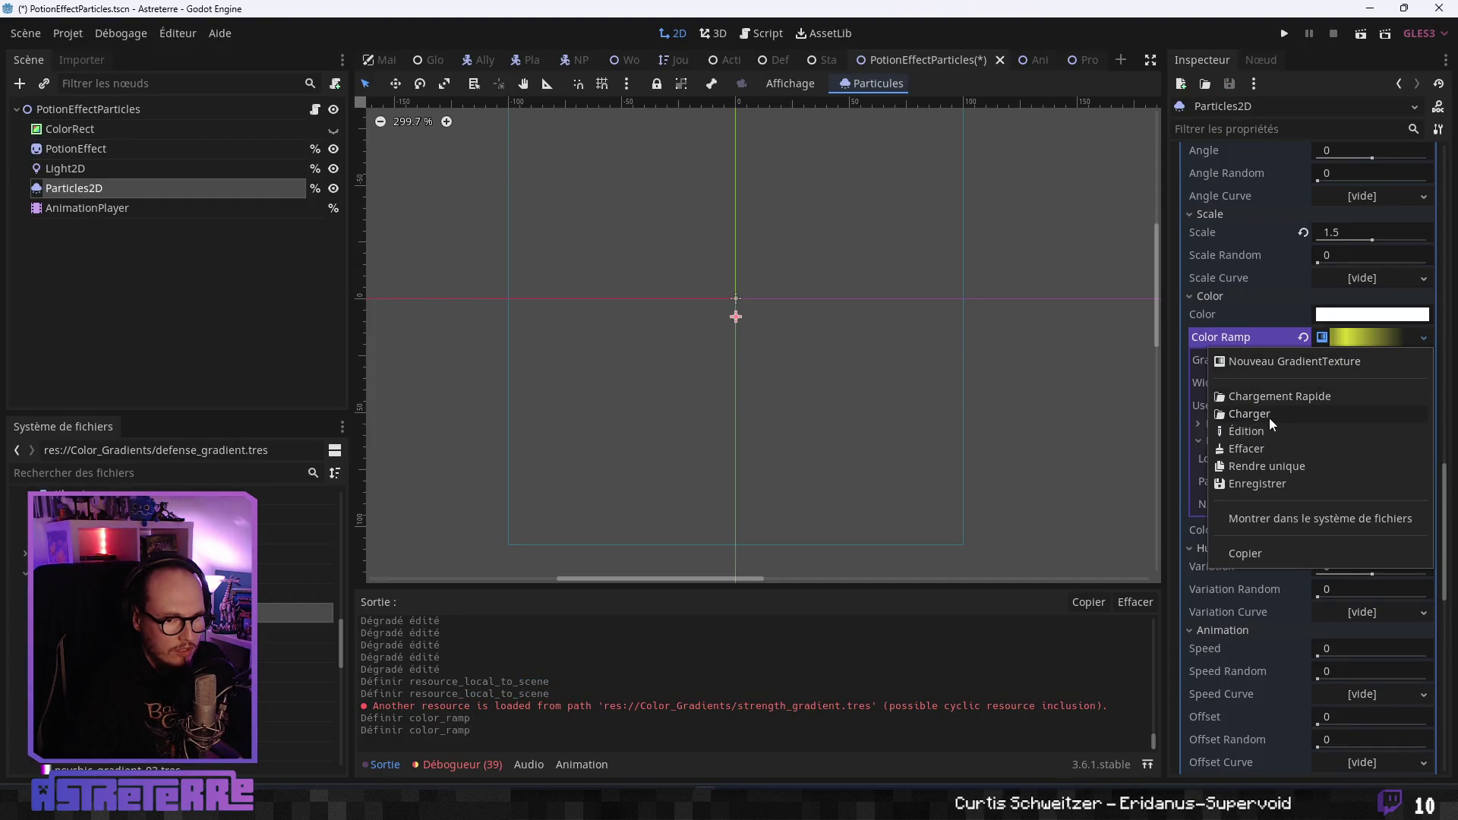
{"action": "left_click", "coordinate": [1312, 338]}
{"action": "left_click", "coordinate": [1312, 337]}
{"action": "left_click", "coordinate": [1302, 336]}
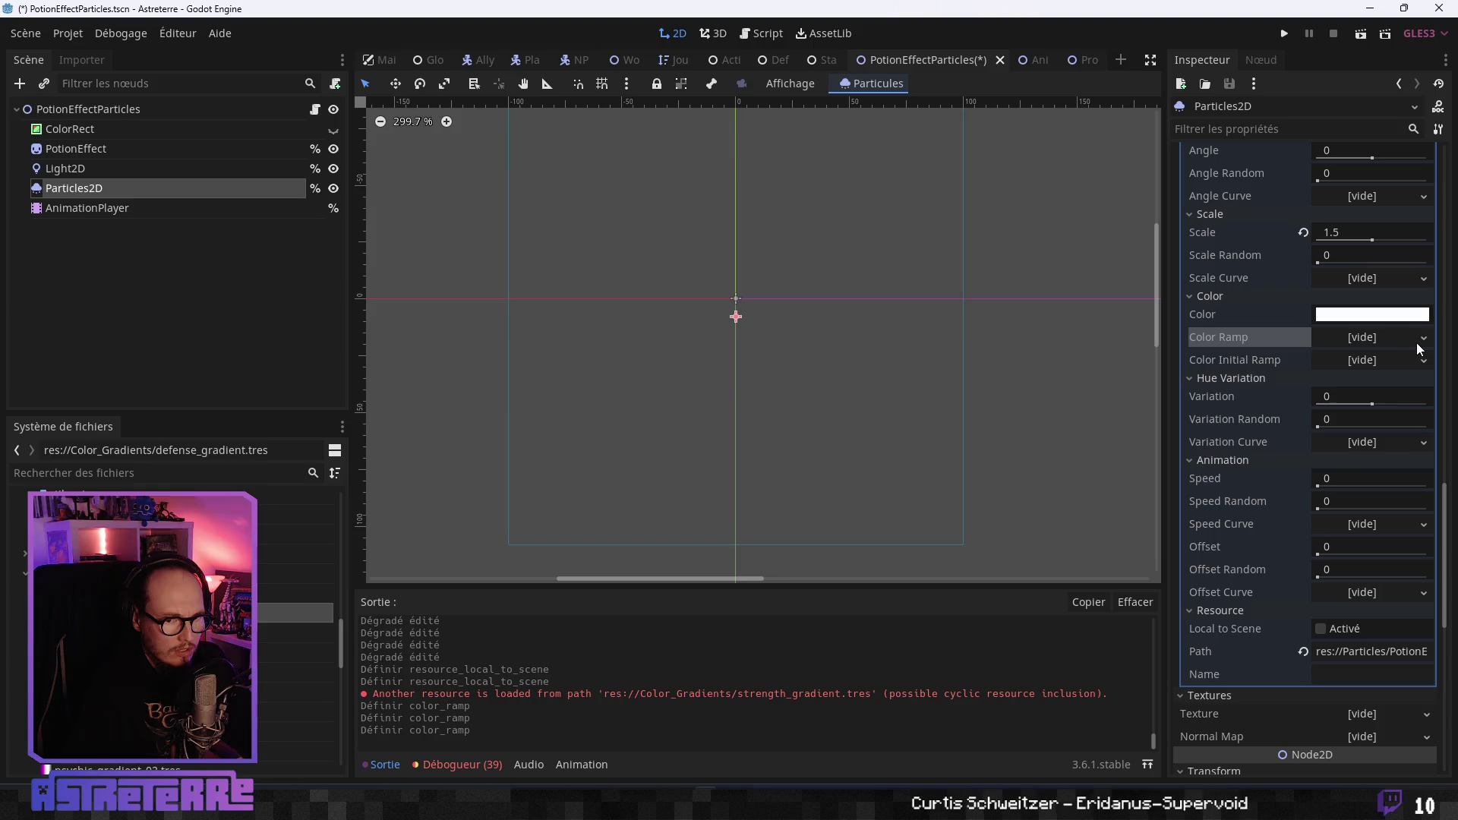
{"action": "left_click", "coordinate": [1415, 343]}
{"action": "left_click", "coordinate": [1298, 416]}
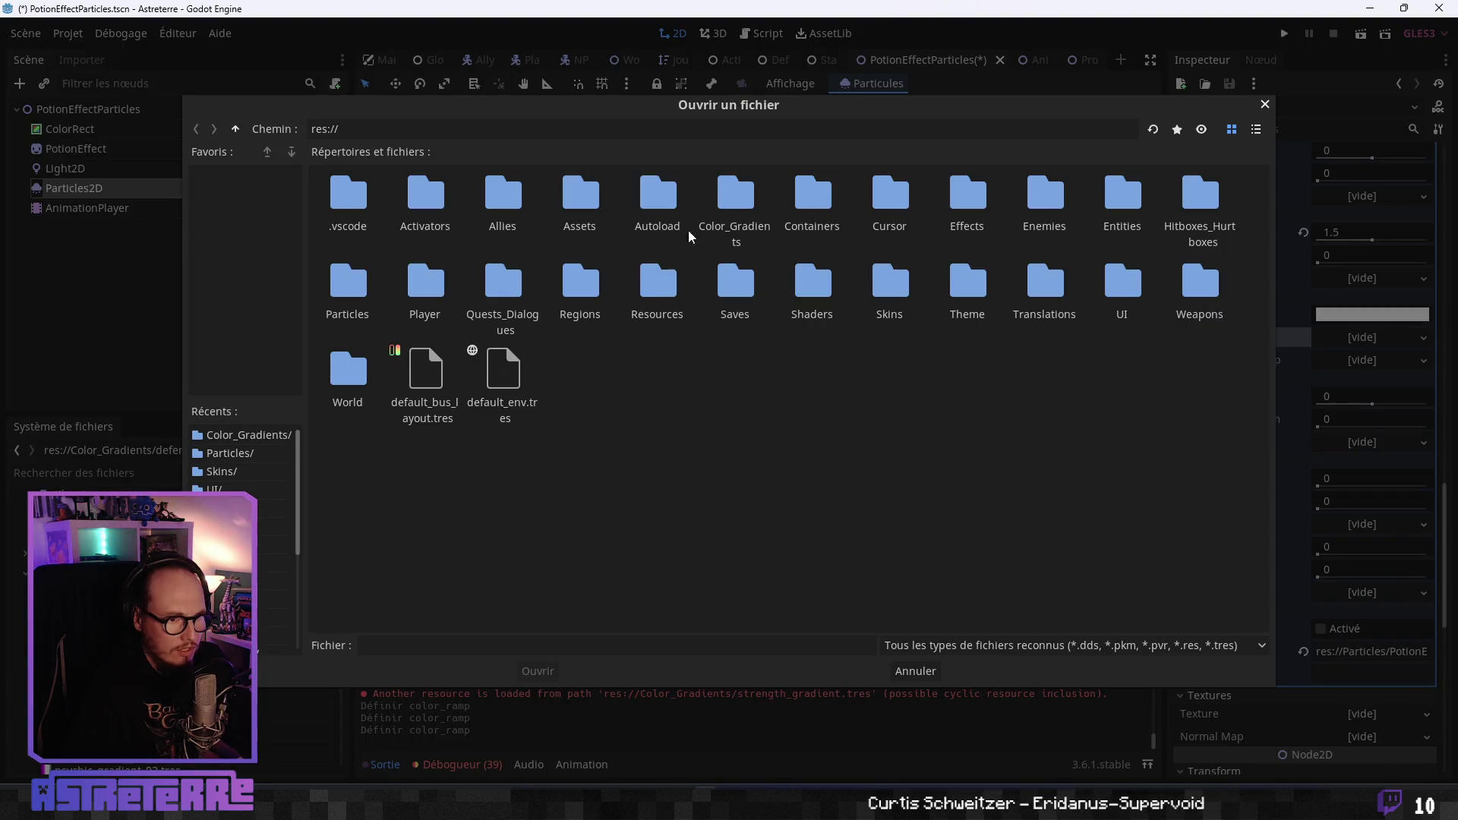
{"action": "double_click", "coordinate": [717, 211]}
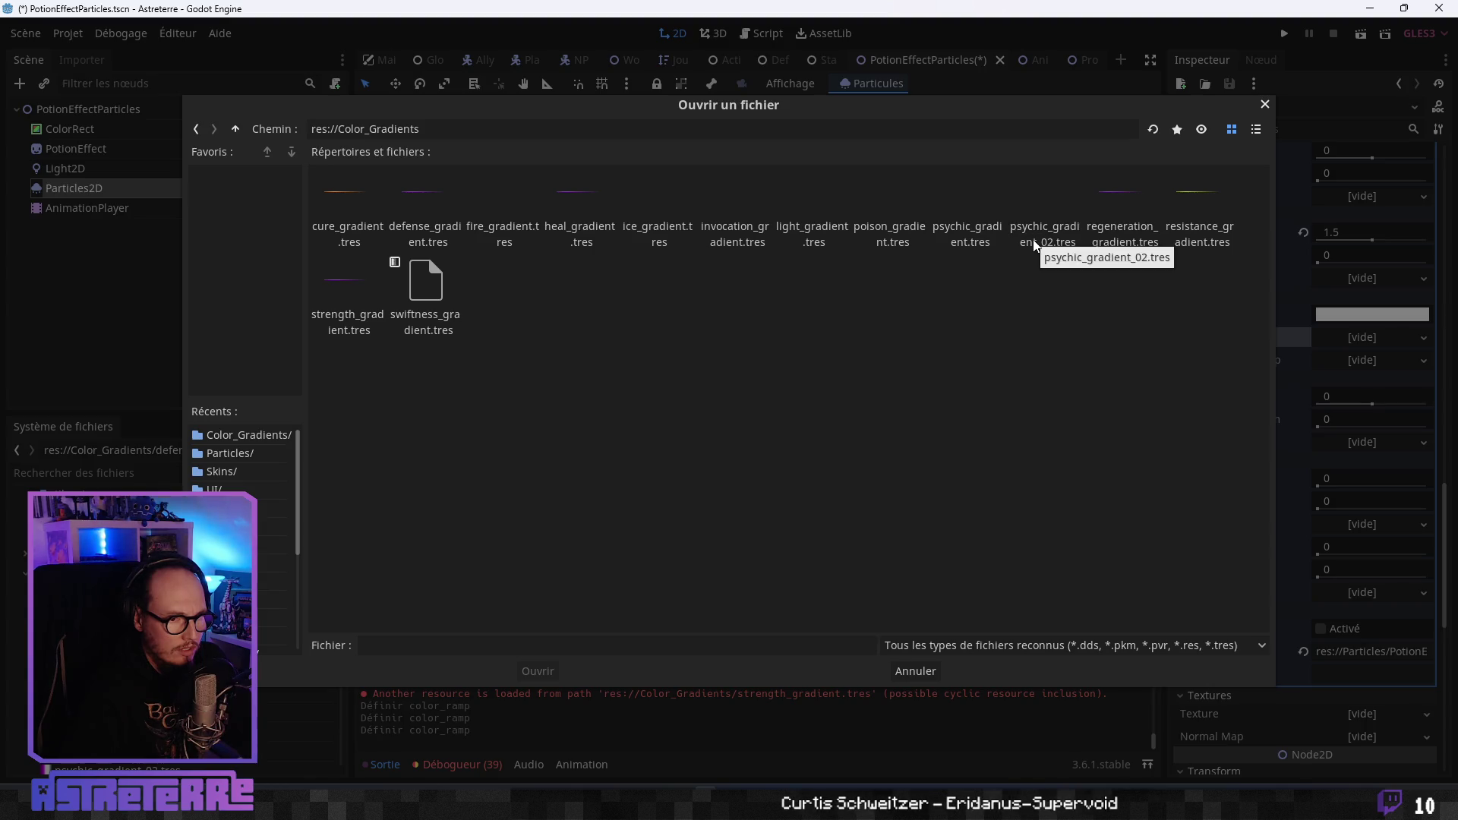
{"action": "left_click", "coordinate": [385, 336]}
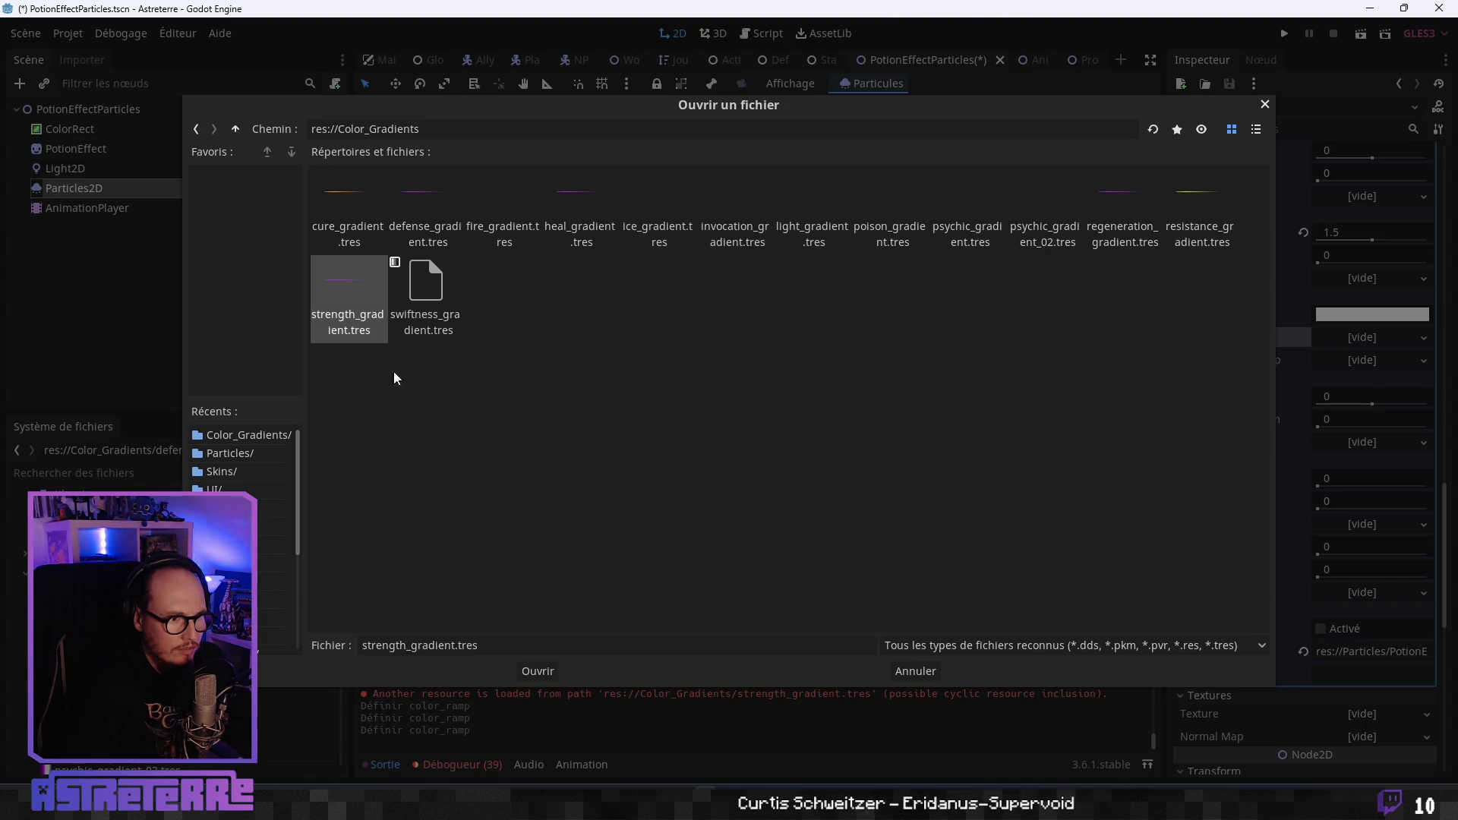
{"action": "left_click", "coordinate": [542, 671]}
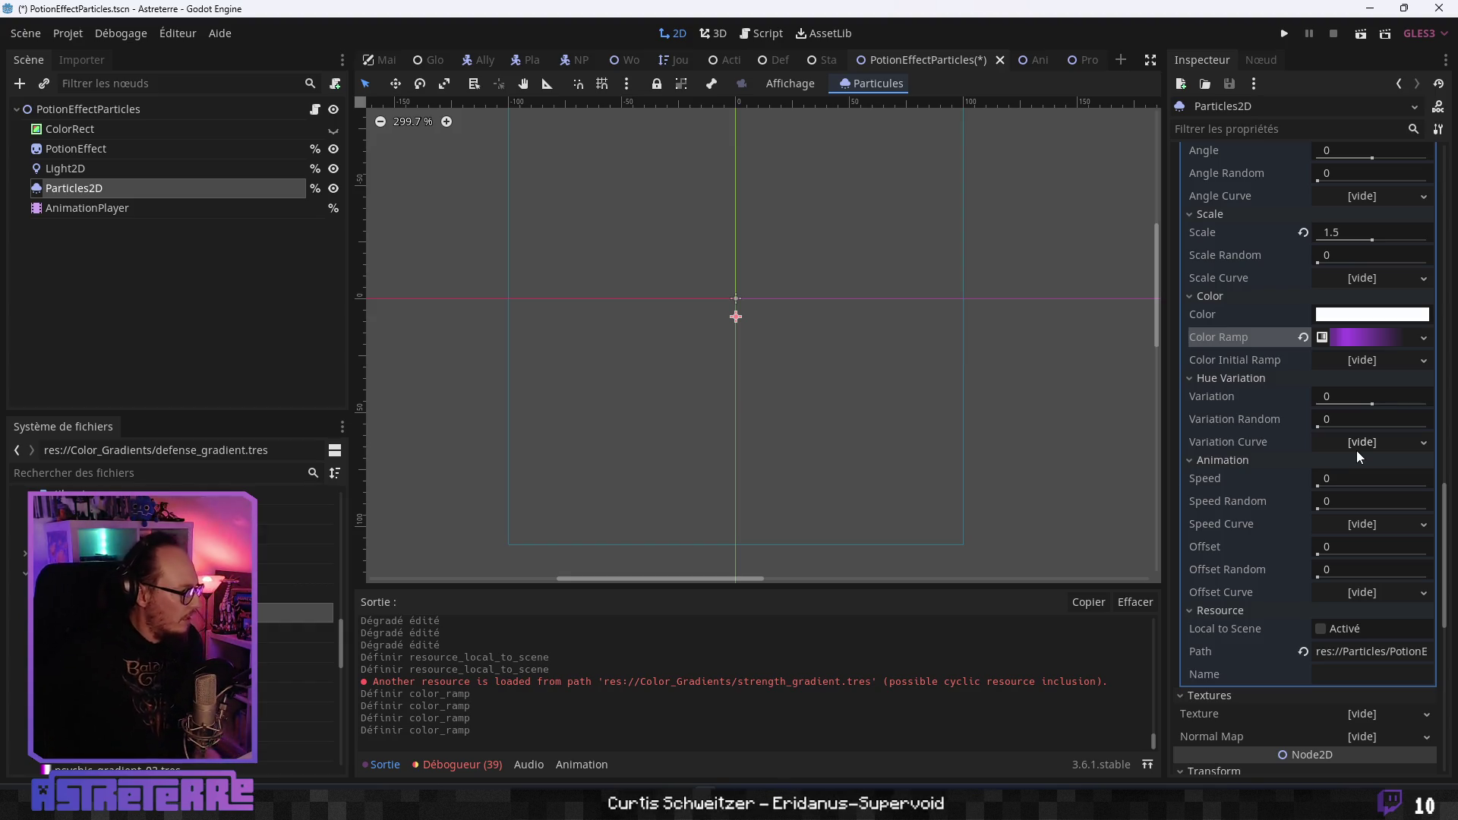
Save the particle scene with Ctrl+S, quit Godot through the Fermer confirmation, and view the potion sprite in Aseprite.
{"action": "key", "text": "ctrl+s"}
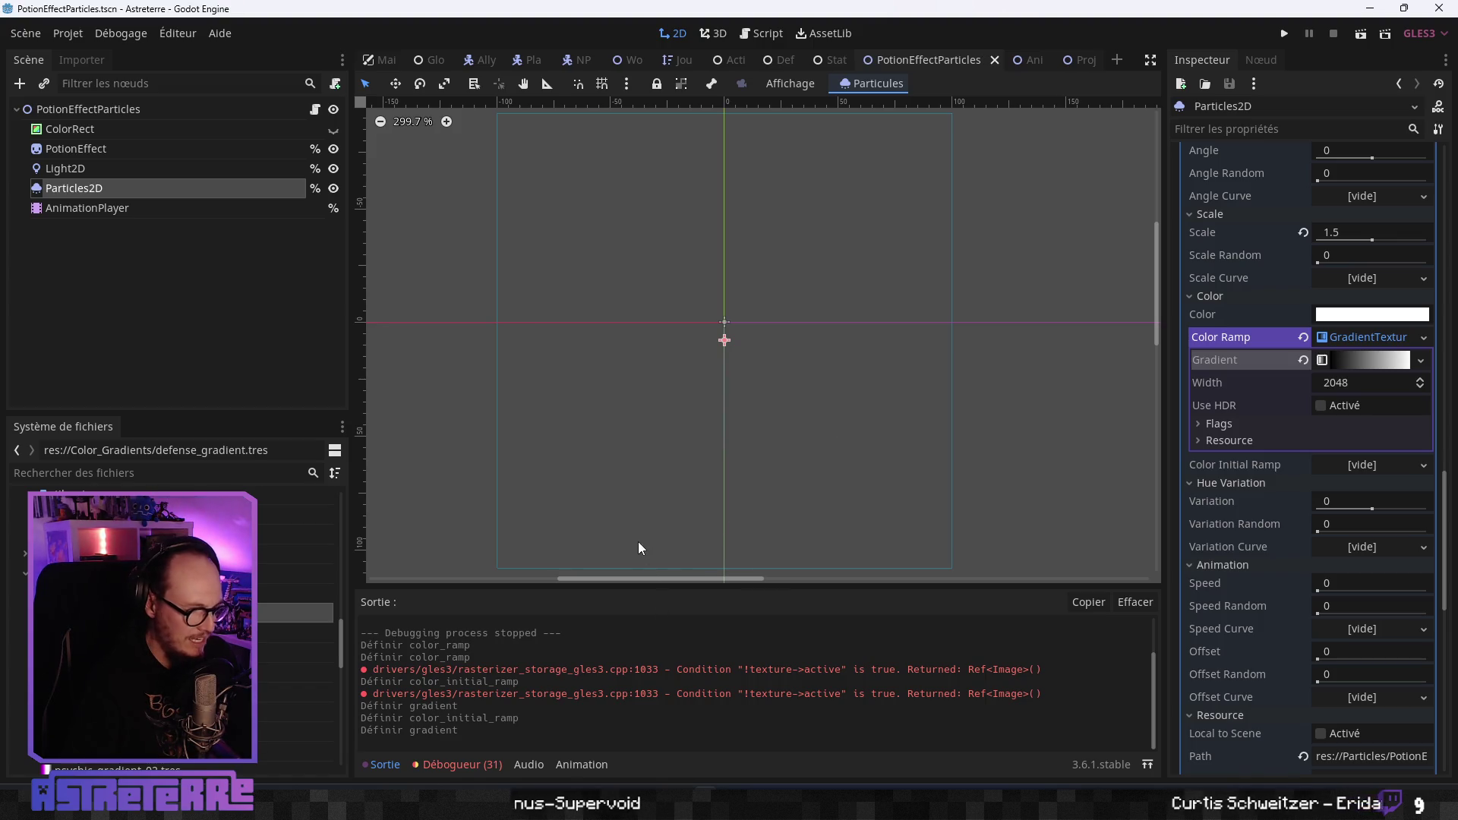
{"action": "scroll", "coordinate": [174, 630], "scroll_direction": "down", "scroll_amount": 3}
{"action": "scroll", "coordinate": [190, 507], "scroll_direction": "up", "scroll_amount": 1}
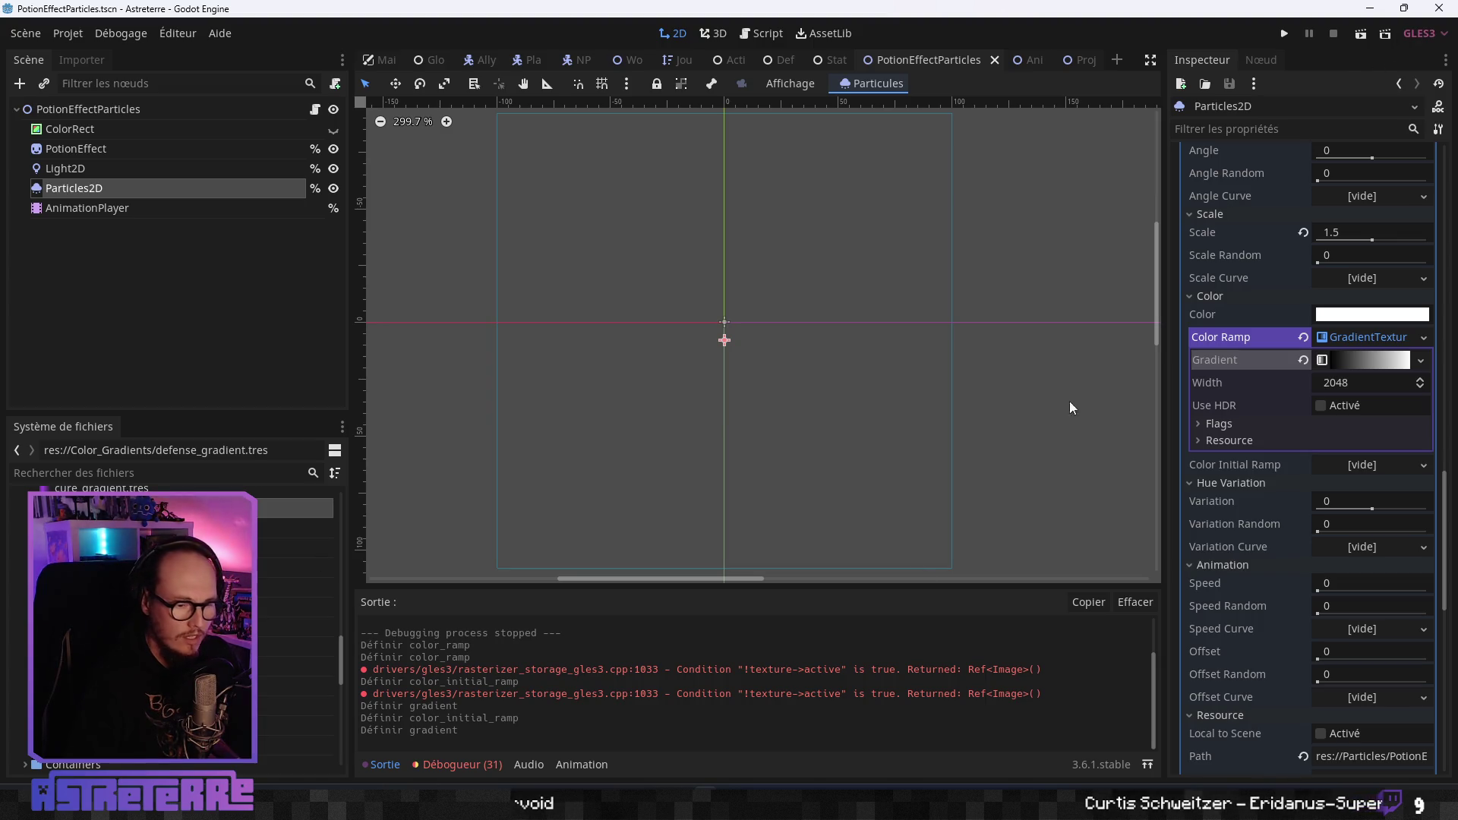
{"action": "left_click", "coordinate": [1441, 11]}
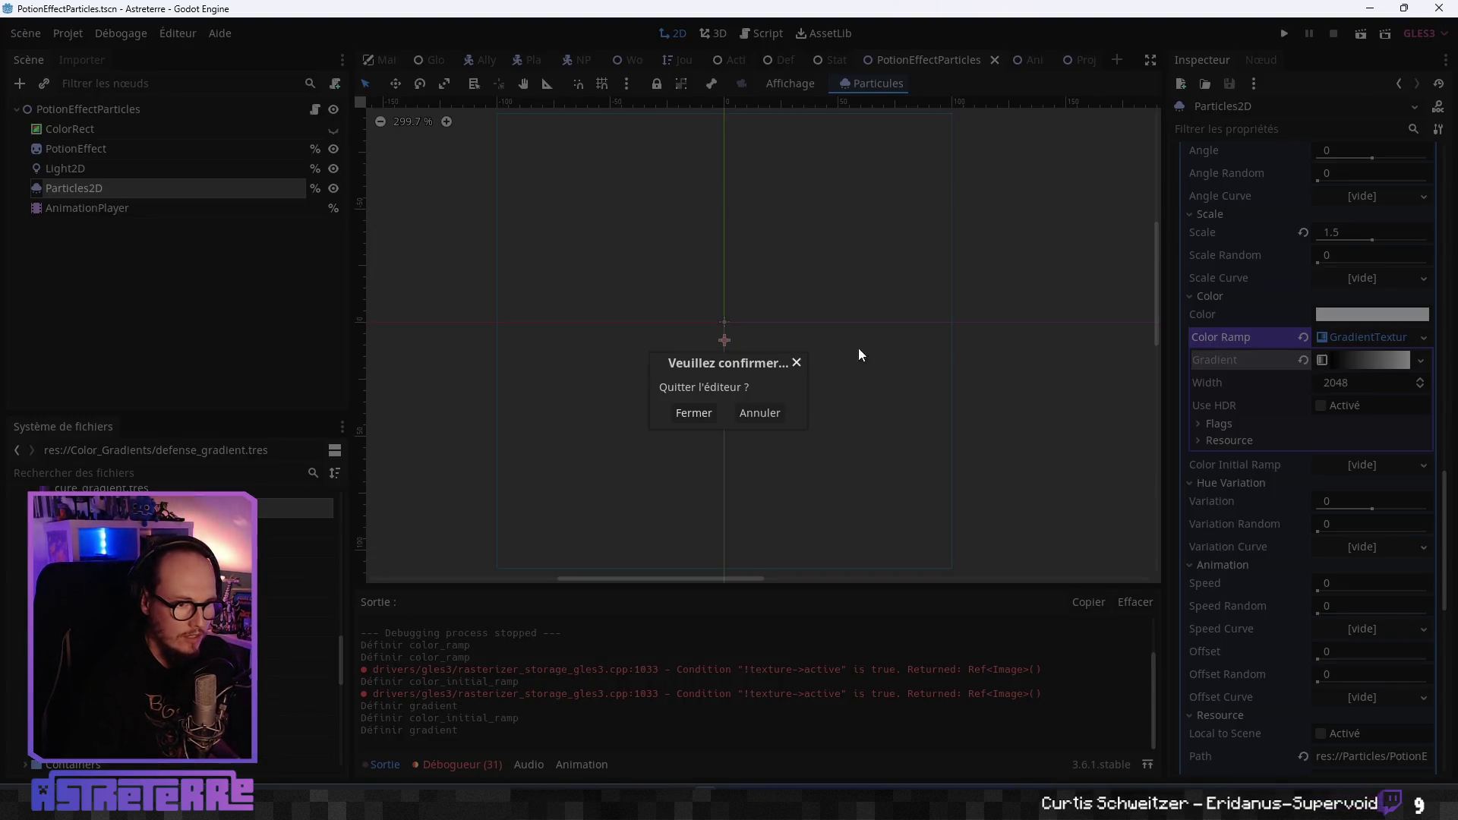
{"action": "left_click", "coordinate": [701, 413]}
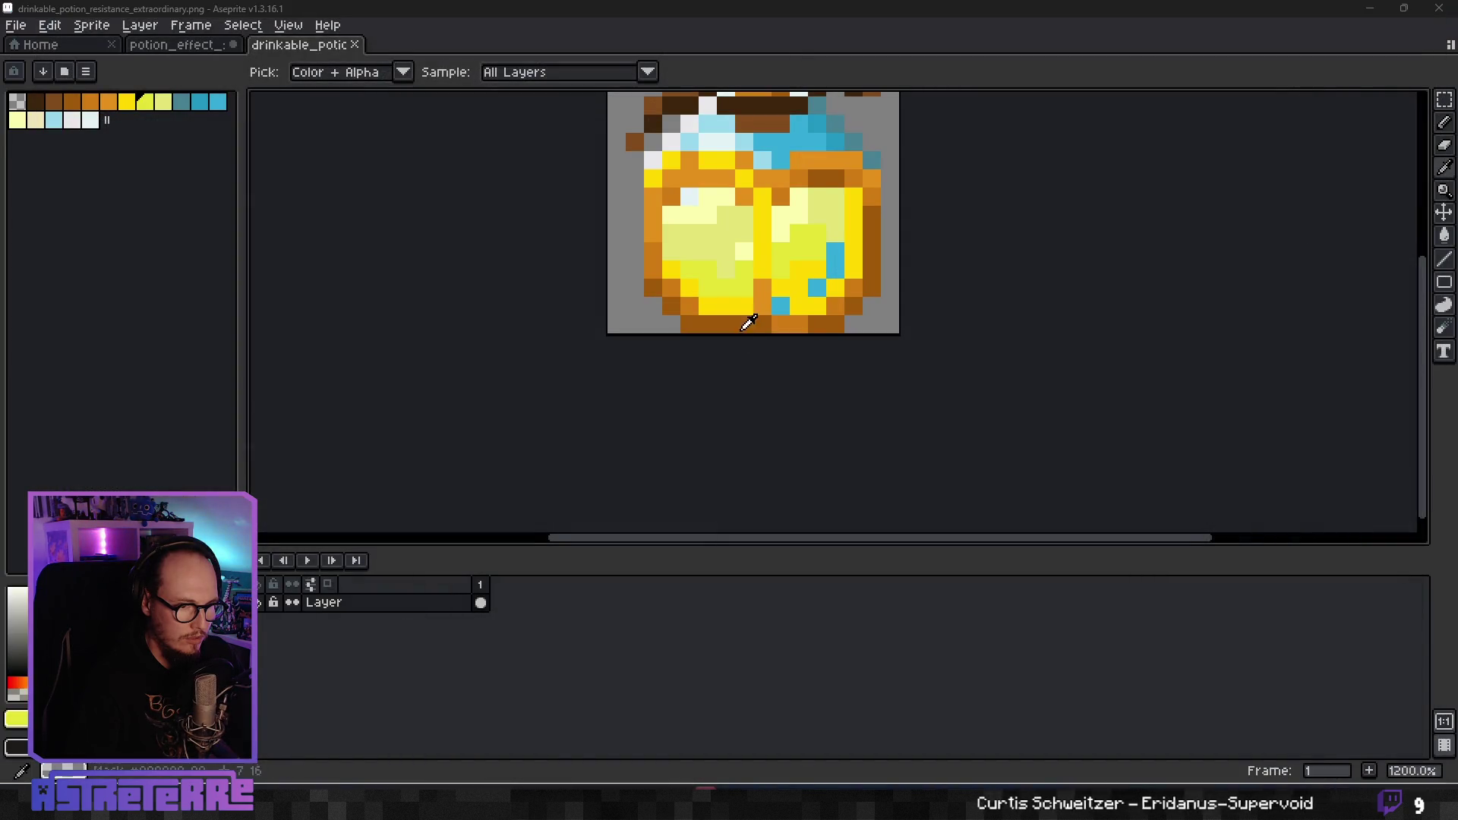
{"action": "left_click_drag", "start_coordinate": [745, 322], "coordinate": [736, 459]}
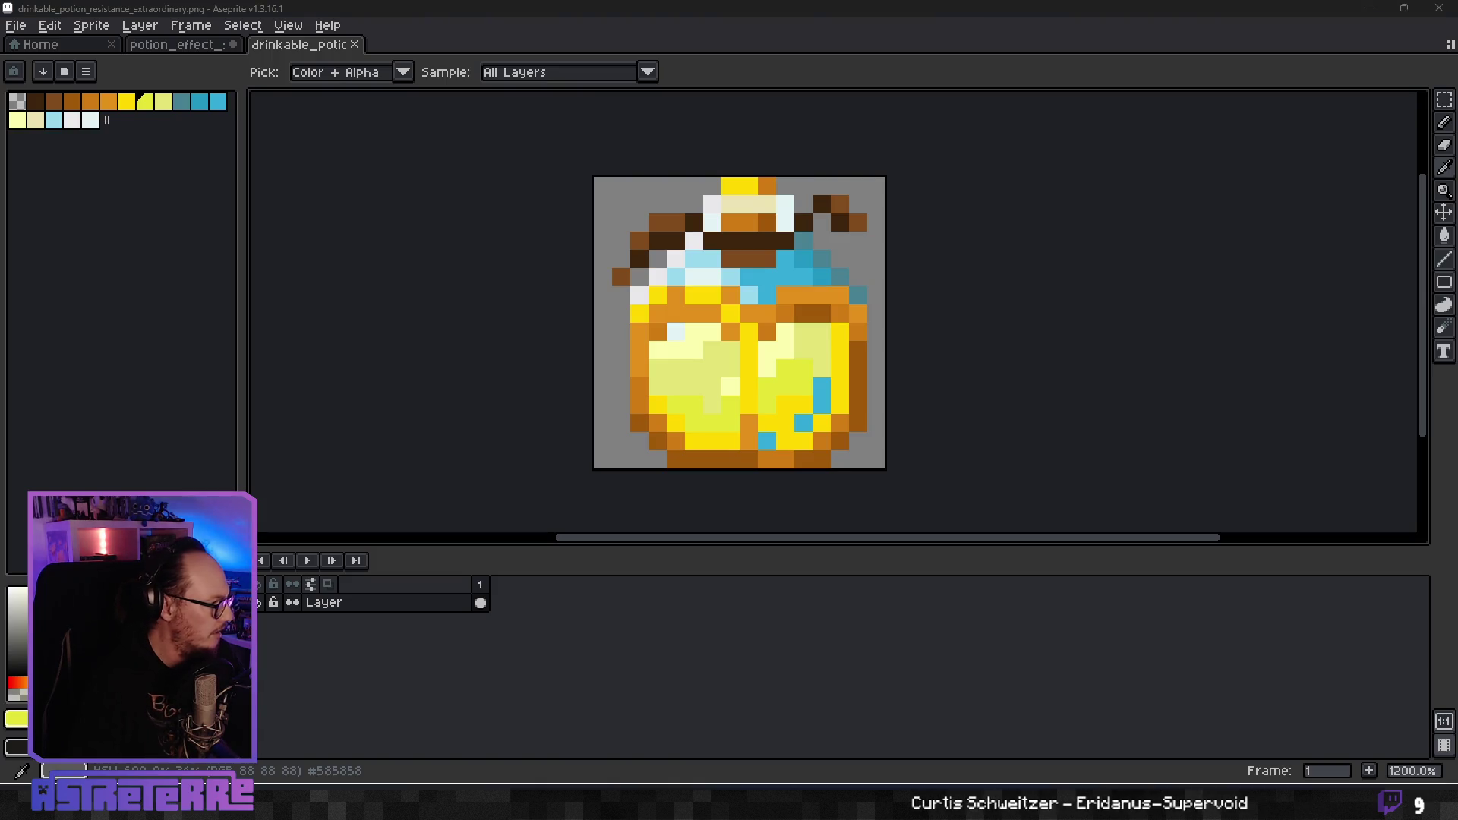
Go to the astreterre project folder and open its Color_Gradients folder.
{"action": "key", "text": "alt+Tab"}
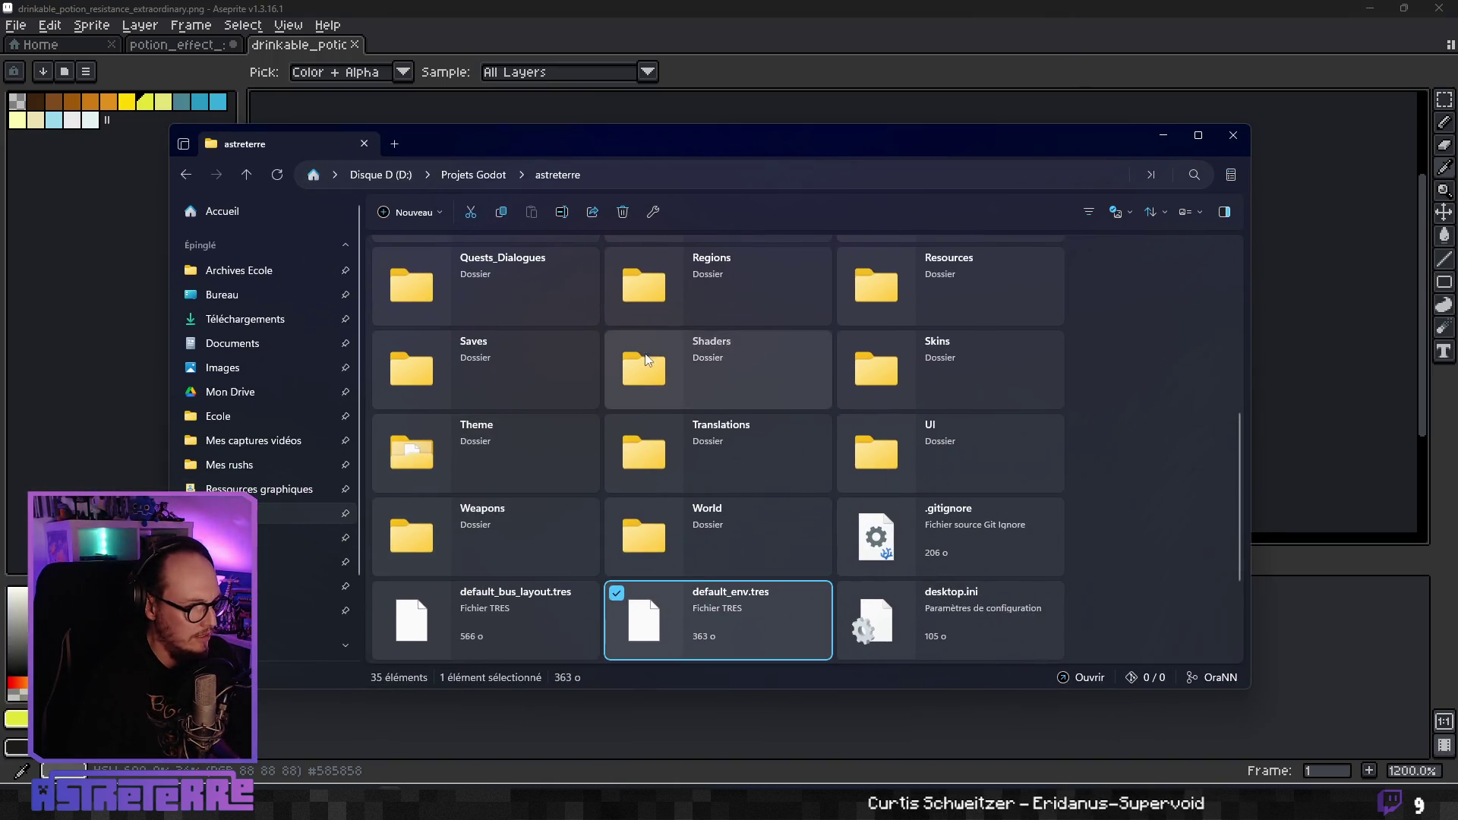
{"action": "scroll", "coordinate": [941, 351], "scroll_direction": "up", "scroll_amount": 5}
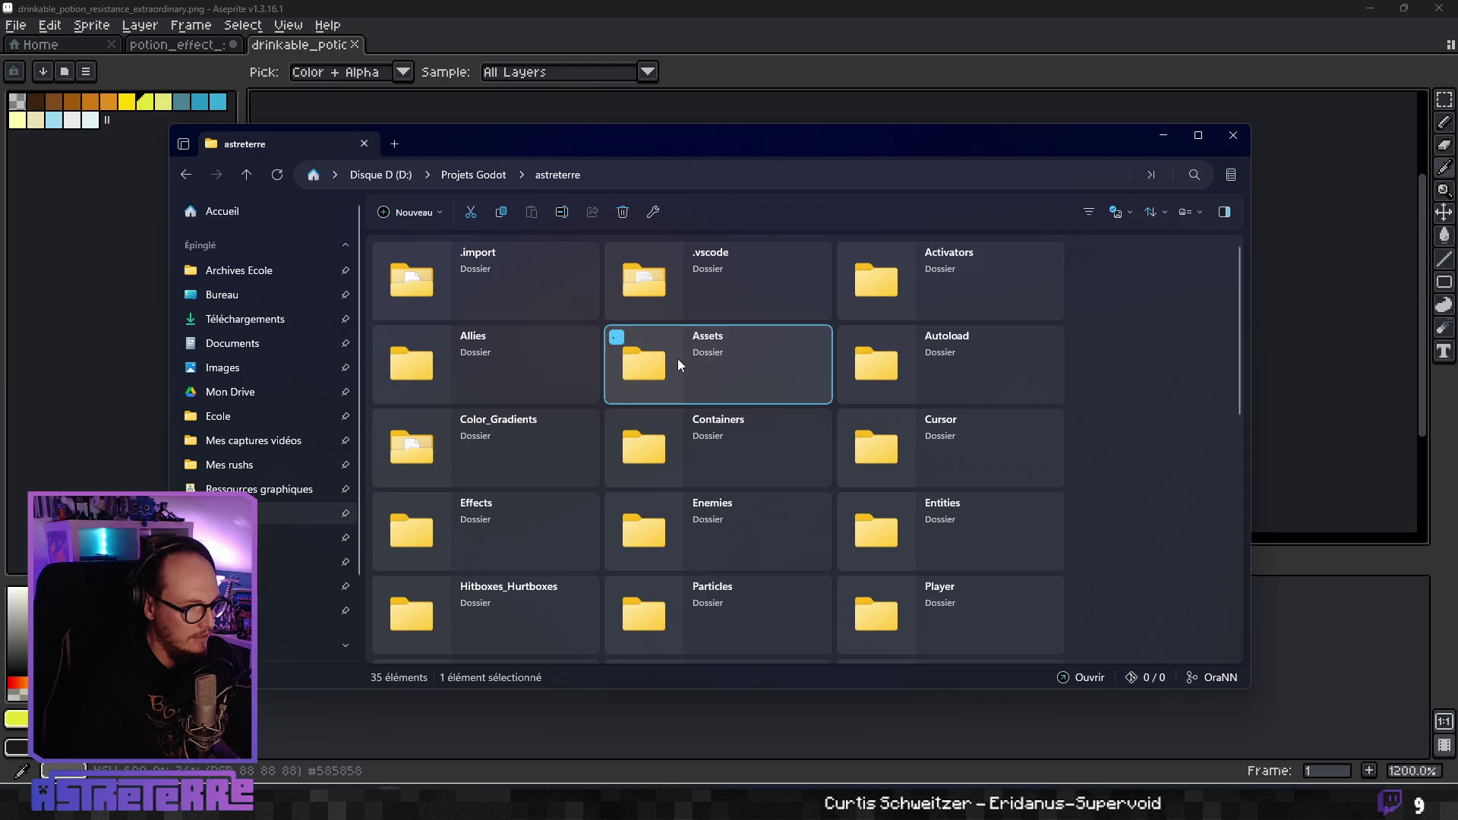
{"action": "double_click", "coordinate": [677, 359]}
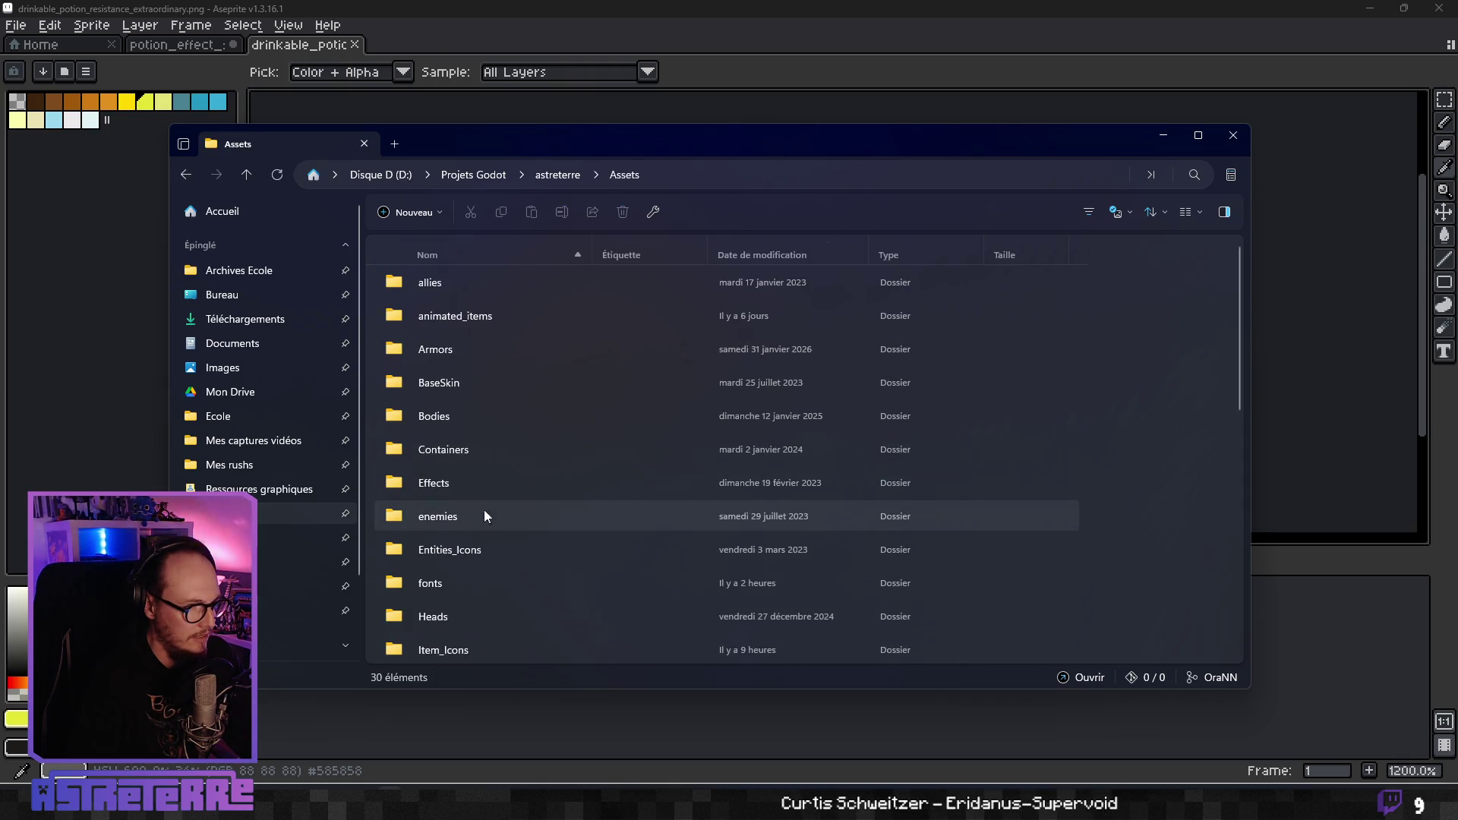
{"action": "key", "text": "alt+Left"}
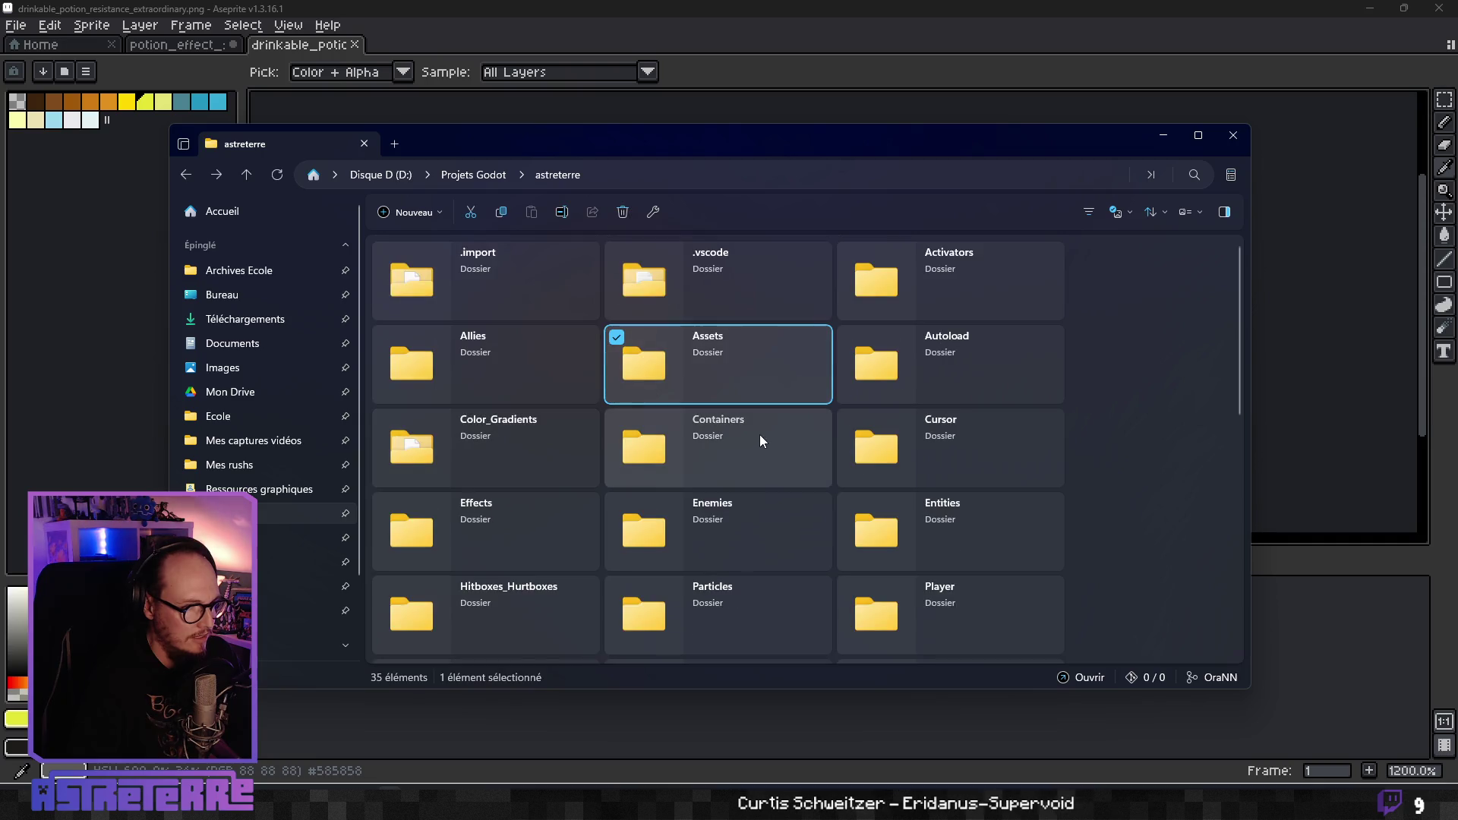
{"action": "double_click", "coordinate": [501, 449]}
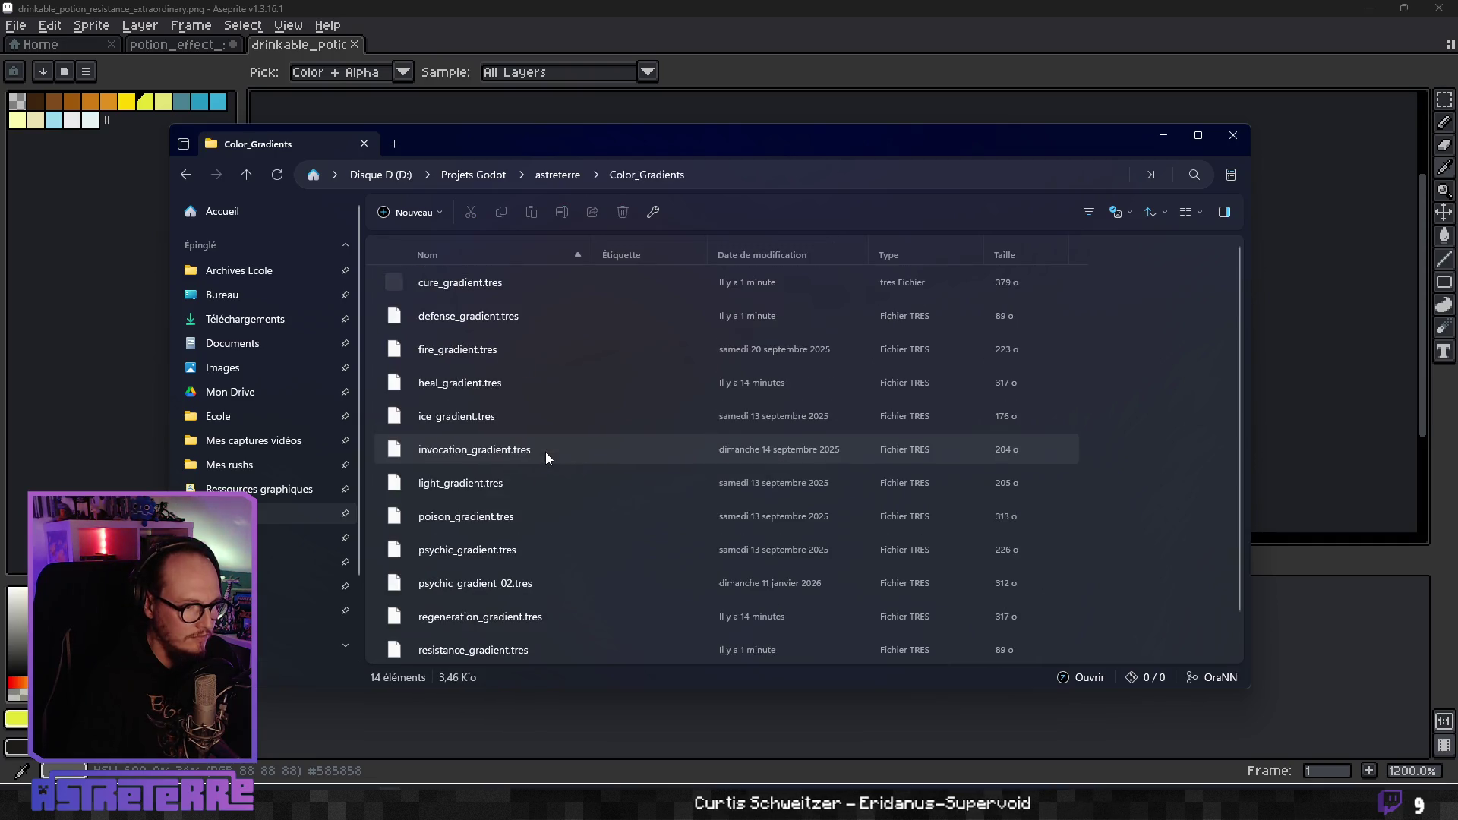
Sort the gradient files by Date de modification, newest first.
{"action": "left_click", "coordinate": [777, 253]}
{"action": "scroll", "coordinate": [683, 452], "scroll_direction": "up", "scroll_amount": 1}
{"action": "left_click", "coordinate": [776, 256]}
{"action": "scroll", "coordinate": [725, 385], "scroll_direction": "up", "scroll_amount": 1}
Select the six potion gradient files, then narrow the selection to swiftness_gradient.tres and bring up its file actions.
{"action": "left_click", "coordinate": [394, 282]}
{"action": "left_click", "coordinate": [393, 316]}
{"action": "left_click", "coordinate": [394, 350]}
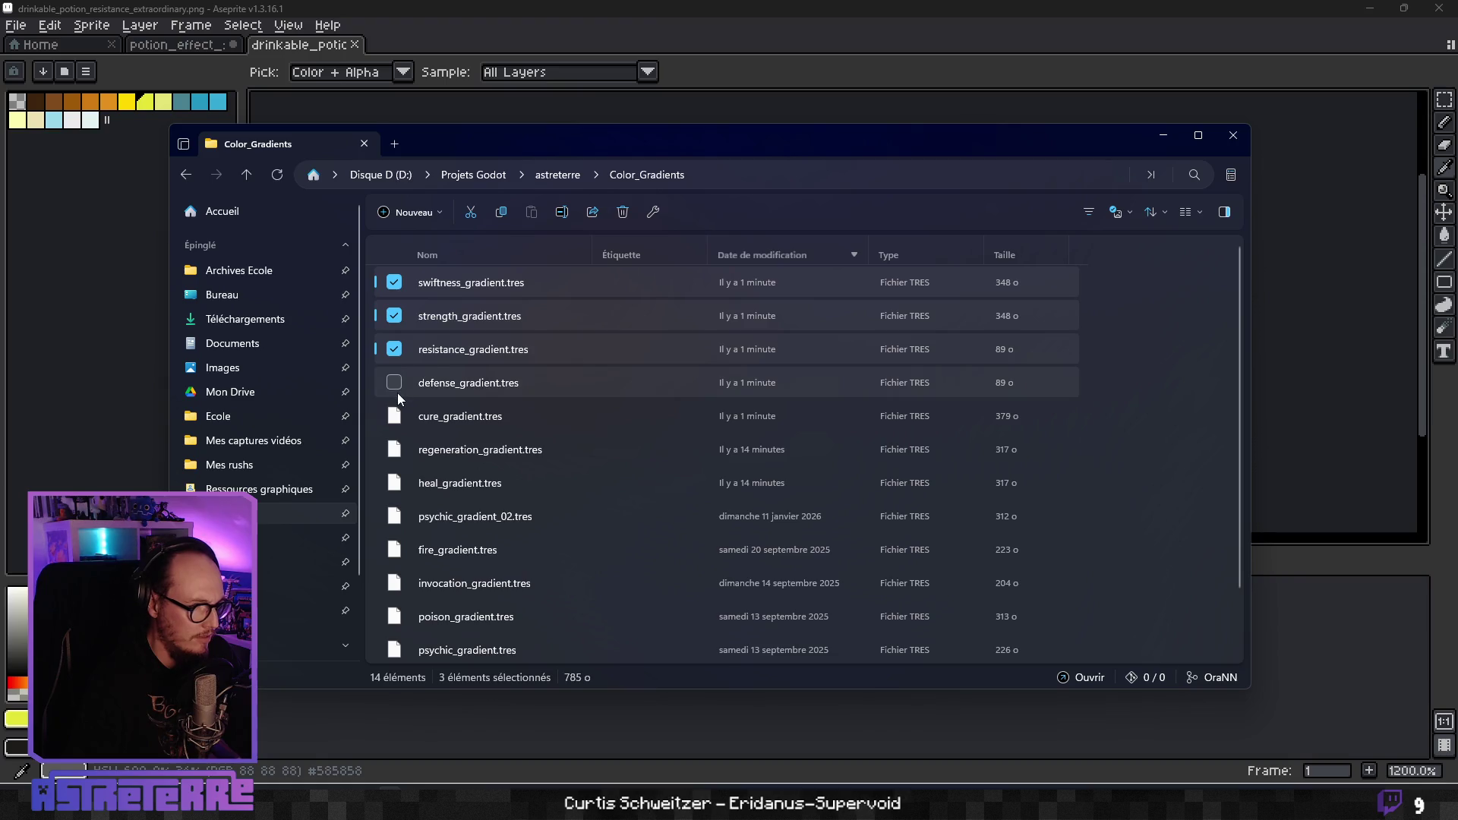
{"action": "left_click", "coordinate": [394, 382]}
{"action": "left_click", "coordinate": [394, 416]}
{"action": "left_click", "coordinate": [393, 449]}
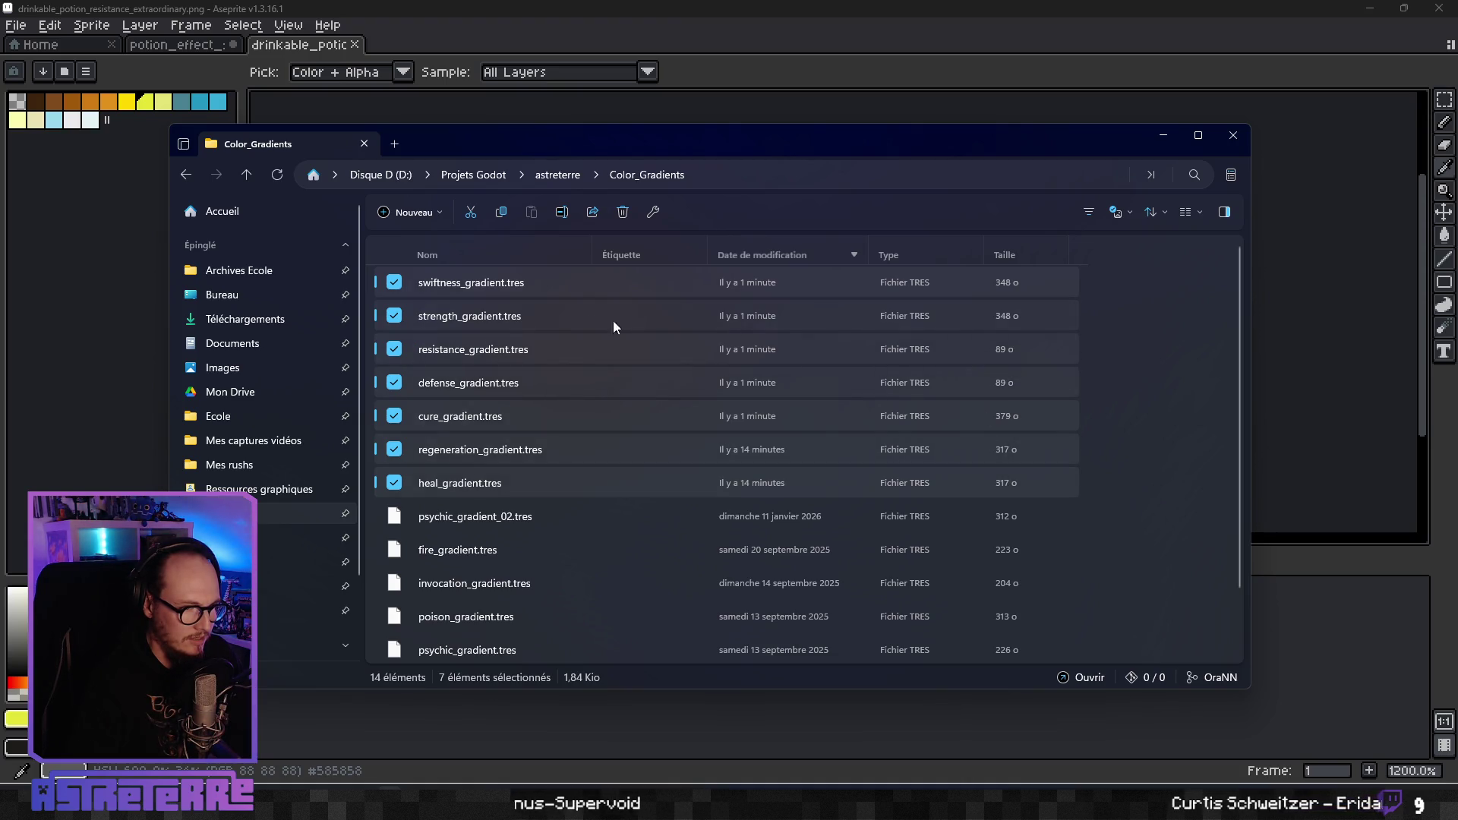
{"action": "left_click", "coordinate": [373, 286]}
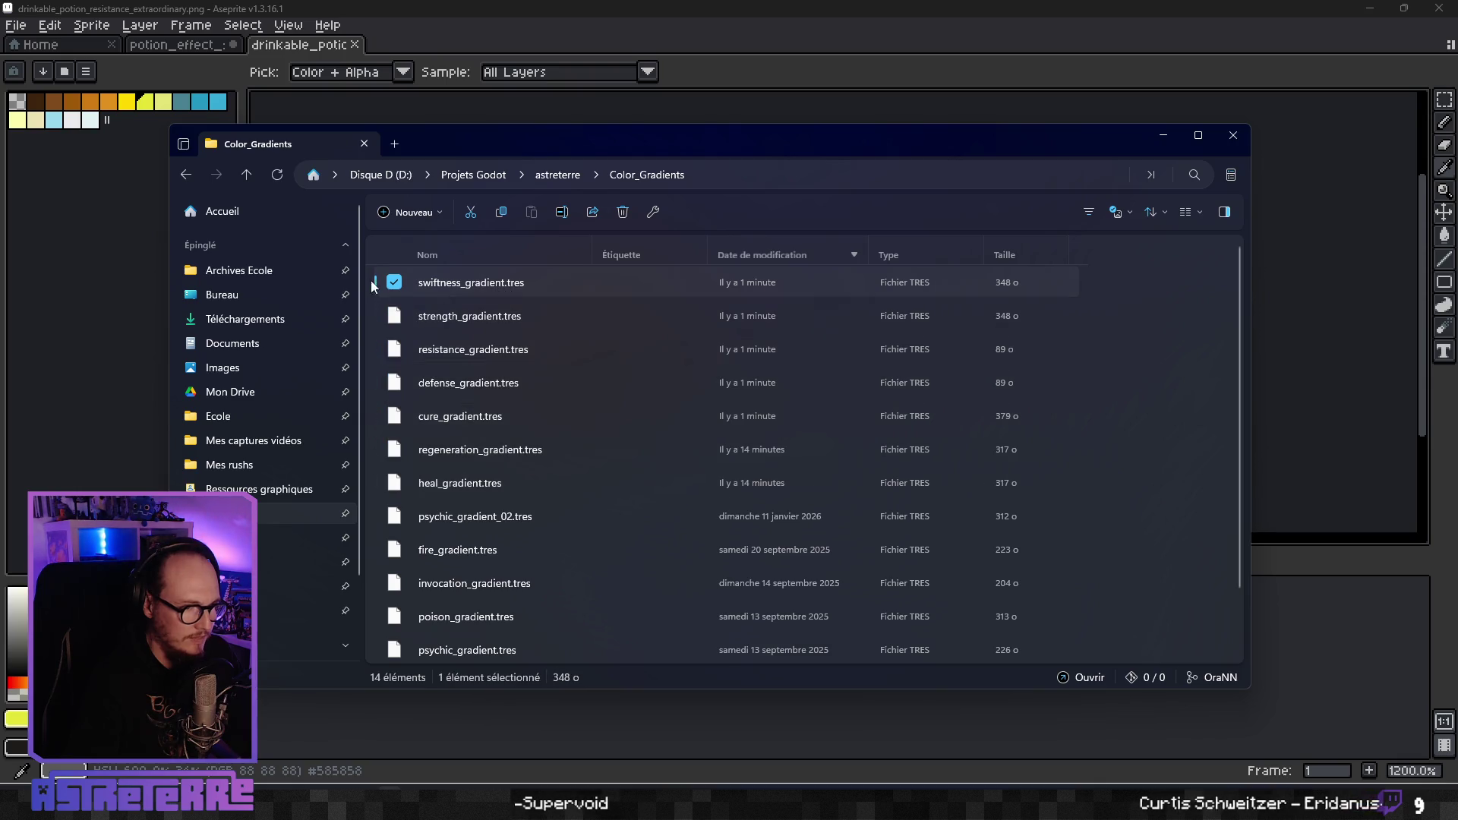
{"action": "right_click", "coordinate": [462, 283]}
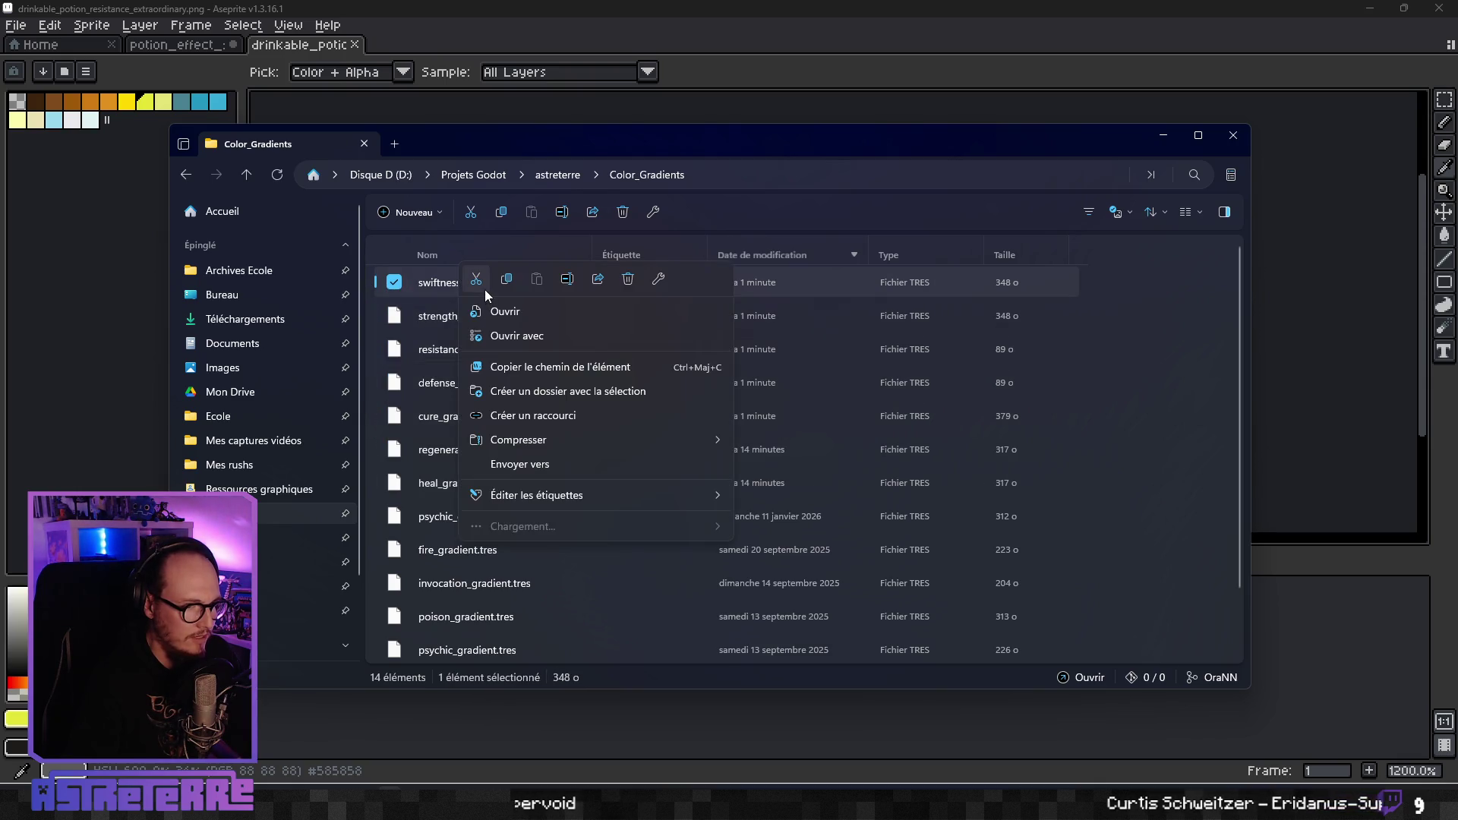
{"action": "left_click", "coordinate": [555, 340]}
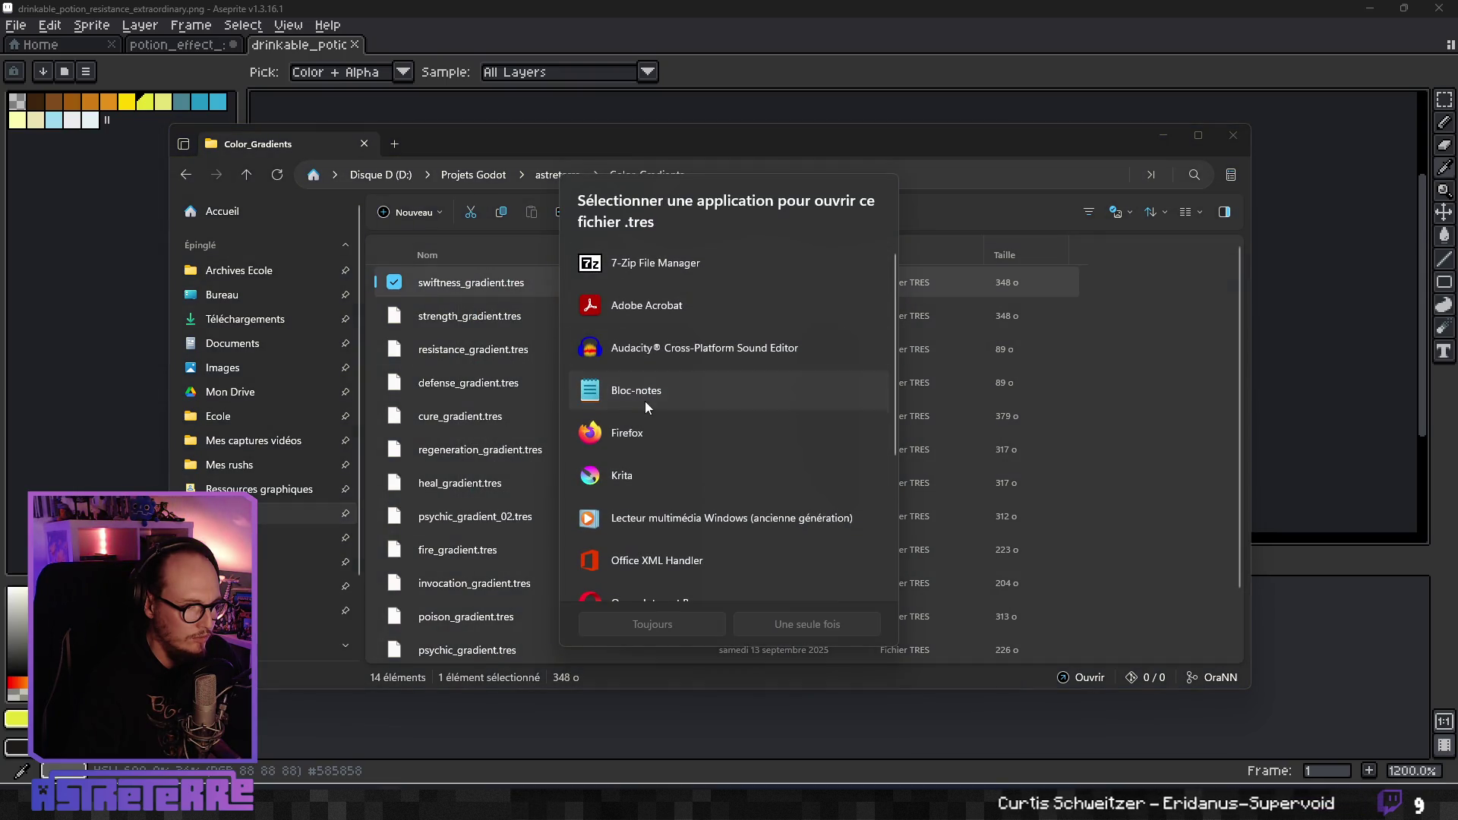
{"action": "left_click", "coordinate": [783, 627]}
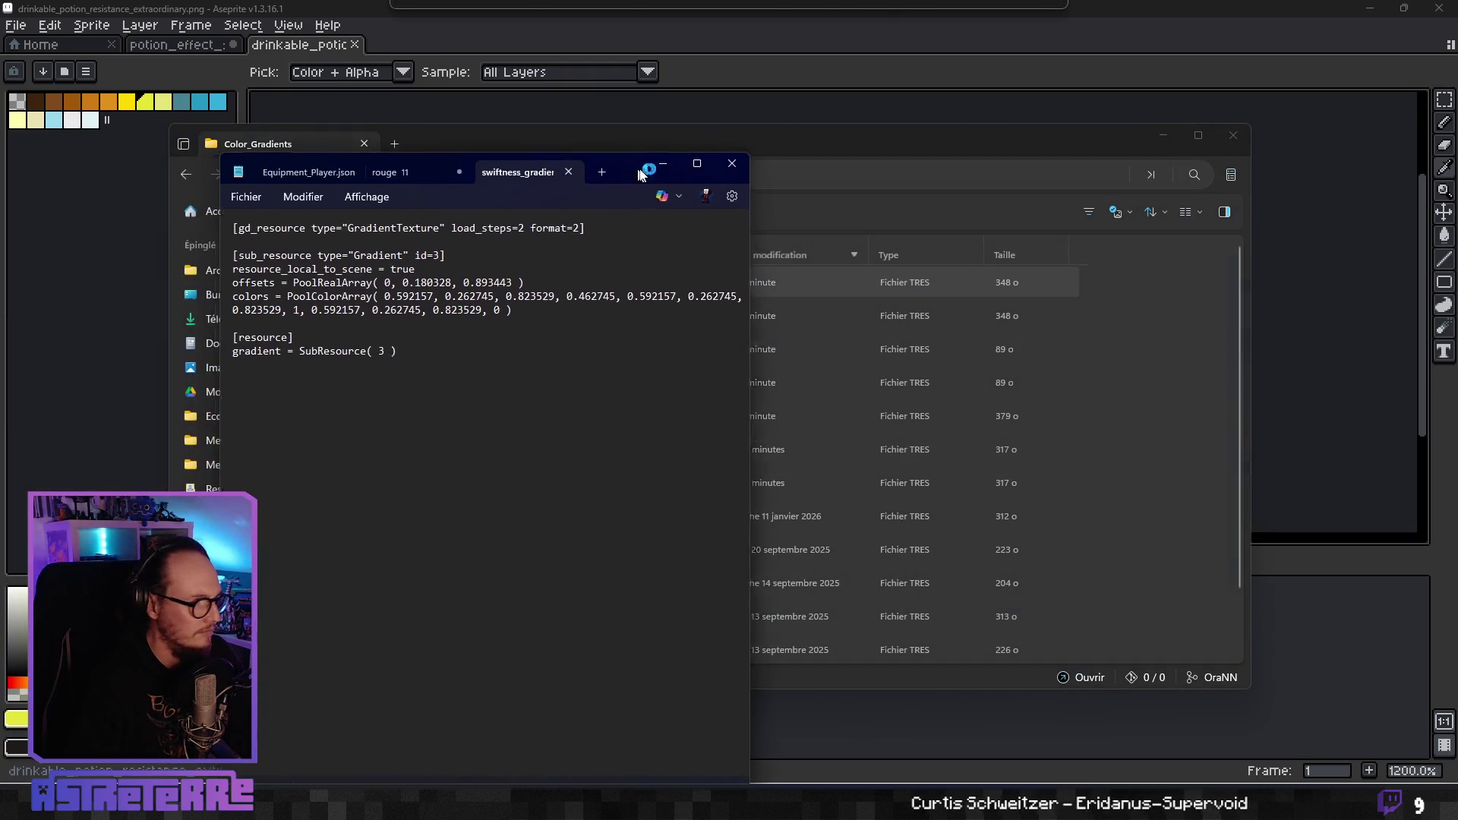
{"action": "left_click", "coordinate": [545, 207]}
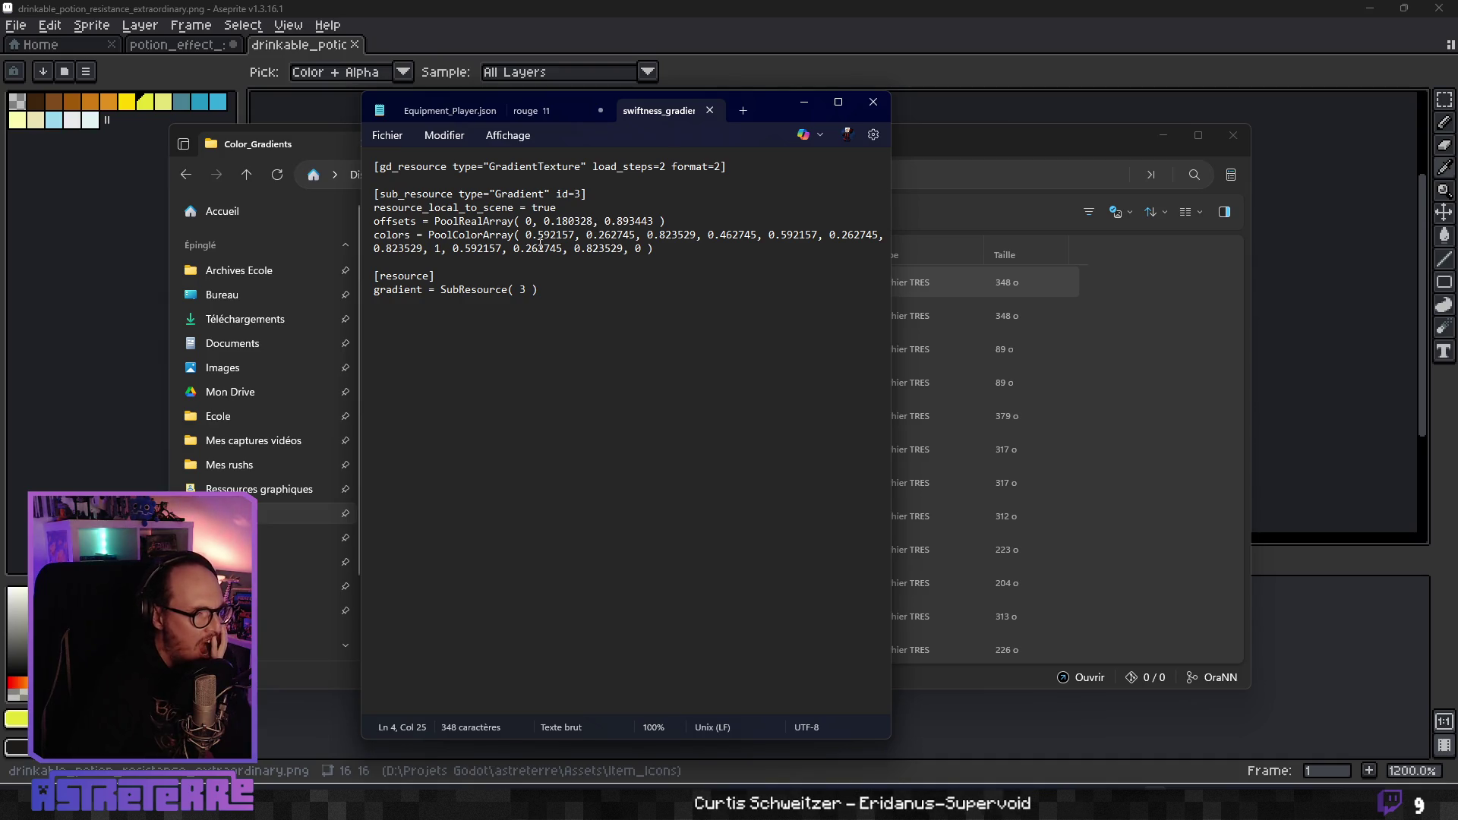
{"action": "left_click_drag", "start_coordinate": [653, 249], "coordinate": [373, 236]}
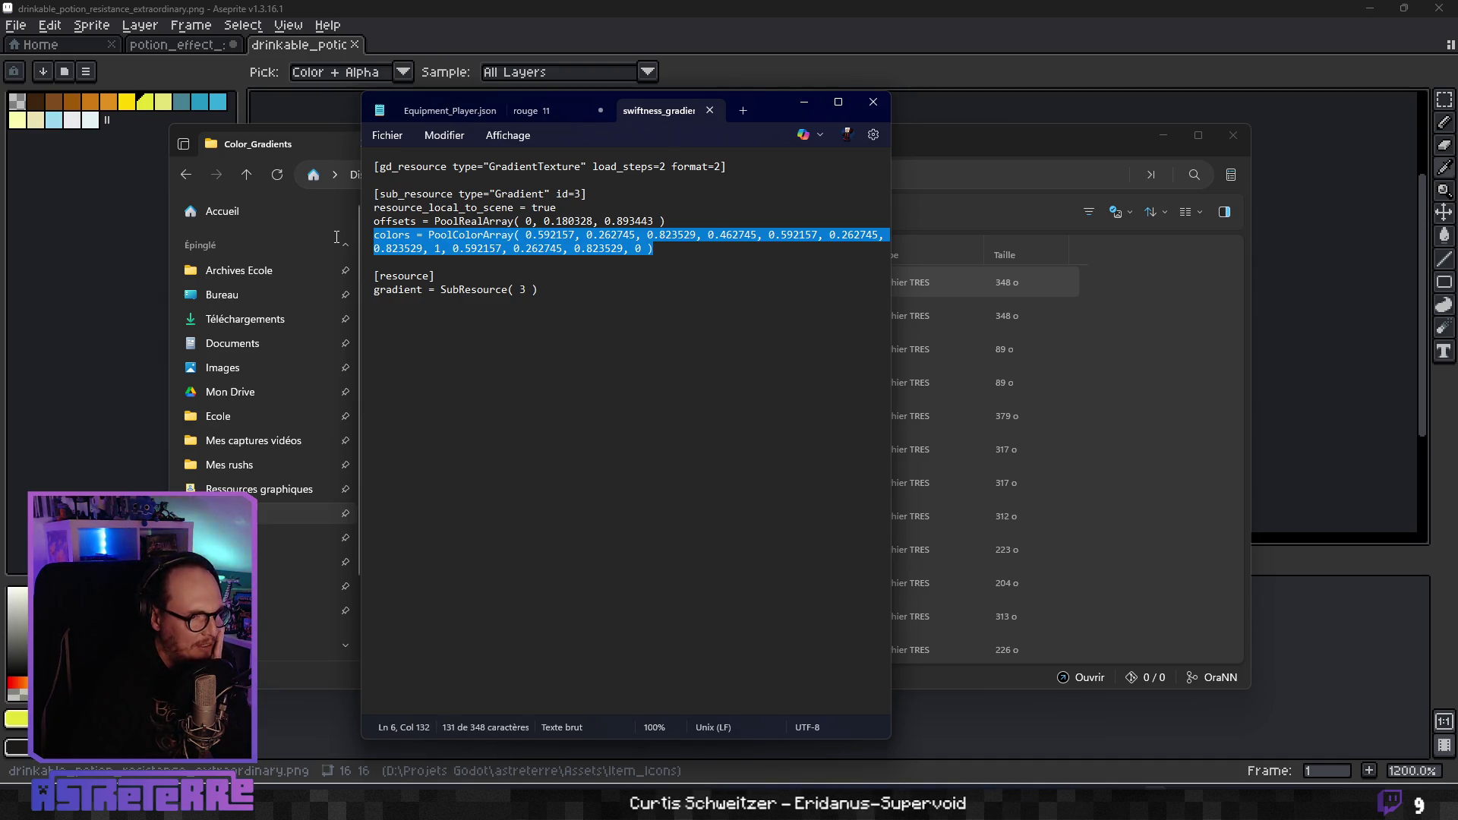
{"action": "left_click", "coordinate": [503, 279]}
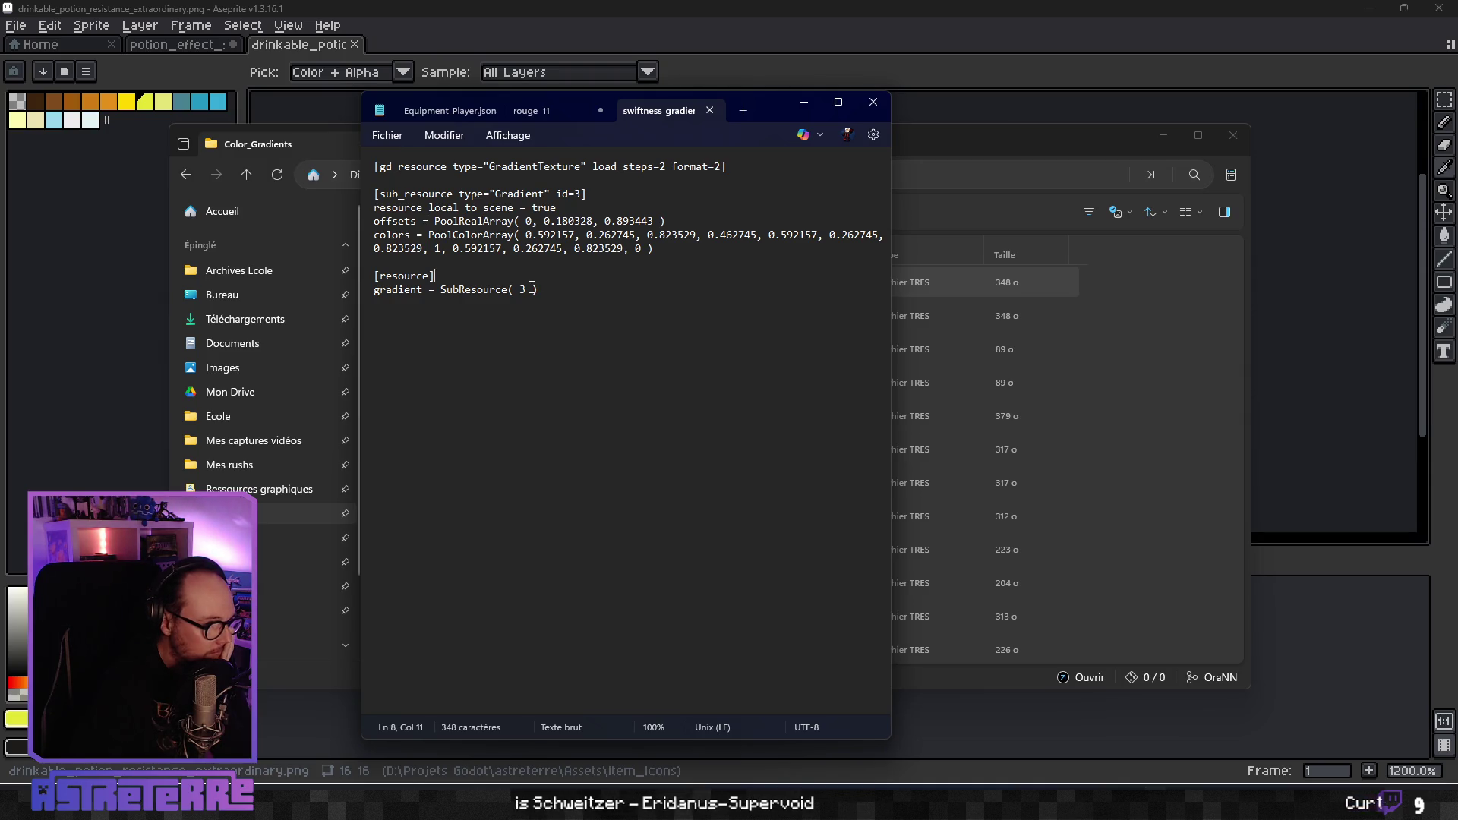
{"action": "mouse_move", "coordinate": [552, 294]}
{"action": "left_mouse_down"}
{"action": "mouse_move", "coordinate": [523, 235]}
{"action": "mouse_move", "coordinate": [361, 150]}
{"action": "left_mouse_up"}
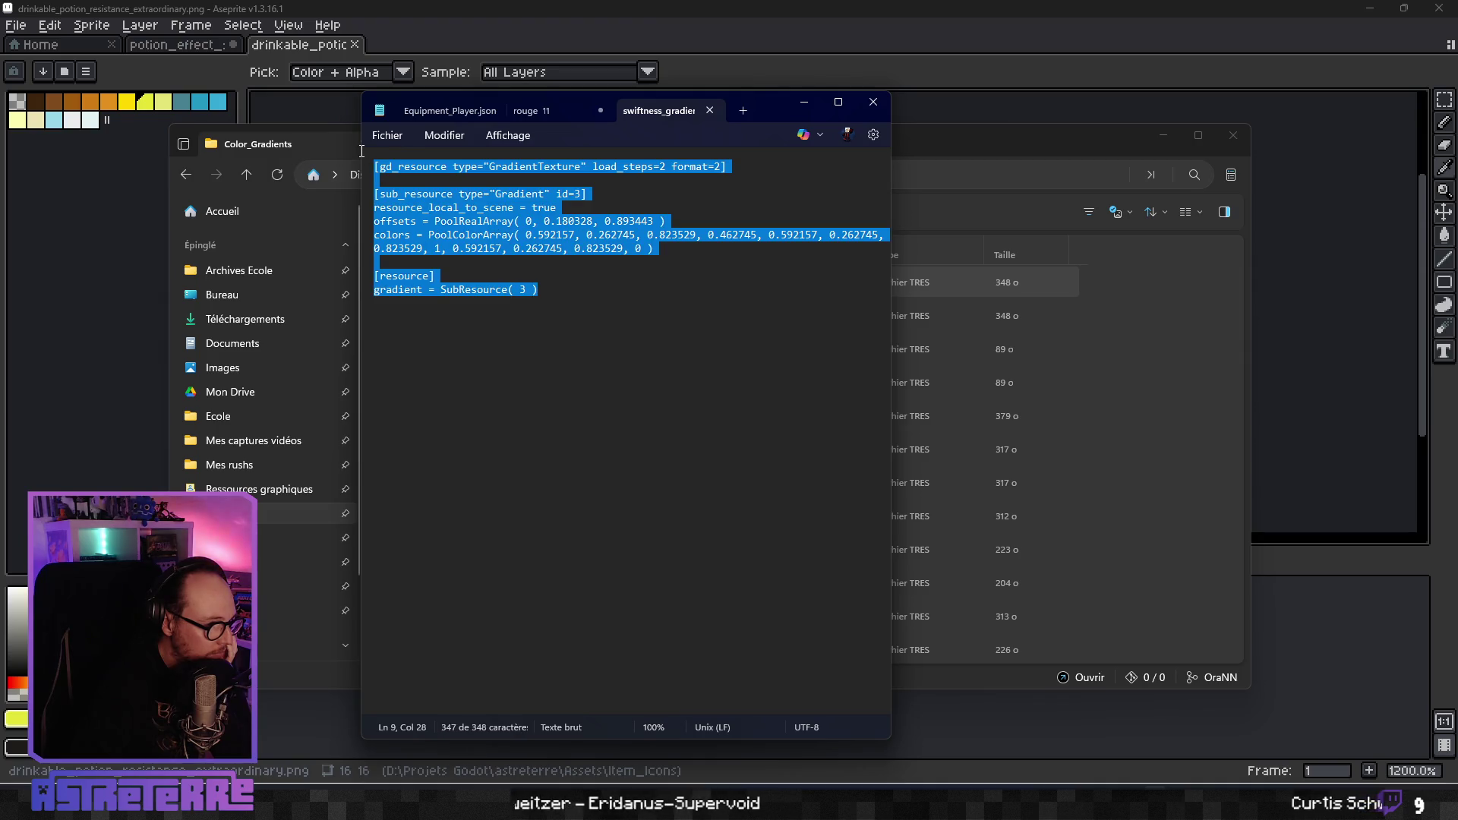
{"action": "left_click", "coordinate": [875, 106]}
Open strength_gradient.tres in Notepad using Open with, just once.
{"action": "left_click", "coordinate": [477, 317]}
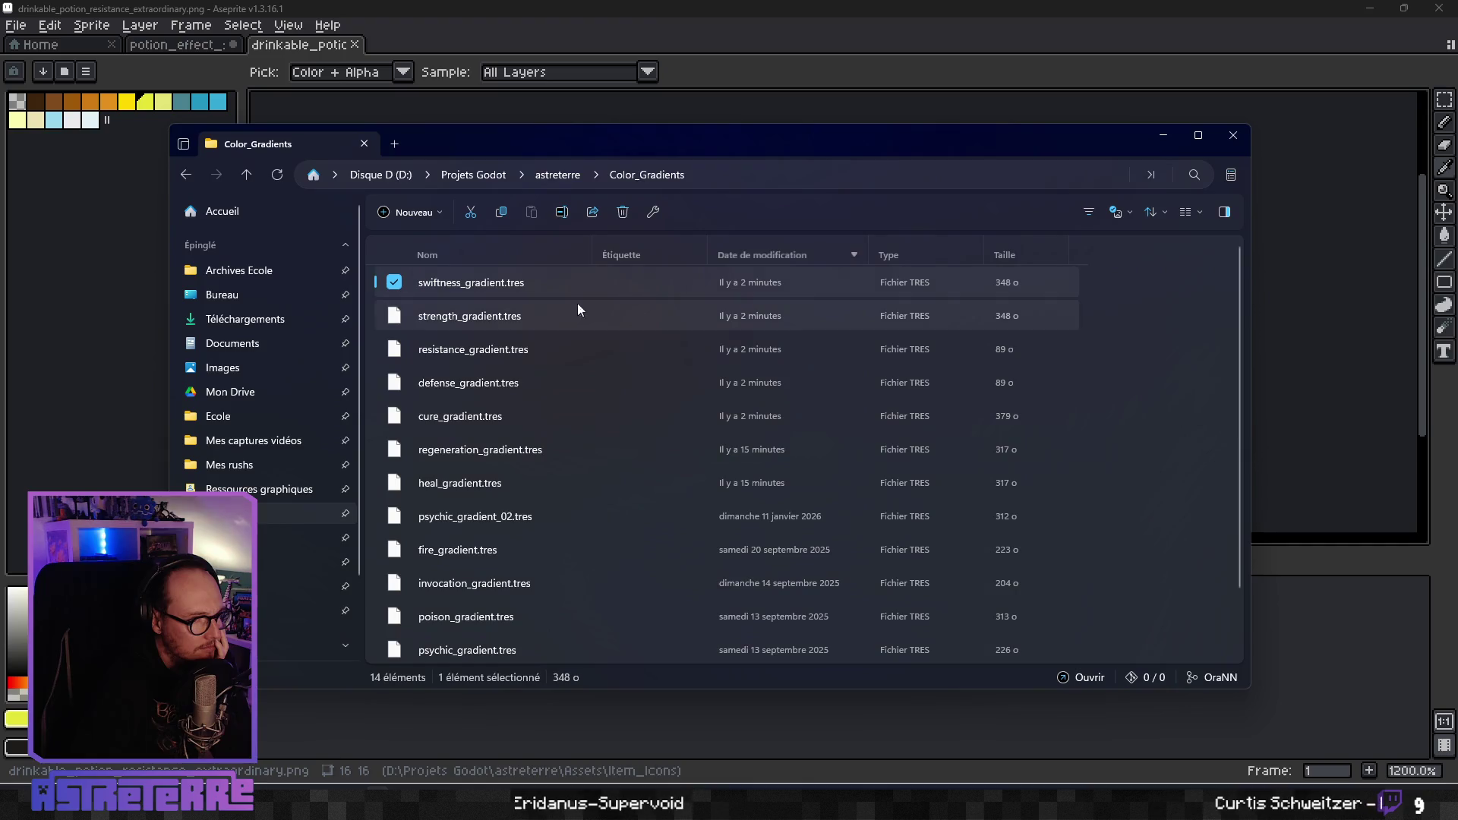
{"action": "right_click", "coordinate": [448, 316]}
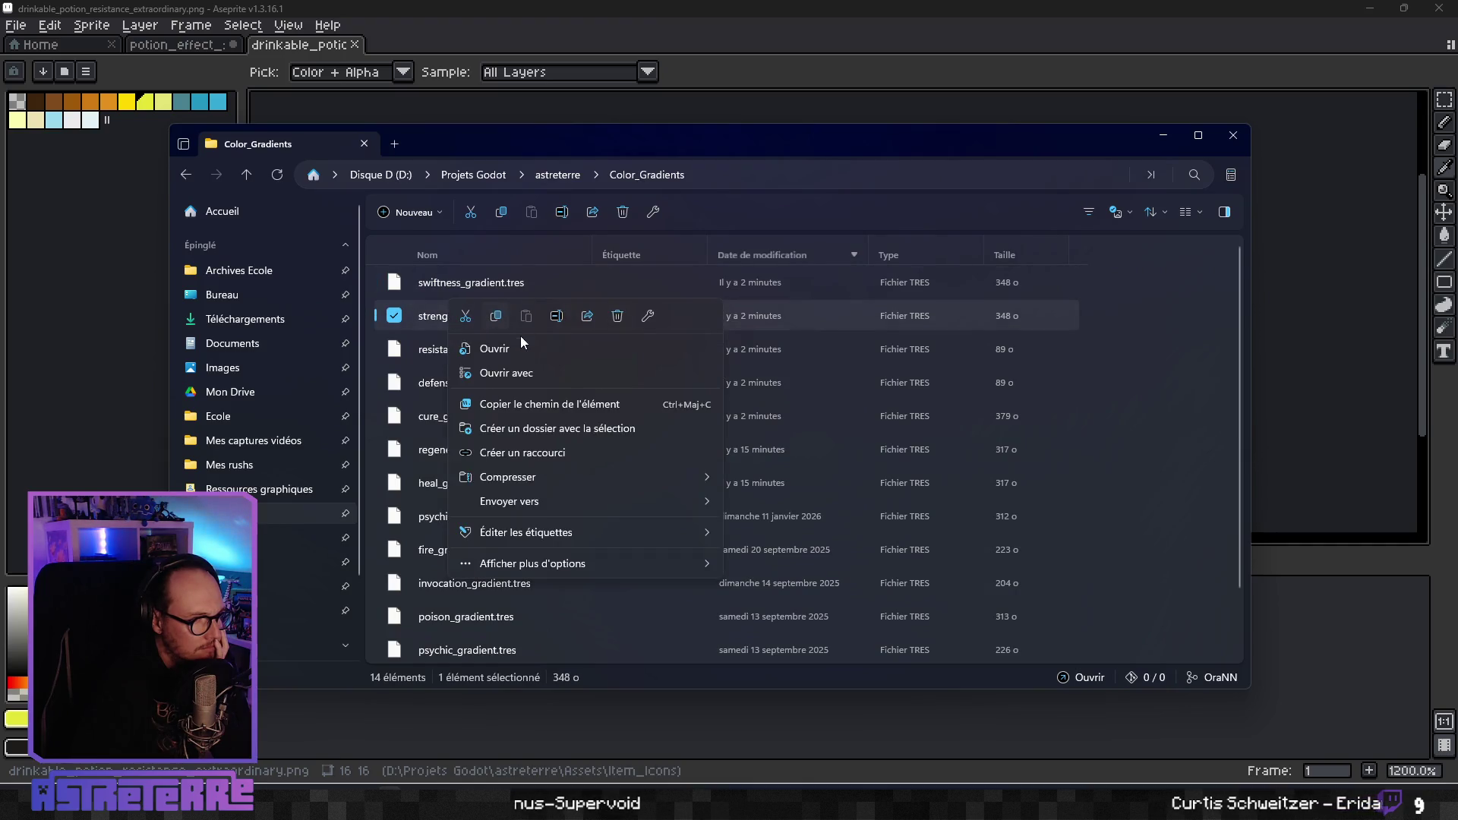
{"action": "left_click", "coordinate": [536, 372]}
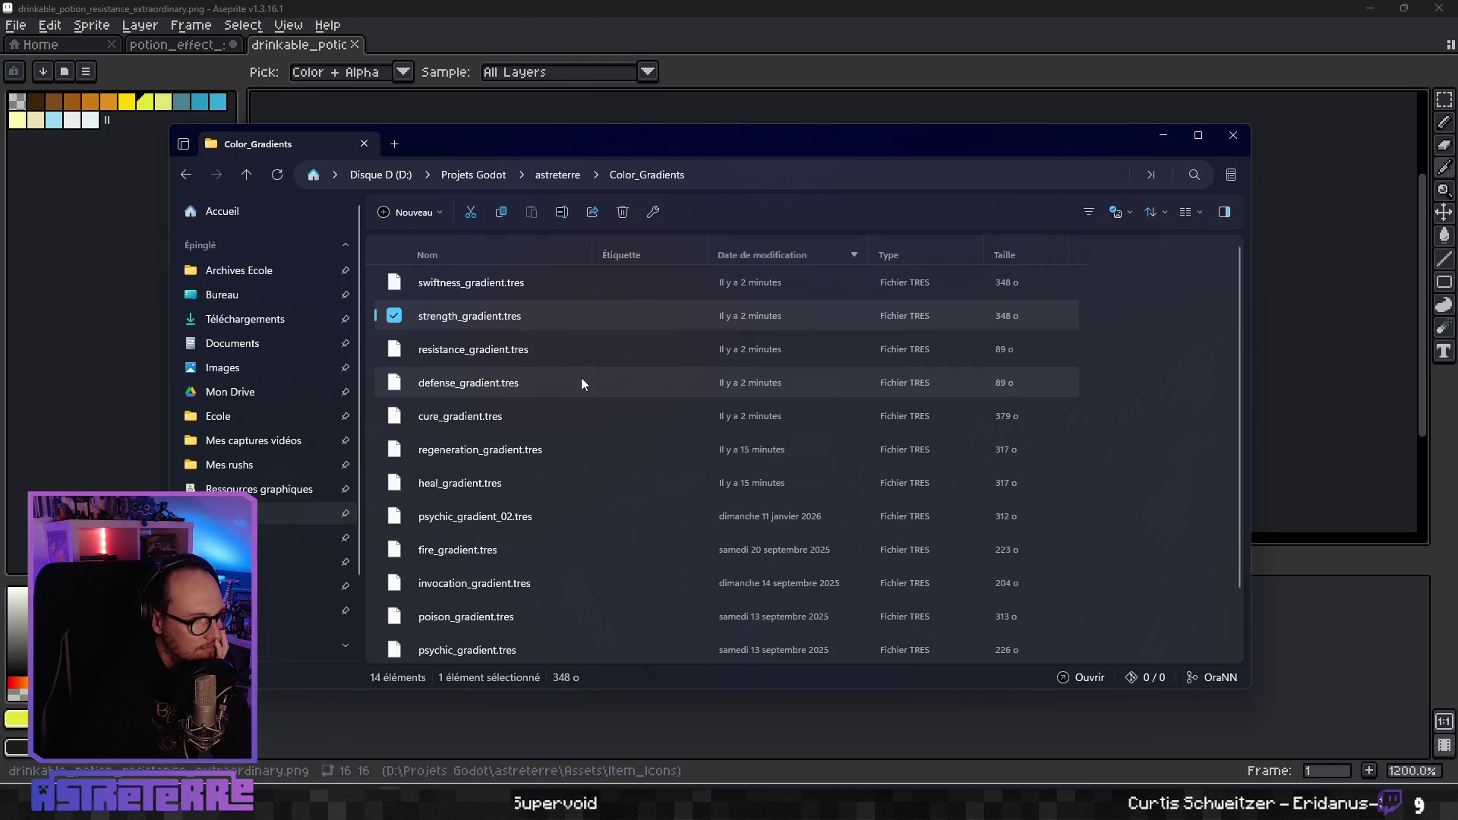
{"action": "left_click", "coordinate": [625, 285]}
{"action": "left_click", "coordinate": [773, 622]}
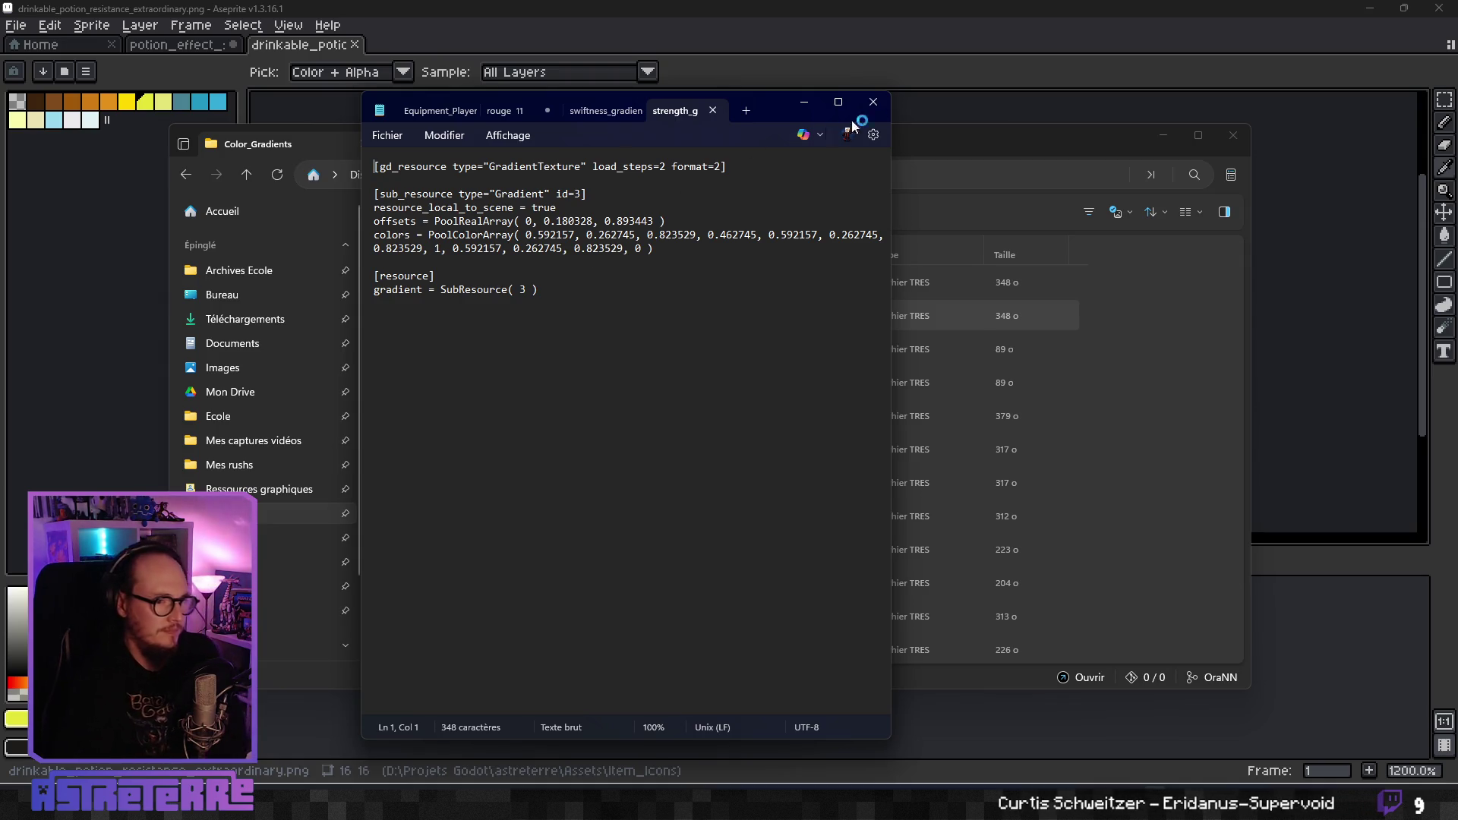
{"action": "left_click", "coordinate": [872, 106]}
Open resistance_gradient.tres in Notepad as well and look over its short placeholder text.
{"action": "right_click", "coordinate": [503, 349]}
{"action": "left_click", "coordinate": [561, 406]}
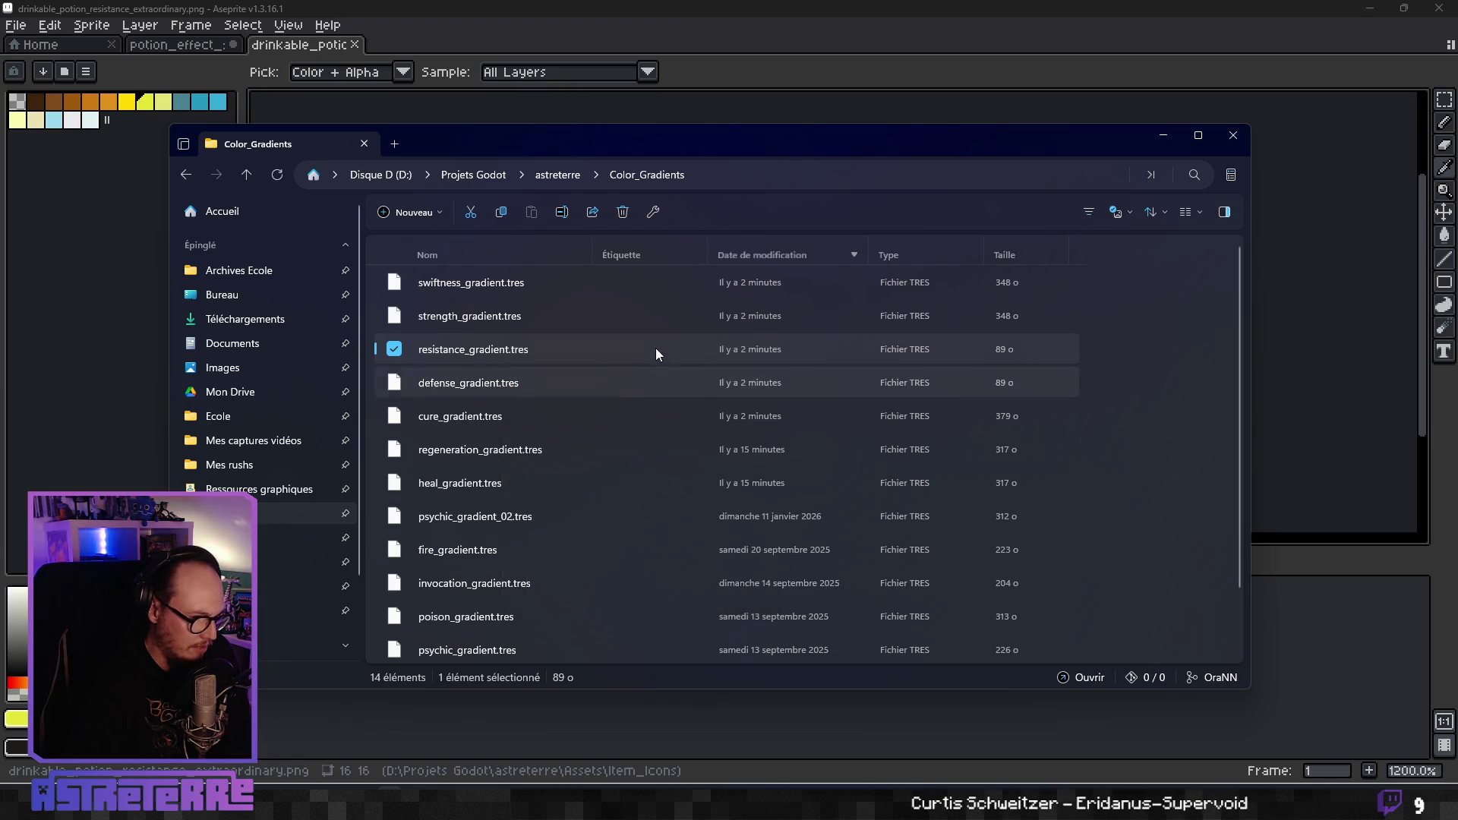
{"action": "left_click", "coordinate": [793, 624]}
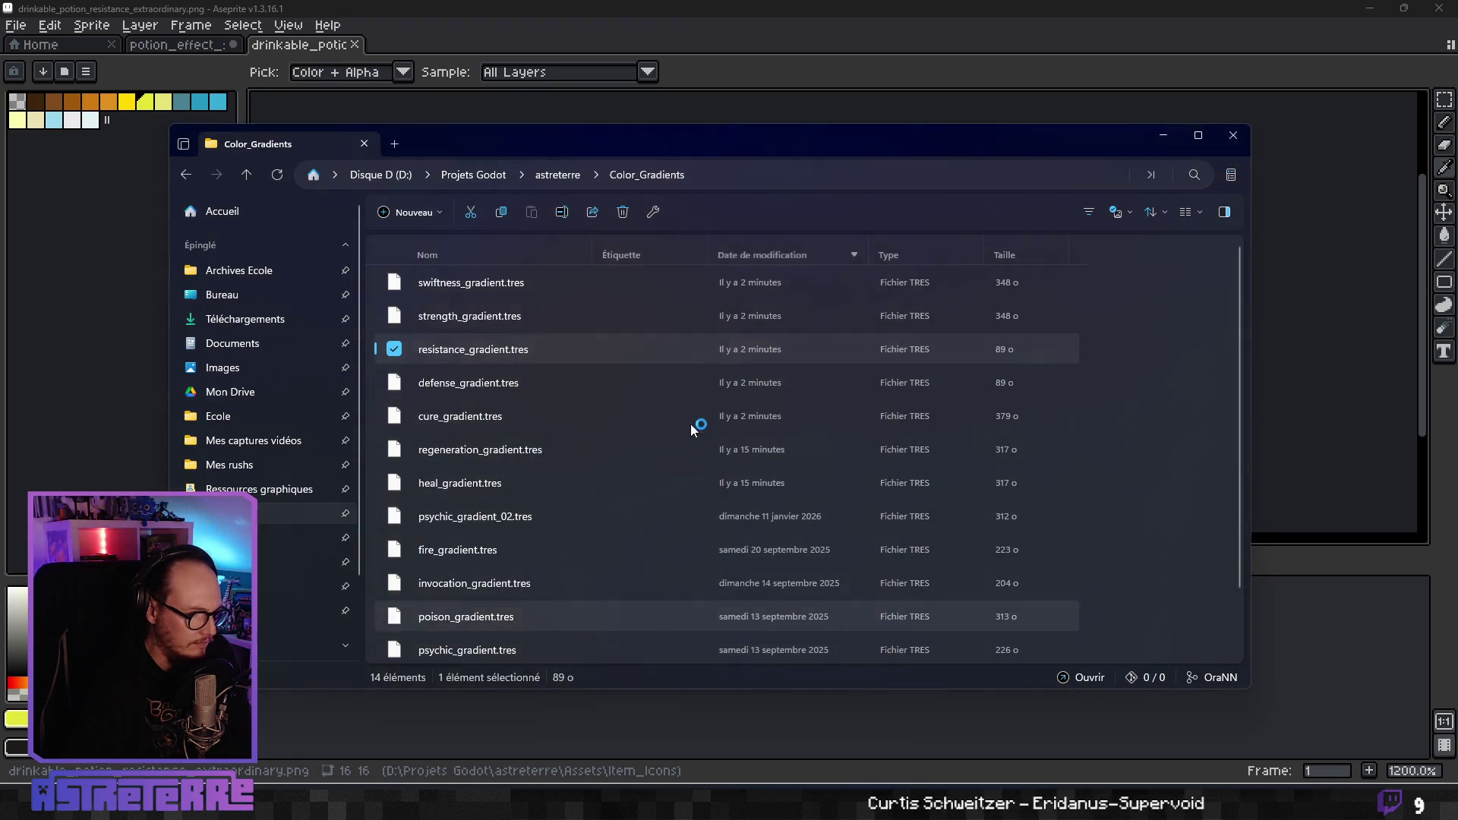
{"action": "left_click_drag", "start_coordinate": [577, 212], "coordinate": [373, 164]}
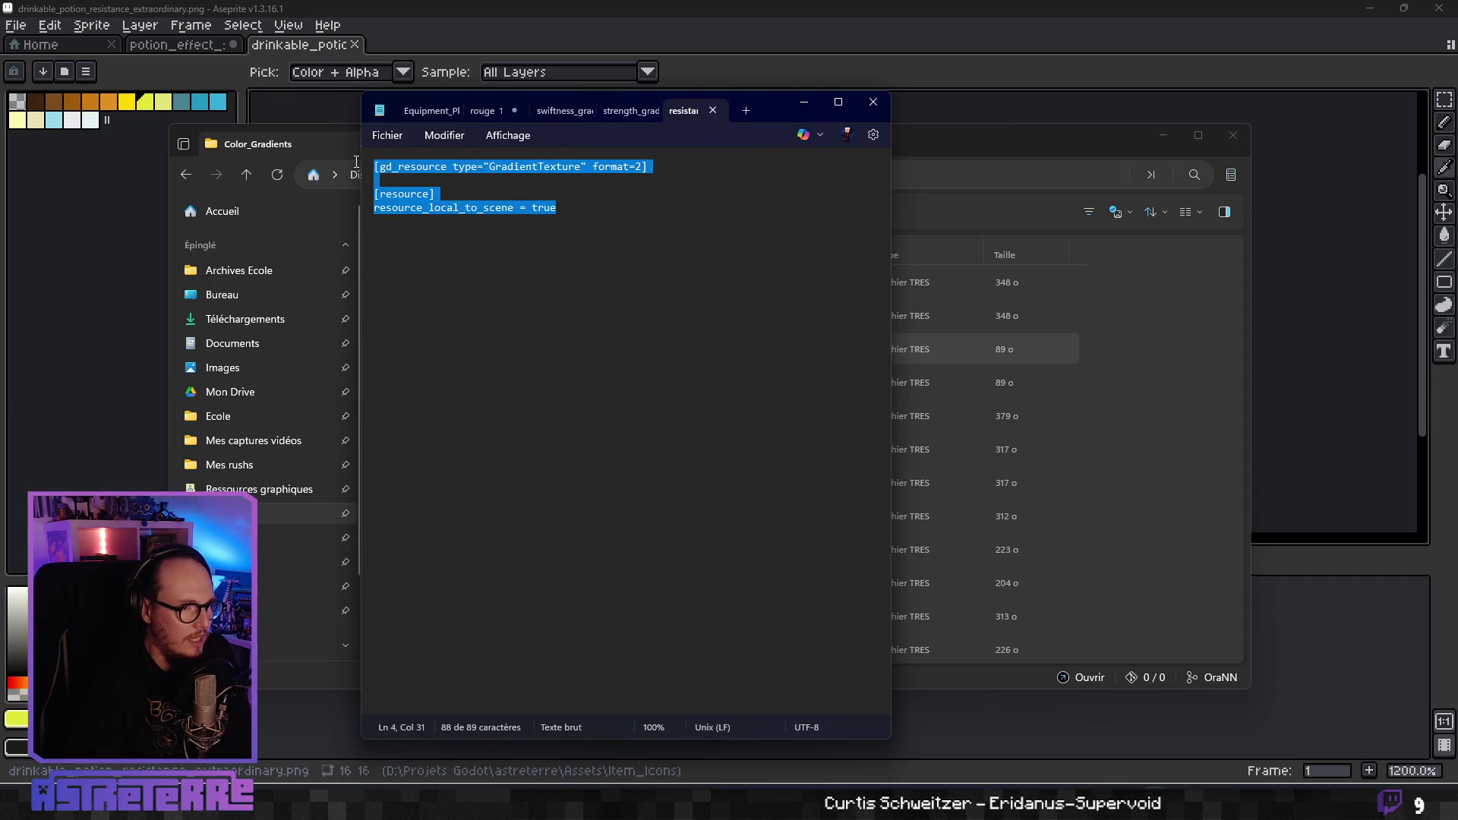
{"action": "left_click", "coordinate": [612, 221]}
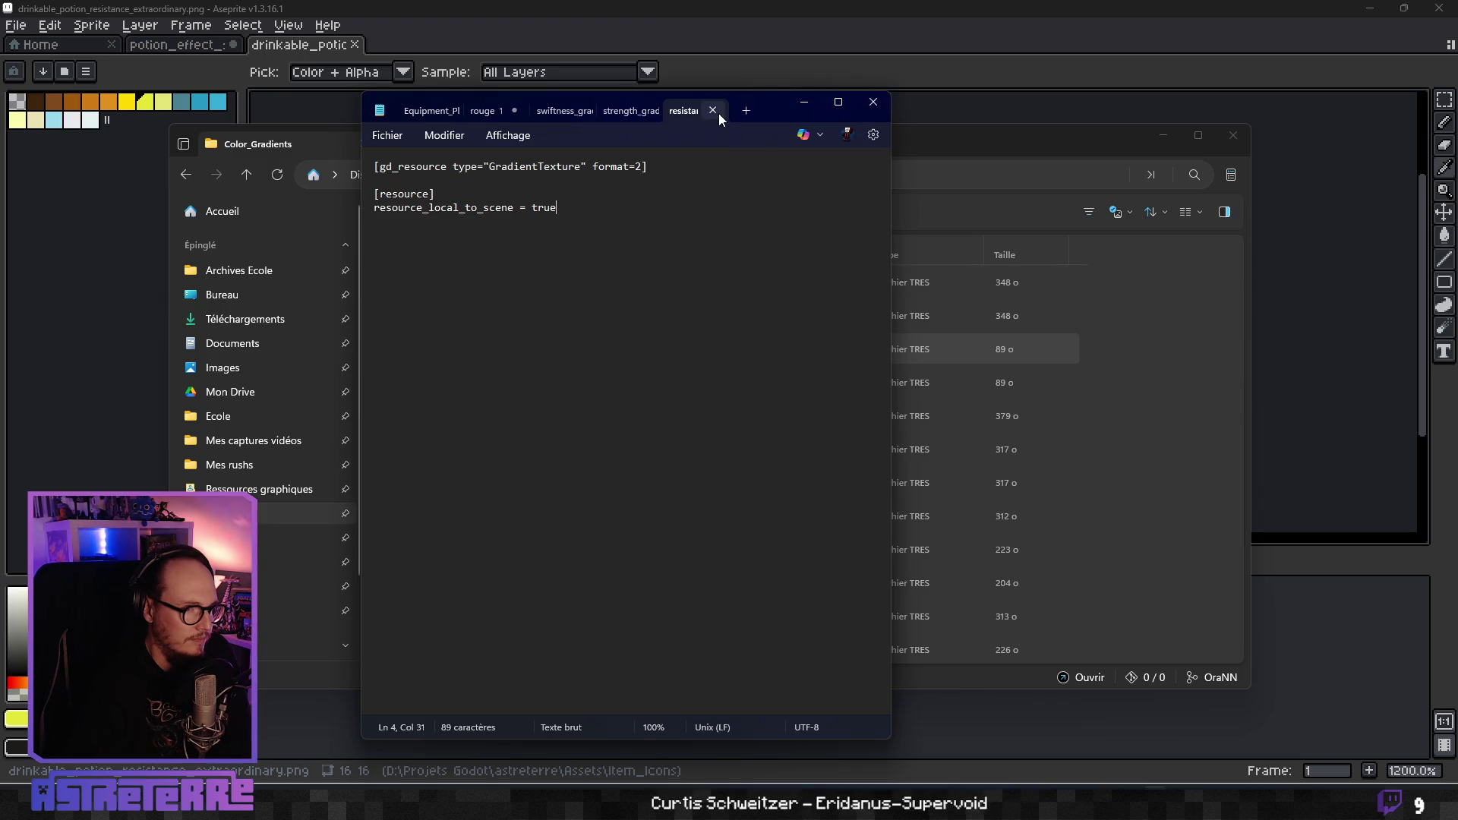
Compare the swiftness and strength gradient files side by side in Notepad.
{"action": "left_click", "coordinate": [615, 111]}
{"action": "left_click", "coordinate": [558, 112]}
{"action": "left_click", "coordinate": [616, 111]}
{"action": "left_click", "coordinate": [566, 111]}
{"action": "left_click", "coordinate": [621, 114]}
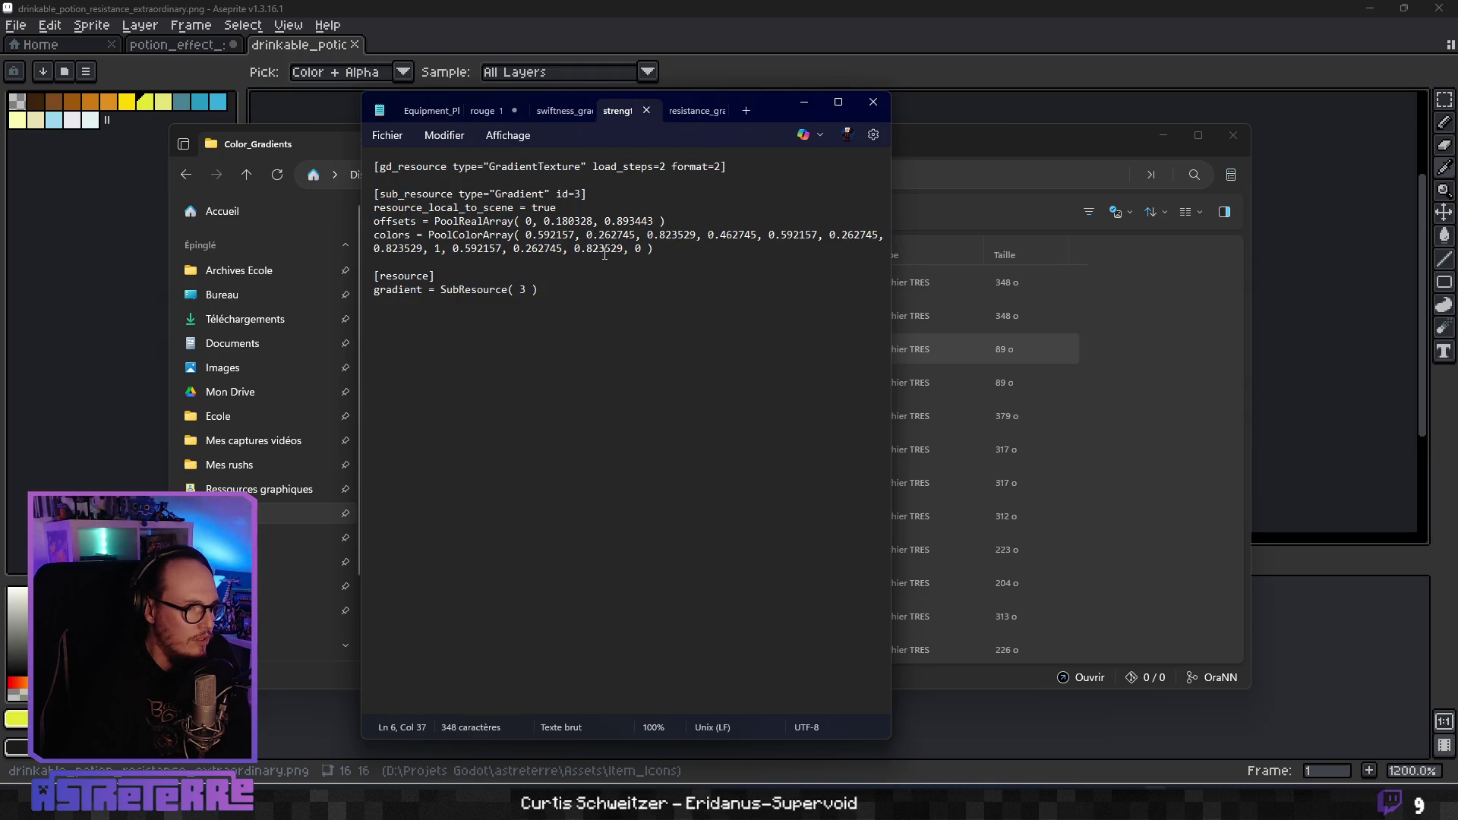
{"action": "left_click", "coordinate": [567, 113]}
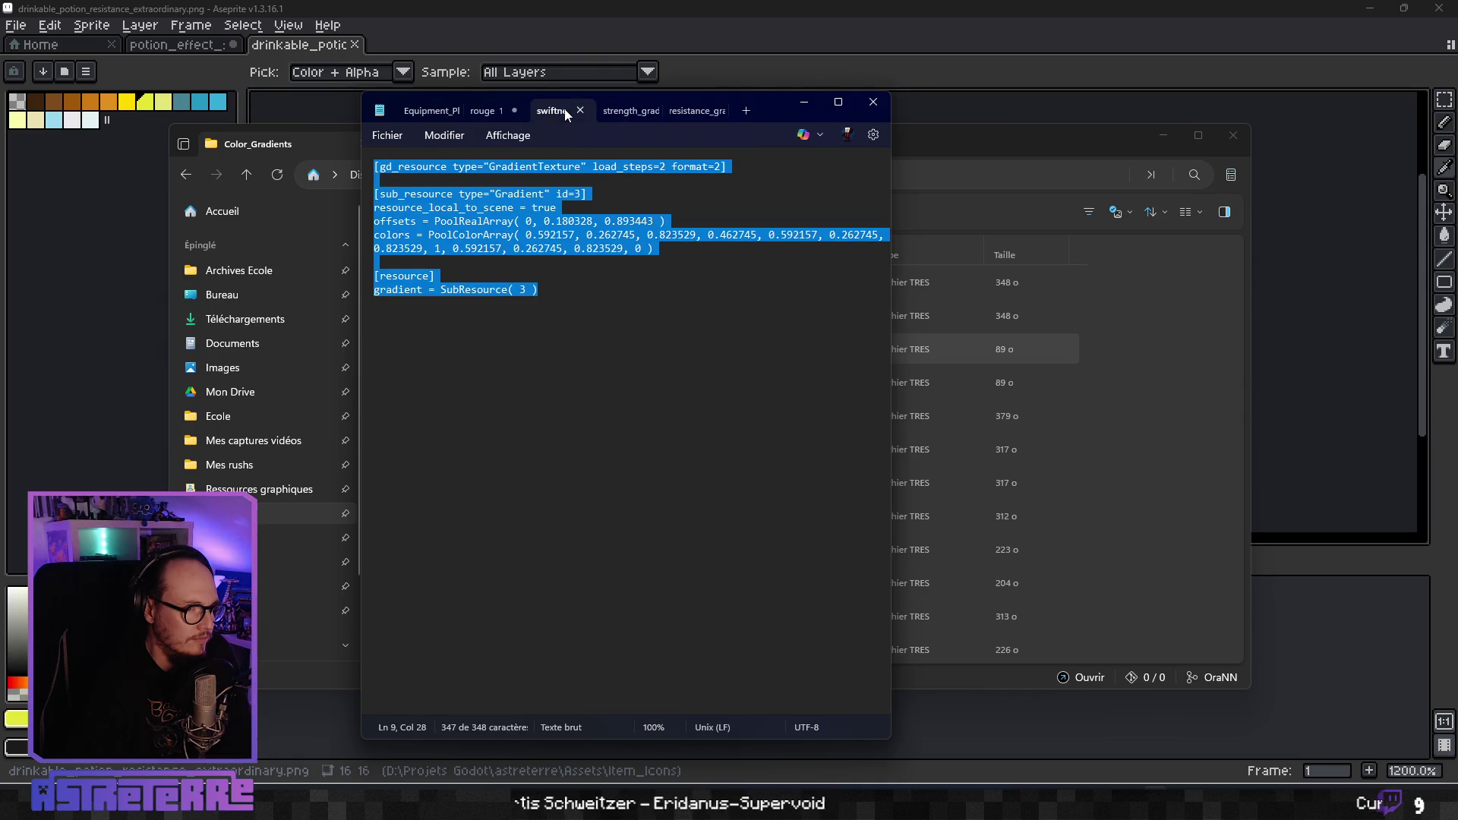
{"action": "left_click", "coordinate": [613, 112]}
Copy the strength gradient's full text and paste it over resistance_gradient.tres's placeholder content.
{"action": "left_click", "coordinate": [552, 335]}
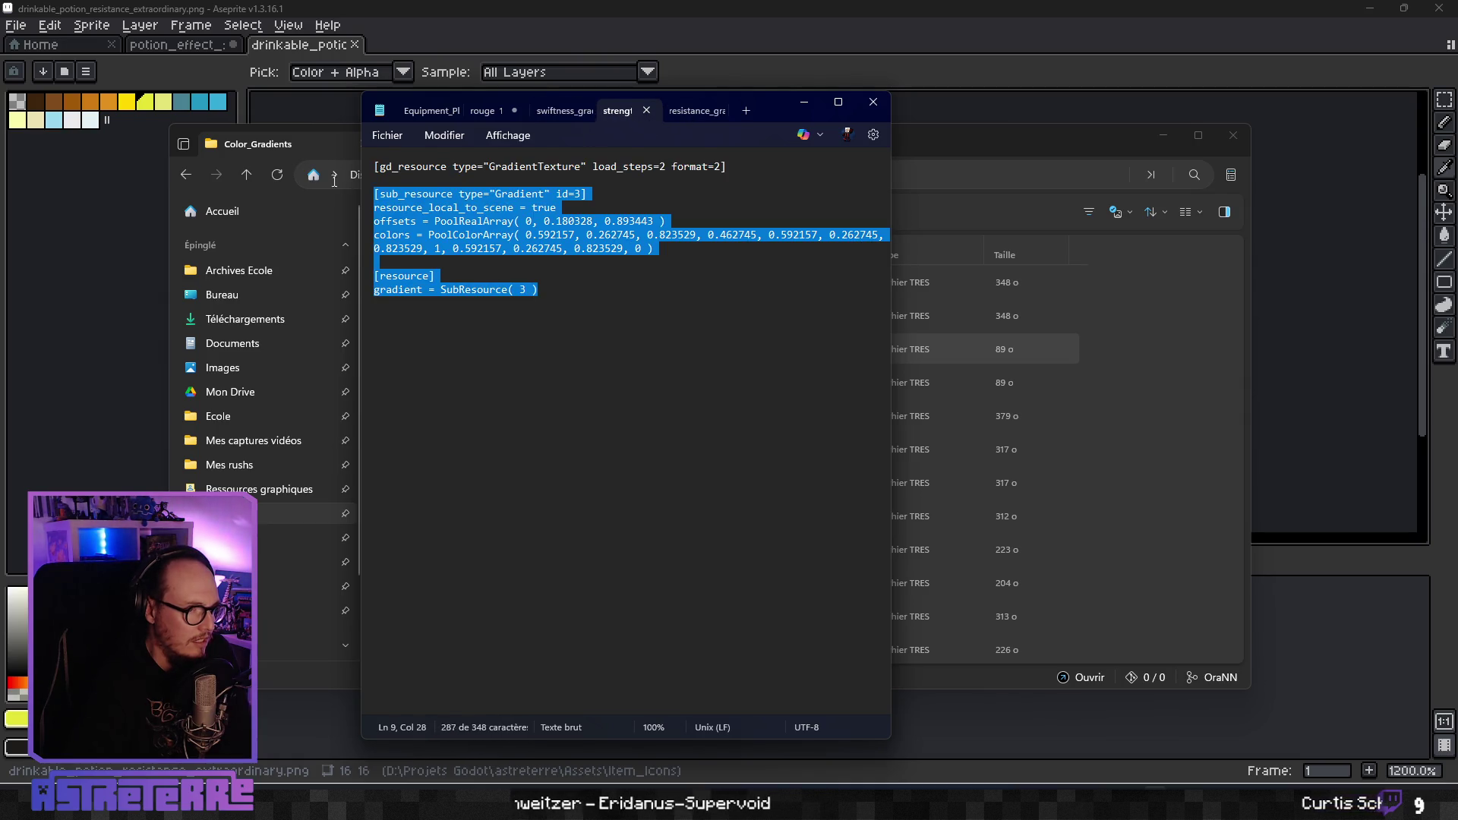
{"action": "key", "text": "ctrl+shift+Home"}
{"action": "key", "text": "ctrl+c"}
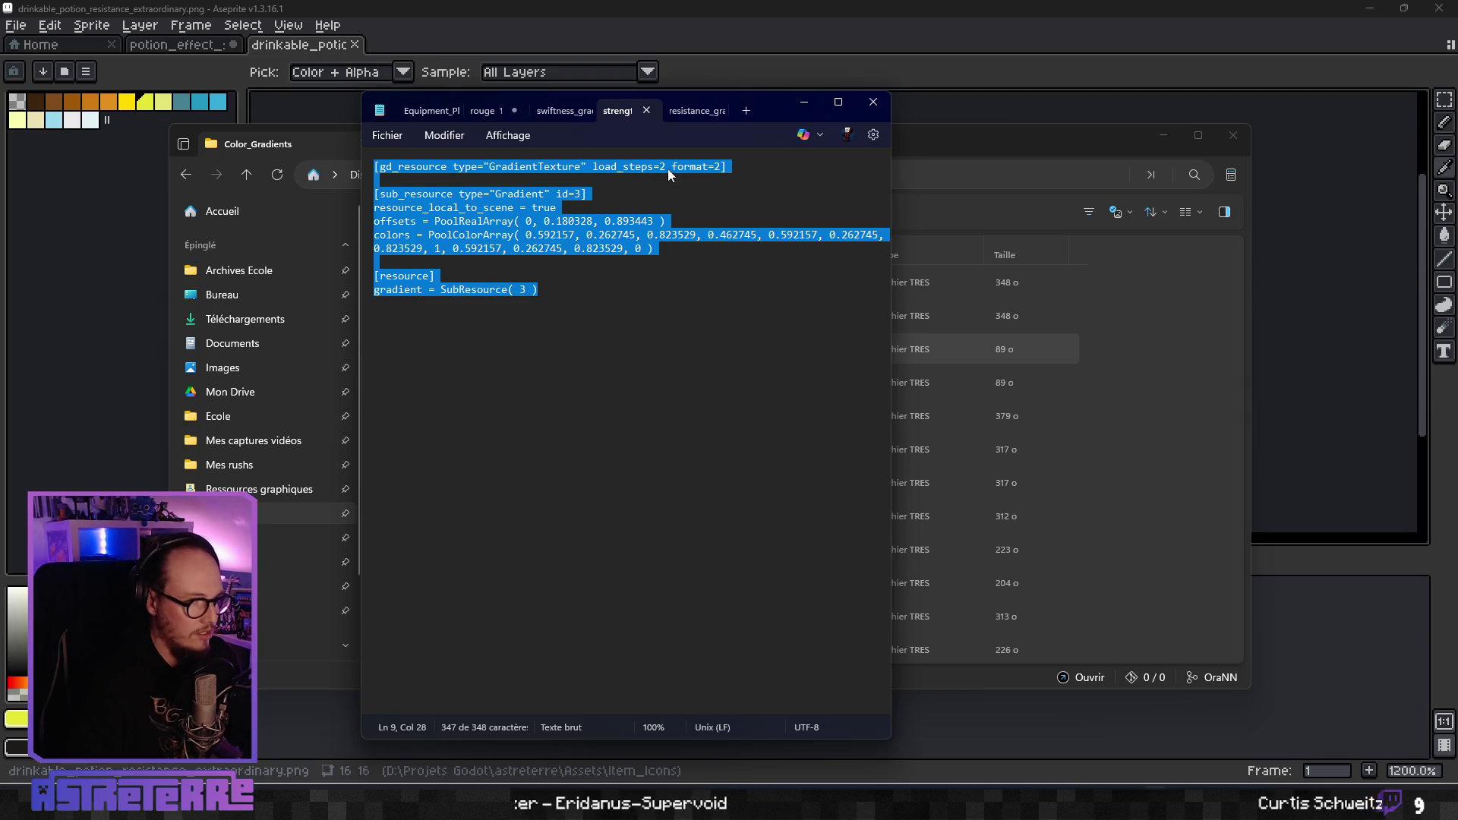
{"action": "left_click", "coordinate": [697, 111]}
{"action": "key", "text": "ctrl+shift+Home"}
{"action": "key", "text": "ctrl+v"}
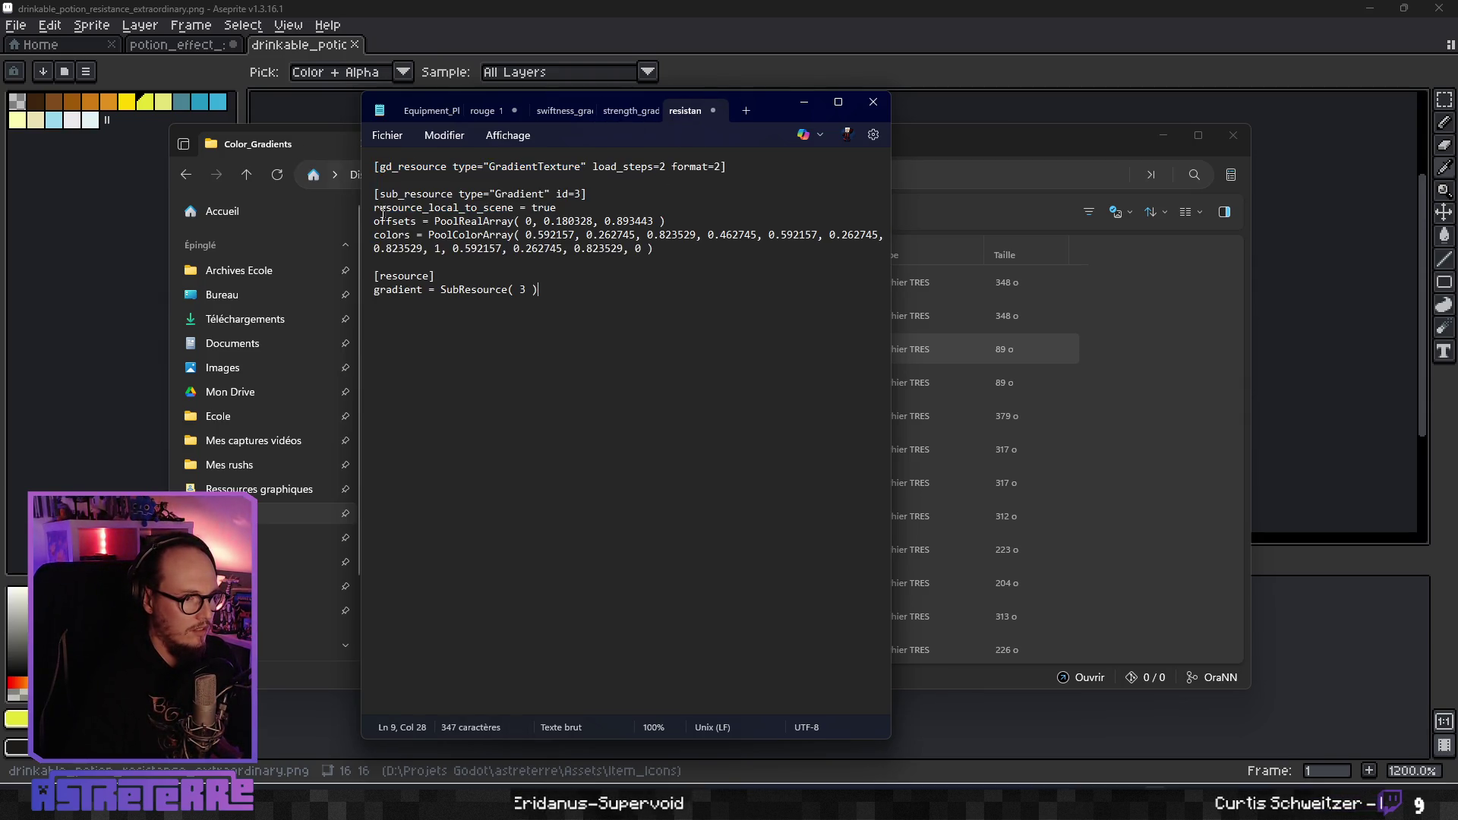
Save resistance_gradient.tres, check the strength file, and widen Notepad so the colors line fits.
{"action": "key", "text": "ctrl+s"}
{"action": "left_click", "coordinate": [563, 237]}
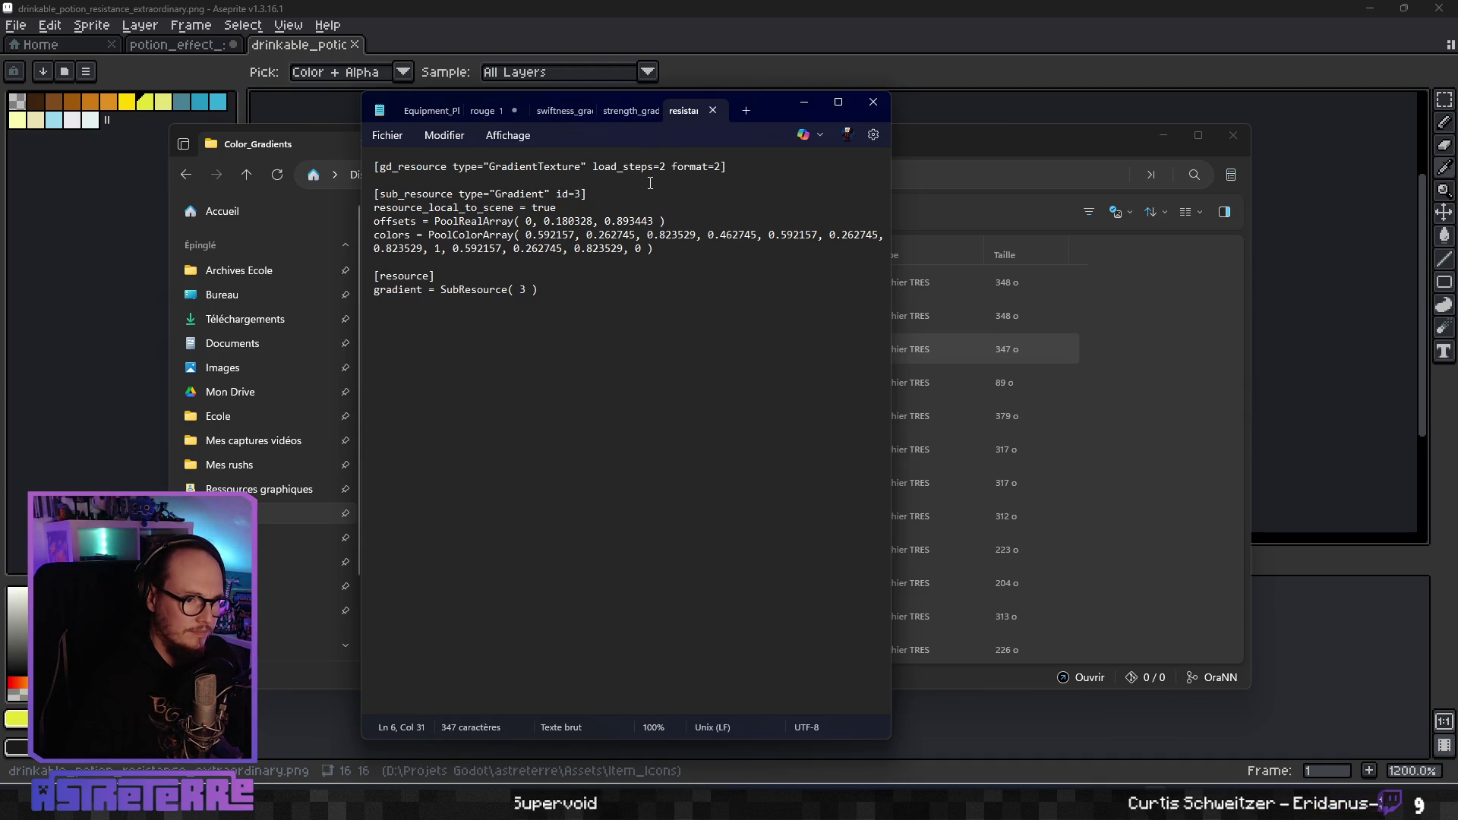
{"action": "left_click", "coordinate": [613, 111]}
{"action": "left_click", "coordinate": [651, 248]}
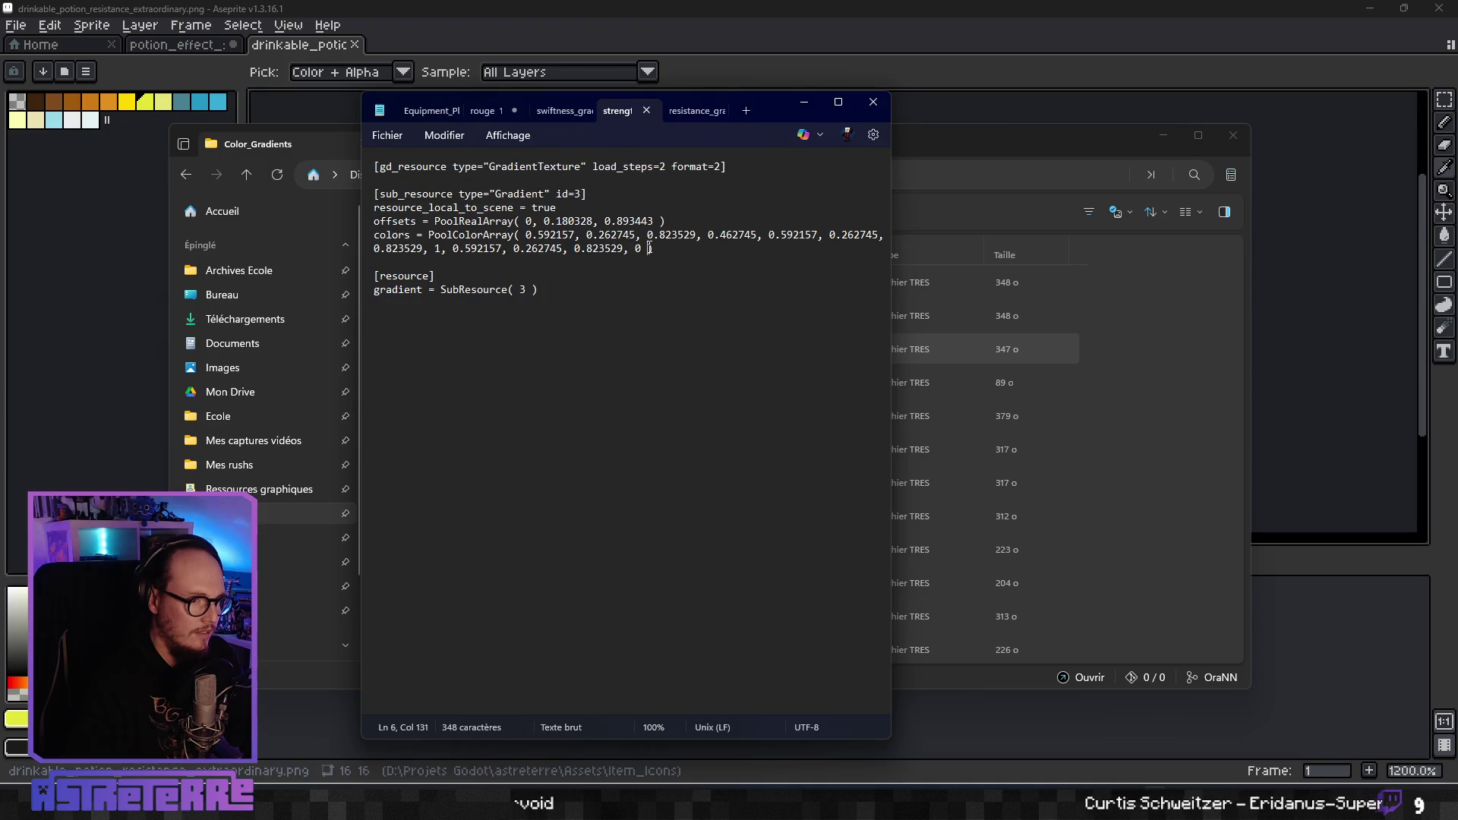
{"action": "left_click", "coordinate": [681, 114]}
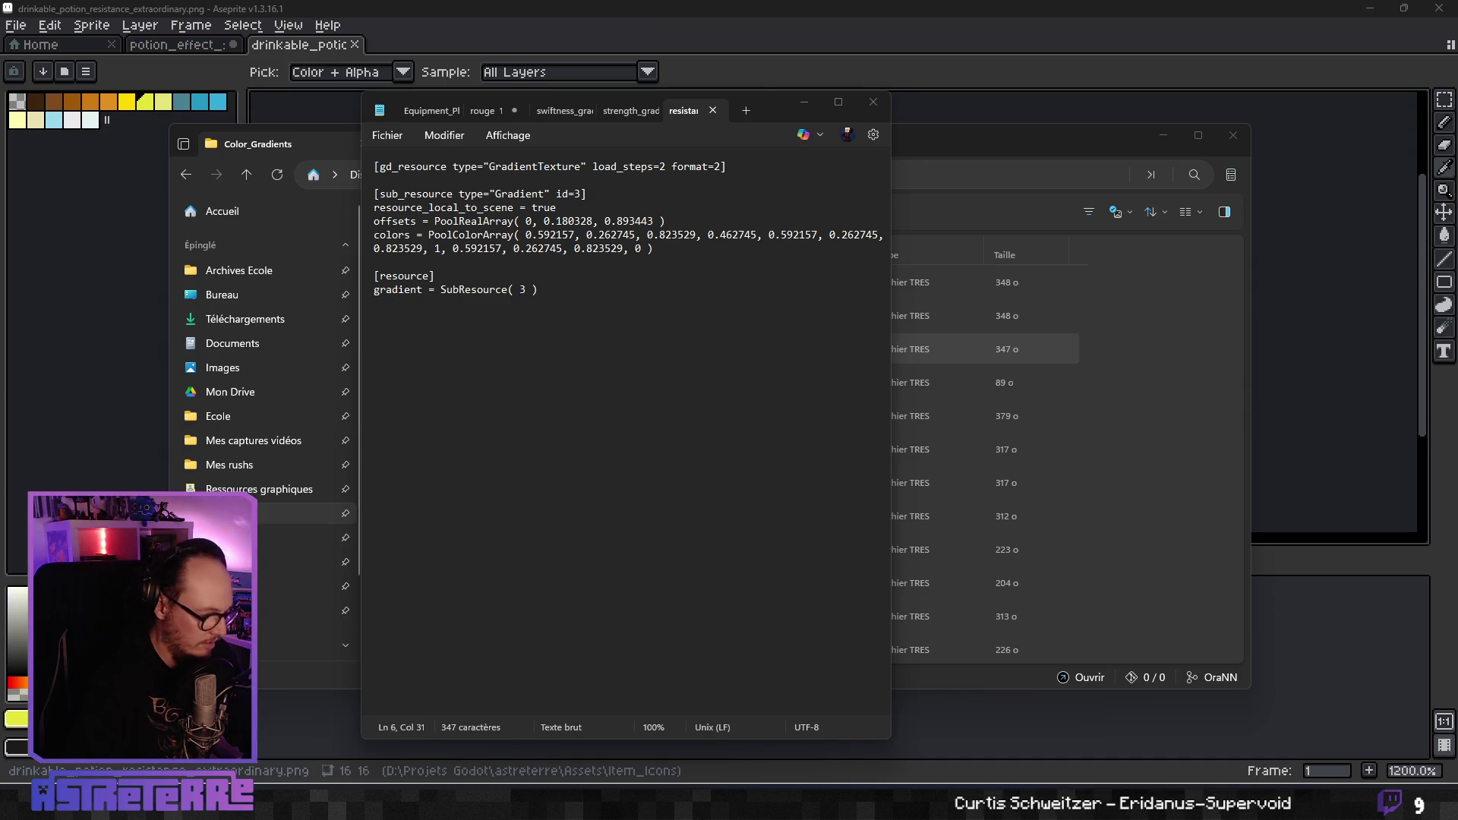
{"action": "left_click", "coordinate": [611, 248]}
{"action": "left_click_drag", "start_coordinate": [891, 273], "coordinate": [1289, 259]}
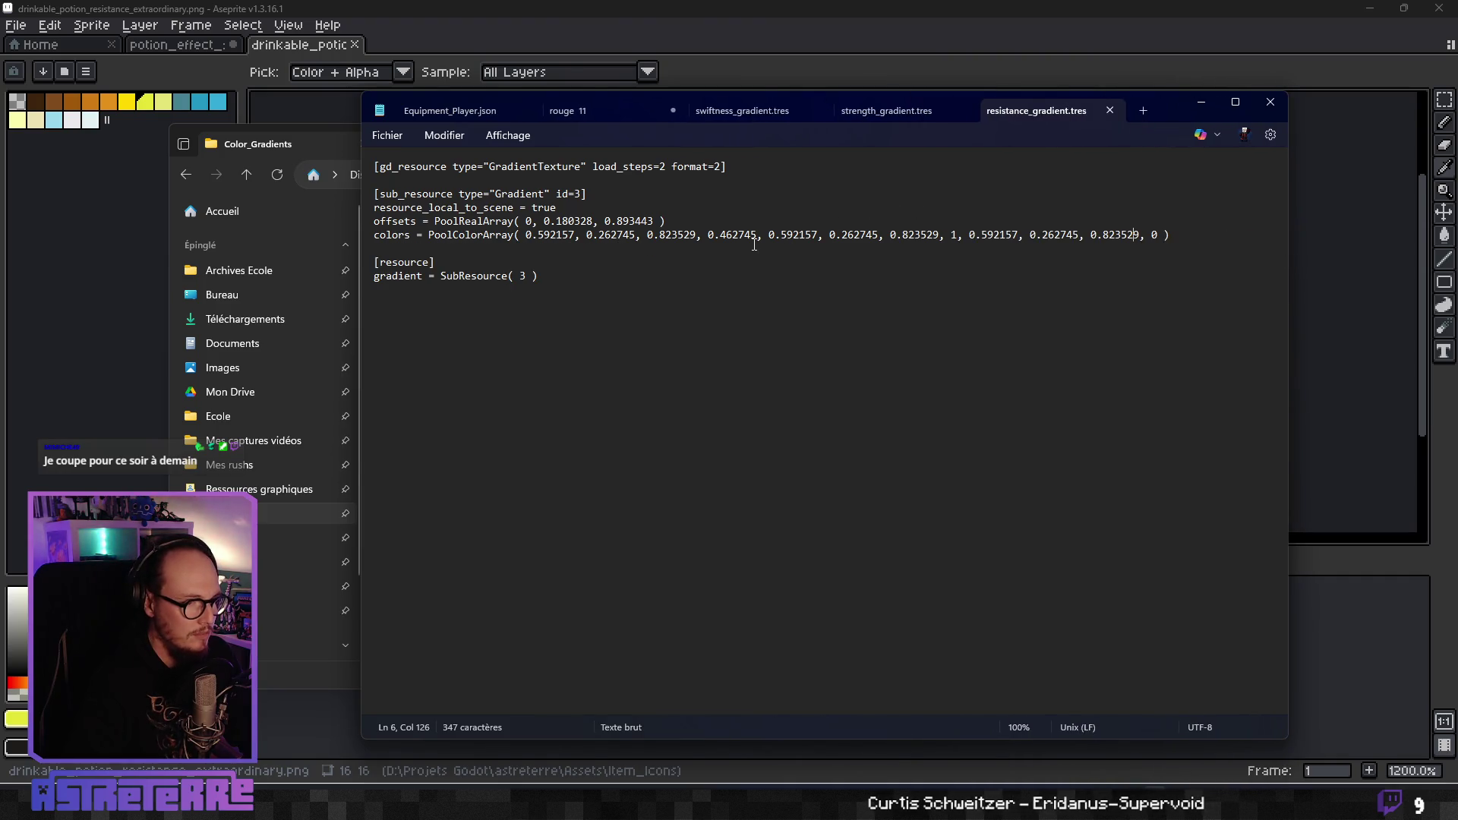
Inspect the offsets and colors lines, including the first 0.592157 value and the alpha values of 1.
{"action": "left_click", "coordinate": [587, 221]}
{"action": "double_click", "coordinate": [557, 236]}
{"action": "left_click", "coordinate": [616, 236]}
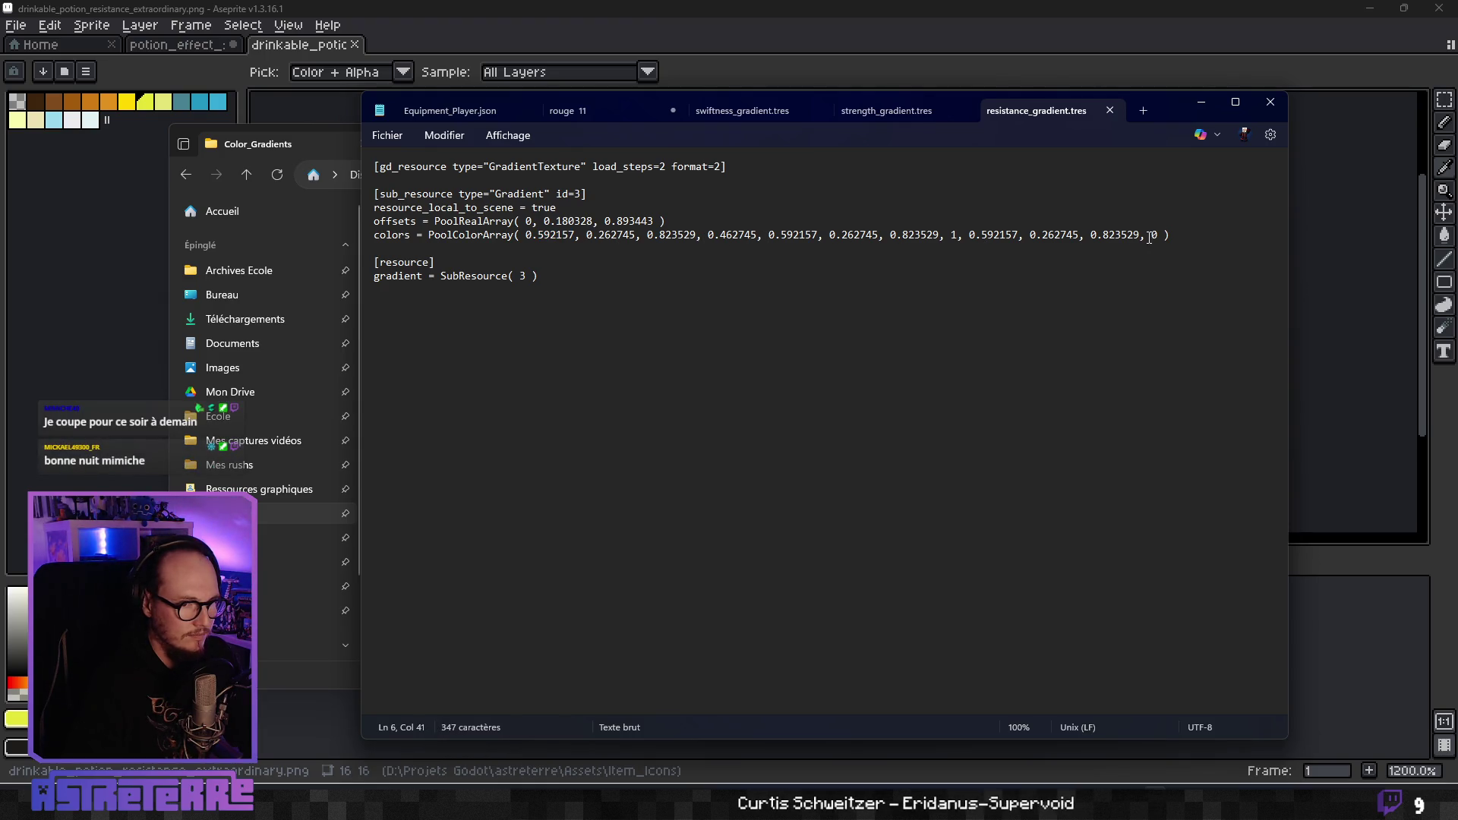
{"action": "double_click", "coordinate": [955, 236]}
{"action": "left_click", "coordinate": [927, 262]}
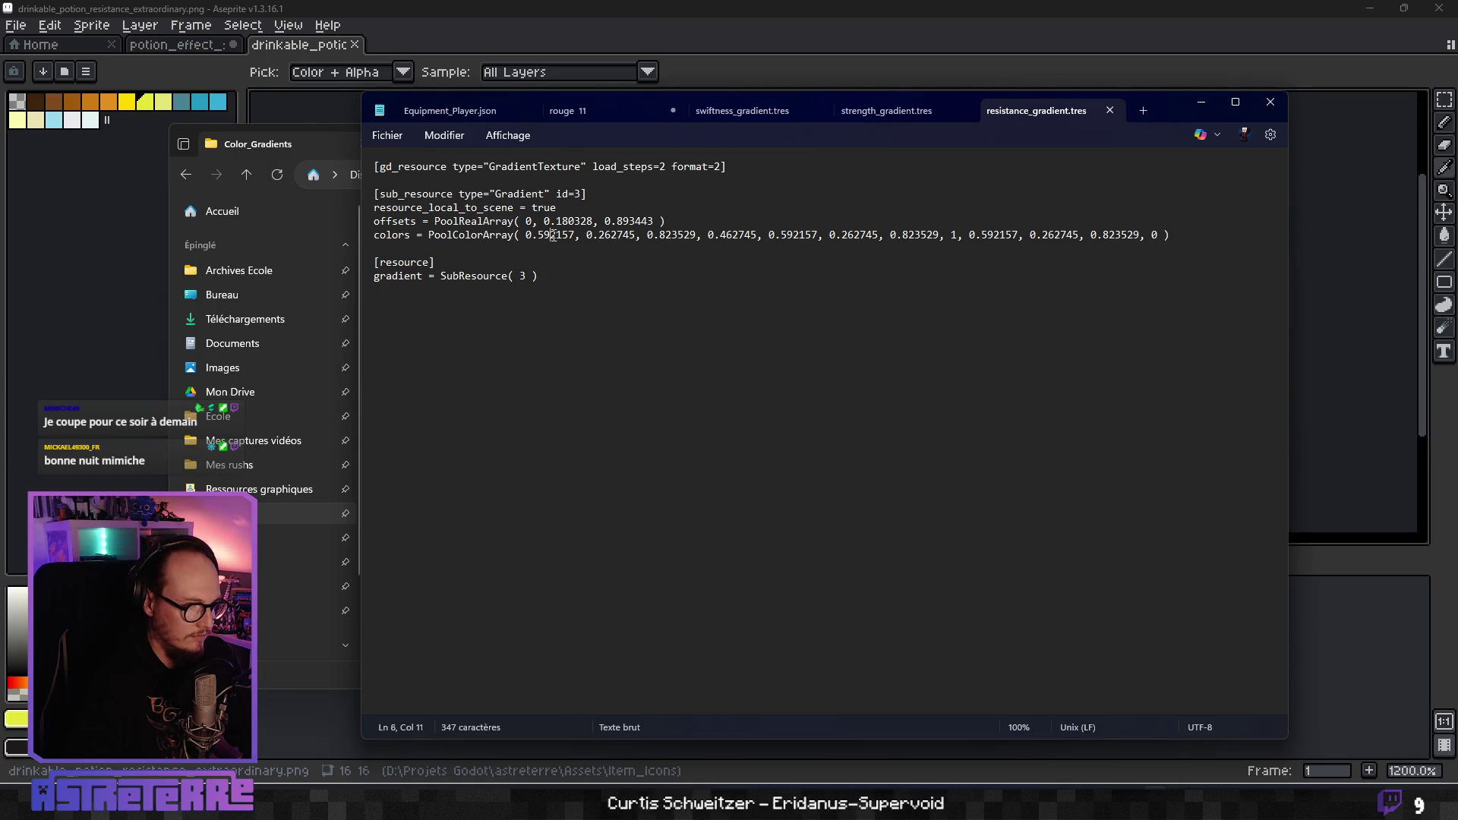
{"action": "left_click", "coordinate": [669, 235]}
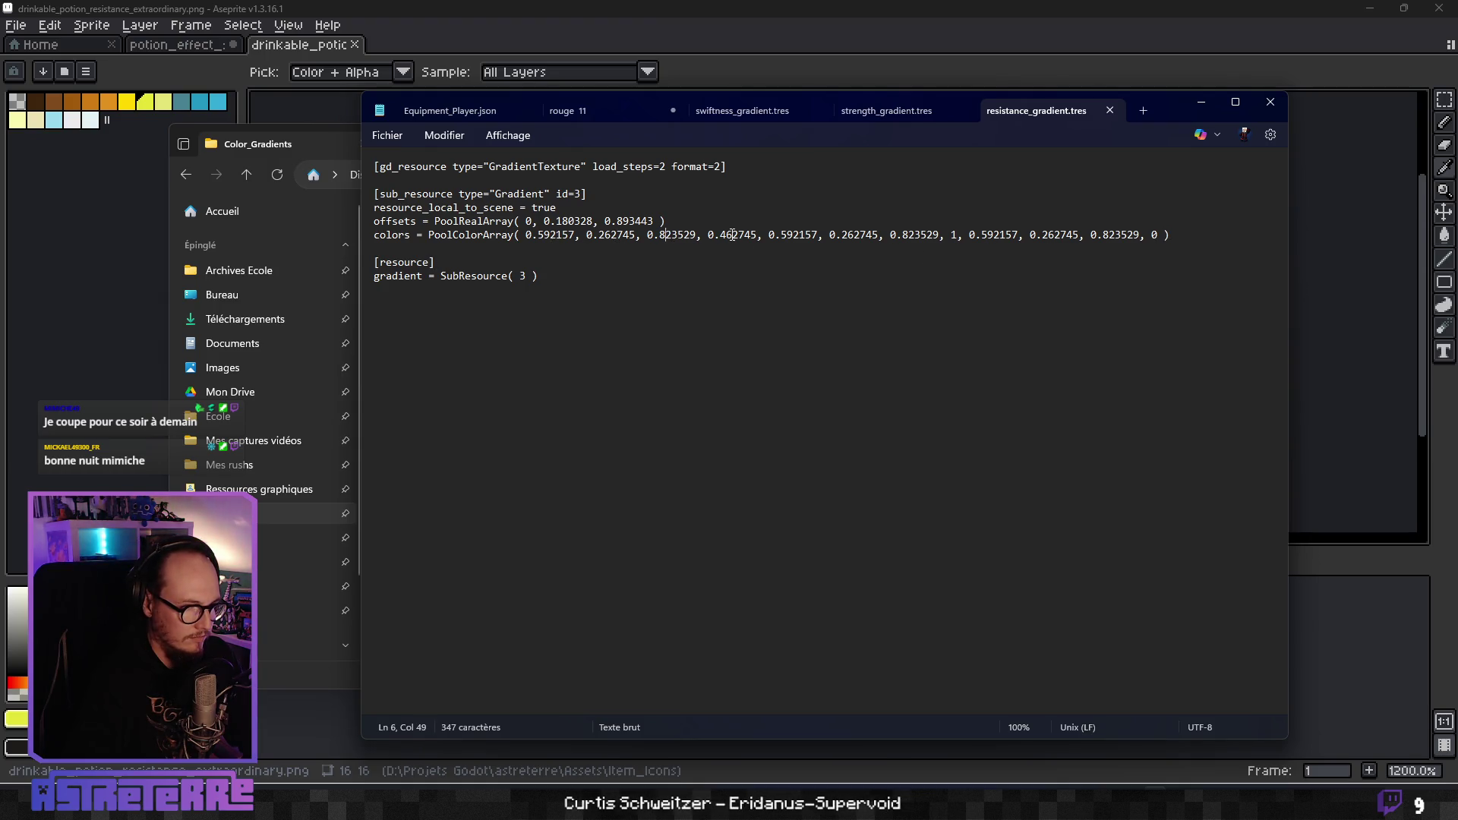
{"action": "left_click", "coordinate": [794, 235]}
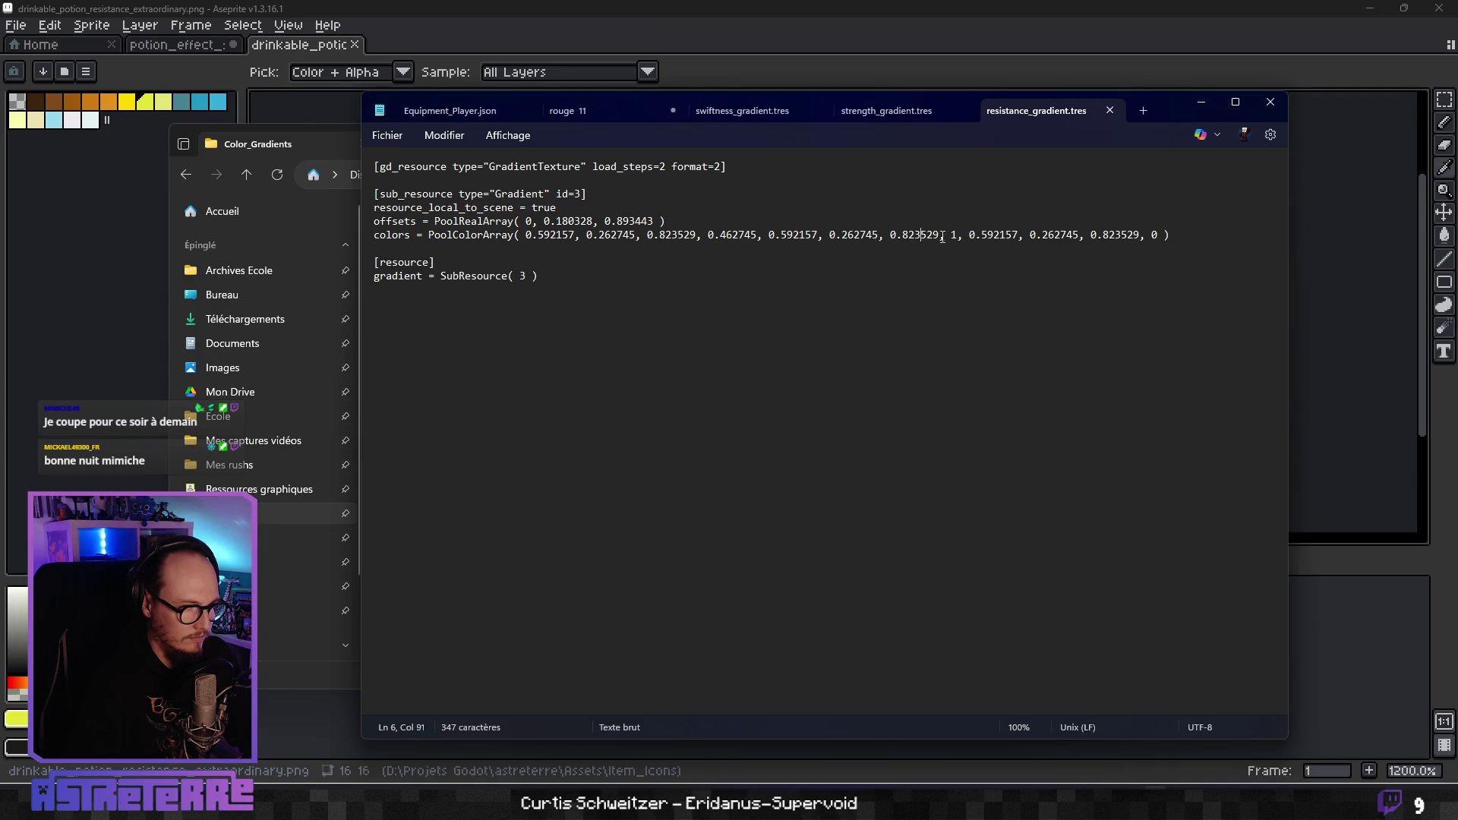
{"action": "key", "text": "Right"}
{"action": "key", "text": "Right"}
{"action": "key", "text": "Right"}
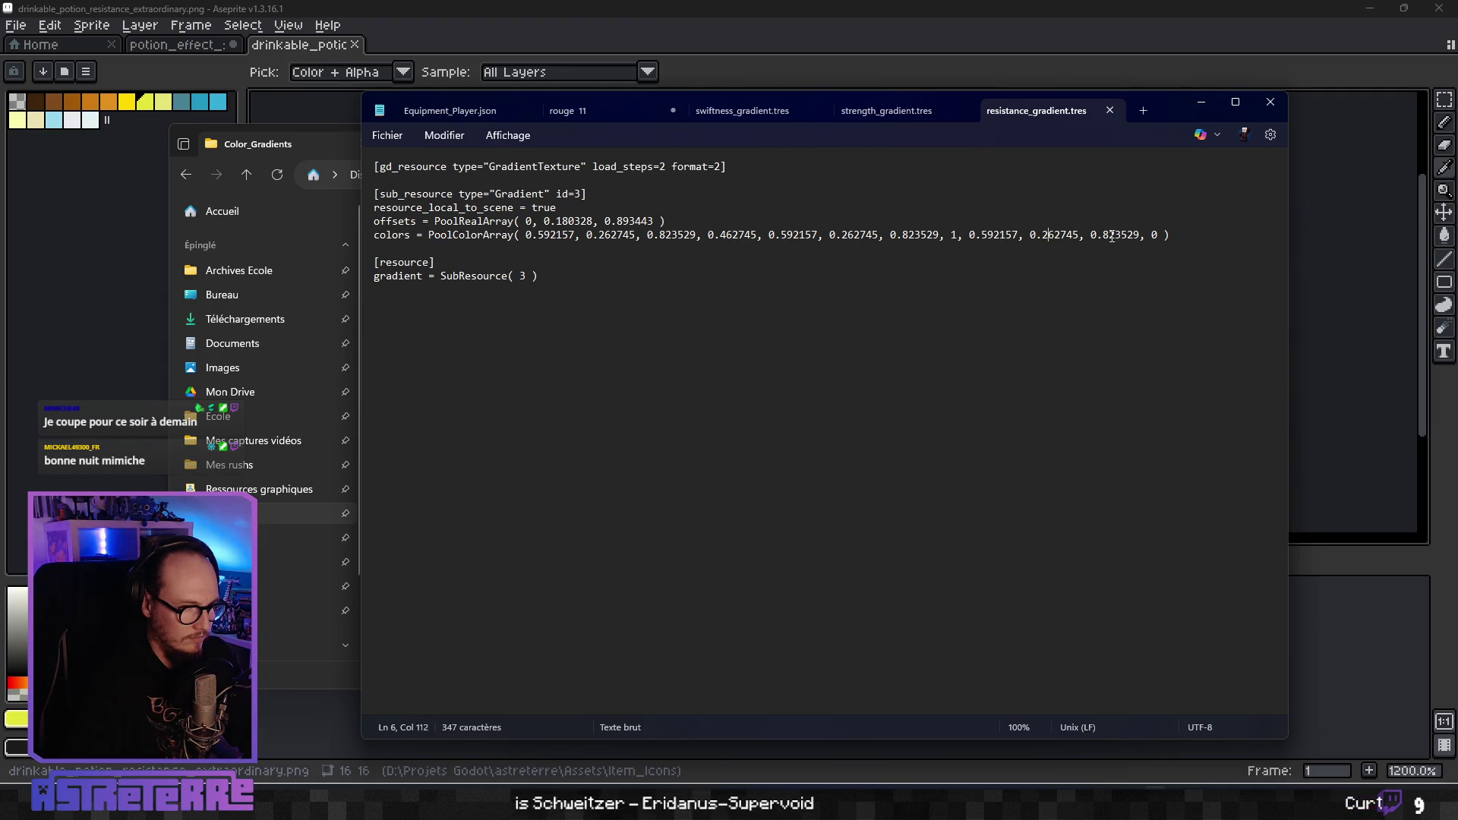
{"action": "double_click", "coordinate": [954, 234]}
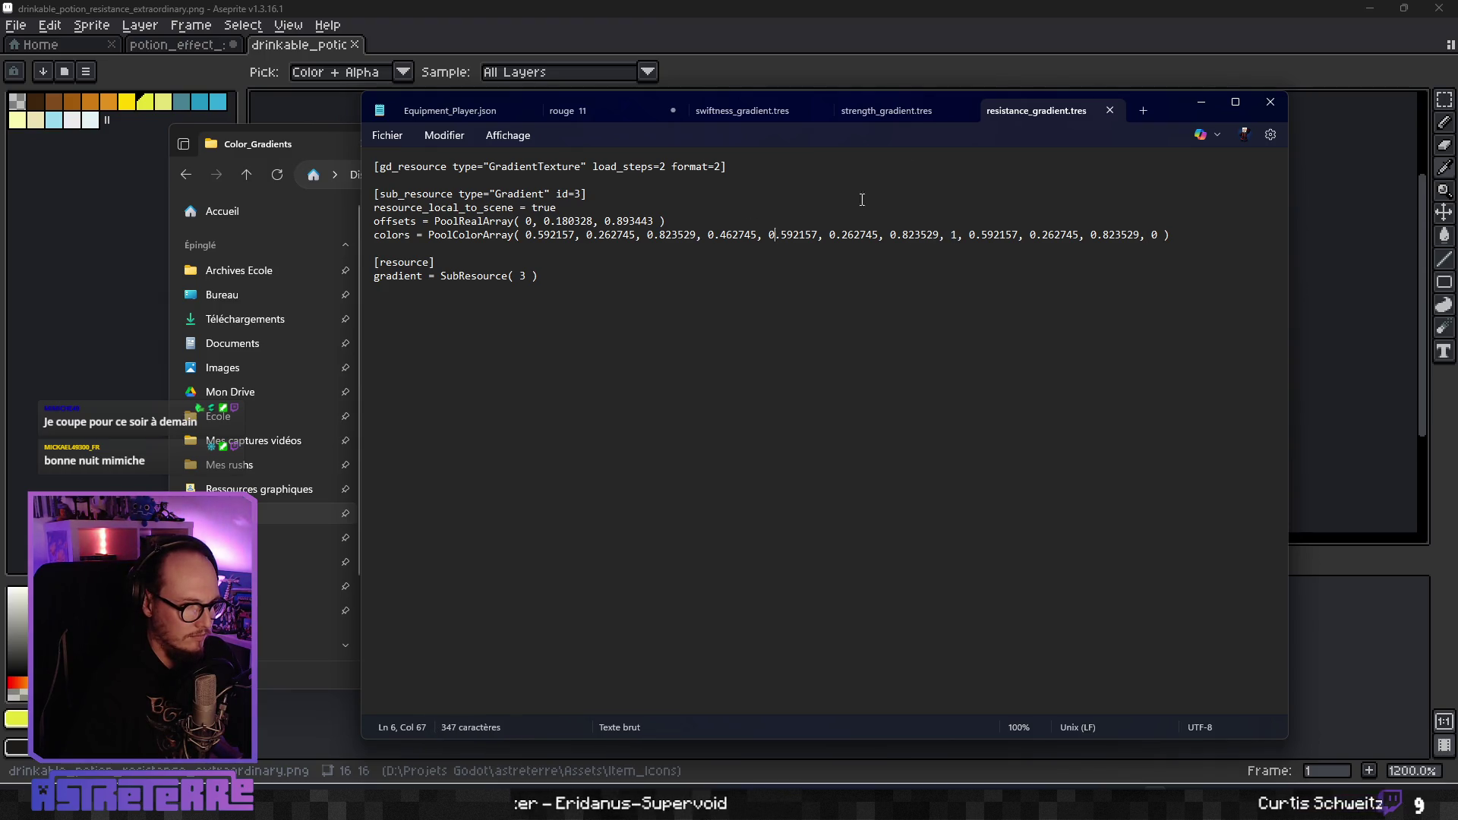
Glance over the other gradient tabs and shift the Notepad window further left.
{"action": "left_click", "coordinate": [916, 111]}
{"action": "left_click", "coordinate": [756, 117]}
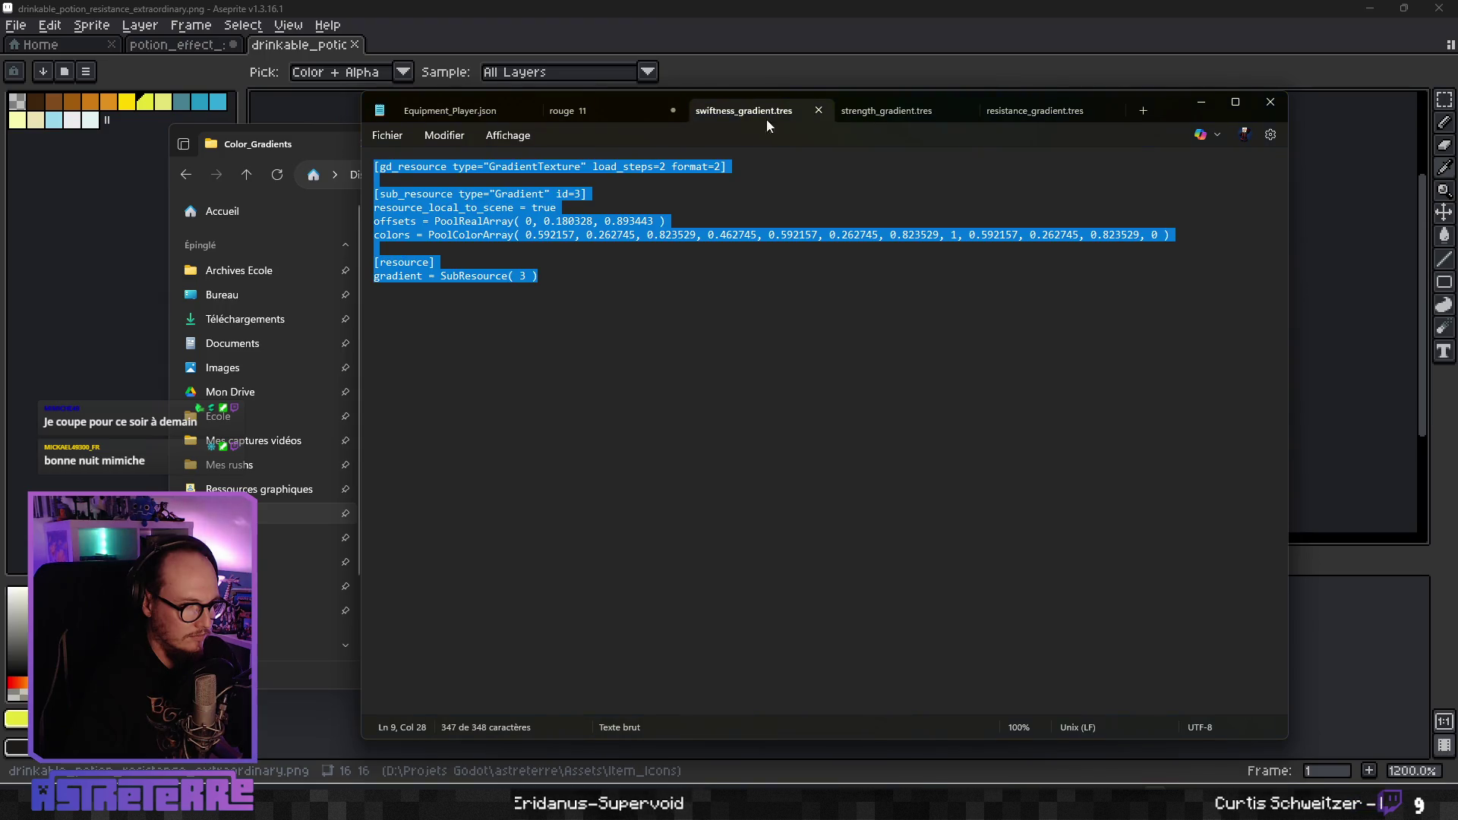
{"action": "left_click", "coordinate": [950, 116]}
{"action": "left_click", "coordinate": [1021, 113]}
{"action": "mouse_move", "coordinate": [1161, 107]}
{"action": "left_mouse_down"}
{"action": "mouse_move", "coordinate": [781, 242]}
{"action": "mouse_move", "coordinate": [777, 444]}
{"action": "mouse_move", "coordinate": [1038, 116]}
{"action": "left_mouse_up"}
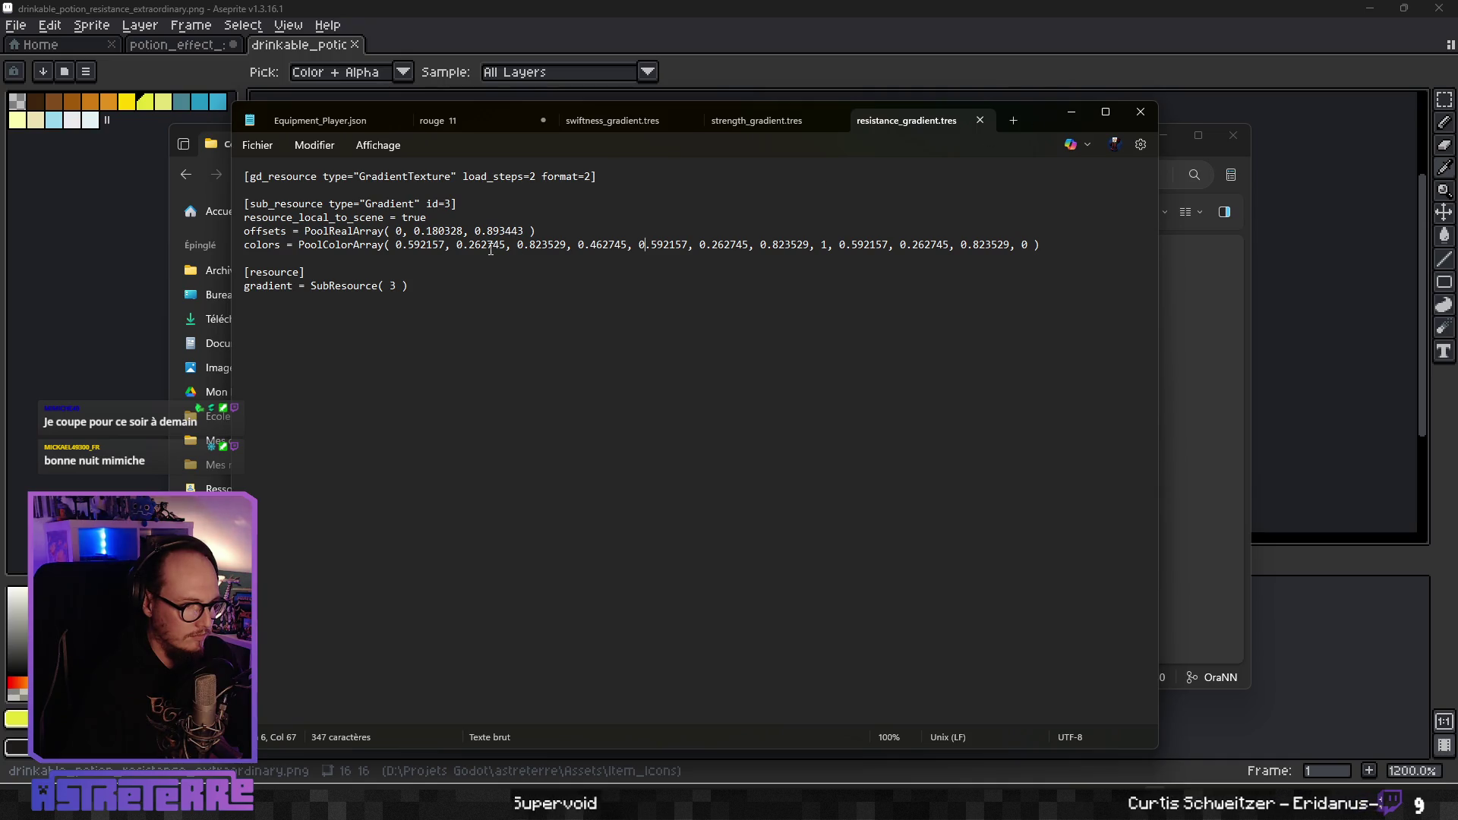
Change the colour stops' red values from 0.592157 to 0.894118.
{"action": "left_click_drag", "start_coordinate": [446, 244], "coordinate": [395, 245]}
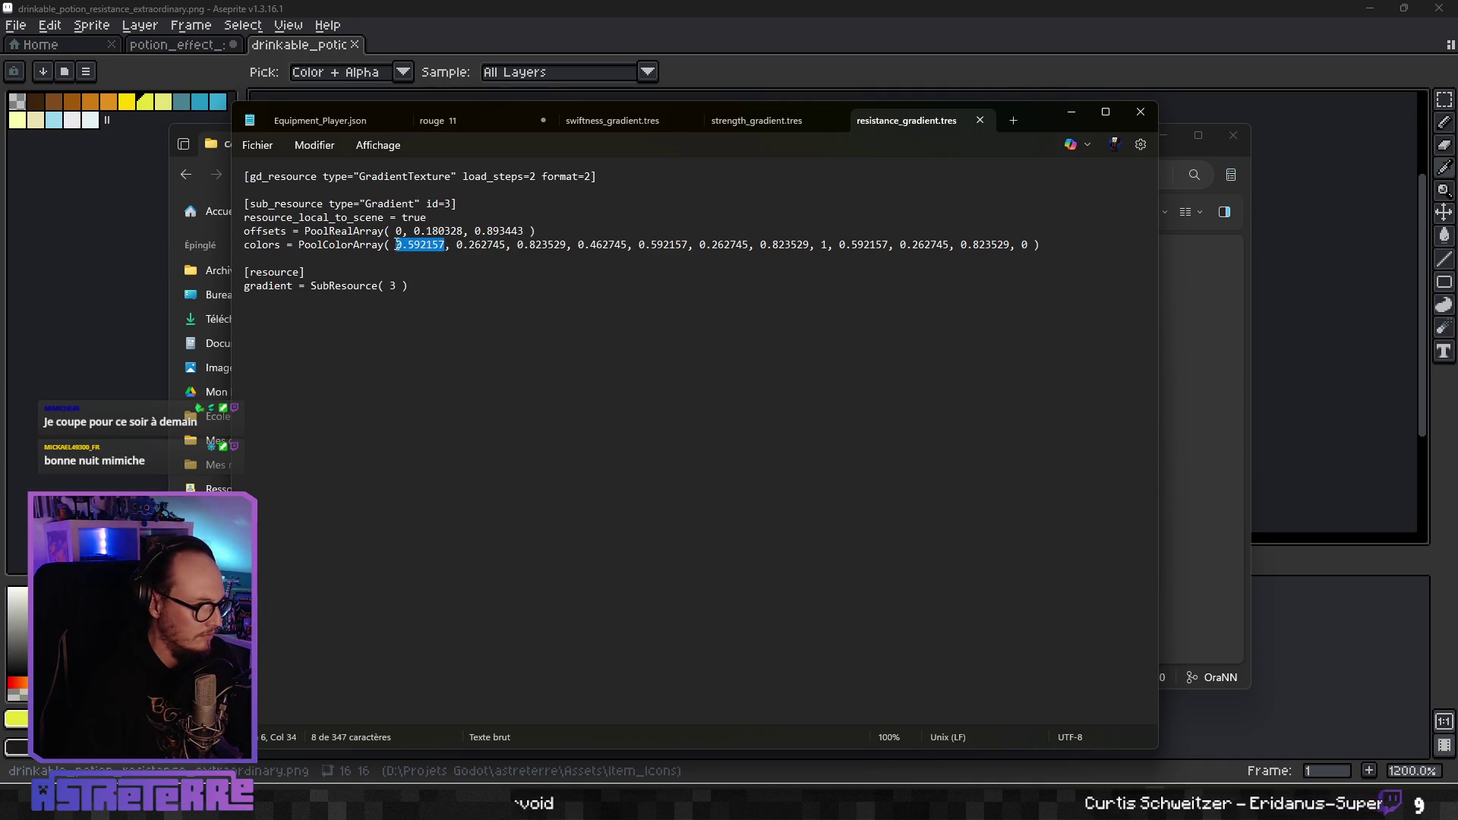
{"action": "type", "text": "0.894118"}
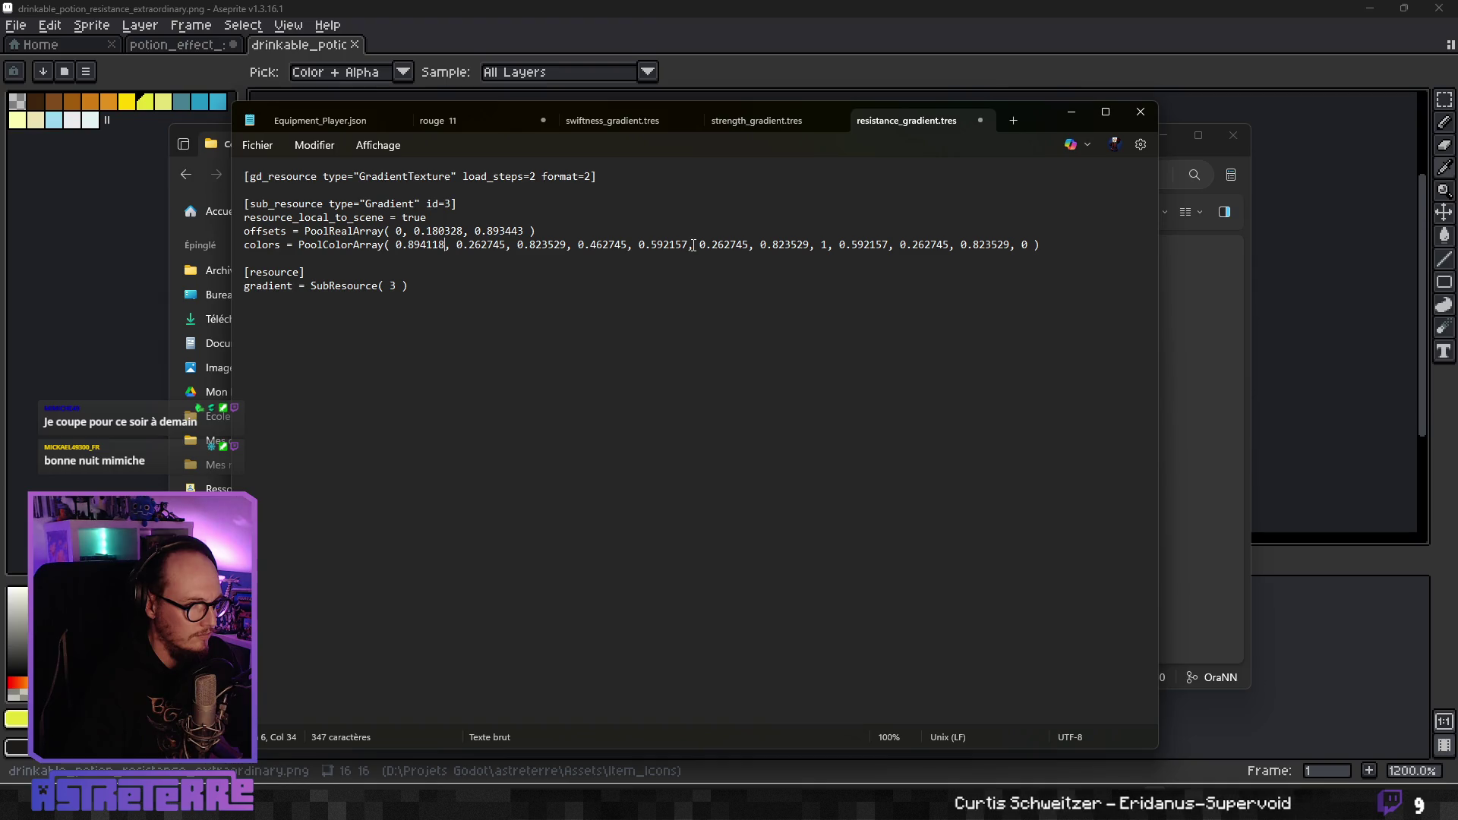
{"action": "left_click_drag", "start_coordinate": [693, 246], "coordinate": [638, 245]}
{"action": "type", "text": "0.894118"}
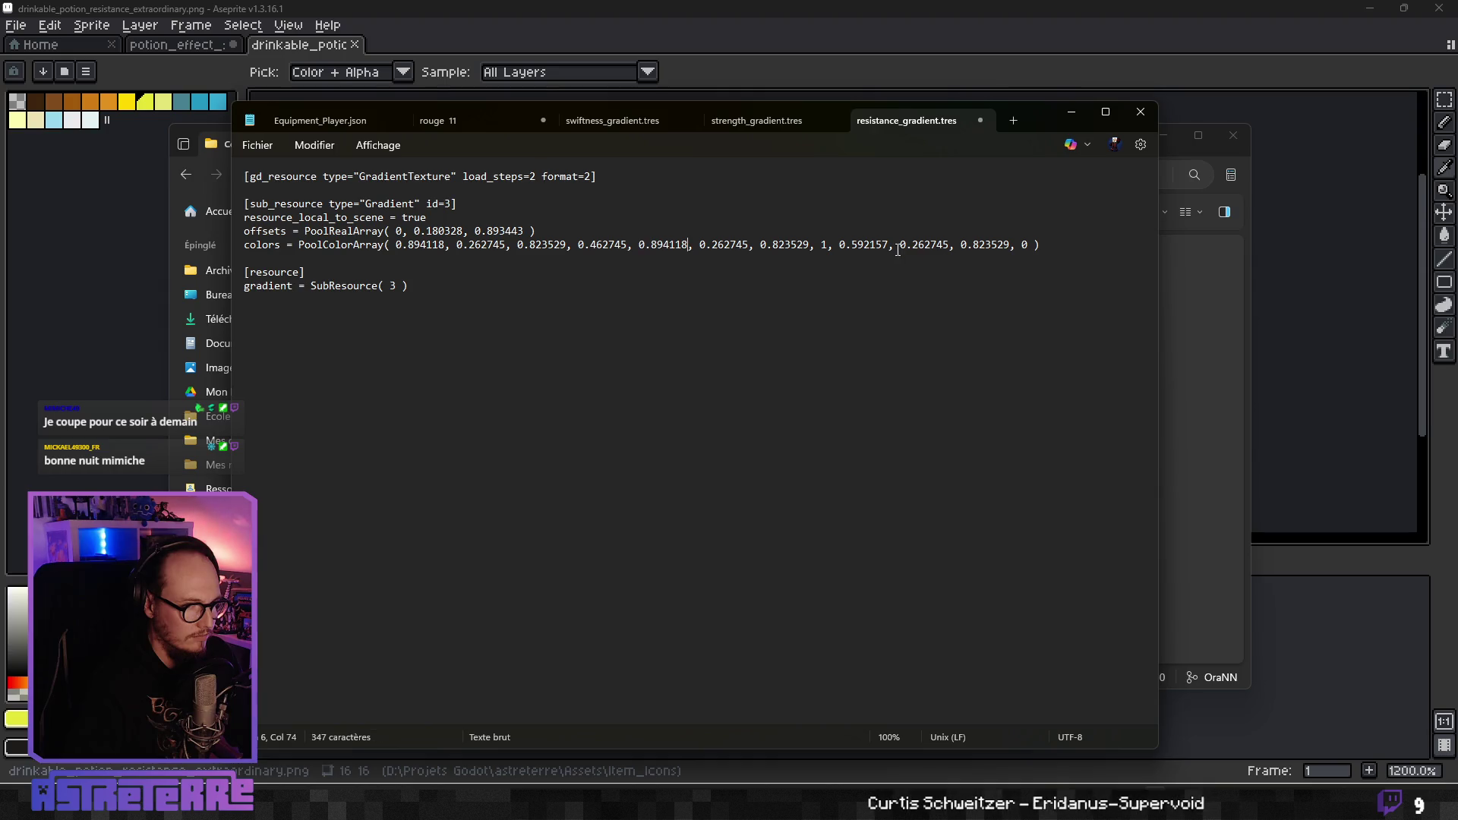
{"action": "left_click_drag", "start_coordinate": [889, 246], "coordinate": [842, 246]}
{"action": "double_click", "coordinate": [867, 244]}
{"action": "type", "text": "894118"}
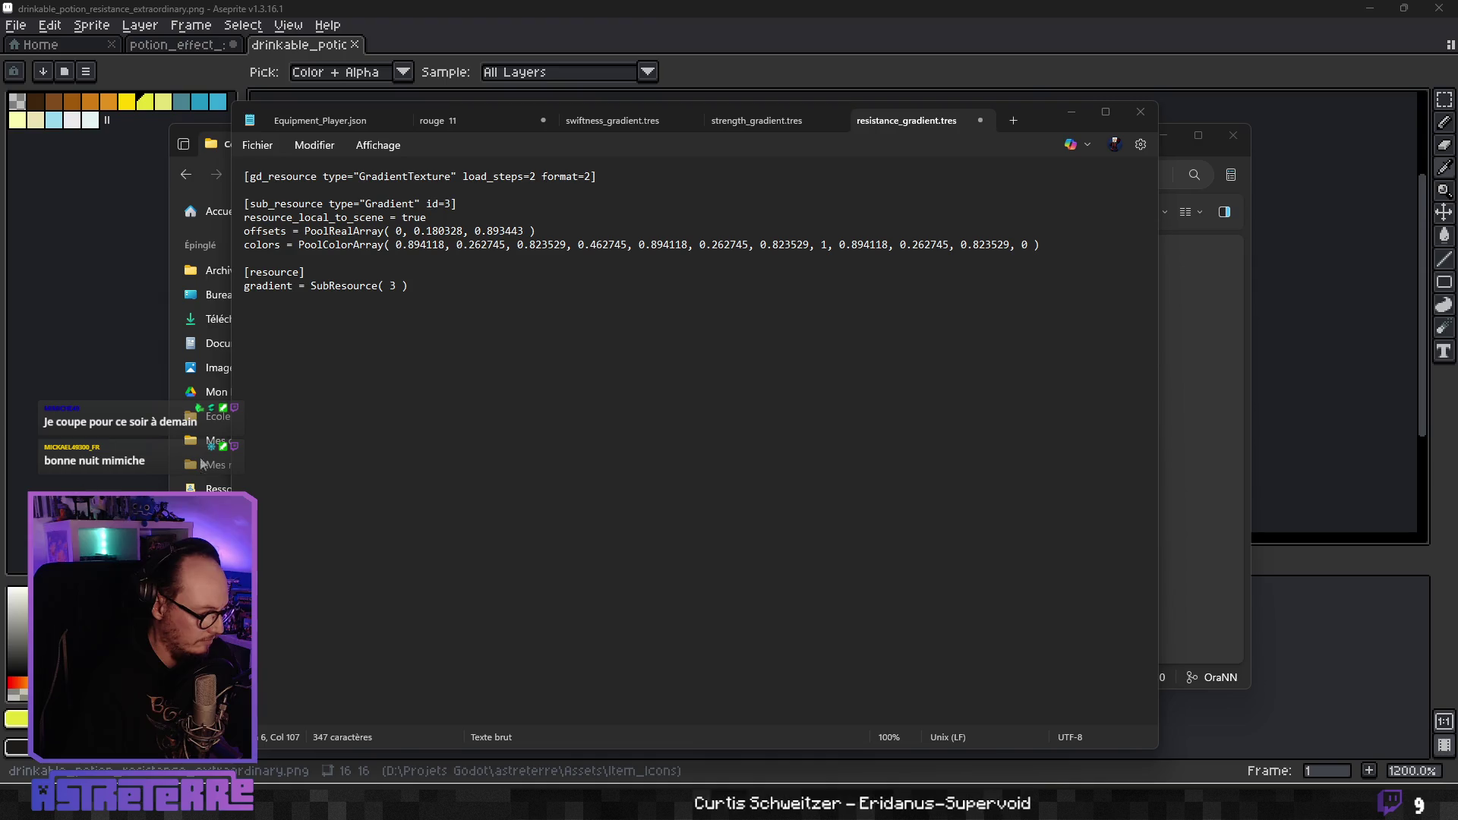
Set every stop's green value to 0.894118, fixing a malformed 0.0.894118 entry.
{"action": "double_click", "coordinate": [486, 245]}
{"action": "type", "text": "0.894118"}
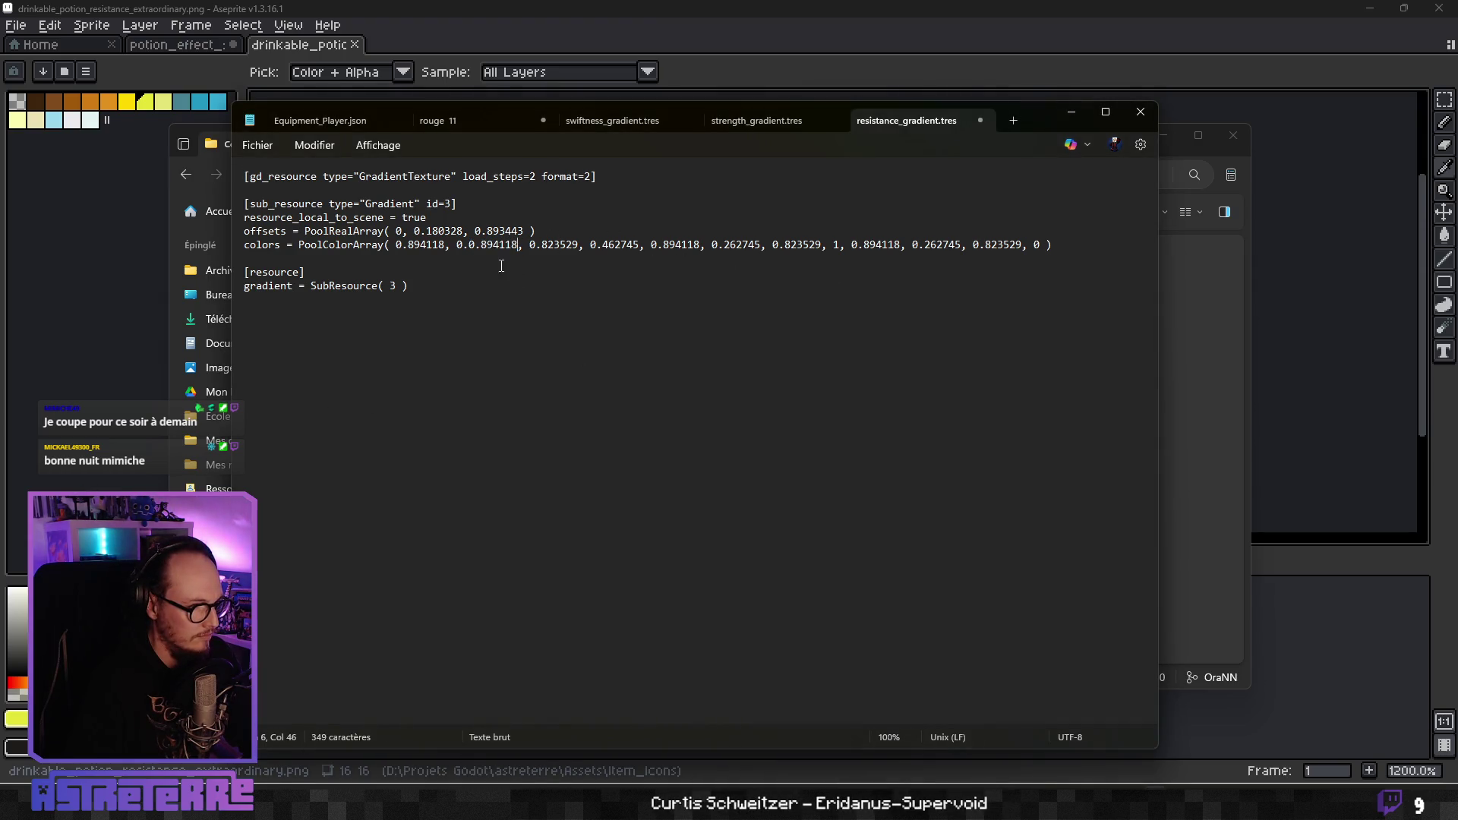
{"action": "mouse_move", "coordinate": [457, 244]}
{"action": "left_mouse_down"}
{"action": "mouse_move", "coordinate": [517, 244]}
{"action": "mouse_move", "coordinate": [456, 245]}
{"action": "left_mouse_up"}
{"action": "left_click", "coordinate": [518, 245]}
{"action": "type", "text": ".894118"}
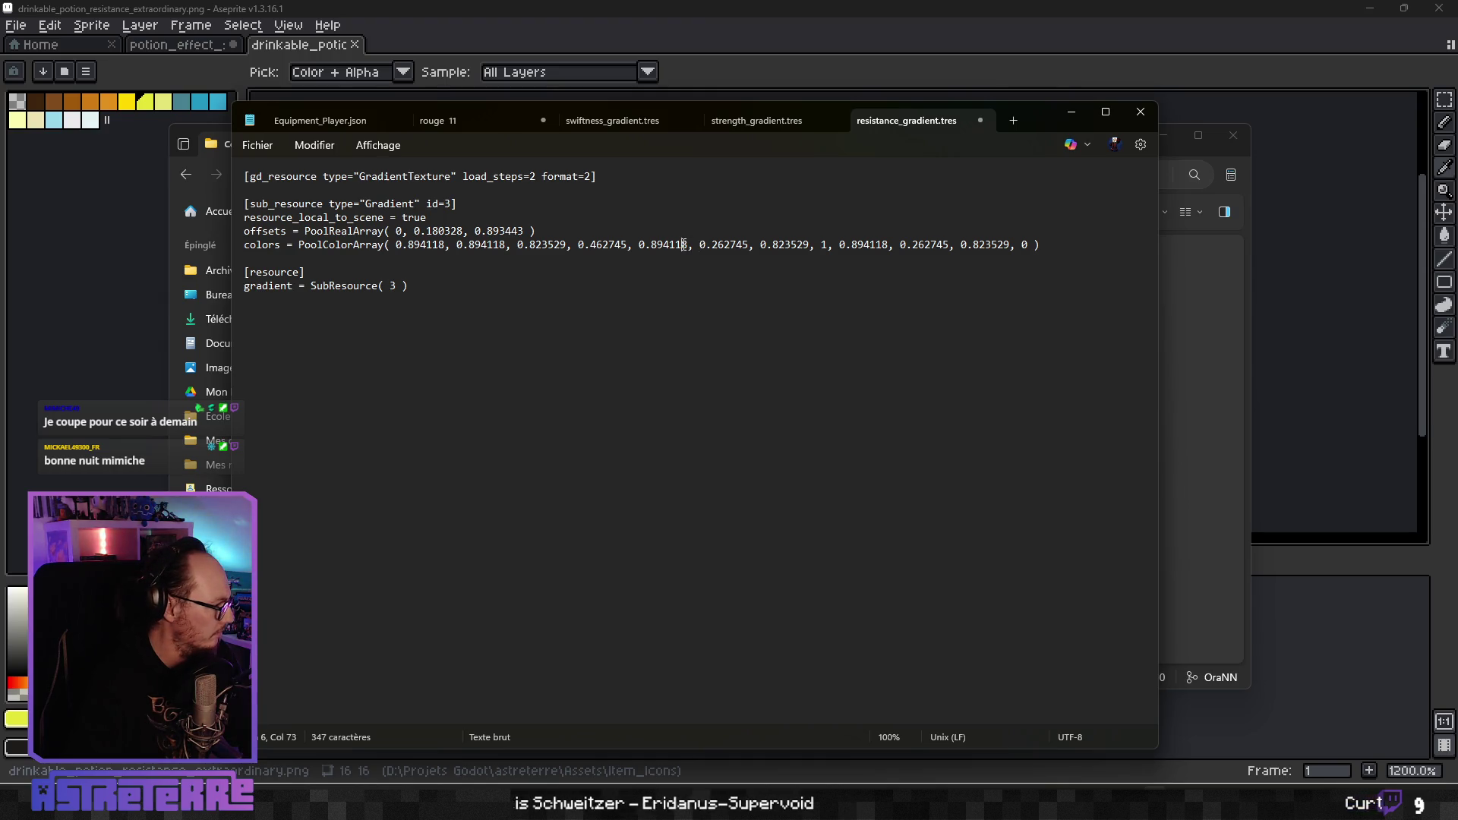
{"action": "double_click", "coordinate": [721, 245]}
{"action": "left_click", "coordinate": [750, 245]}
{"action": "left_click_drag", "start_coordinate": [751, 244], "coordinate": [699, 245]}
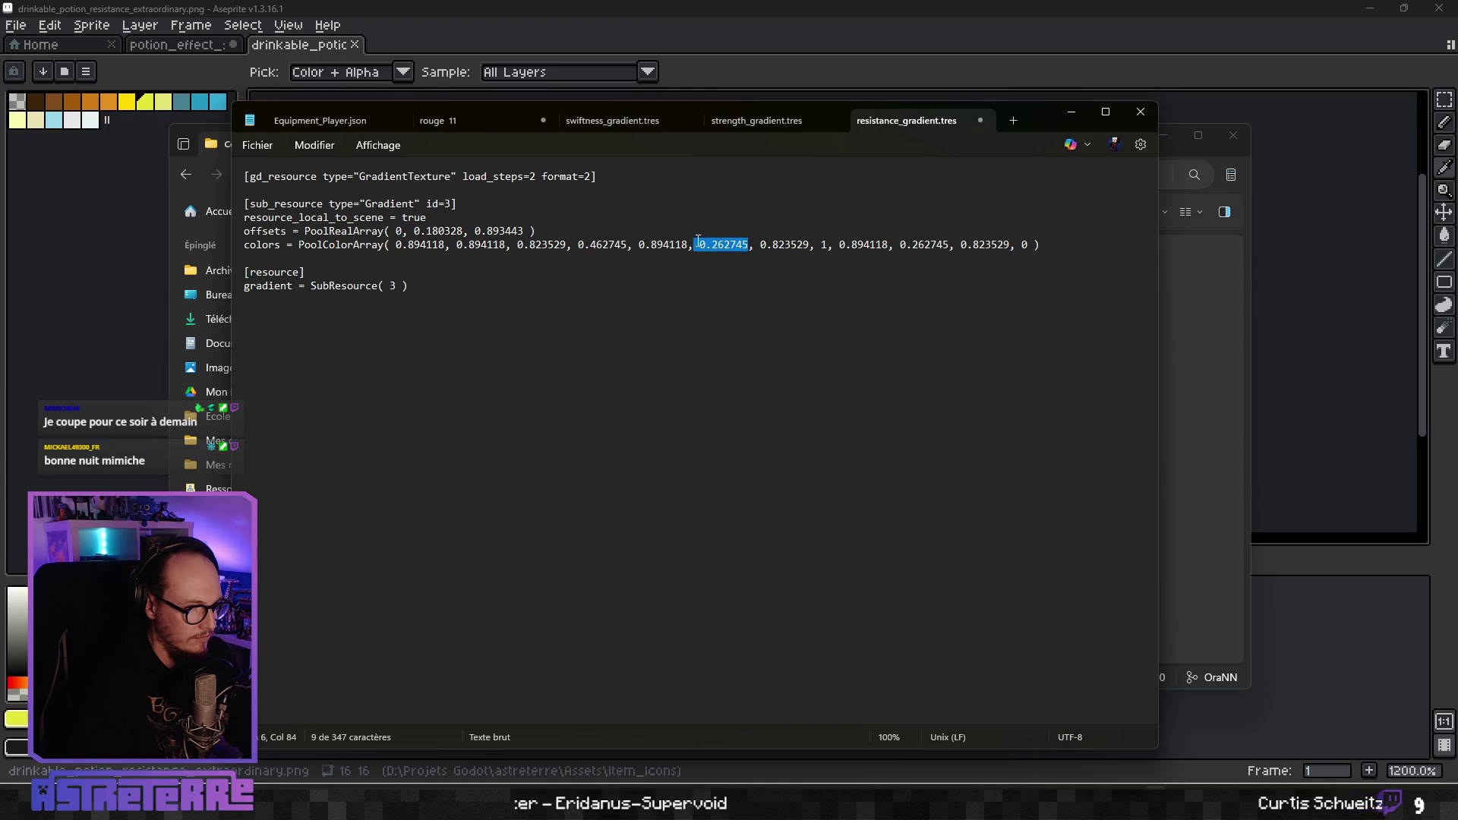
{"action": "type", "text": "0.894118"}
{"action": "left_click_drag", "start_coordinate": [949, 244], "coordinate": [904, 243]}
{"action": "type", "text": "0.894118"}
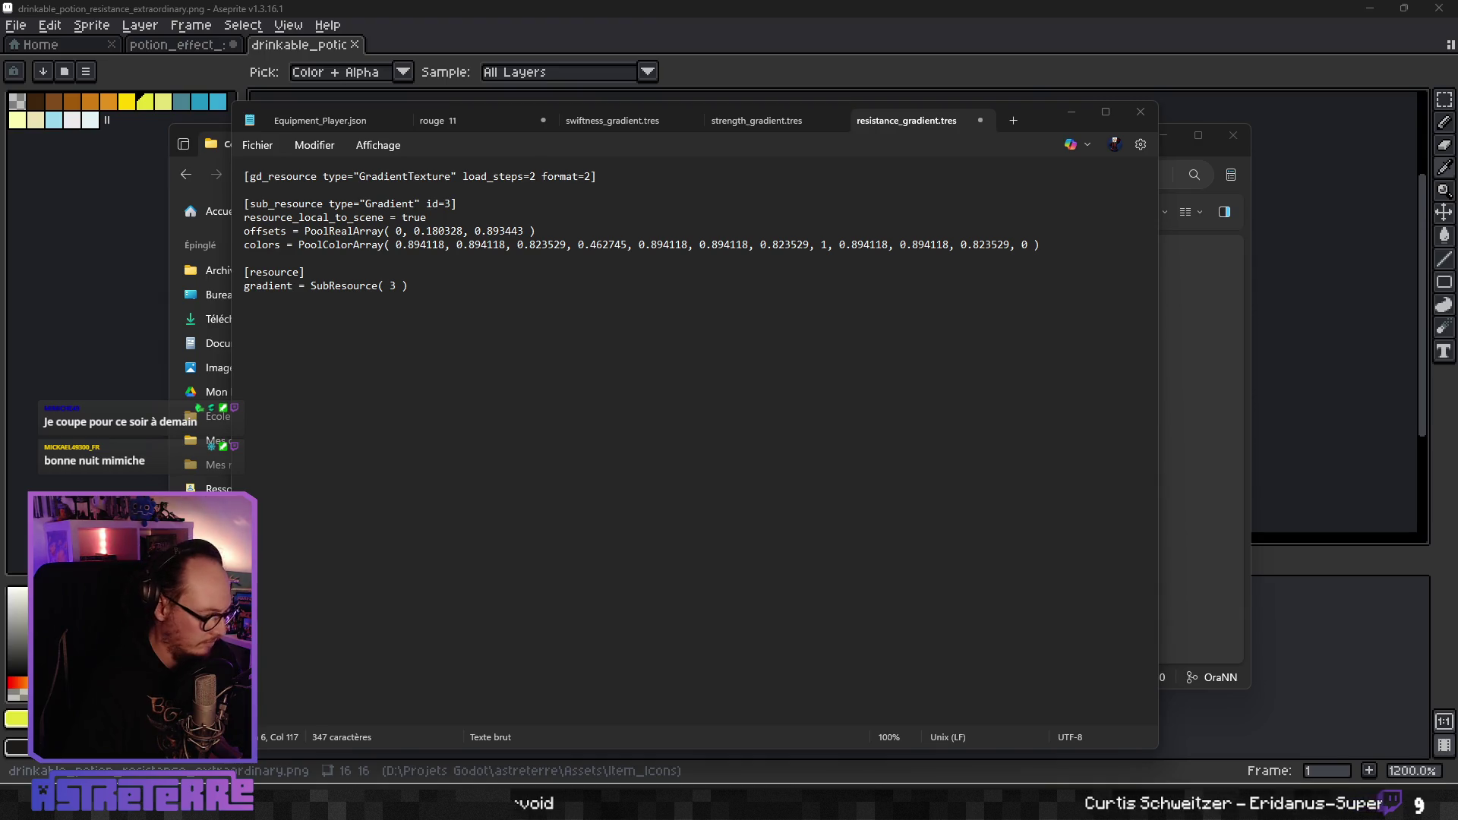
Change all three blue values from 0.823529 to 0.215686, then pick Astreterre in Godot's project list.
{"action": "left_click_drag", "start_coordinate": [1009, 245], "coordinate": [981, 243]}
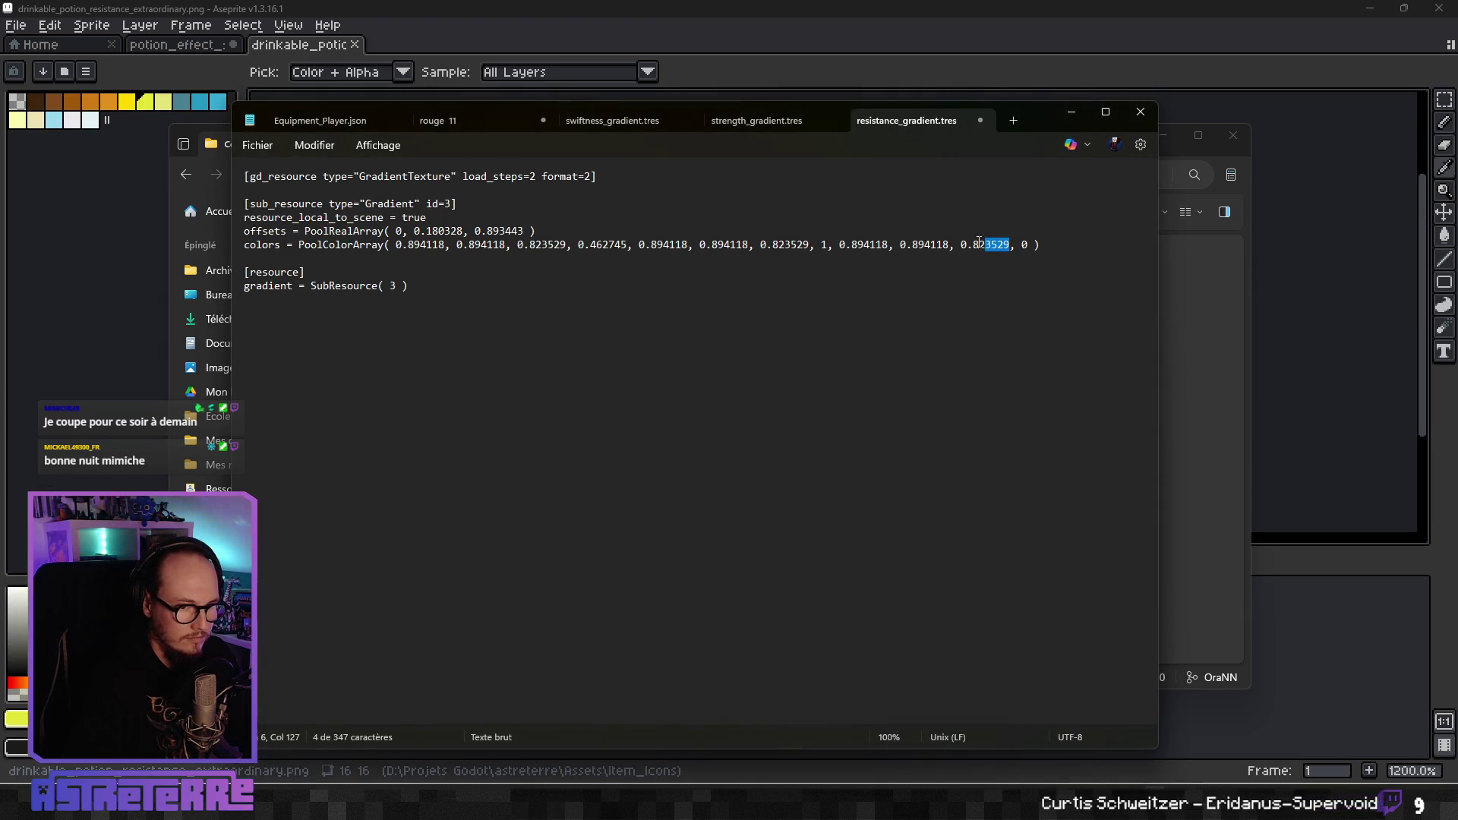
{"action": "type", "text": "0.215686"}
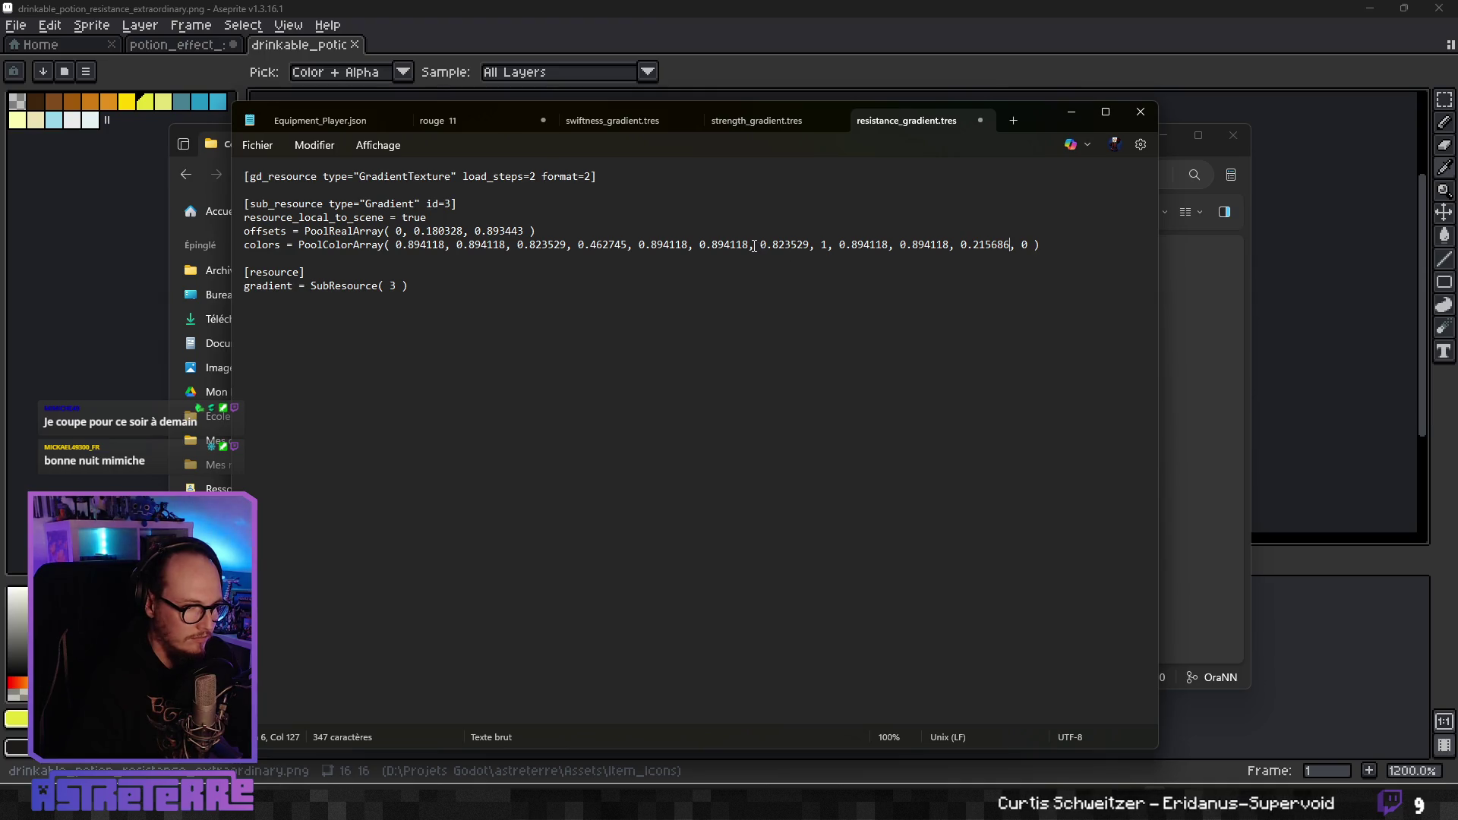
{"action": "left_click_drag", "start_coordinate": [812, 244], "coordinate": [756, 245]}
{"action": "type", "text": "0.215686"}
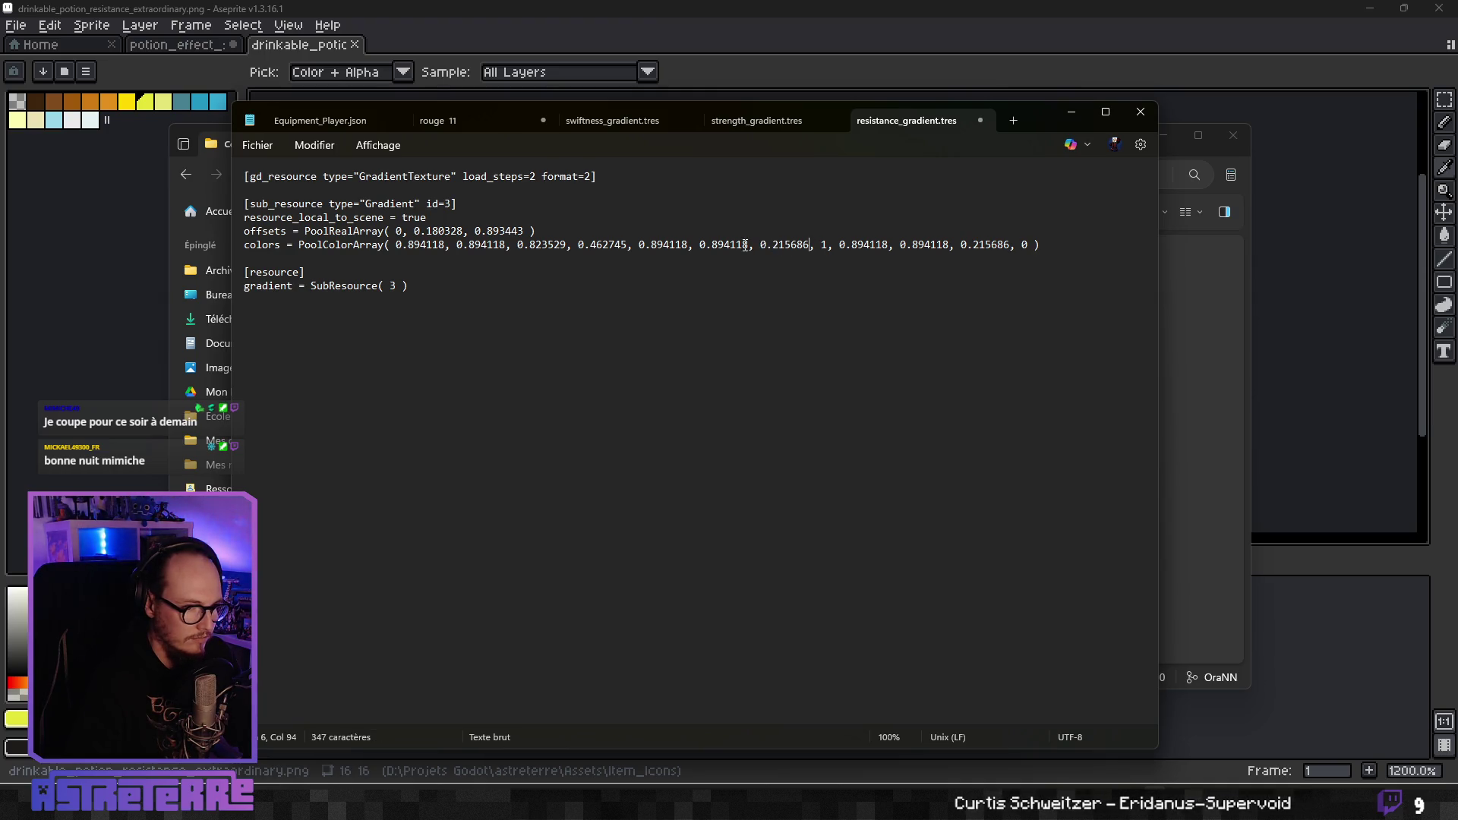
{"action": "left_click_drag", "start_coordinate": [568, 245], "coordinate": [528, 243]}
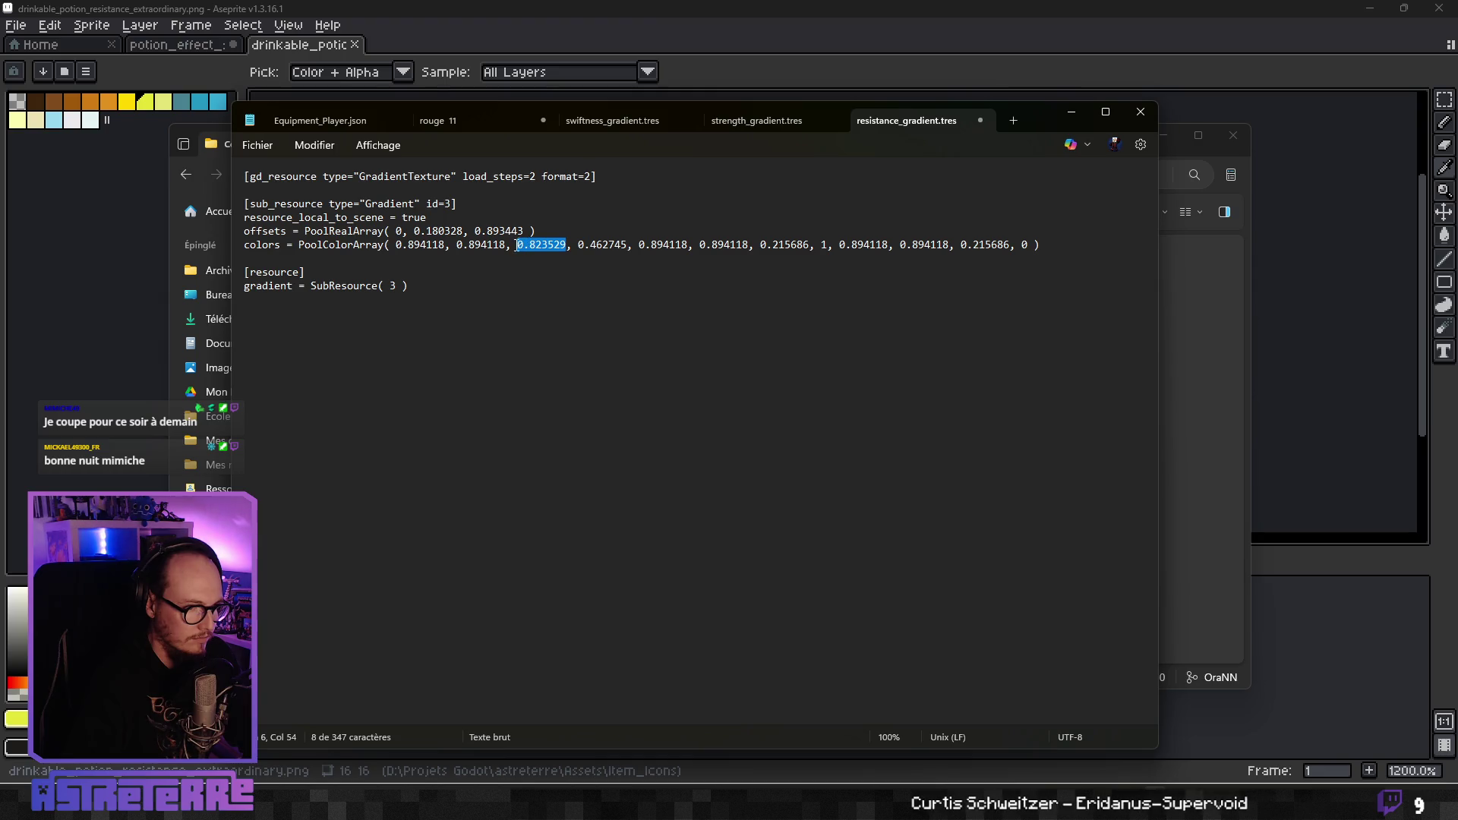
{"action": "type", "text": "0.215686"}
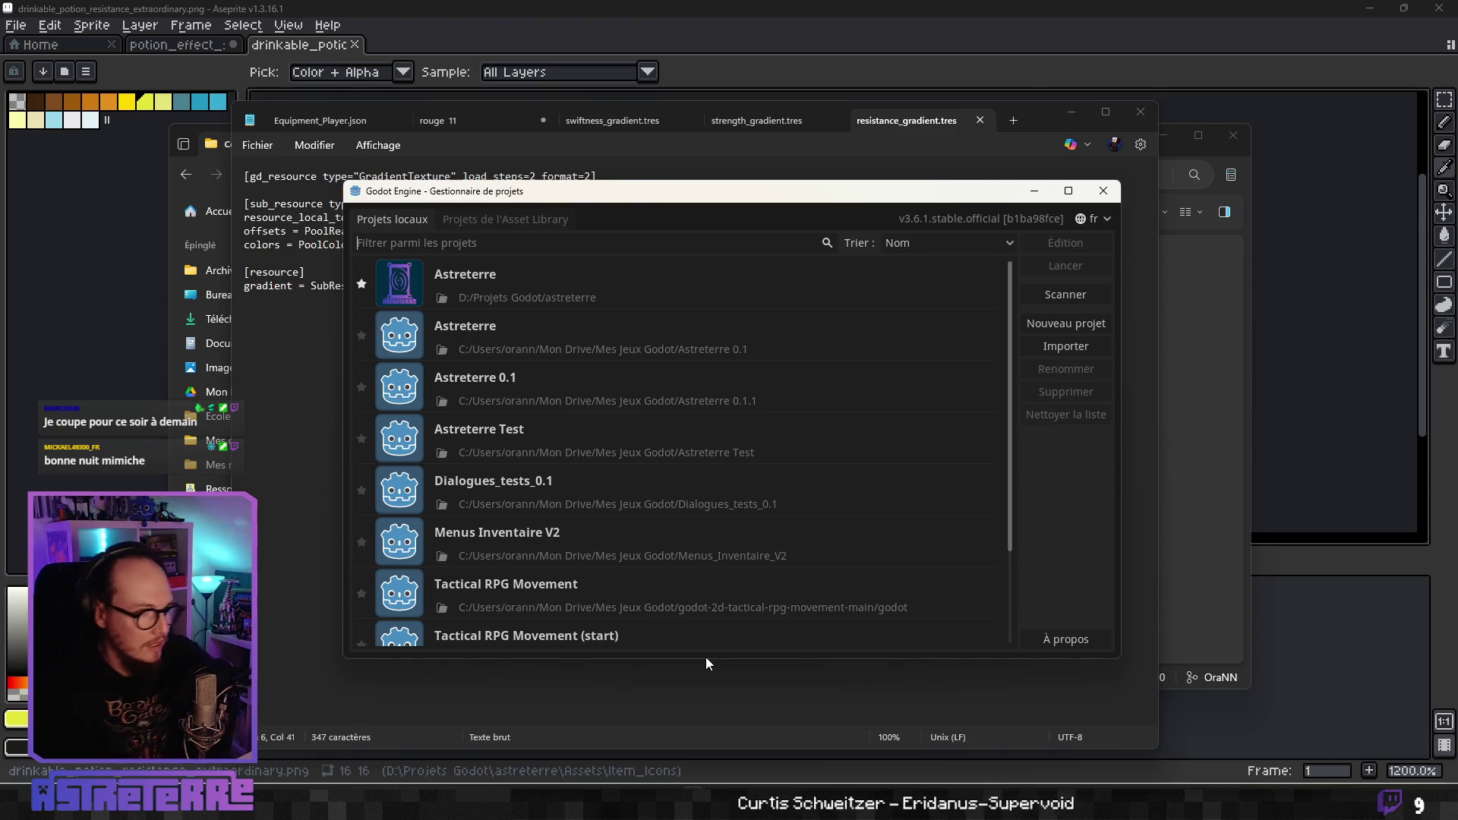
{"action": "left_click", "coordinate": [816, 278]}
Open the Astreterre project, close Projectile, and select Particles2D in the PotionEffectParticles scene.
{"action": "left_click", "coordinate": [1060, 246]}
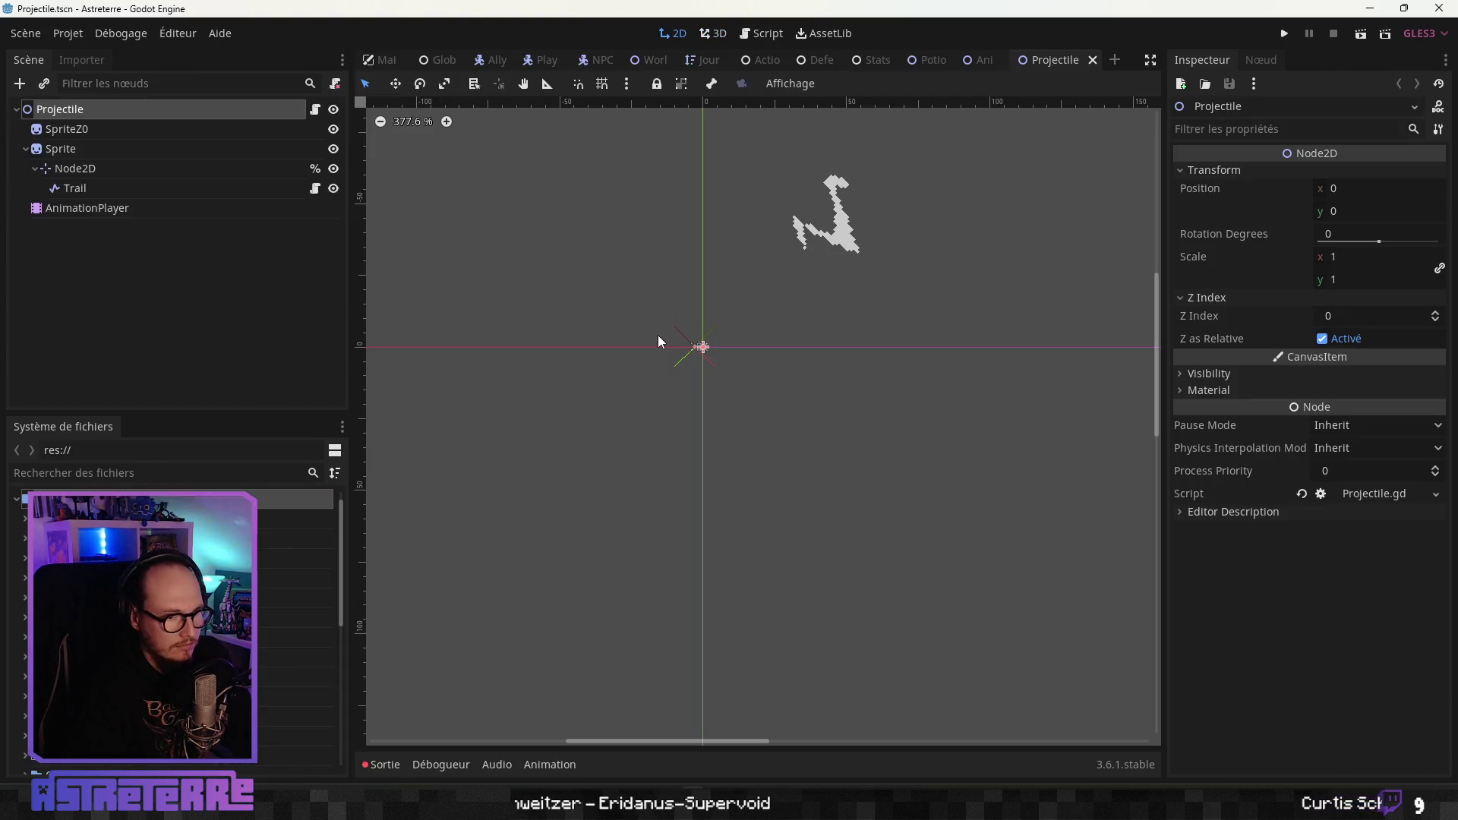
{"action": "left_click", "coordinate": [1093, 60]}
{"action": "left_click", "coordinate": [927, 61]}
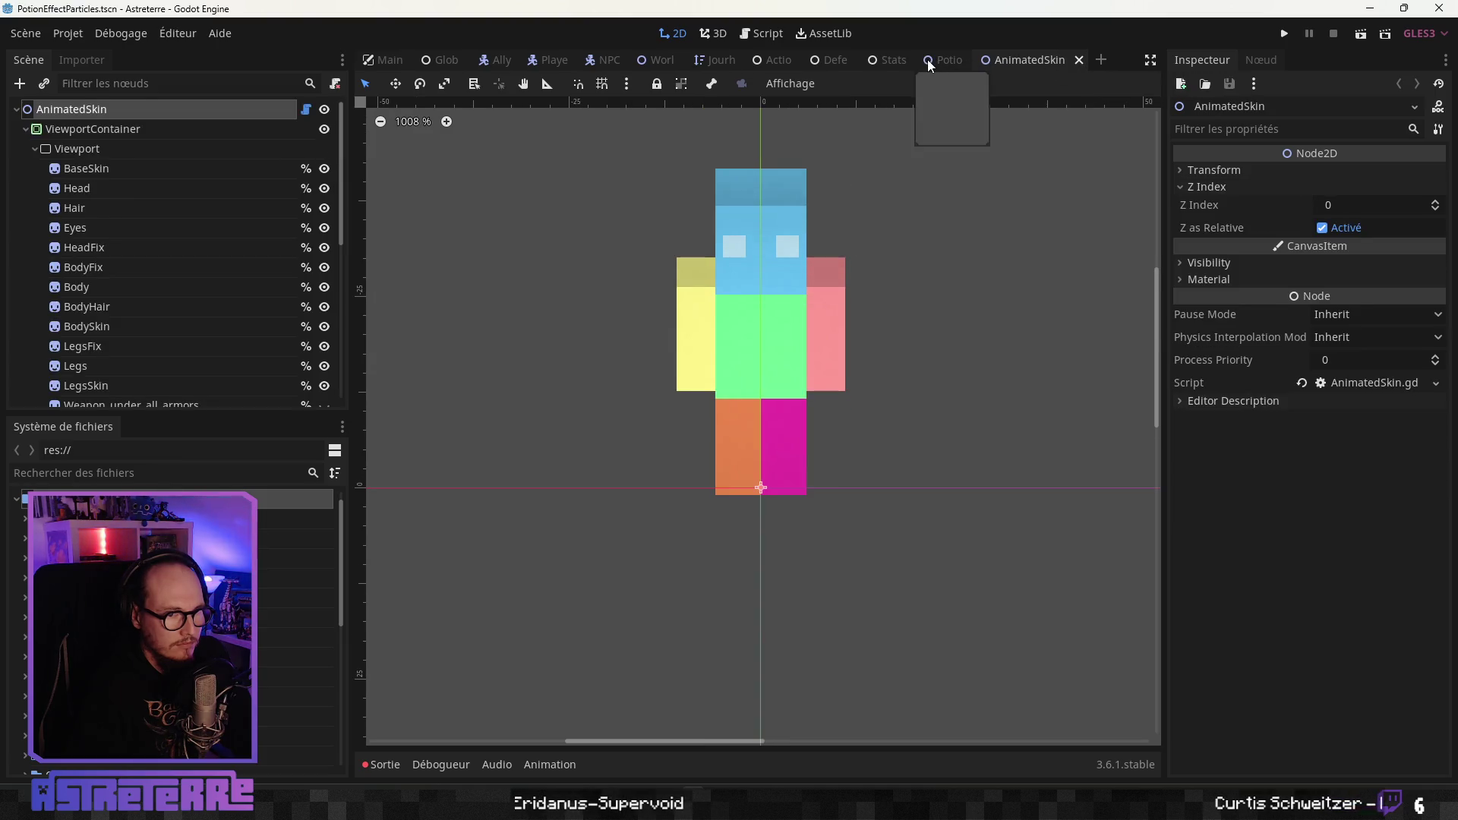
{"action": "left_click", "coordinate": [118, 188]}
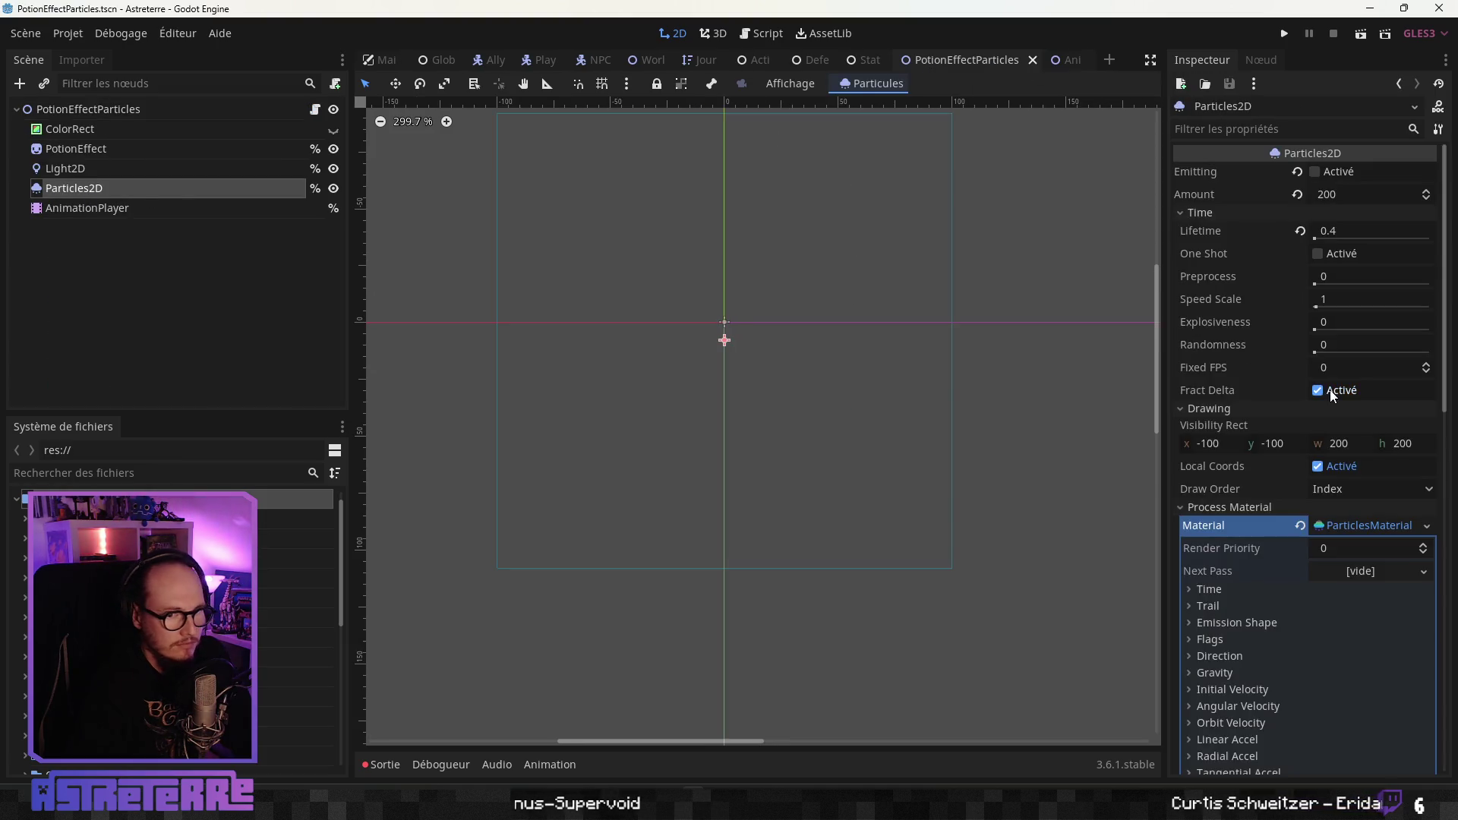
Expand all inspector sections and reveal the Particles2D Color Ramp gradient.
{"action": "scroll", "coordinate": [1343, 500], "scroll_direction": "down", "scroll_amount": 2}
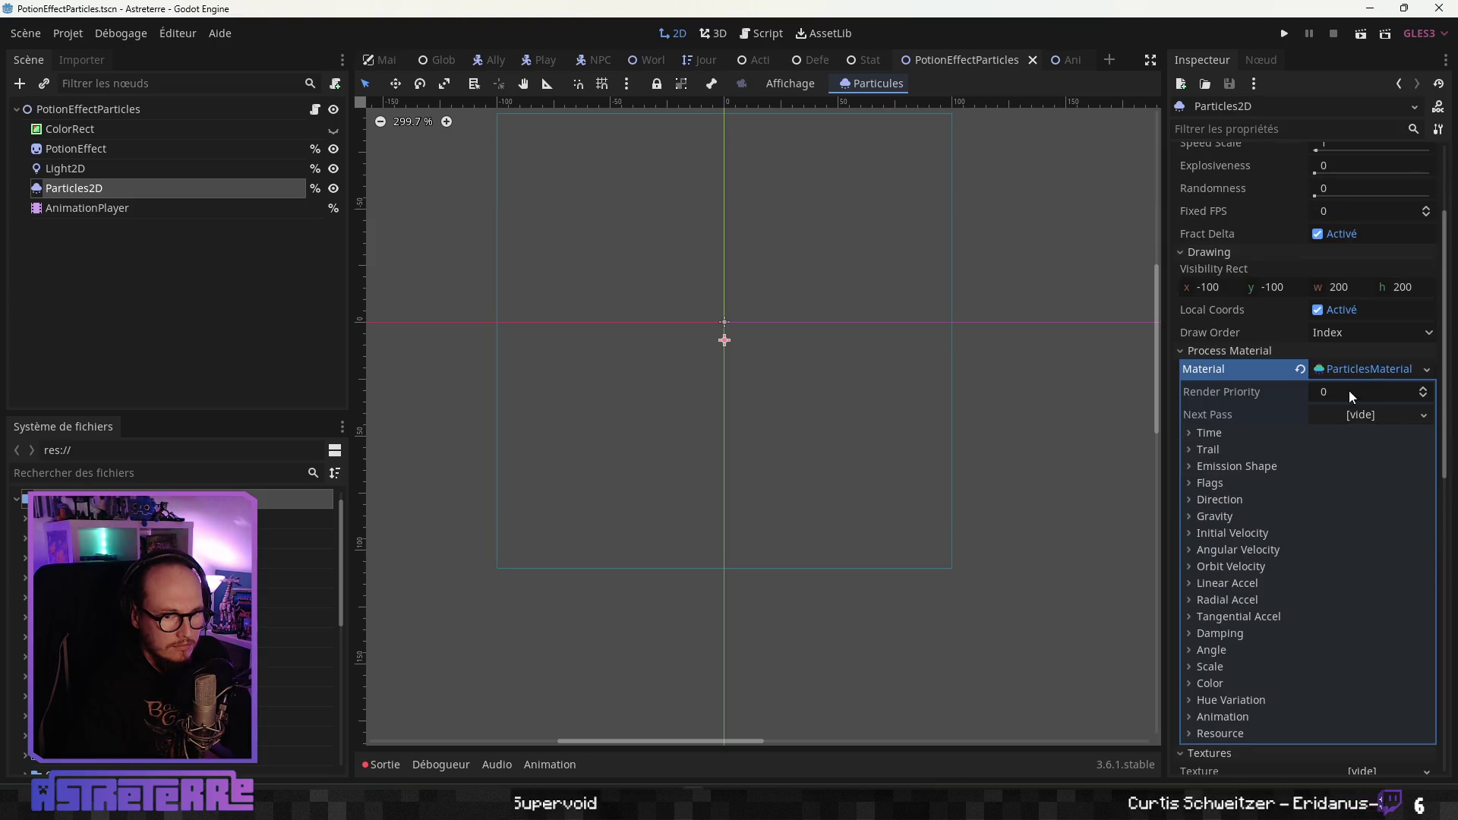
{"action": "scroll", "coordinate": [1344, 393], "scroll_direction": "down", "scroll_amount": 3}
{"action": "scroll", "coordinate": [1366, 228], "scroll_direction": "up", "scroll_amount": 1}
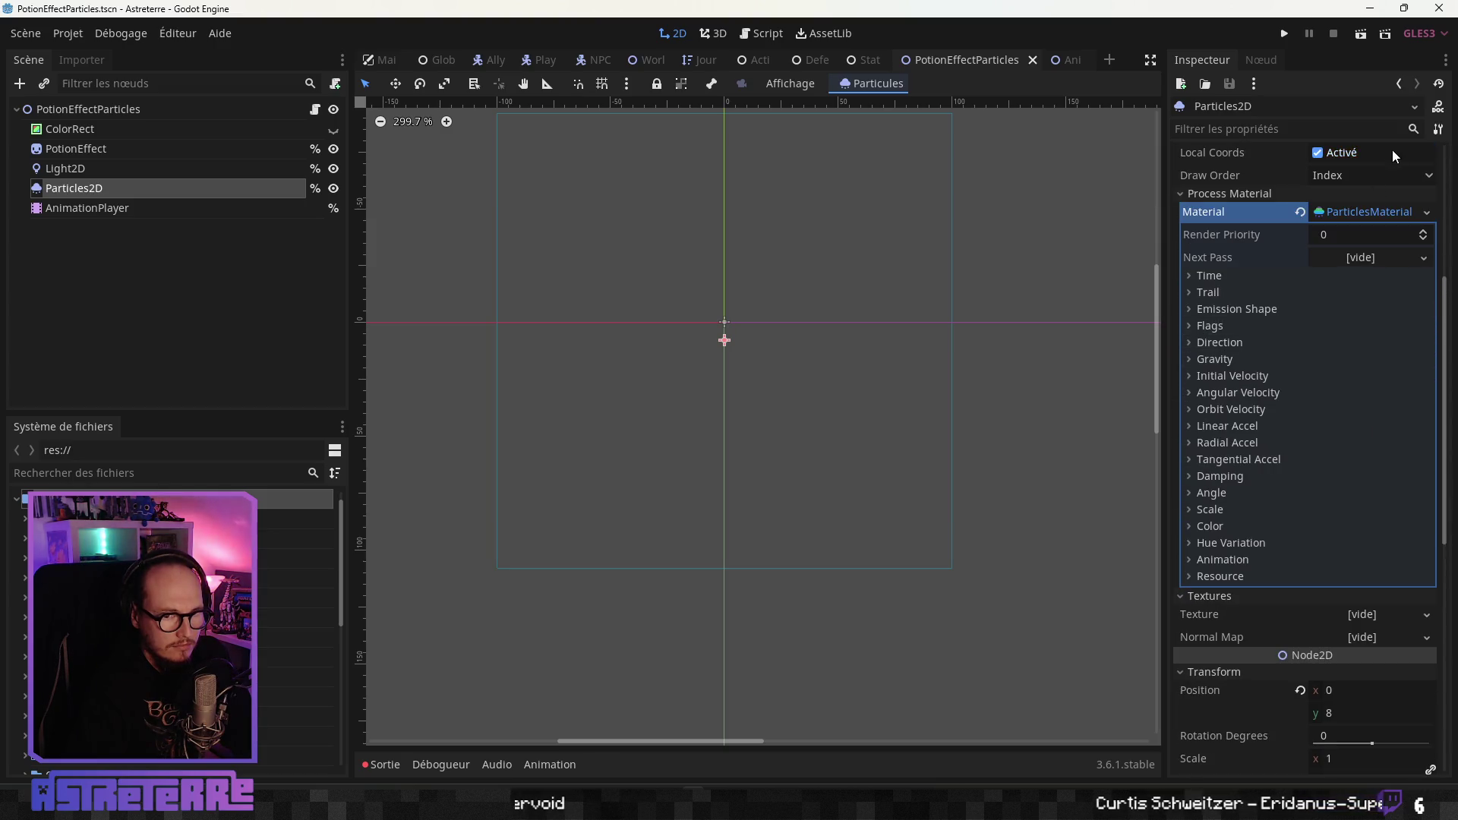
{"action": "left_click", "coordinate": [1414, 107]}
{"action": "left_click", "coordinate": [1415, 110]}
{"action": "left_click", "coordinate": [1415, 110]}
{"action": "left_click", "coordinate": [1438, 131]}
{"action": "left_click", "coordinate": [1438, 131]}
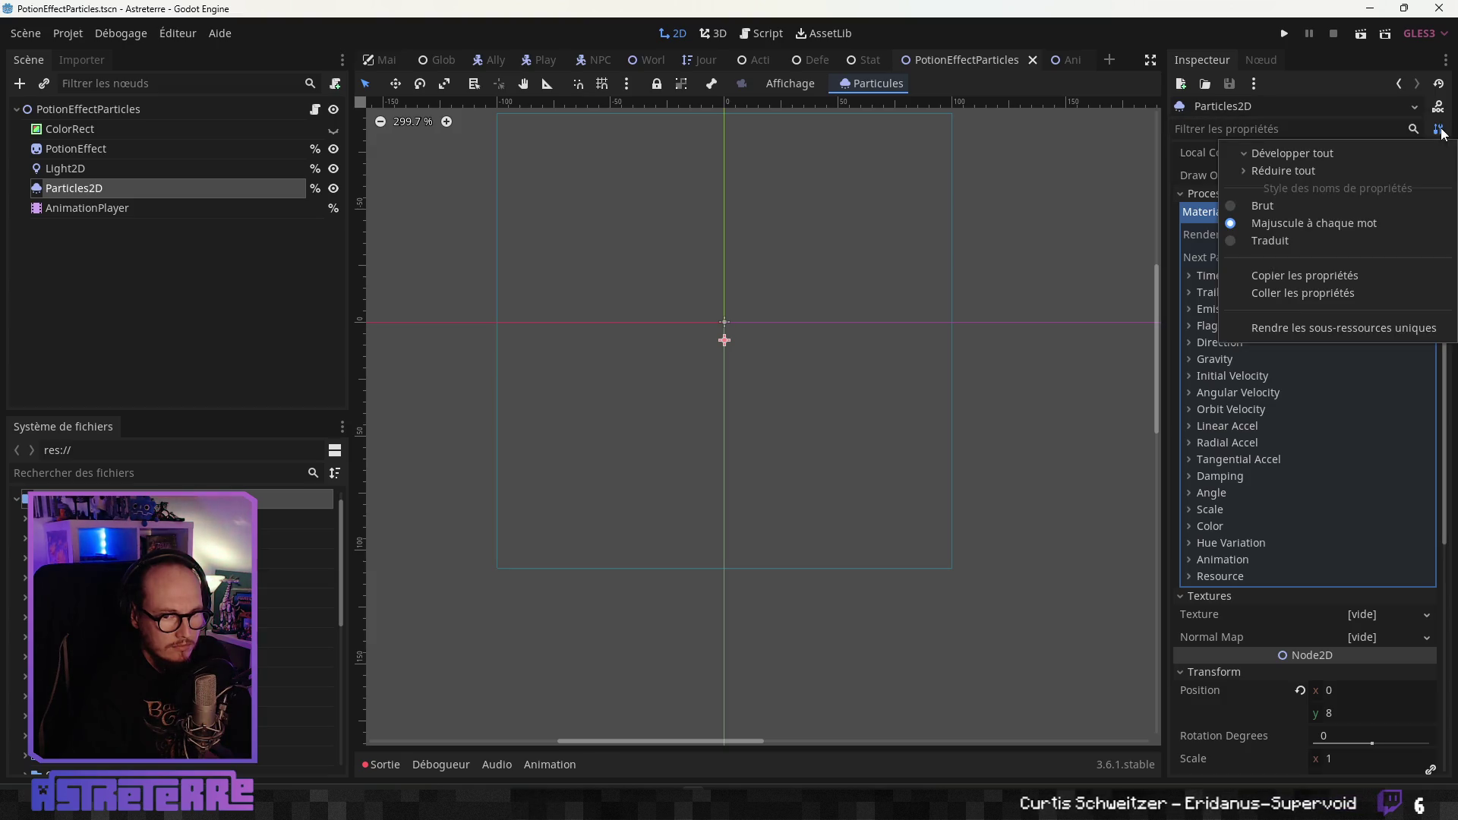
{"action": "left_click", "coordinate": [1327, 155]}
{"action": "scroll", "coordinate": [1324, 381], "scroll_direction": "down", "scroll_amount": 15}
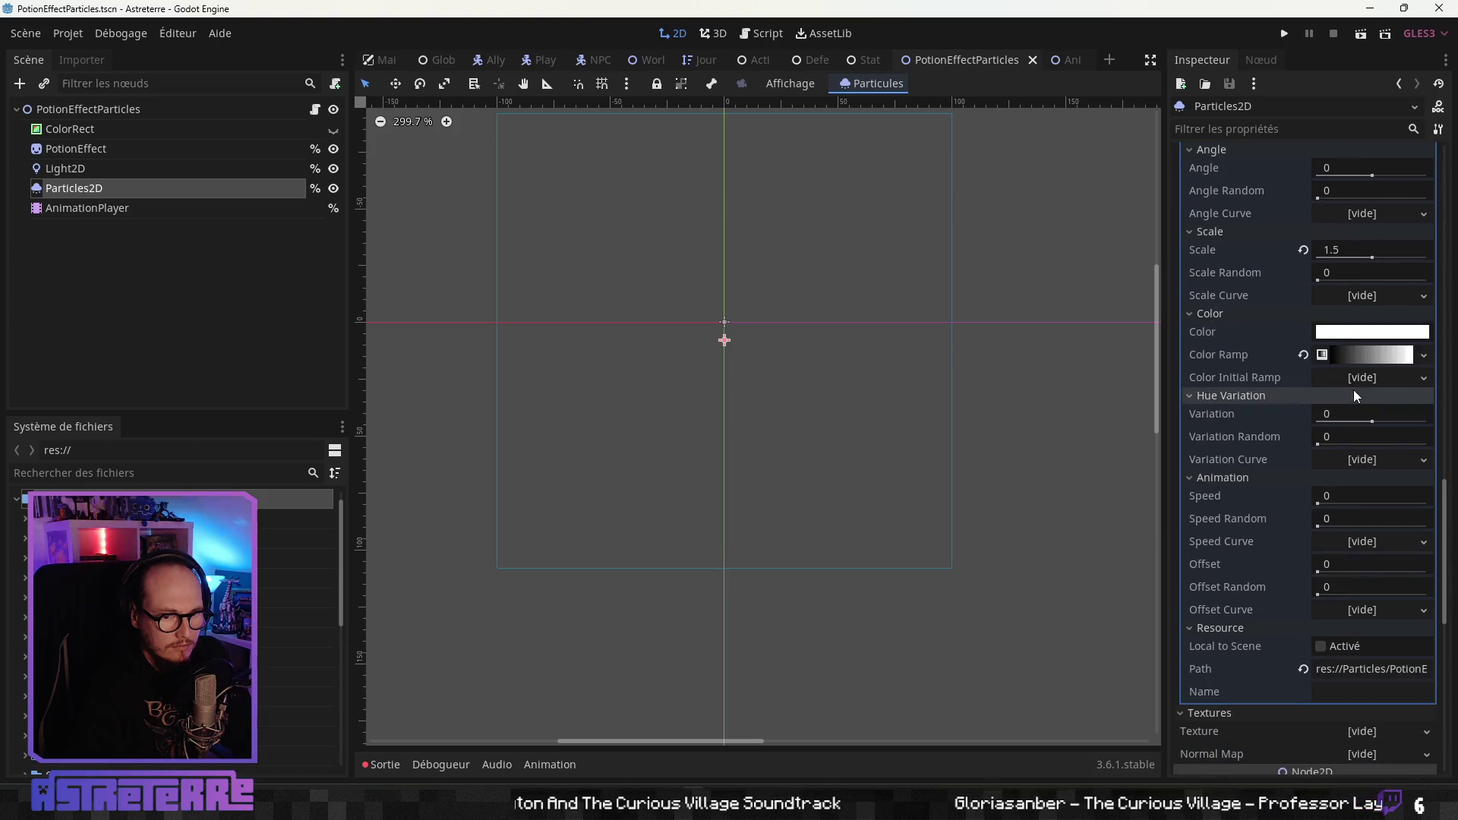
{"action": "left_click", "coordinate": [1365, 355]}
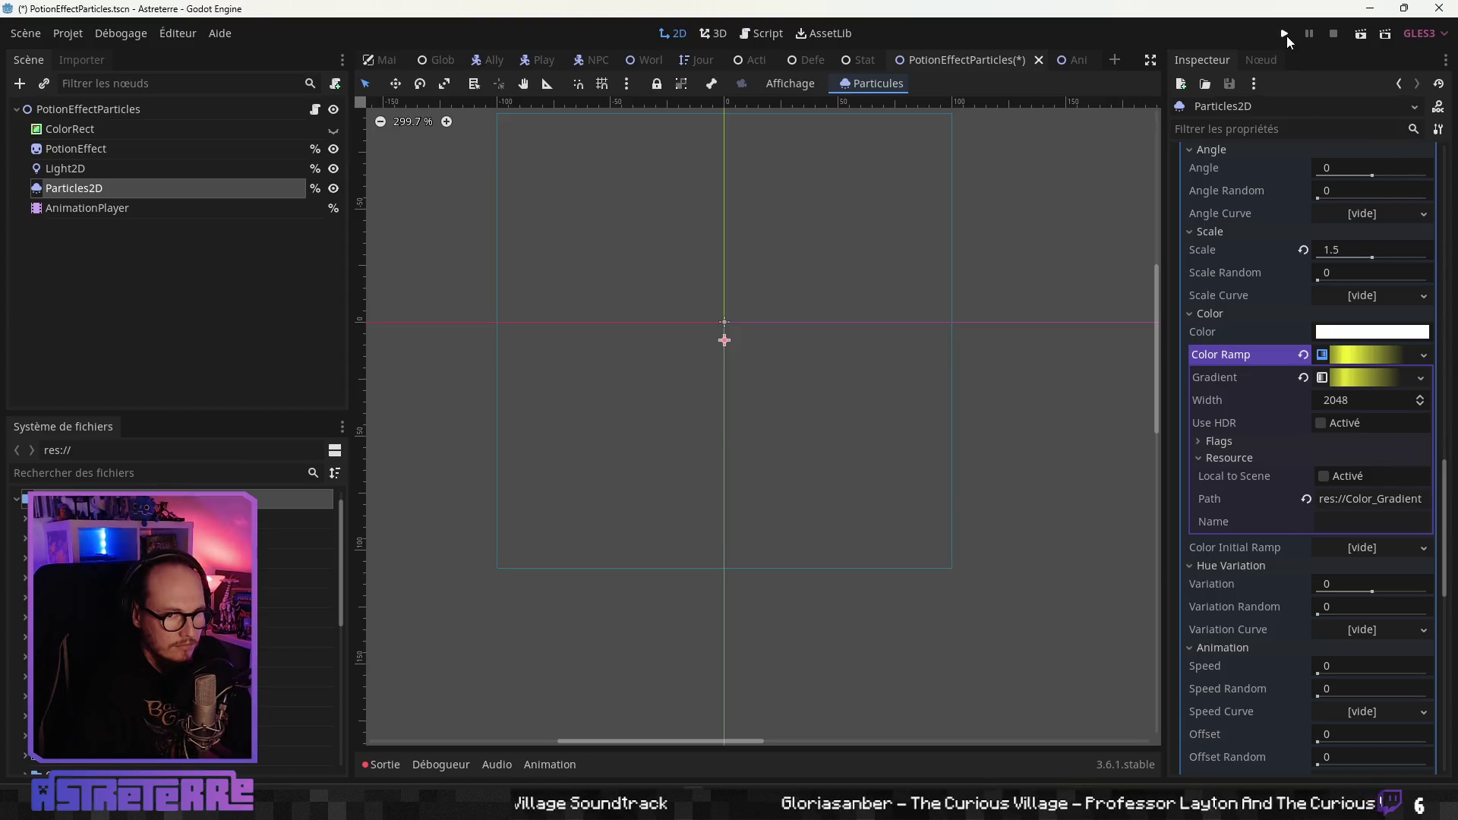
Save and launch the game, move the golden character, unequip its gold helmet and chestplate, then start combat.
{"action": "key", "text": "ctrl+s"}
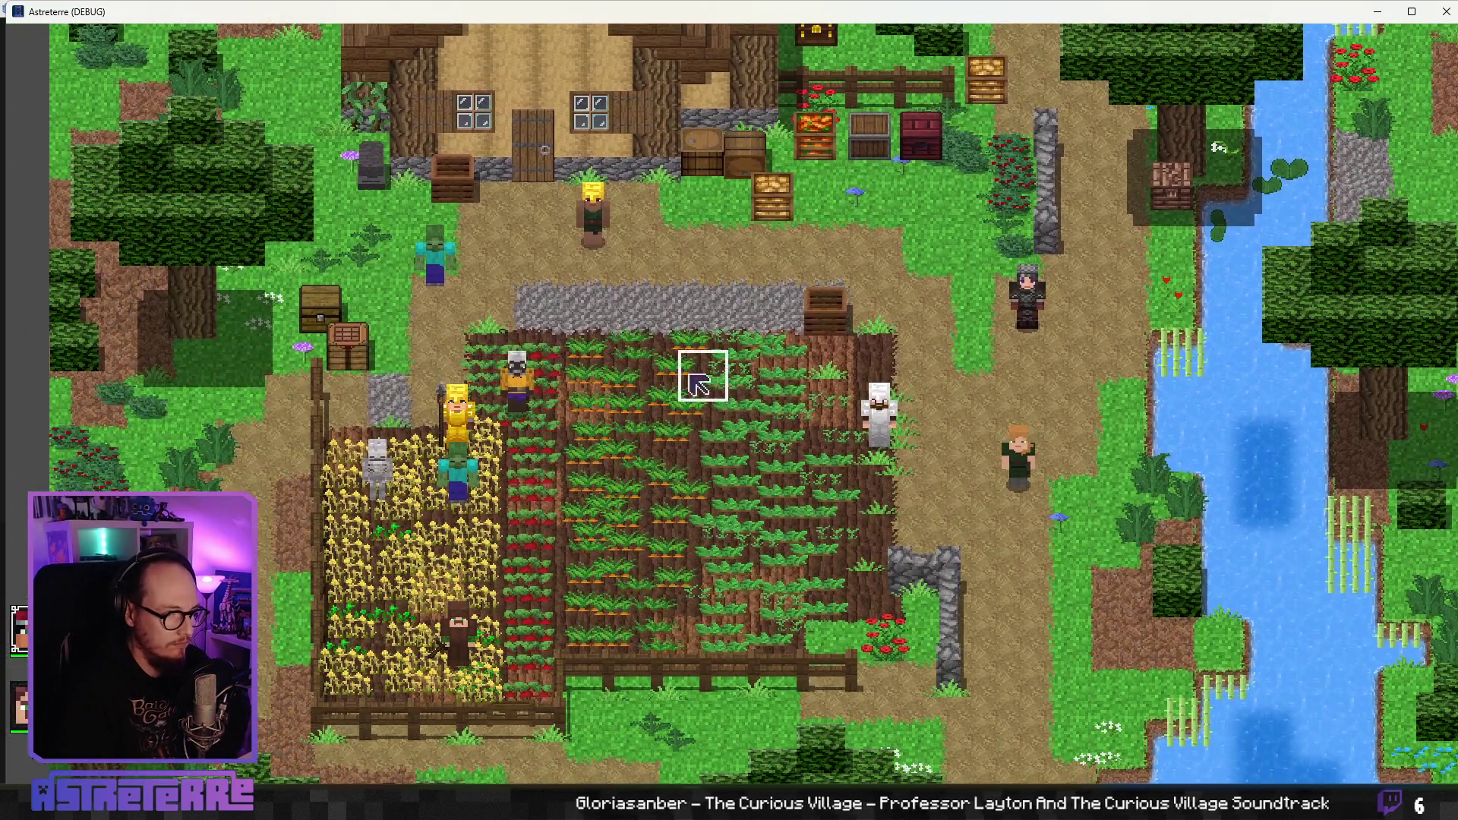
{"action": "left_click", "coordinate": [698, 385]}
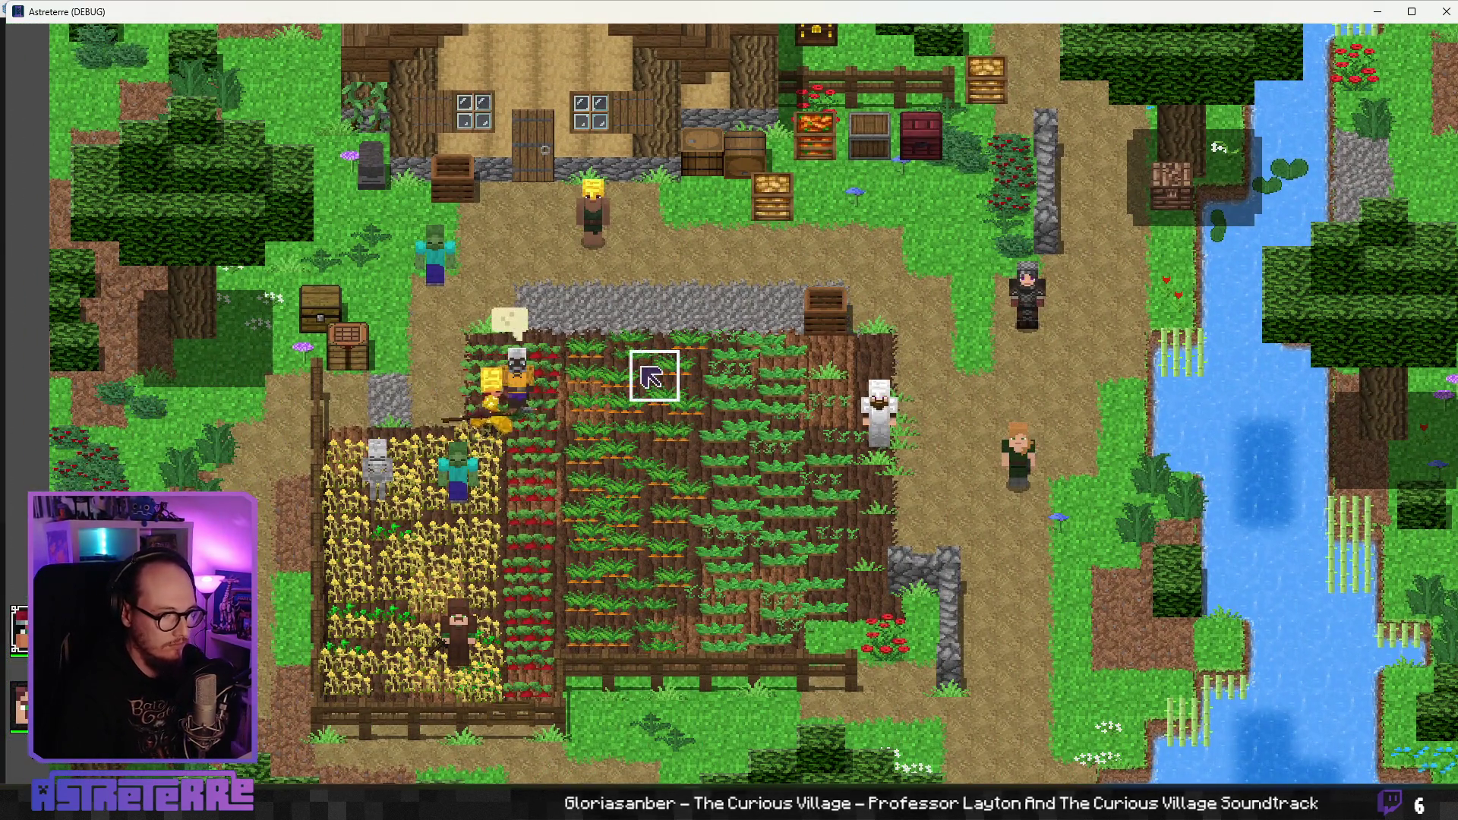
{"action": "key", "text": "i"}
{"action": "left_click", "coordinate": [388, 686]}
{"action": "left_click", "coordinate": [388, 685]}
{"action": "key", "text": "i"}
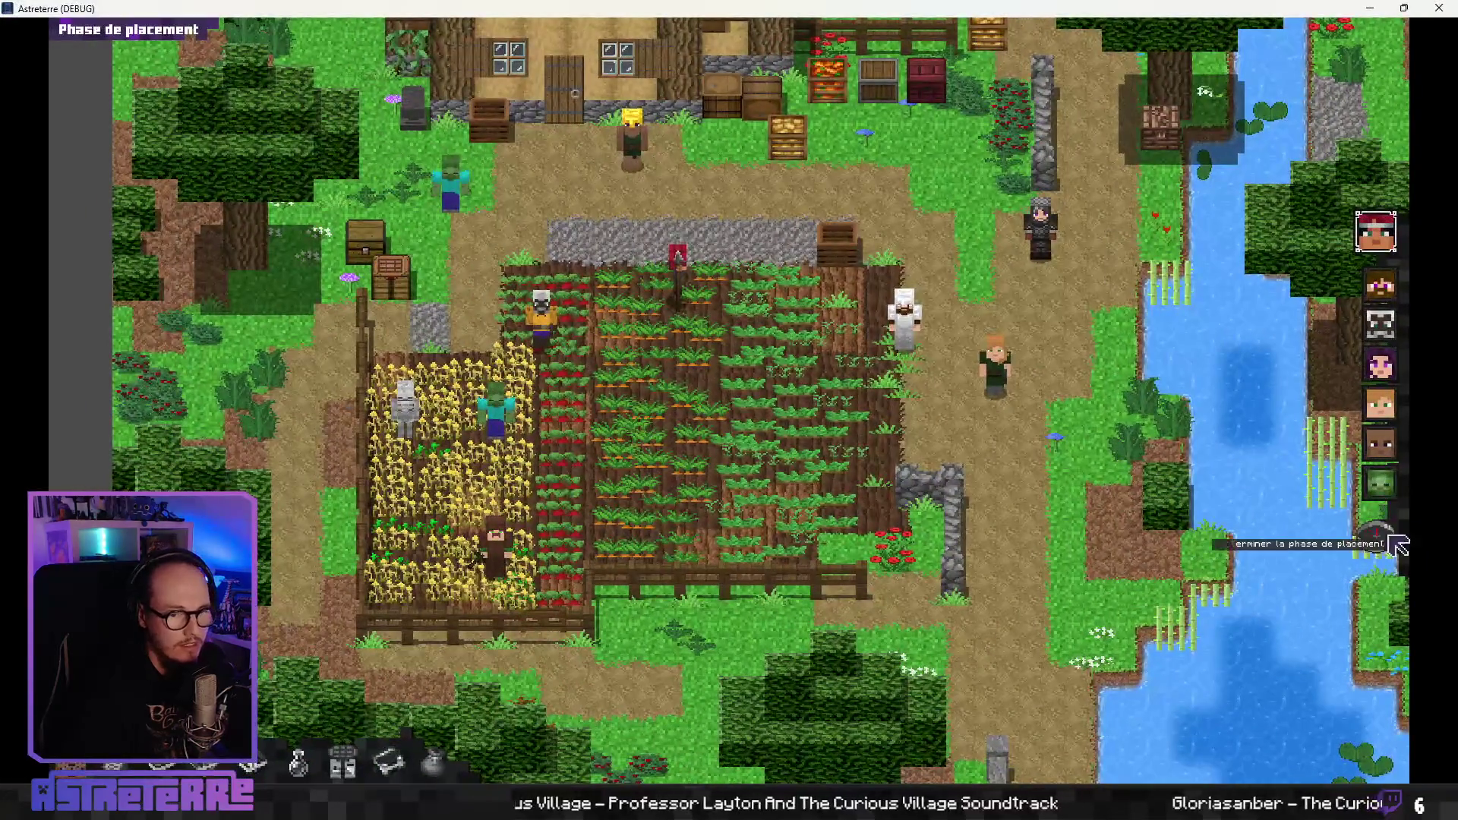
{"action": "left_click", "coordinate": [1383, 538]}
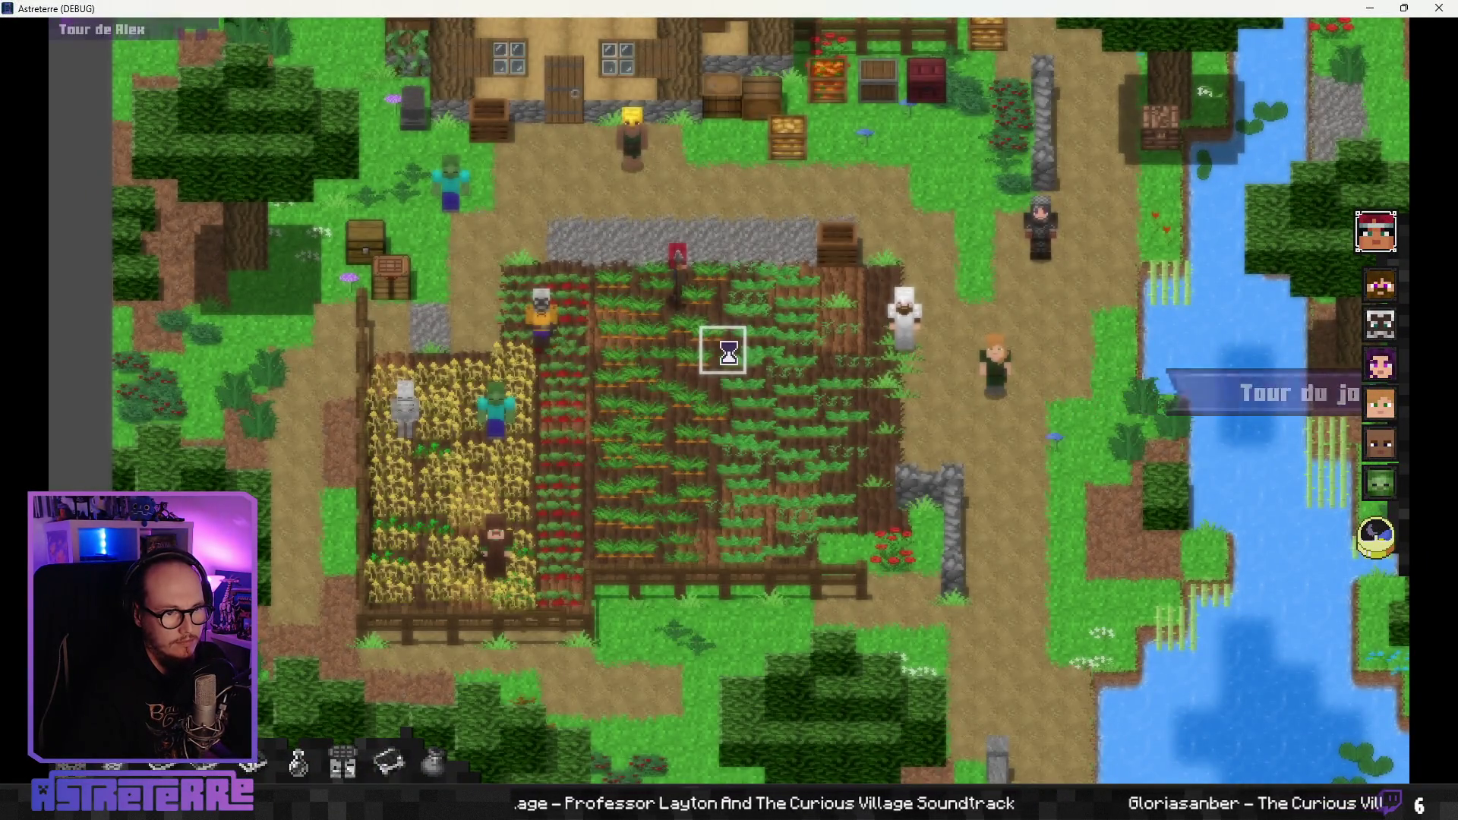
Apply a potion to the red character, then grant 100 action points with the console command dd.
{"action": "left_click", "coordinate": [797, 690]}
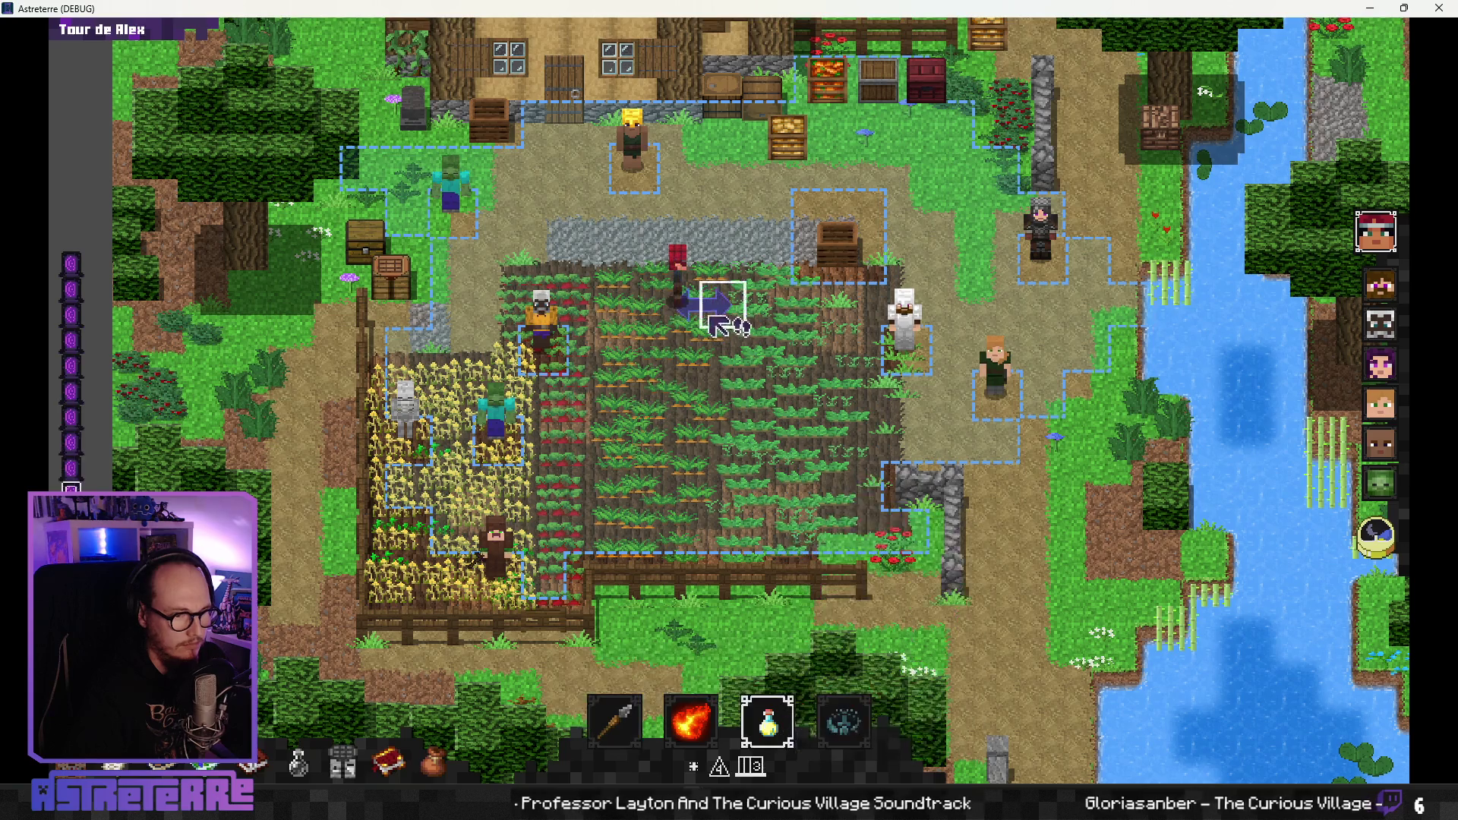
{"action": "left_click", "coordinate": [719, 308]}
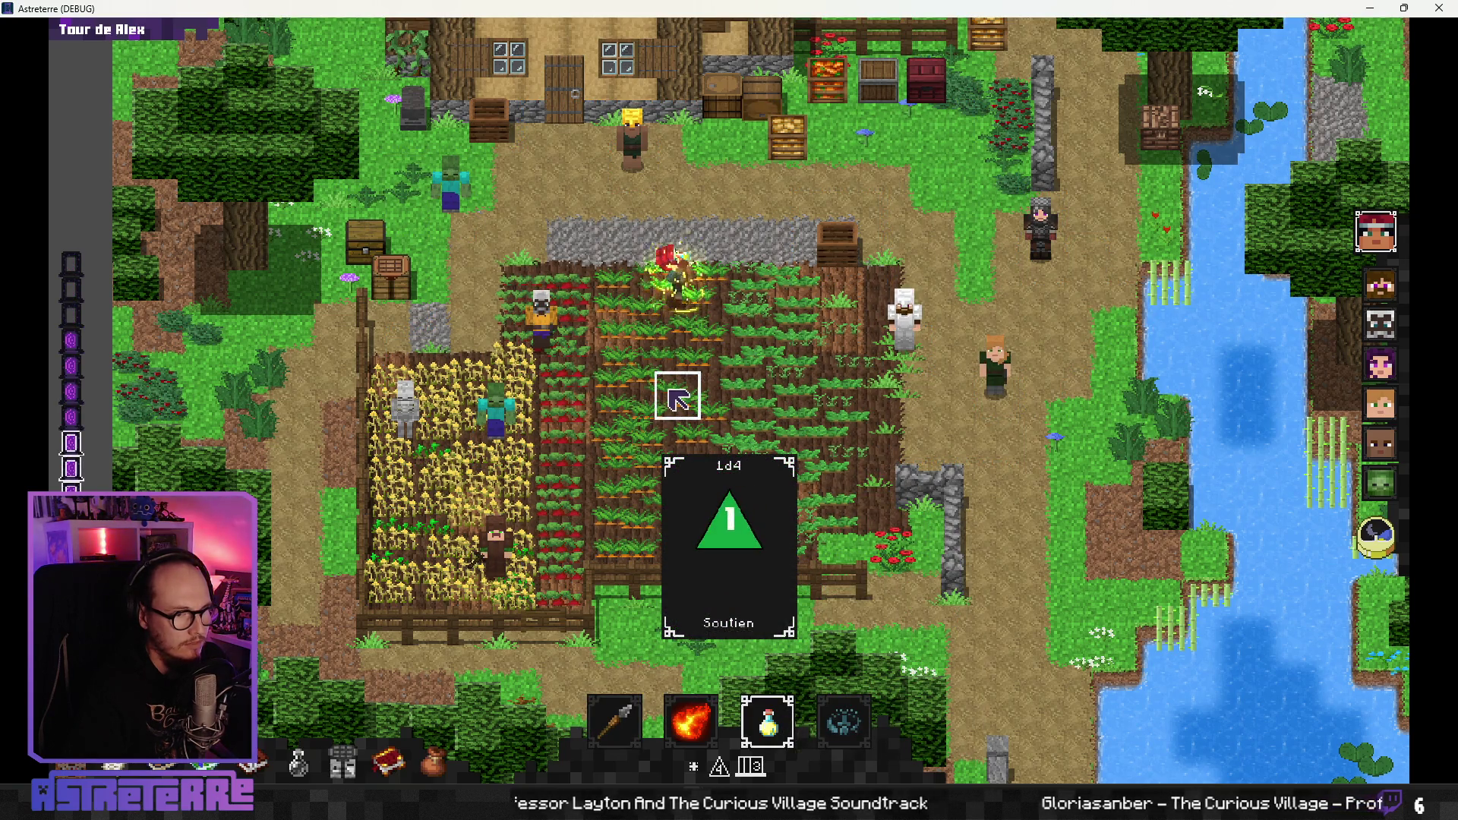
{"action": "left_click", "coordinate": [674, 310]}
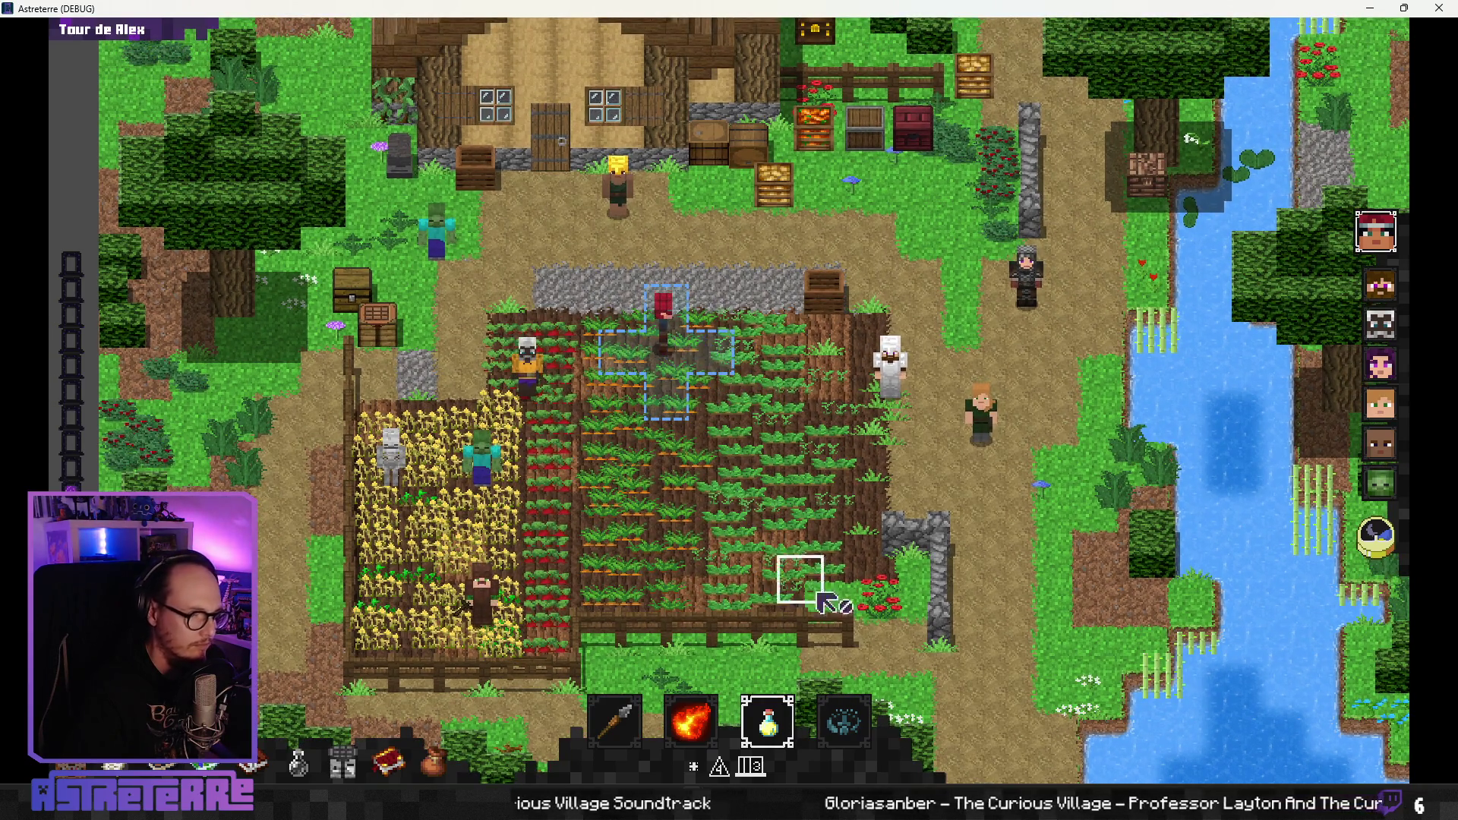
{"action": "key", "text": "grave"}
{"action": "type", "text": "dd action_points 100"}
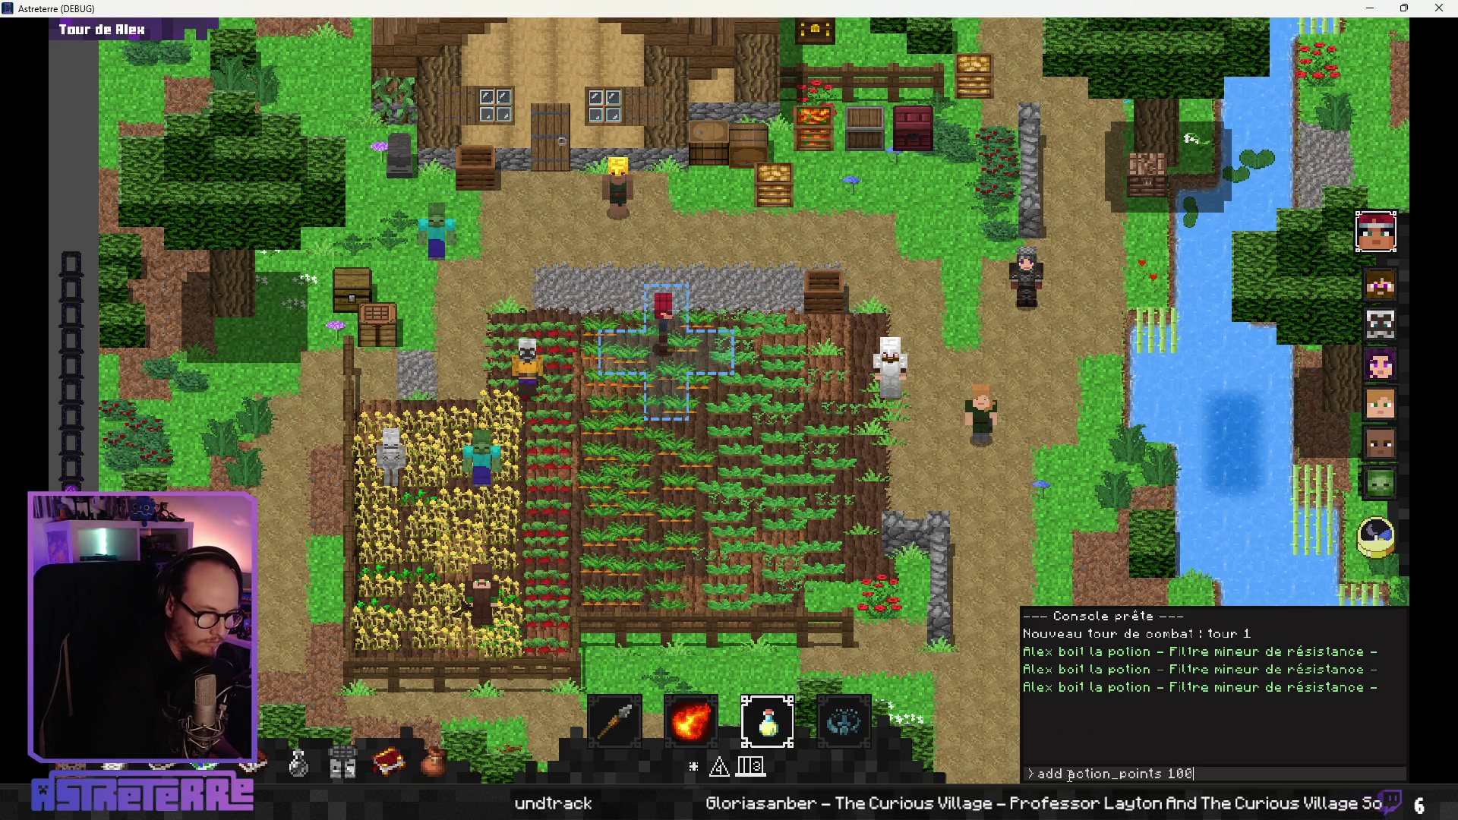
{"action": "key", "text": "Return"}
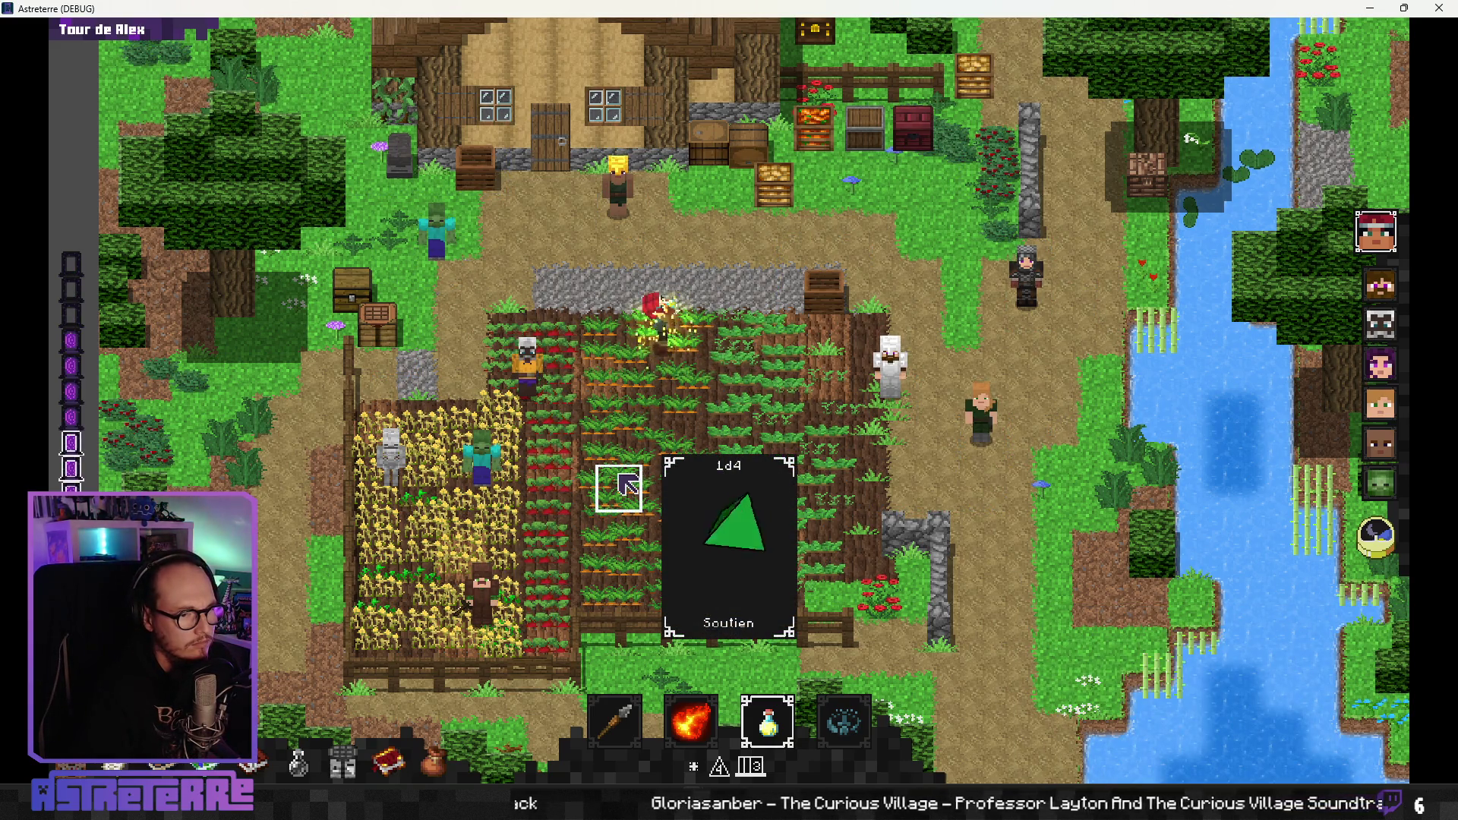
Reposition the character and have it drink Filtre mineur de résistance to show the particle effect.
{"action": "left_click", "coordinate": [668, 391]}
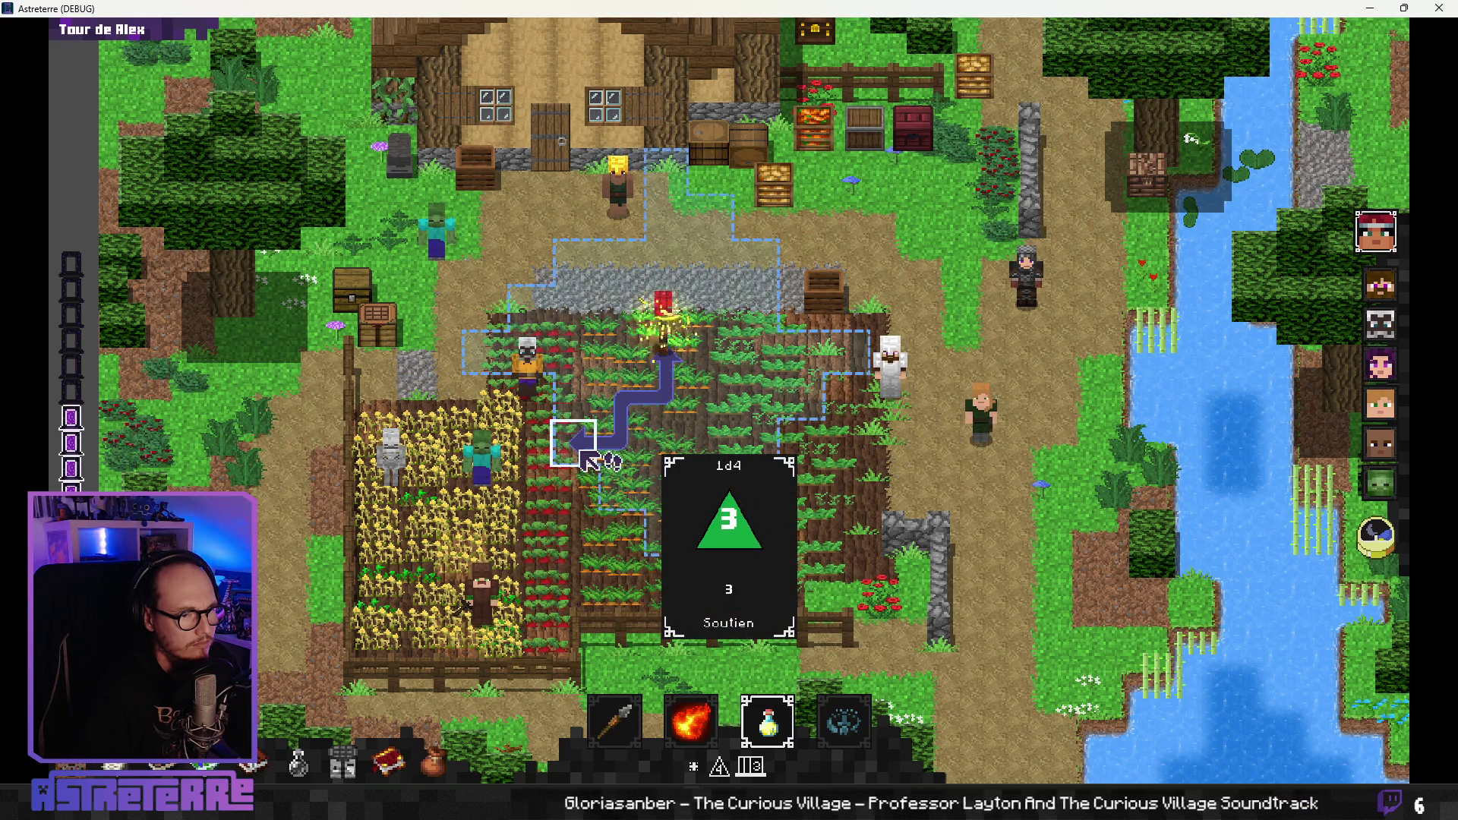
{"action": "left_click", "coordinate": [674, 415]}
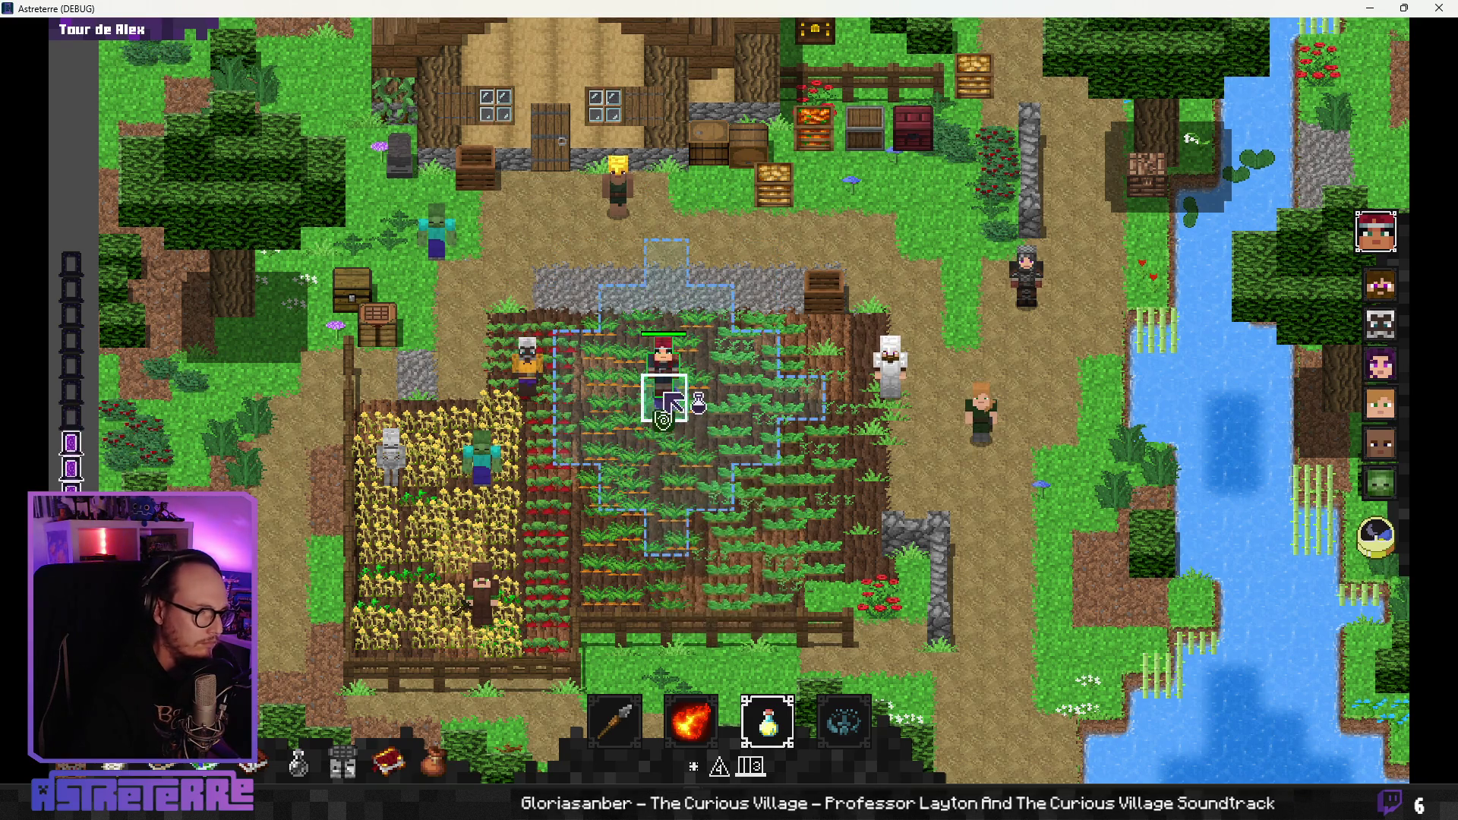
{"action": "left_click", "coordinate": [885, 383]}
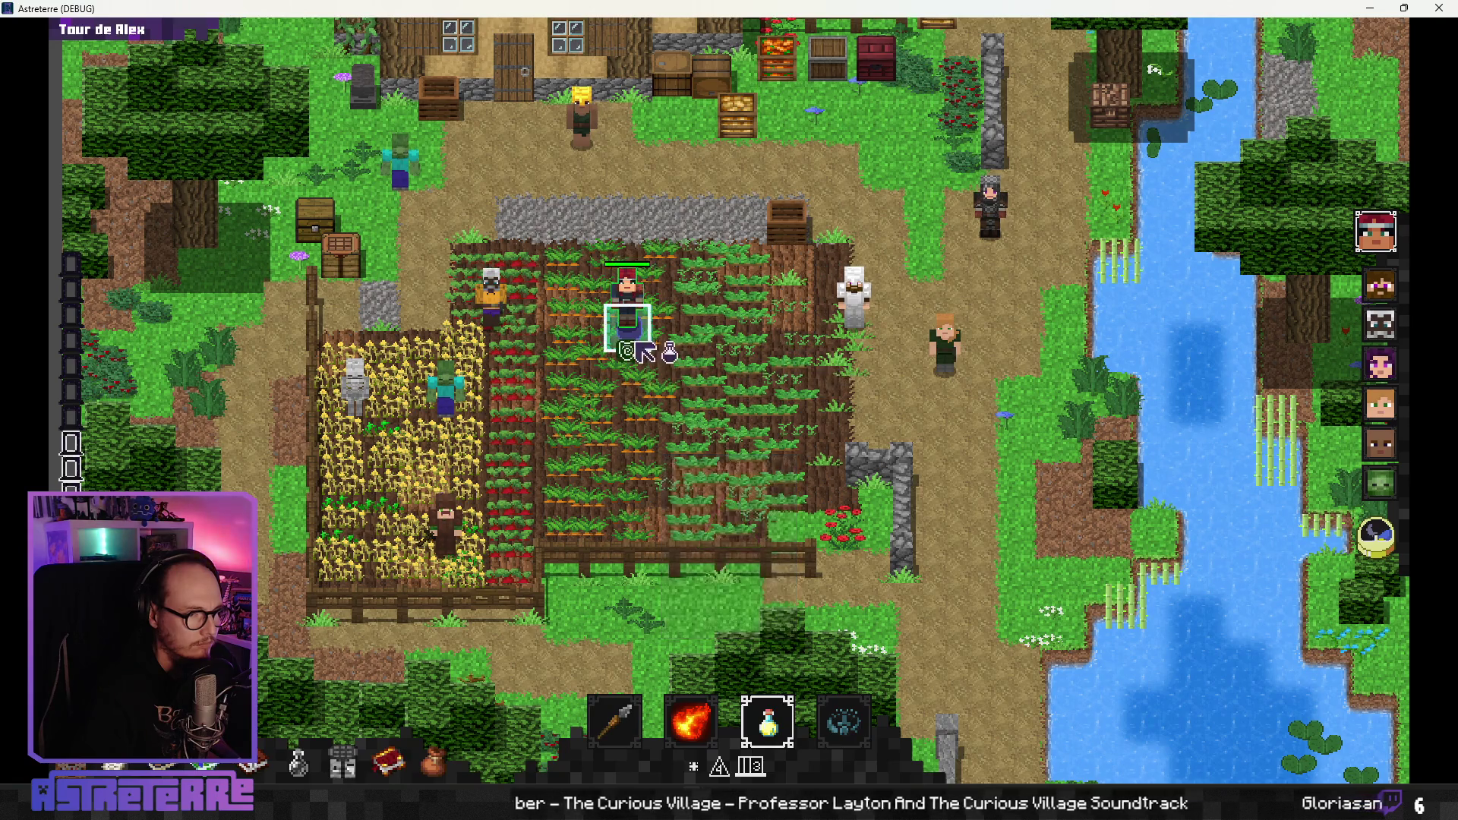
{"action": "left_click", "coordinate": [769, 722]}
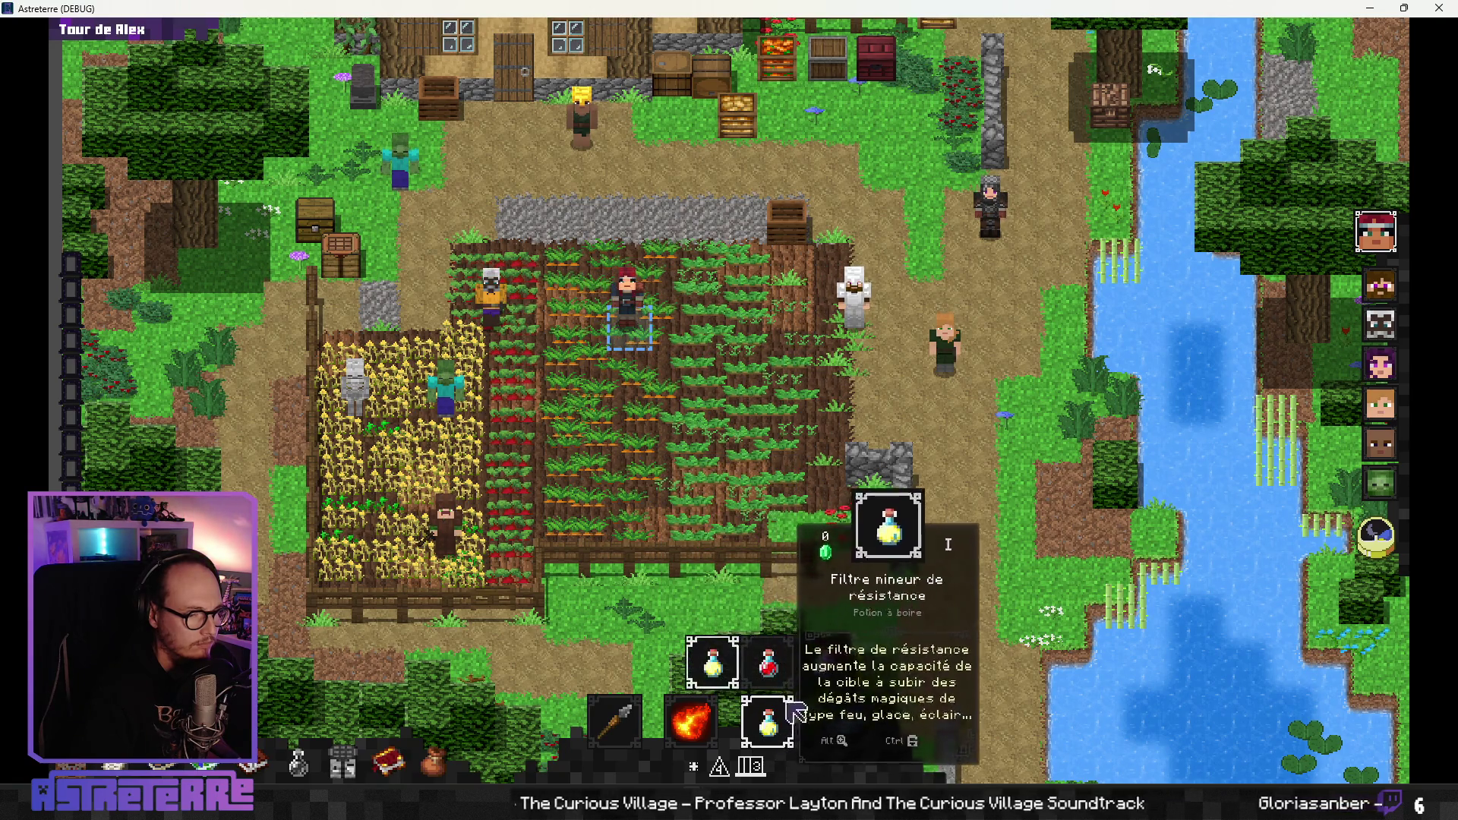
{"action": "left_click", "coordinate": [769, 659]}
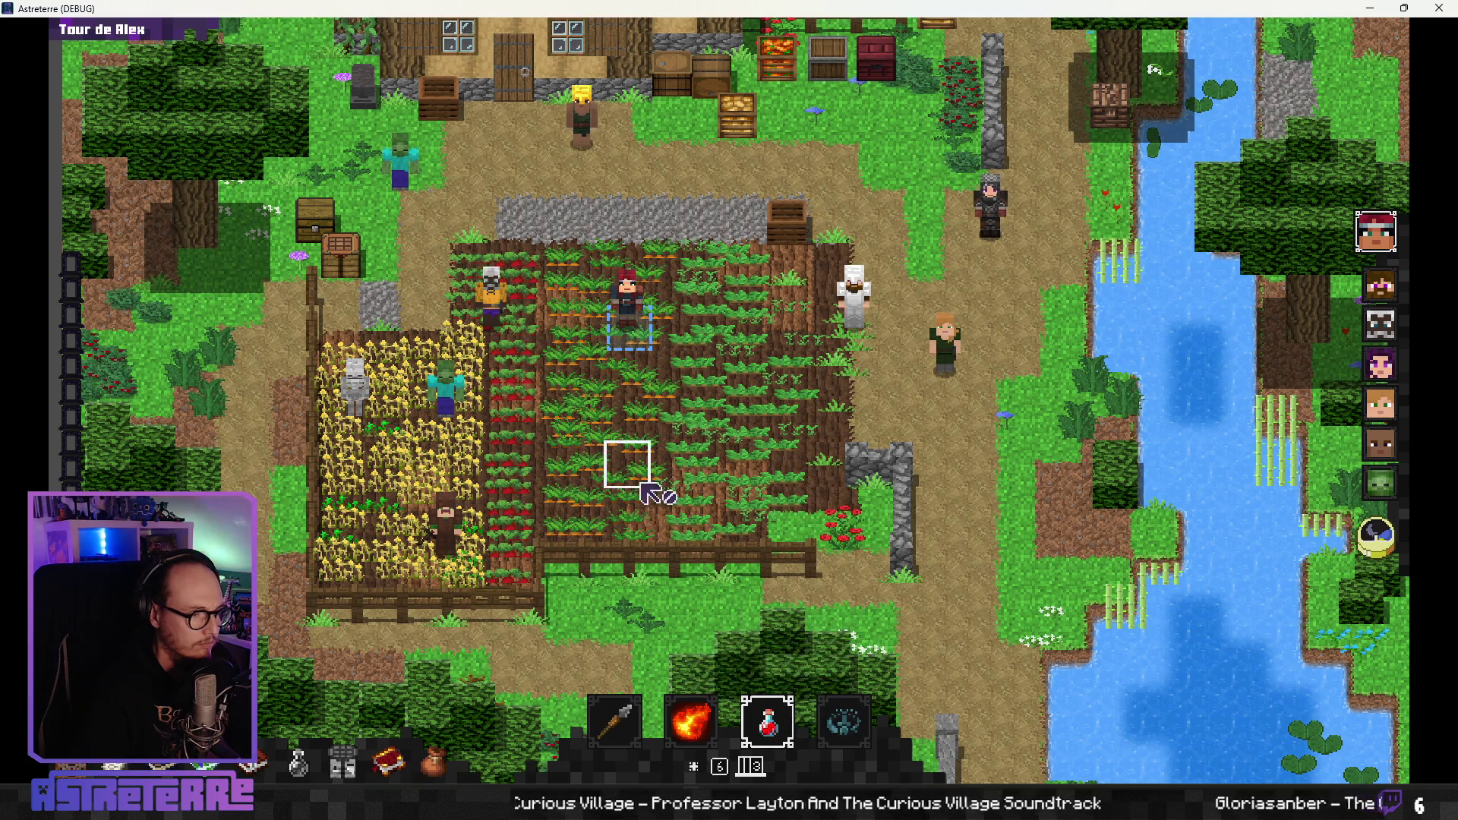
{"action": "left_click", "coordinate": [645, 338]}
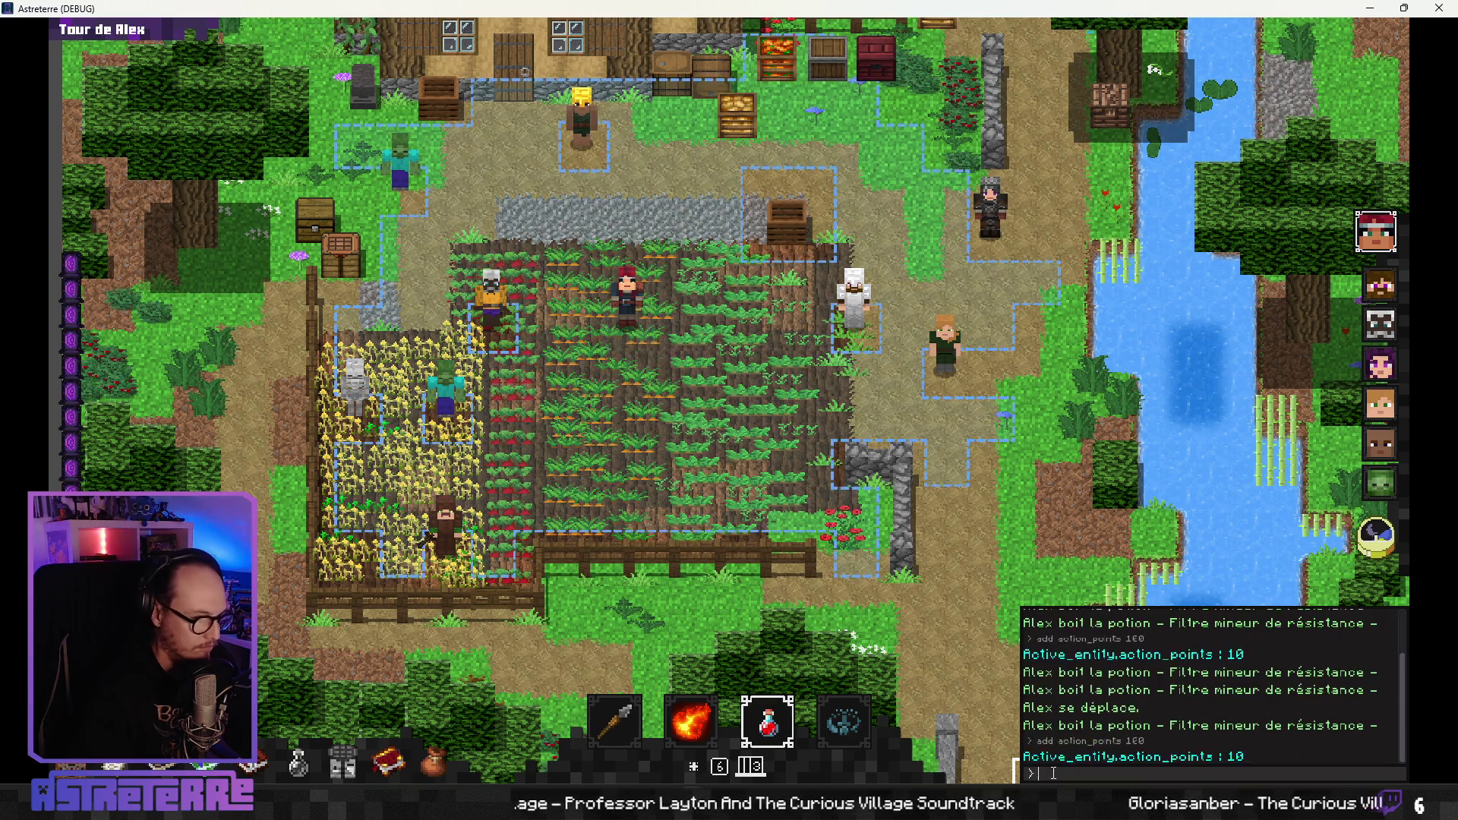
Dismiss the console log and quit the game back to the editor.
{"action": "key", "text": "Escape"}
{"action": "mouse_move", "coordinate": [729, 412]}
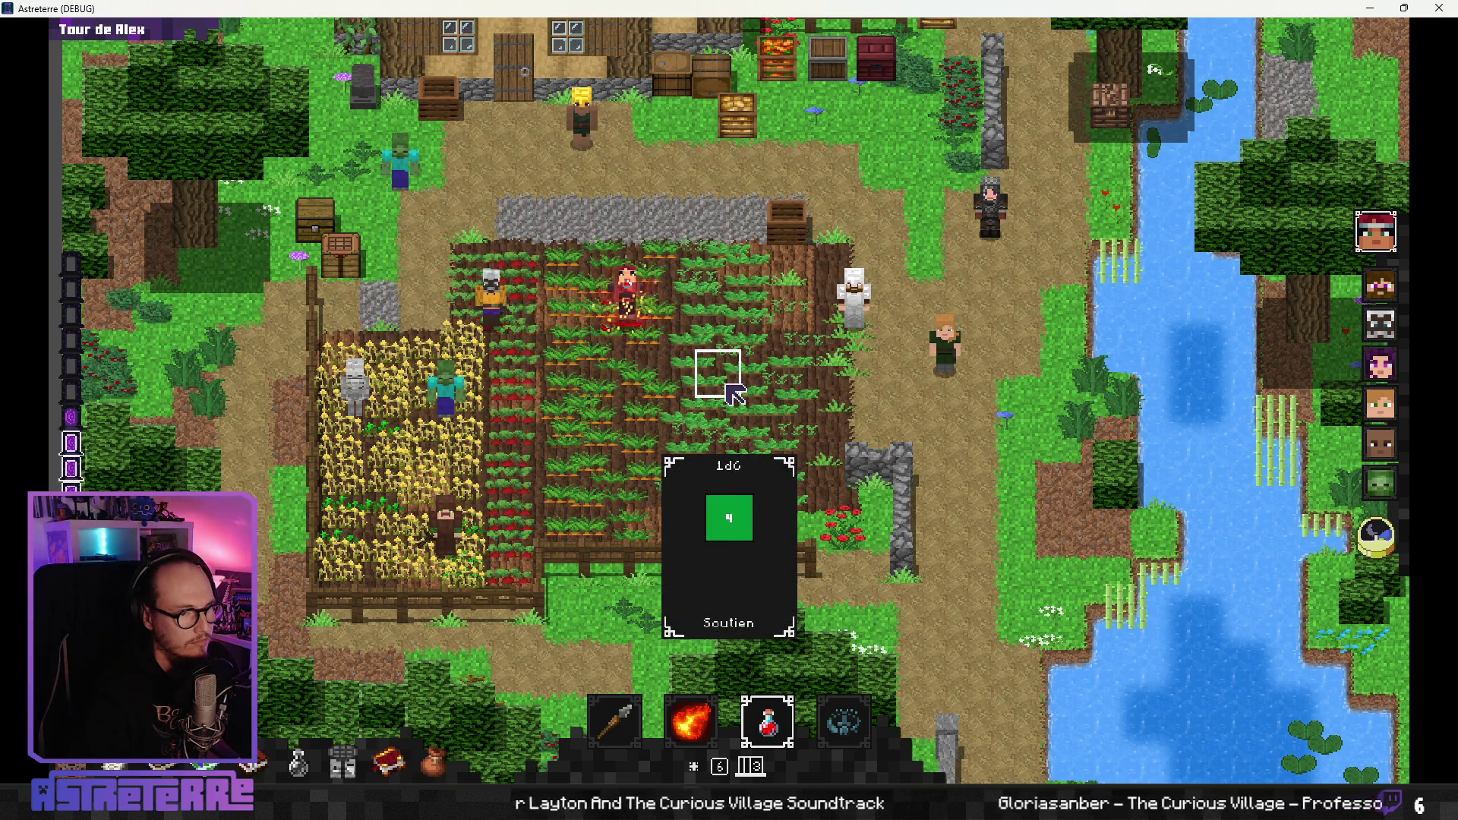
{"action": "left_click", "coordinate": [1439, 8]}
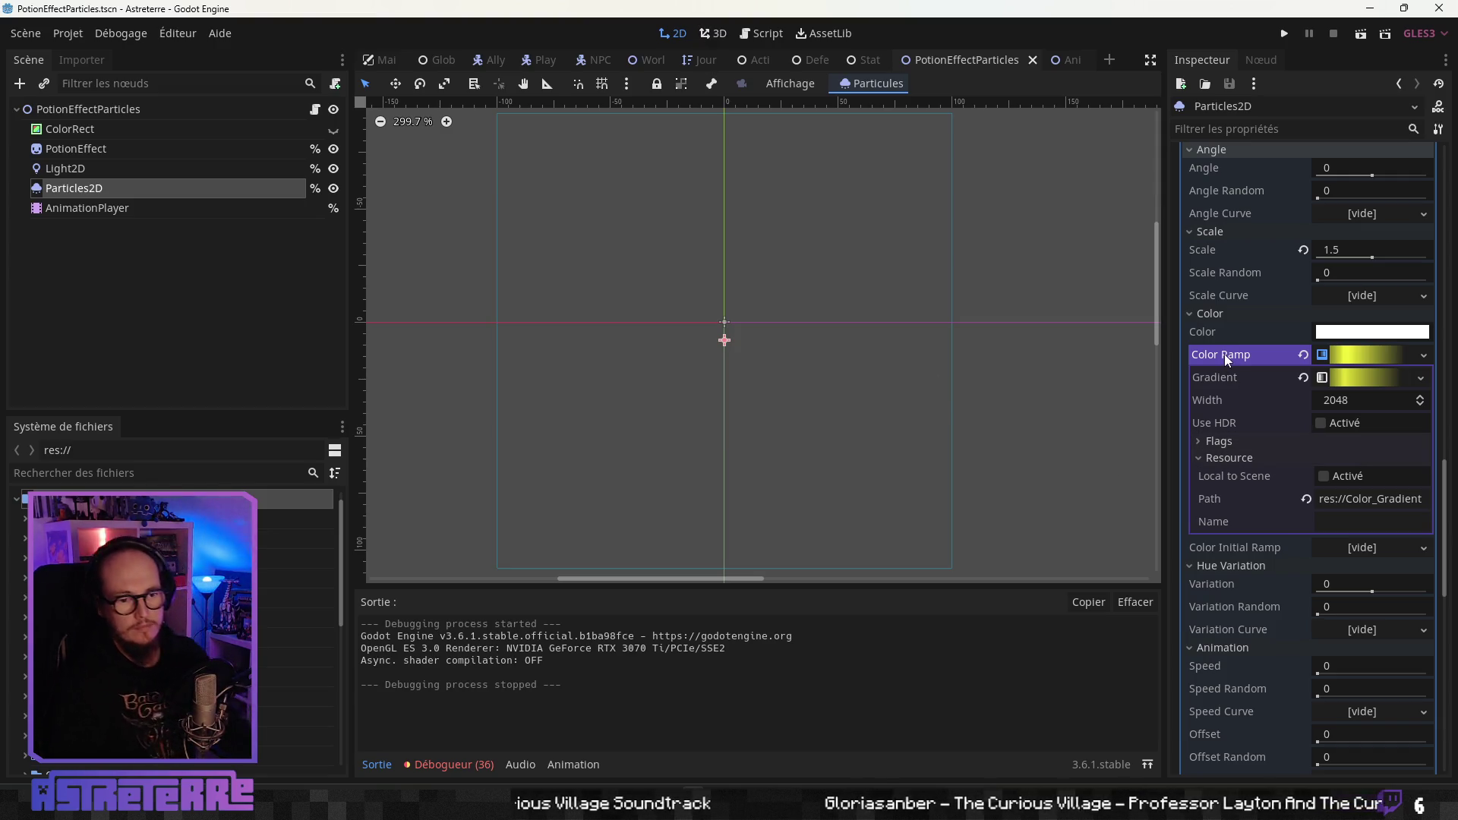
{"action": "mouse_move", "coordinate": [1225, 357]}
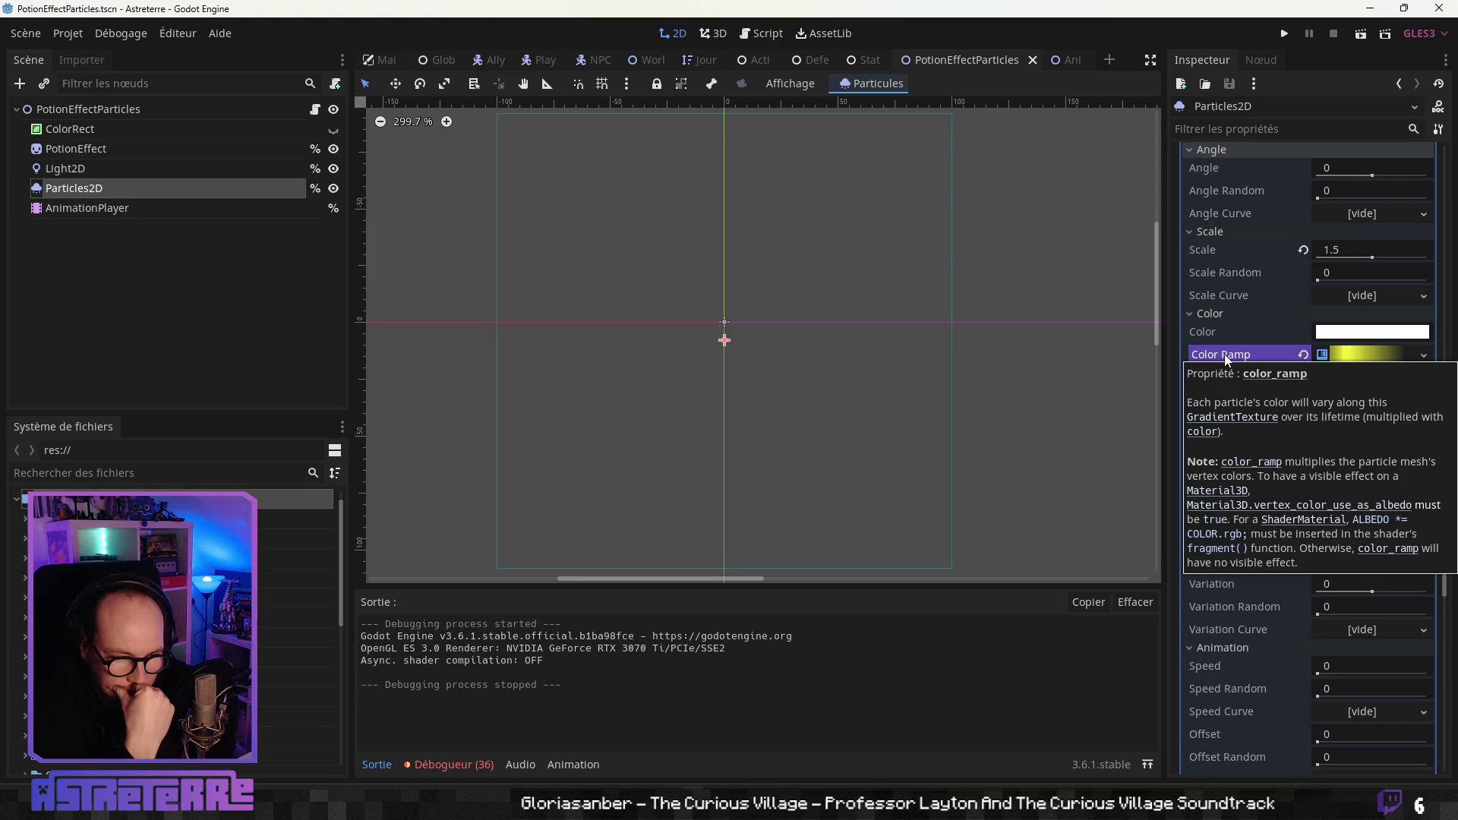
{"action": "left_click", "coordinate": [1367, 354]}
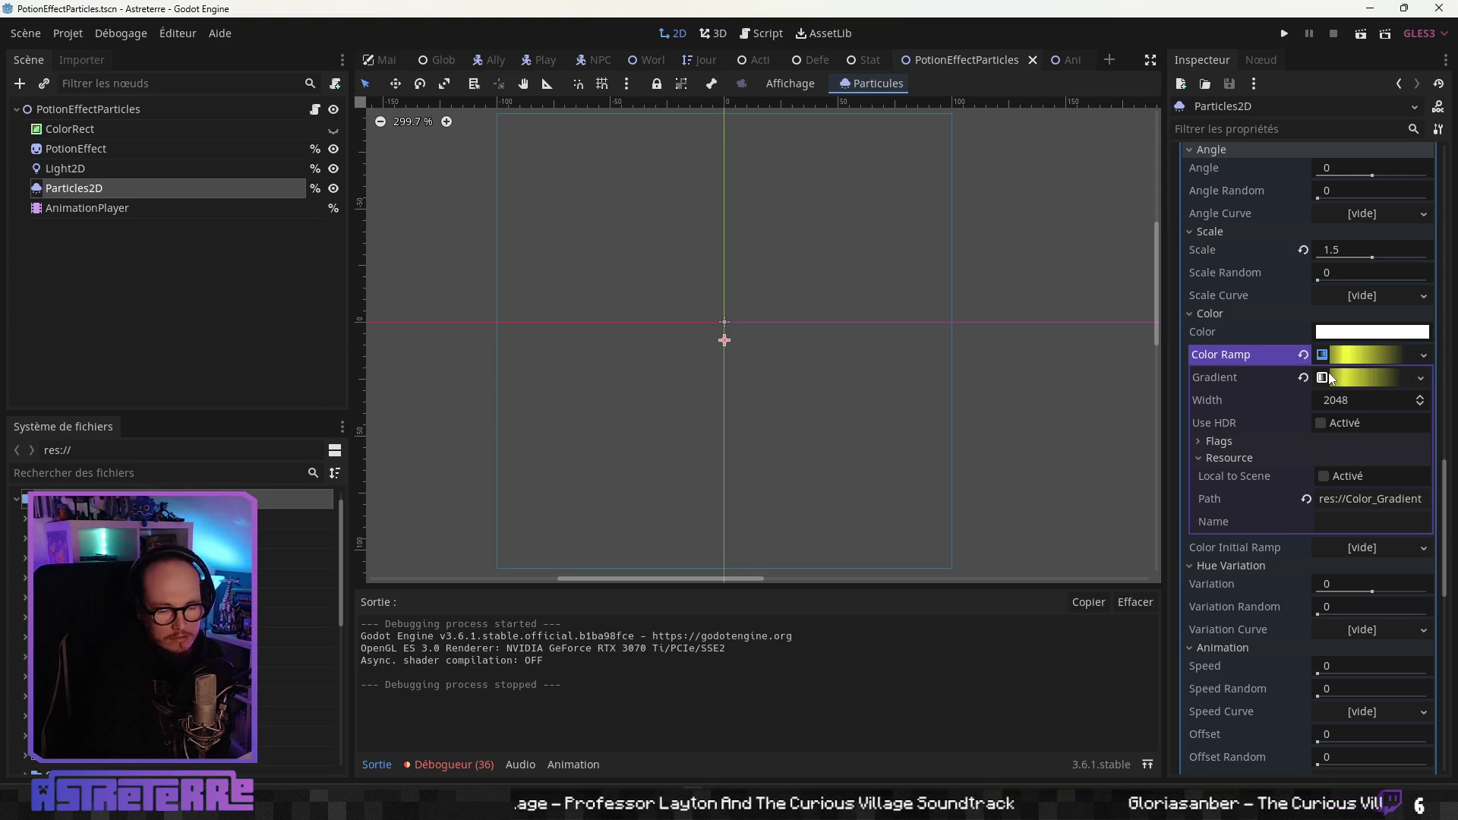
{"action": "scroll", "coordinate": [1251, 404], "scroll_direction": "up", "scroll_amount": 10}
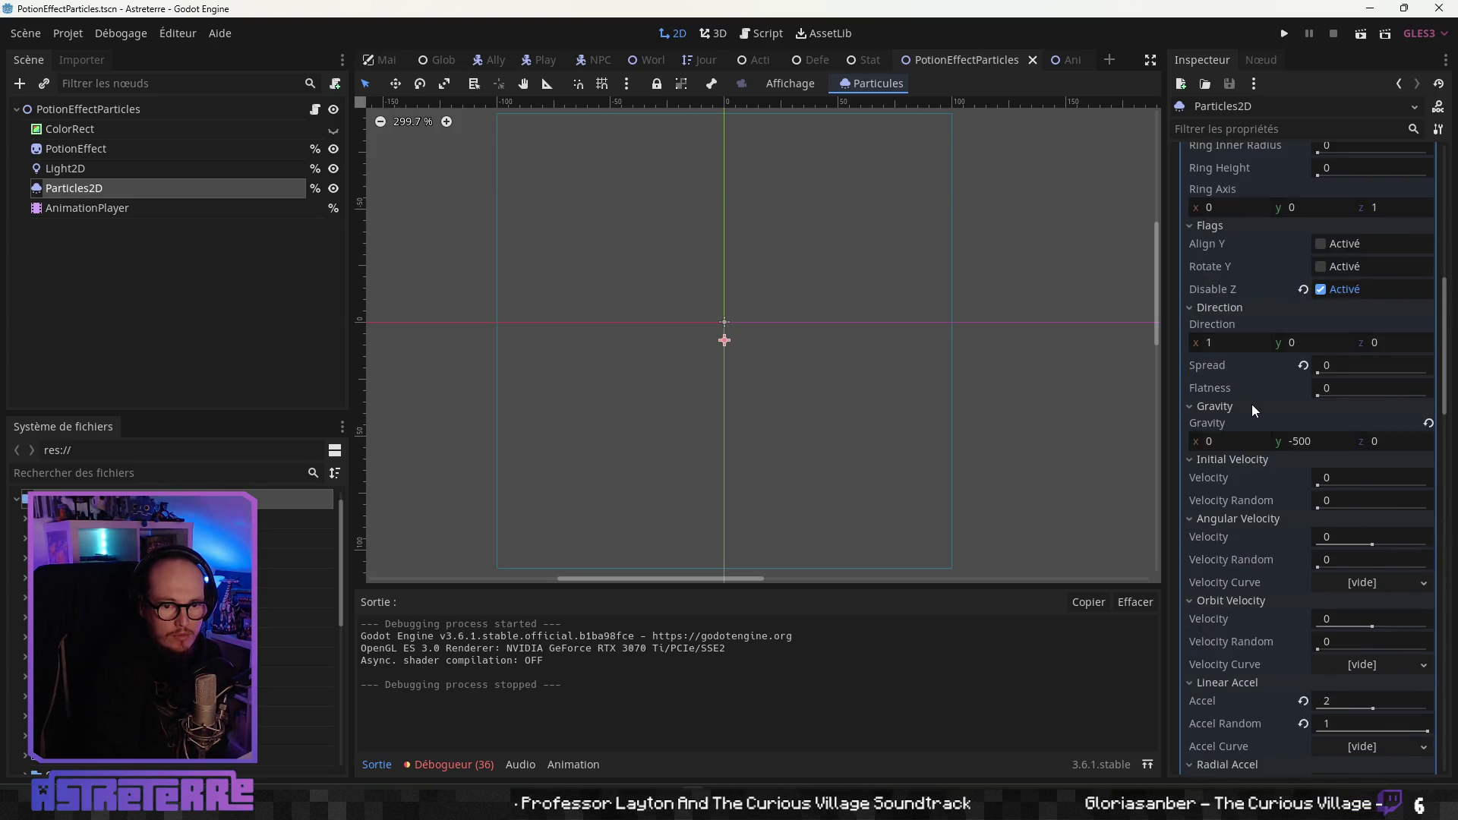
{"action": "scroll", "coordinate": [1251, 404], "scroll_direction": "down", "scroll_amount": 4}
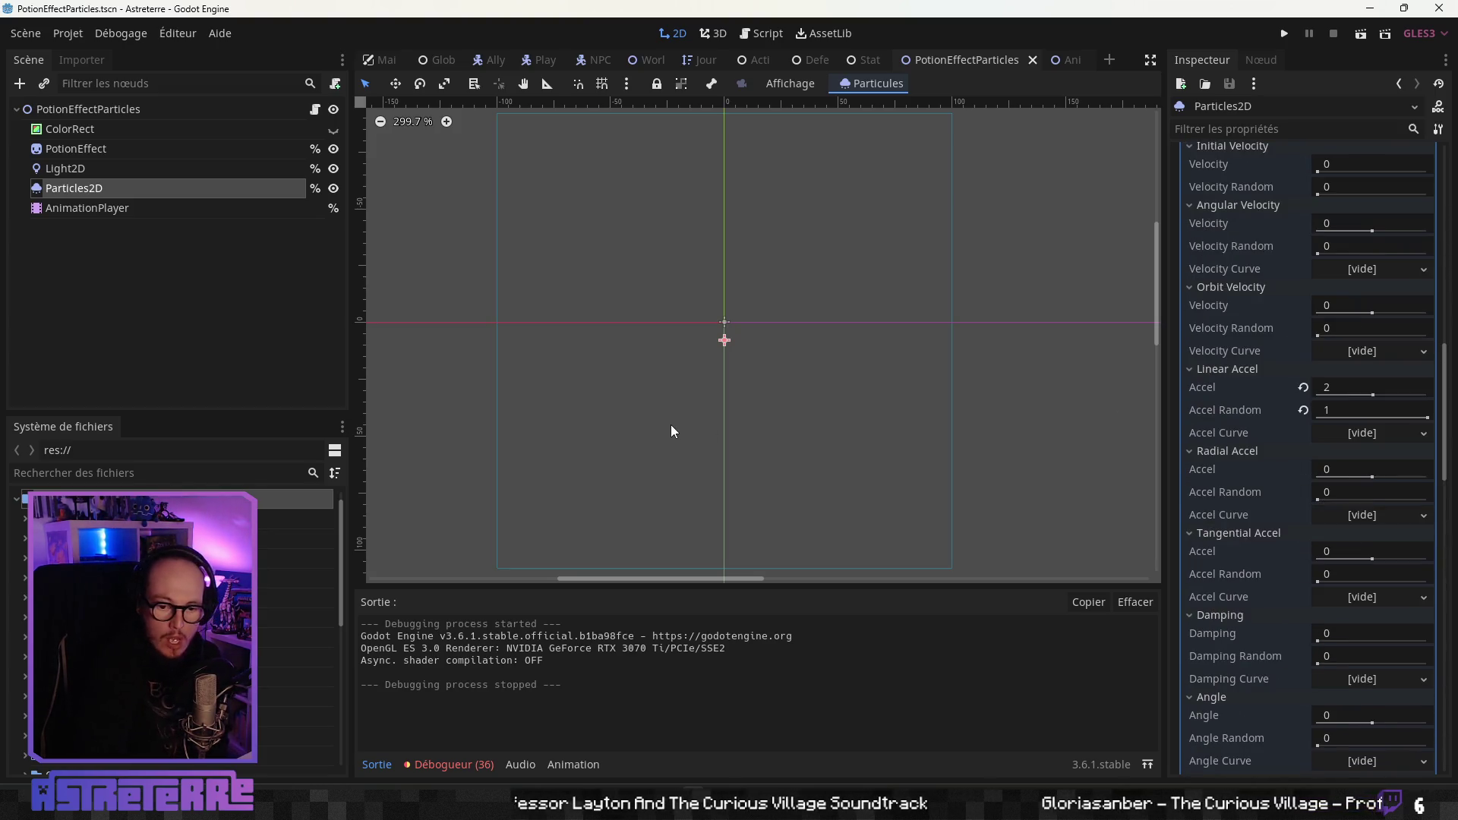